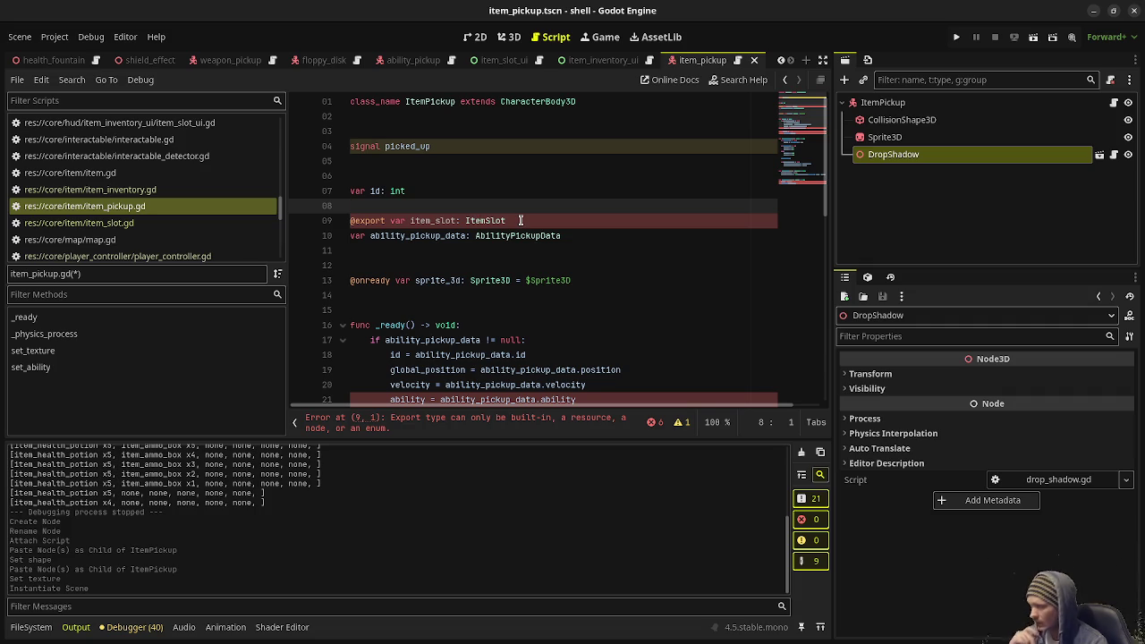
pyautogui.doubleClick(487, 220)
pyautogui.write('Item')
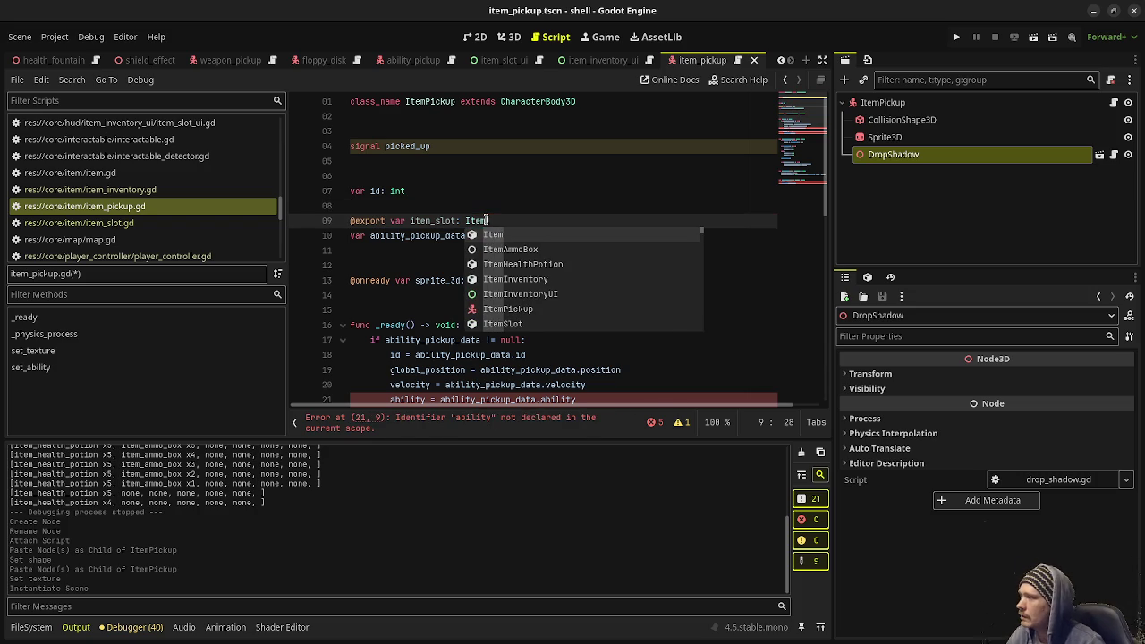
pyautogui.click(455, 221)
pyautogui.press('BackSpace')
pyautogui.press('BackSpace')
pyautogui.press('BackSpace')
pyautogui.hotkey('ctrl', 's')
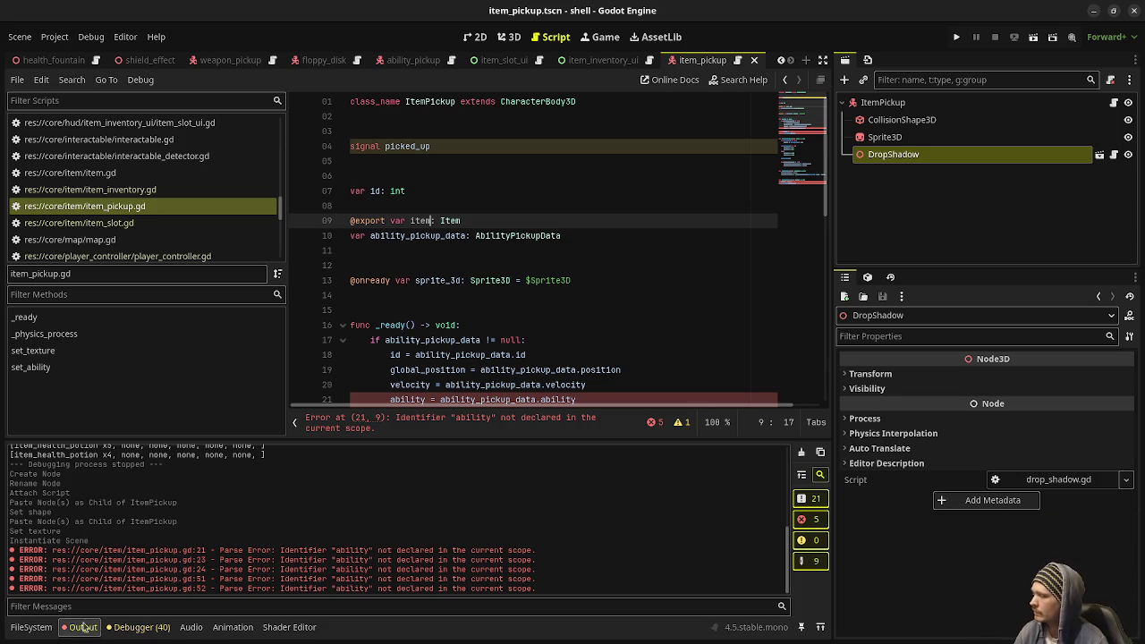
# Browse the FileSystem dock to the res://core/item/ folder
pyautogui.click(31, 627)
pyautogui.scroll(-5, 89, 550)
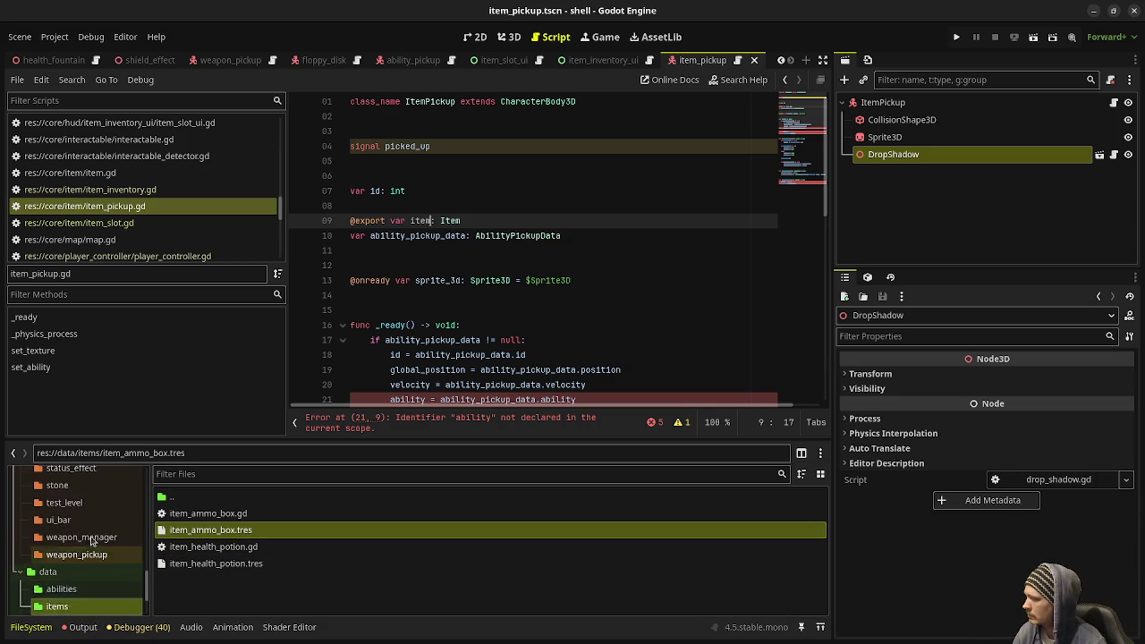
pyautogui.scroll(3, 89, 550)
pyautogui.click(56, 494)
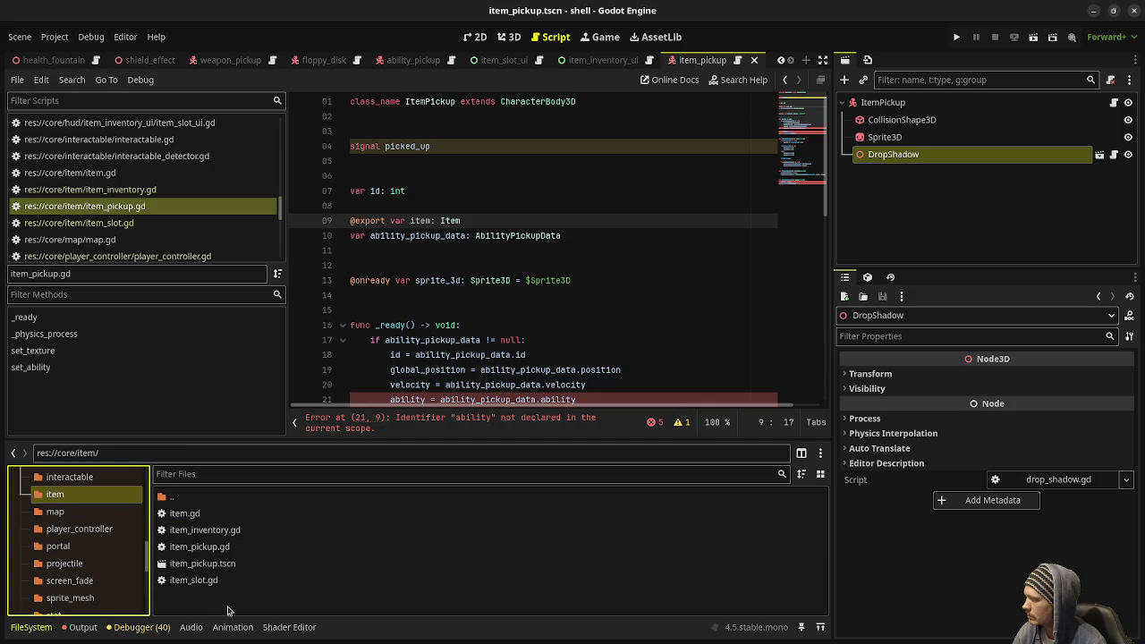
# Create a new script named item_pickup_data.gd in res://core/item/
pyautogui.rightClick(202, 597)
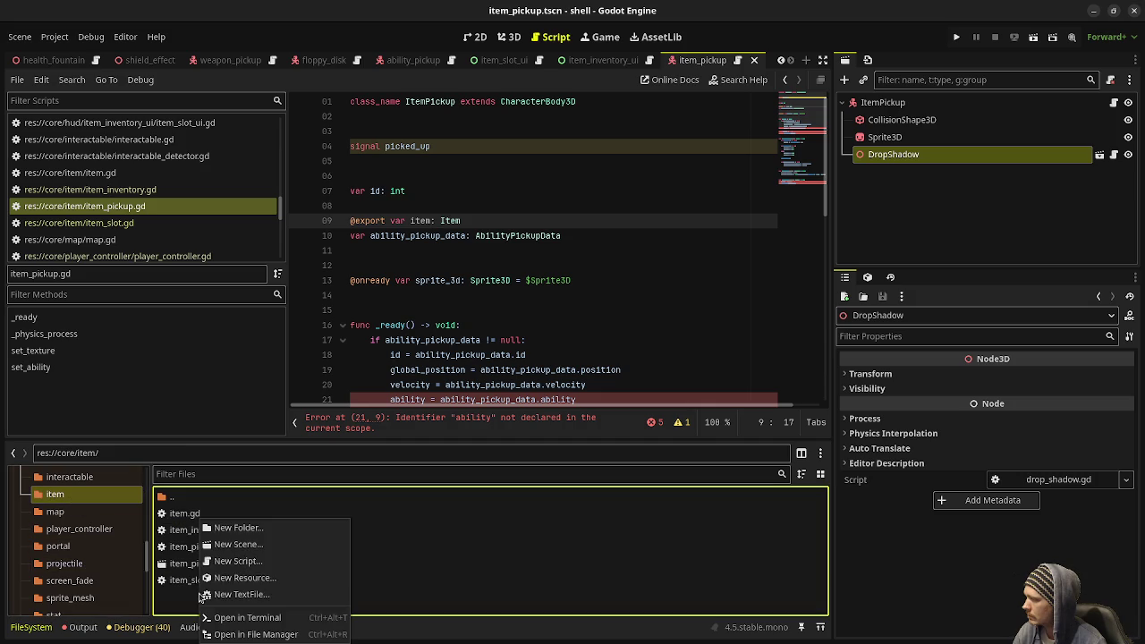
pyautogui.click(251, 561)
pyautogui.write('item_pickup_data.gd')
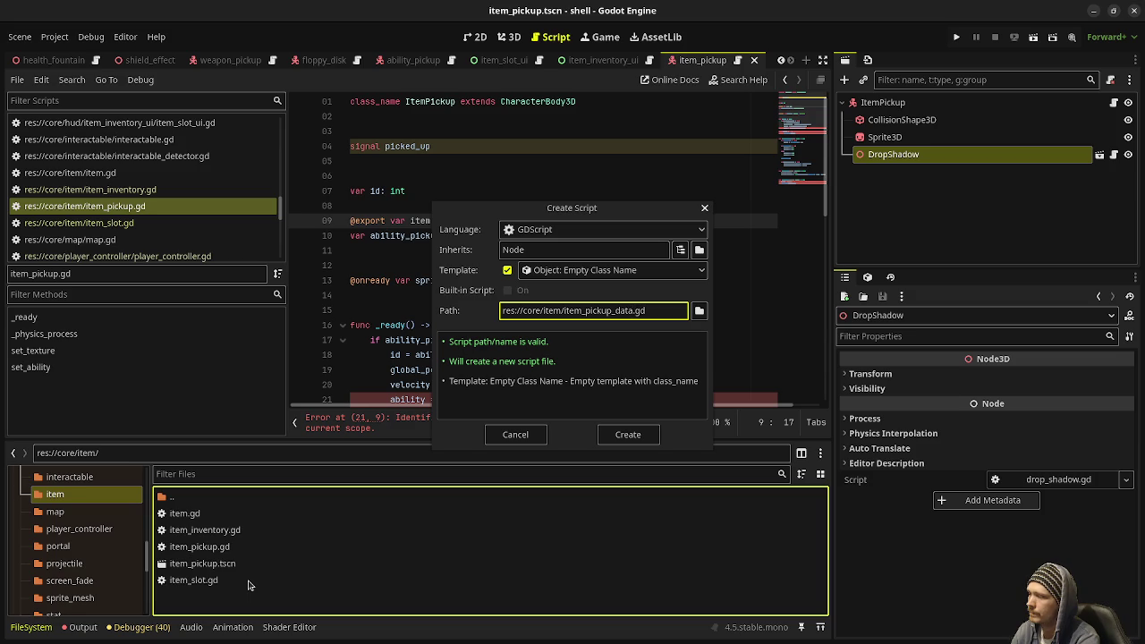
pyautogui.press('Return')
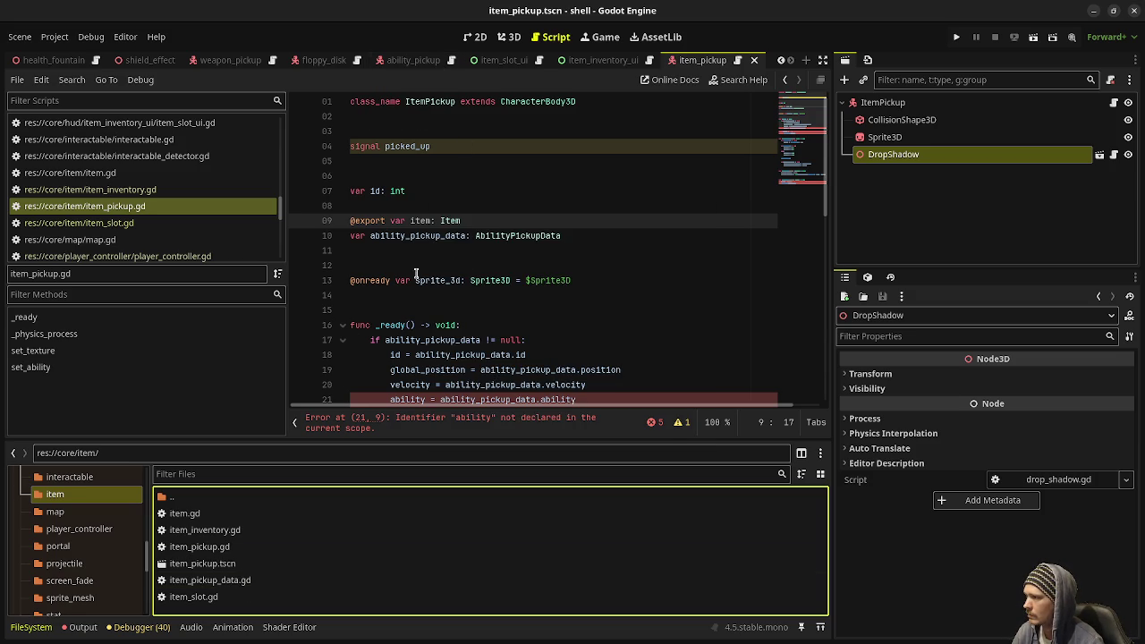
pyautogui.click(519, 236)
# Copy AbilityPickupData's fields and _init constructor into item_pickup_data.gd and save
pyautogui.keyDown('ctrl'); pyautogui.click(519, 236); pyautogui.keyUp('ctrl')
pyautogui.moveTo(500, 297)
pyautogui.mouseDown()
pyautogui.moveTo(295, 235)
pyautogui.moveTo(262, 150)
pyautogui.mouseUp()
pyautogui.hotkey('ctrl', 'c')
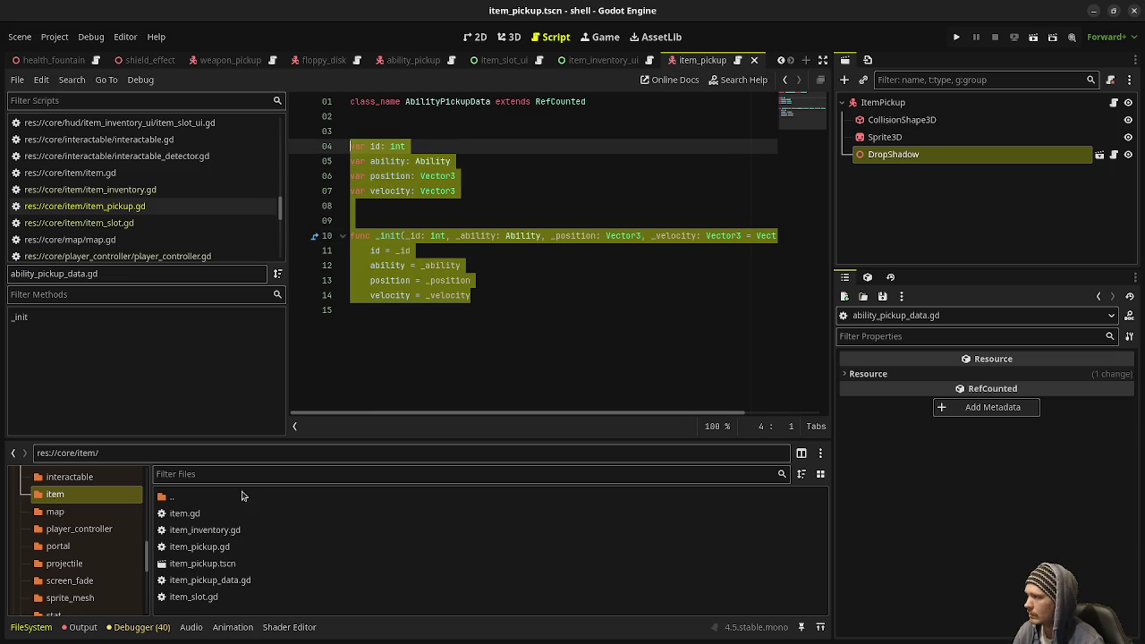
pyautogui.click(212, 583)
pyautogui.doubleClick(212, 582)
pyautogui.click(519, 271)
pyautogui.hotkey('ctrl', 'v')
pyautogui.hotkey('ctrl', 's')
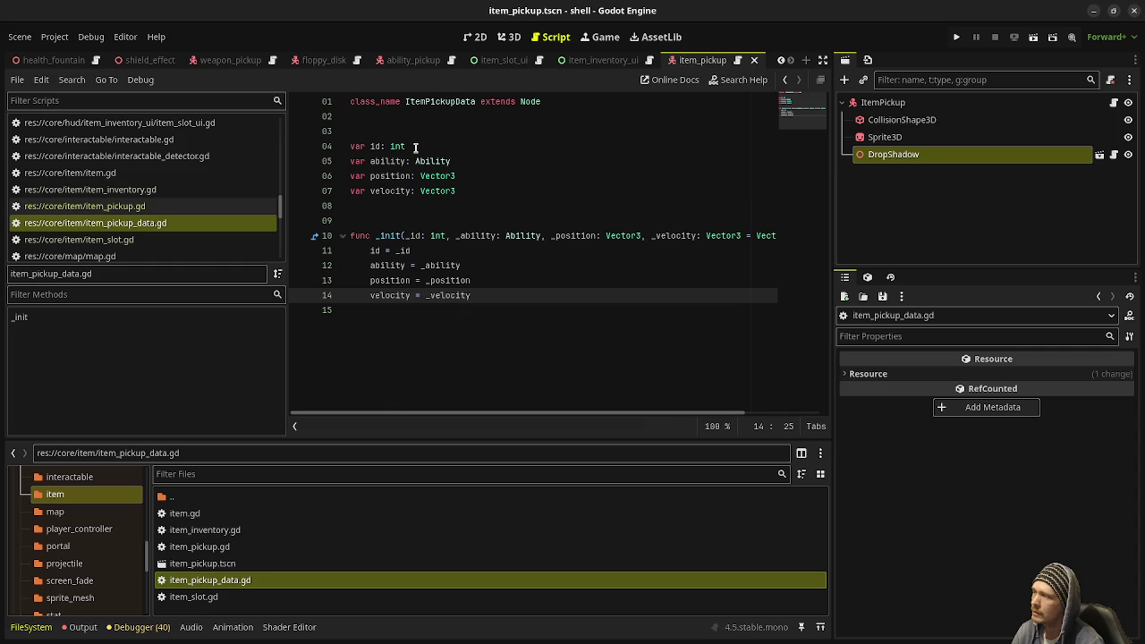
# Rename the line 5 field from 'ability: Ability' to 'item: Item'
pyautogui.doubleClick(447, 162)
pyautogui.doubleClick(391, 161)
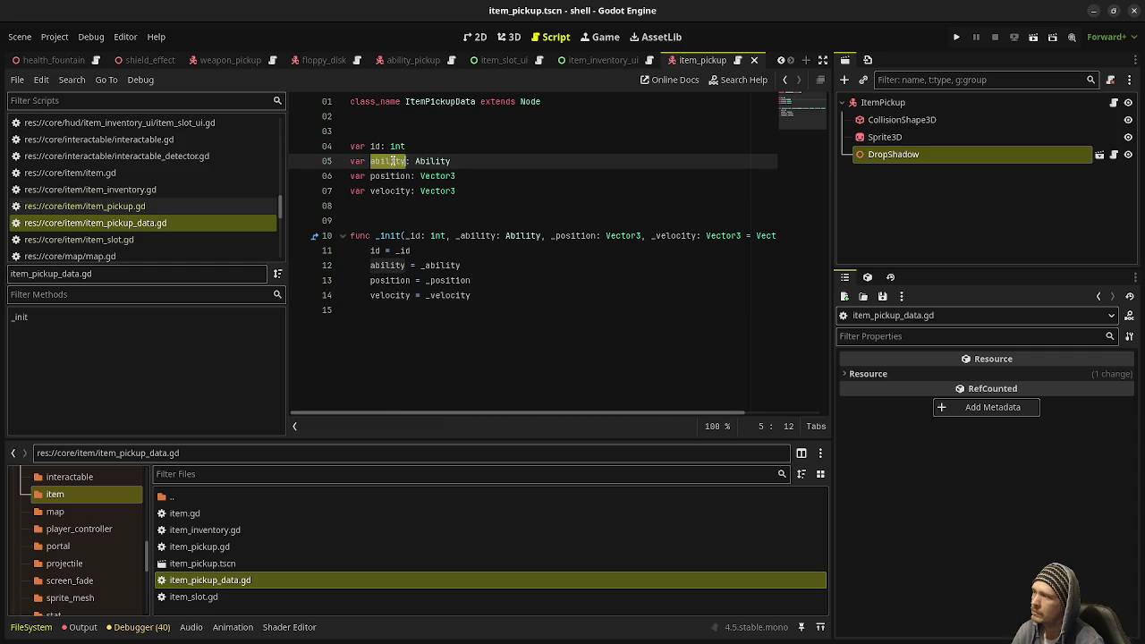
pyautogui.write('item')
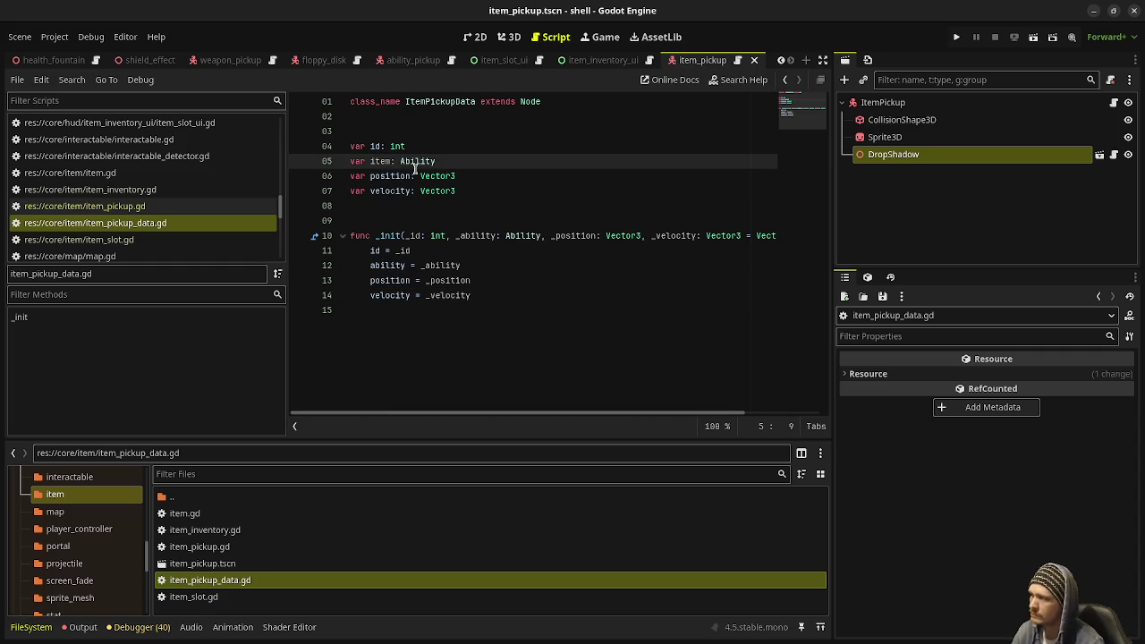
pyautogui.doubleClick(419, 161)
pyautogui.write('Item')
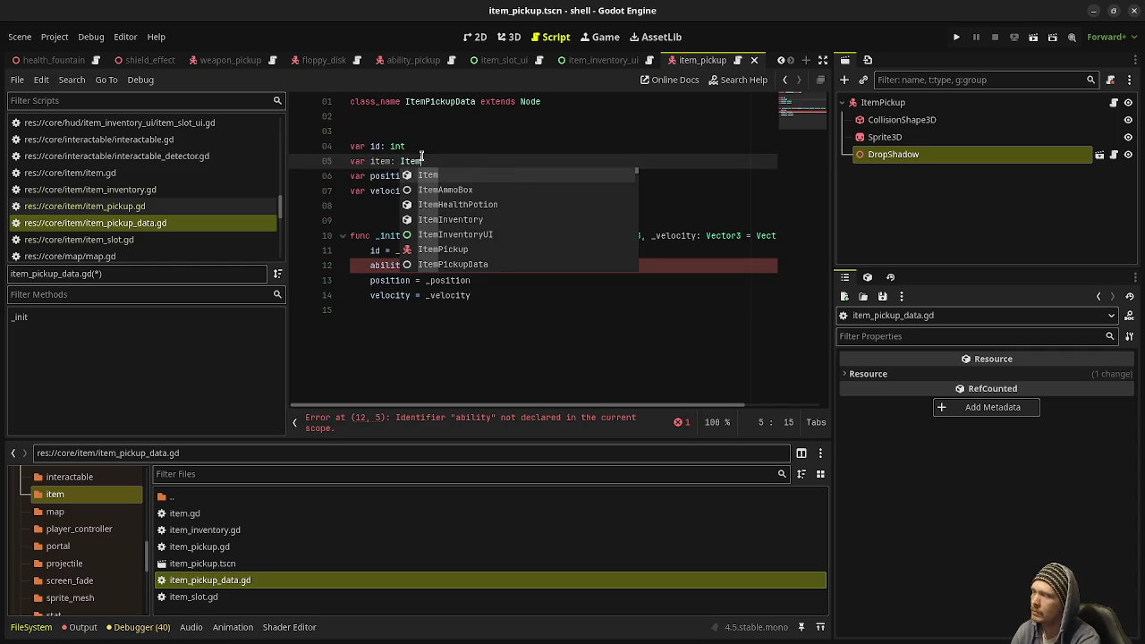
pyautogui.press('Escape')
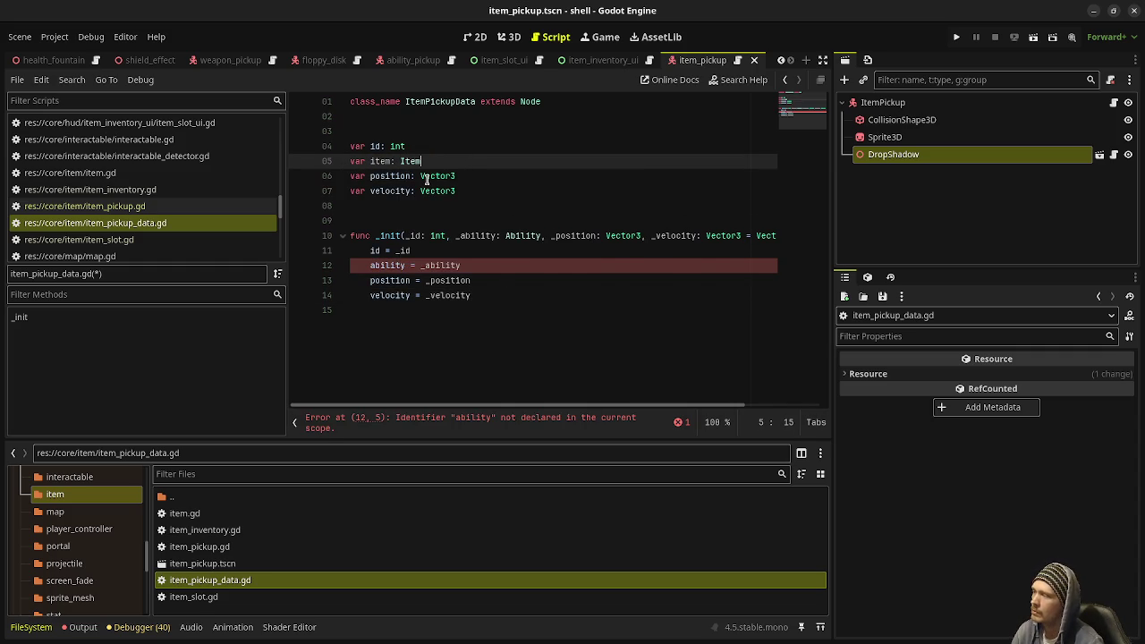
pyautogui.moveTo(426, 179)
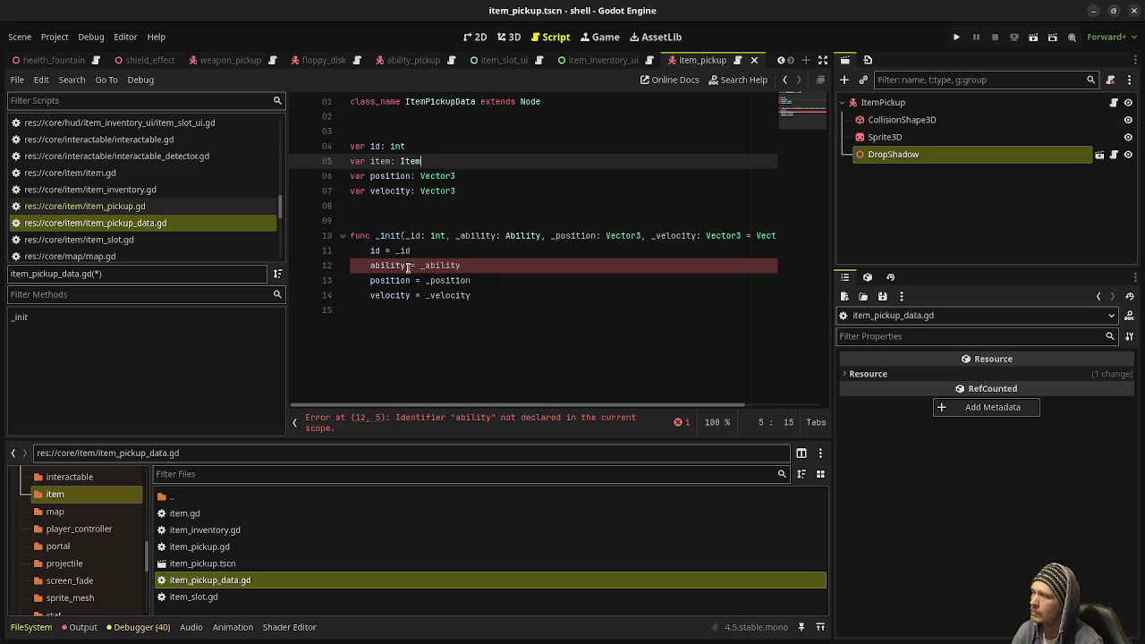
# Make _init take '_item: Item', assign item = _item, and save the script
pyautogui.doubleClick(474, 236)
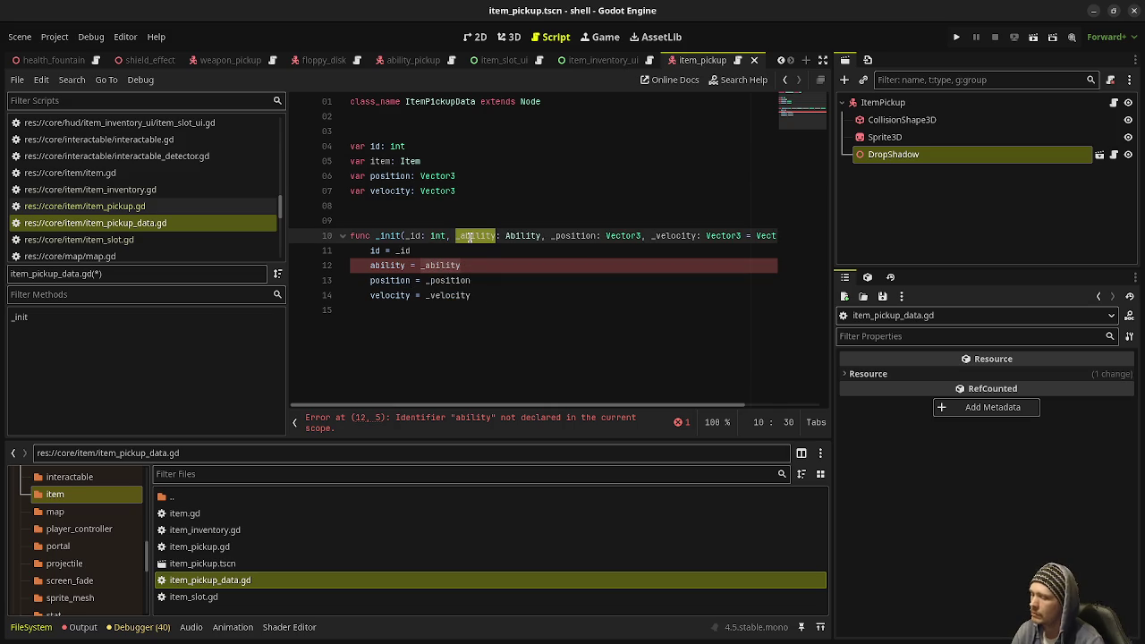
pyautogui.write('_item')
pyautogui.click(504, 236)
pyautogui.doubleClick(504, 237)
pyautogui.write('Item')
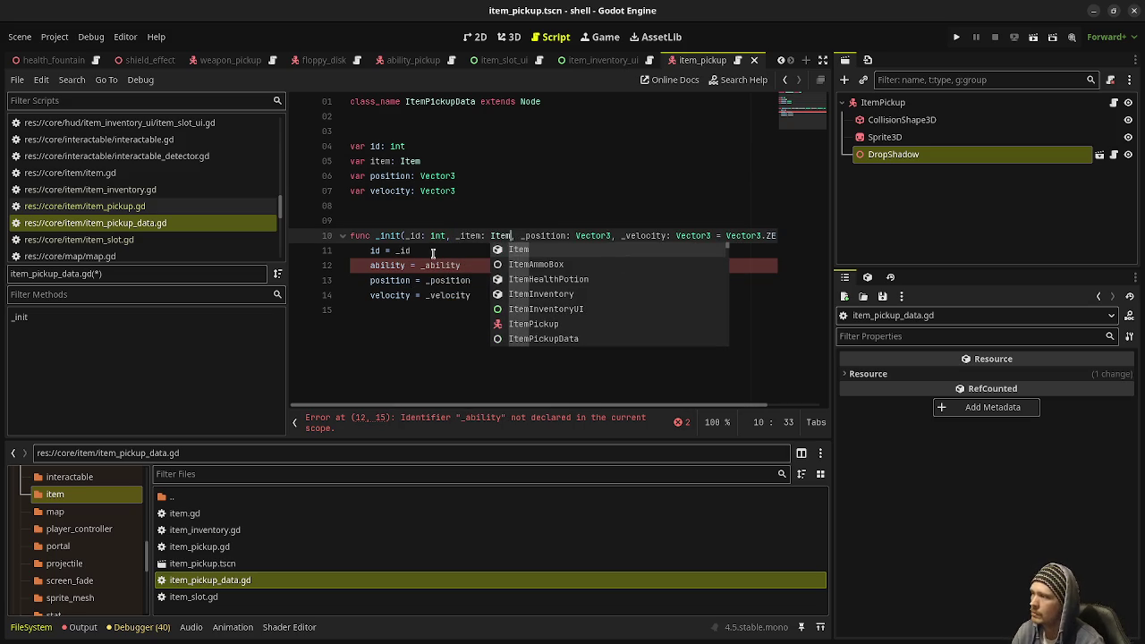
pyautogui.doubleClick(439, 265)
pyautogui.write('_item')
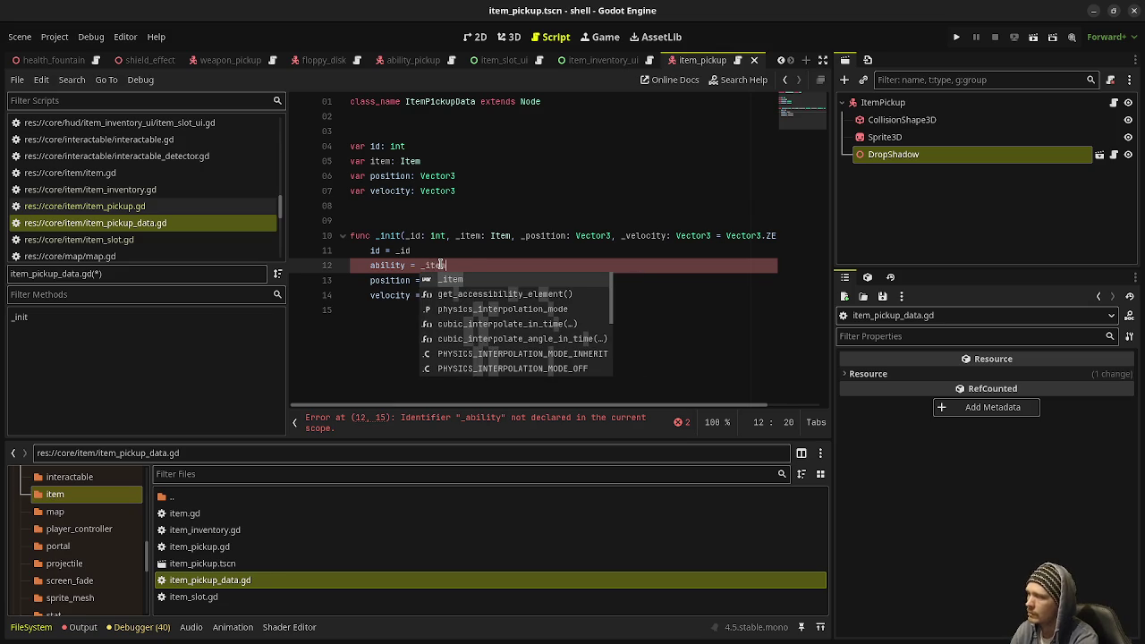
pyautogui.doubleClick(382, 261)
pyautogui.write('item')
pyautogui.hotkey('ctrl', 's')
pyautogui.click(487, 208)
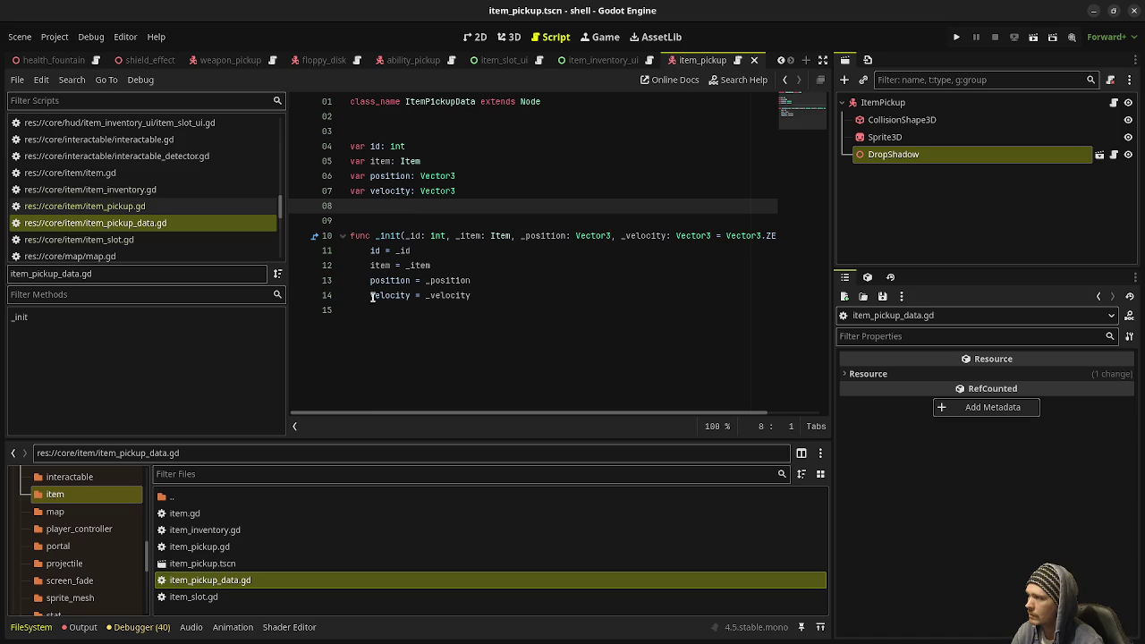
pyautogui.click(148, 208)
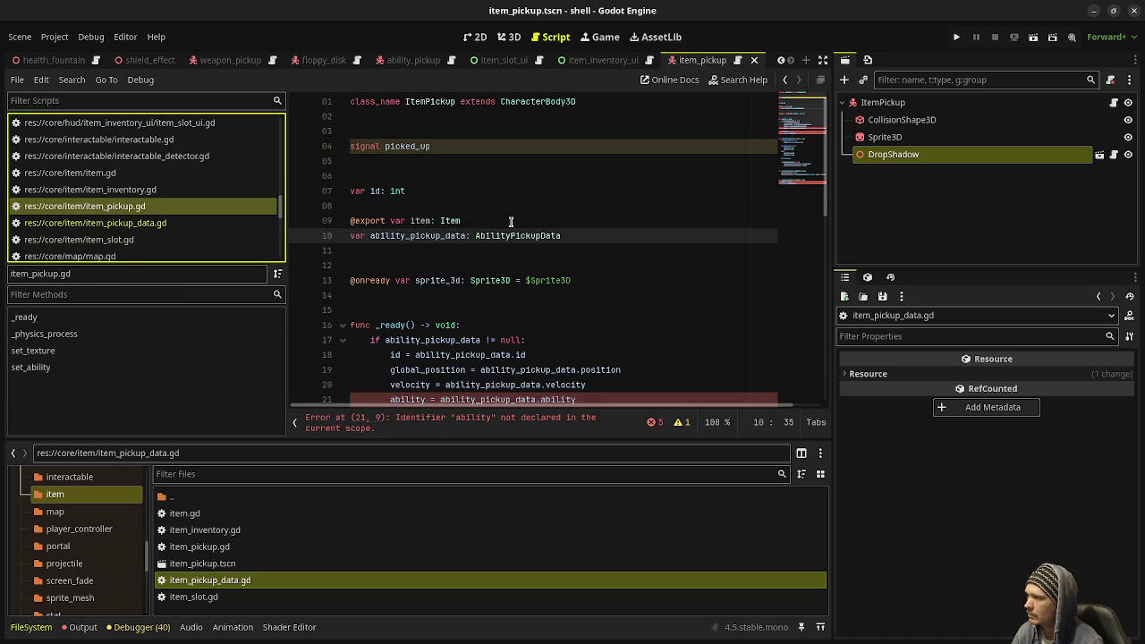
# Rename the ability_pickup_data variable to 'item_pickup_data: ItemPickupData'
pyautogui.doubleClick(421, 236)
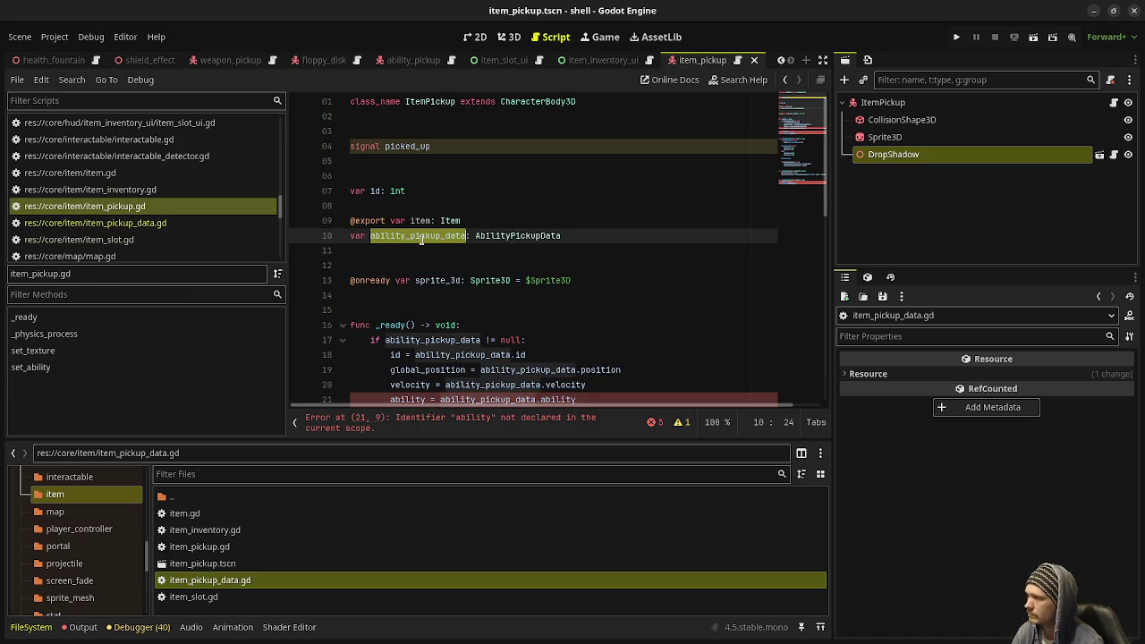
pyautogui.write('item_pi')
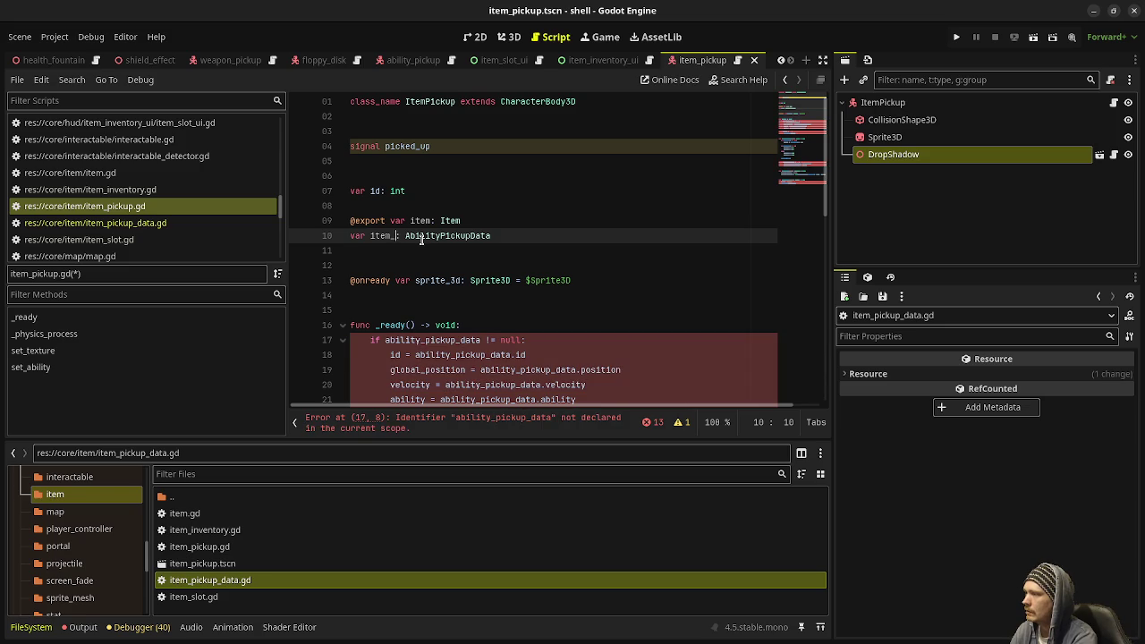
pyautogui.write('ckup_data')
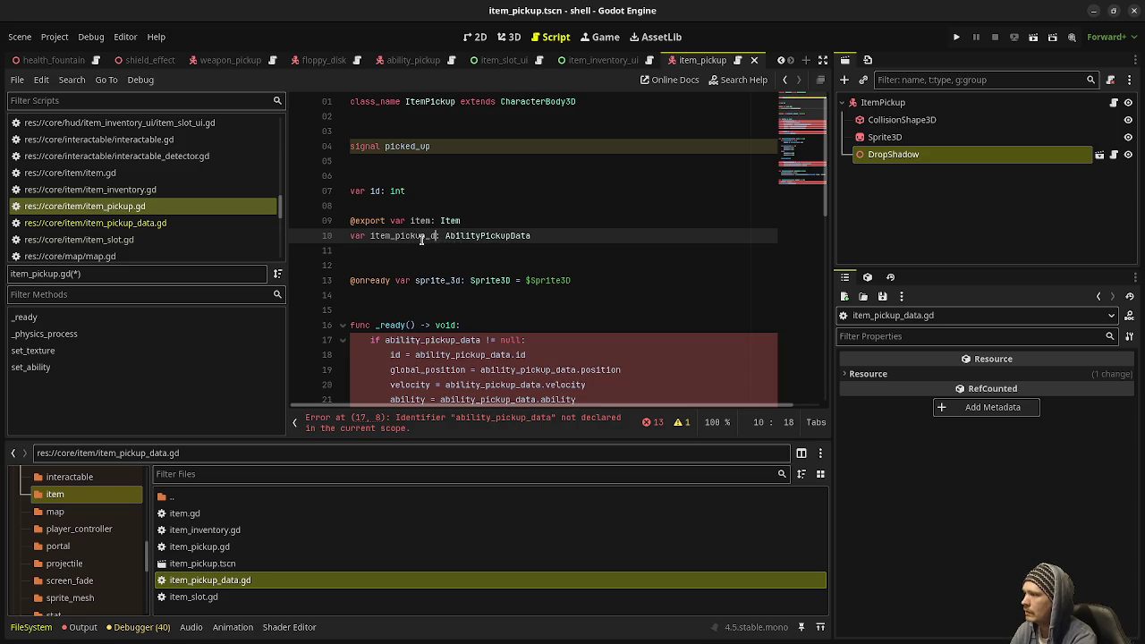
pyautogui.press('BackSpace')
pyautogui.press('BackSpace')
pyautogui.press('BackSpace')
pyautogui.write('Item')
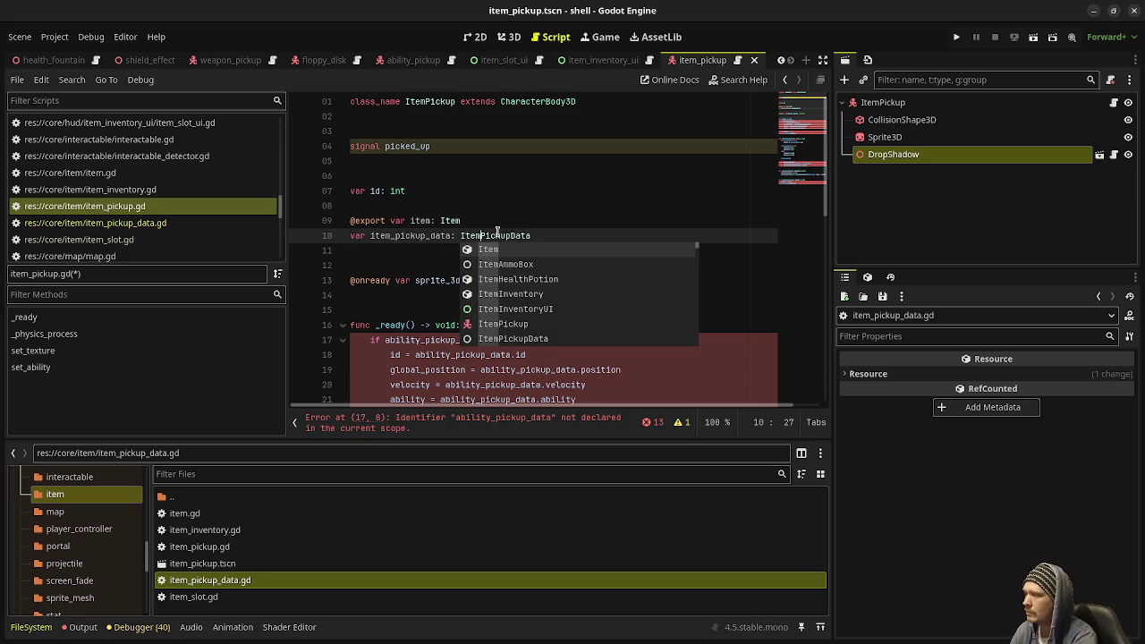
pyautogui.click(519, 192)
# Replace ability_pickup_data with item_pickup_data on lines 17 through 20
pyautogui.doubleClick(429, 235)
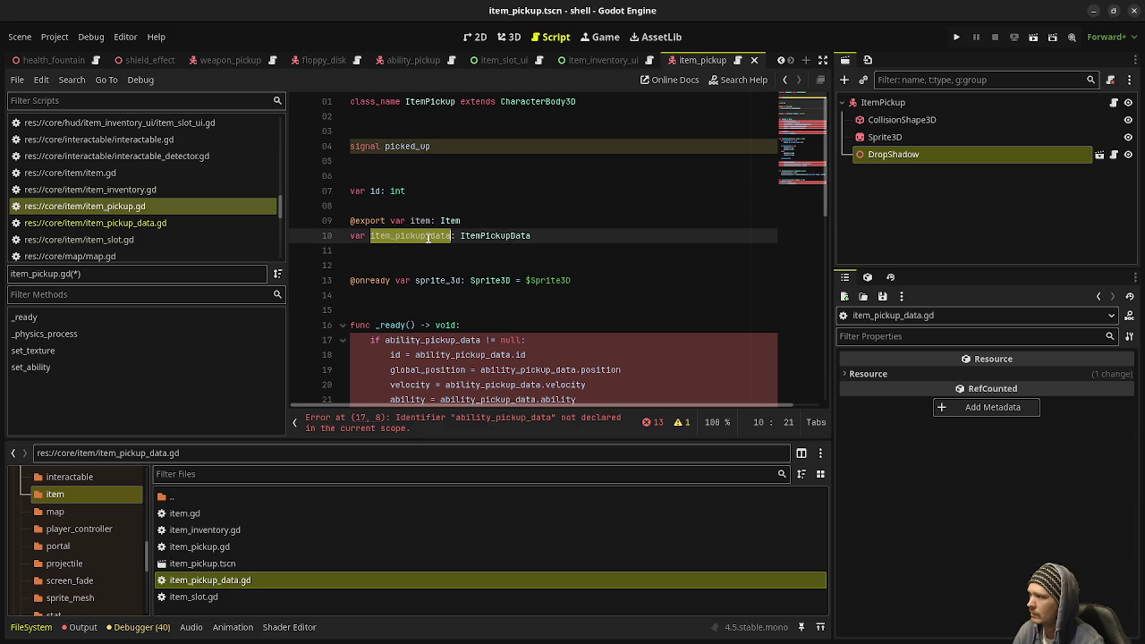
pyautogui.hotkey('ctrl', 'c')
pyautogui.scroll(-2, 375, 297)
pyautogui.doubleClick(432, 251)
pyautogui.hotkey('ctrl', 'v')
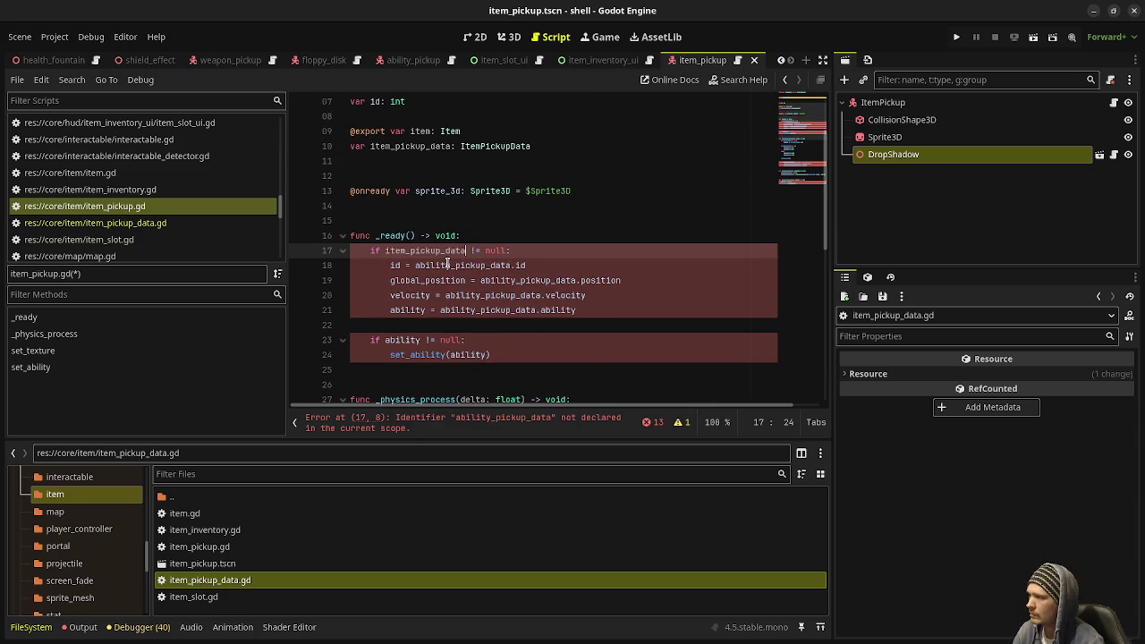
pyautogui.doubleClick(463, 265)
pyautogui.hotkey('ctrl', 'v')
pyautogui.doubleClick(510, 280)
pyautogui.hotkey('ctrl', 'v')
pyautogui.doubleClick(498, 296)
pyautogui.hotkey('ctrl', 'v')
# Rewrite line 21 as 'item = item_pickup_data.item'
pyautogui.doubleClick(483, 310)
pyautogui.doubleClick(411, 310)
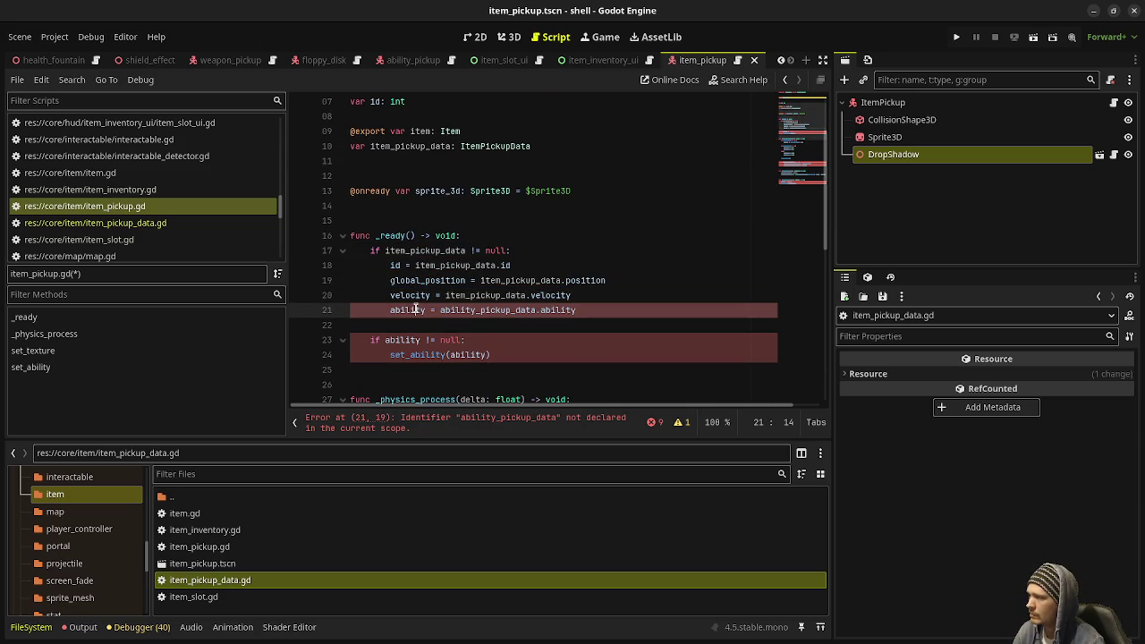
pyautogui.write('item')
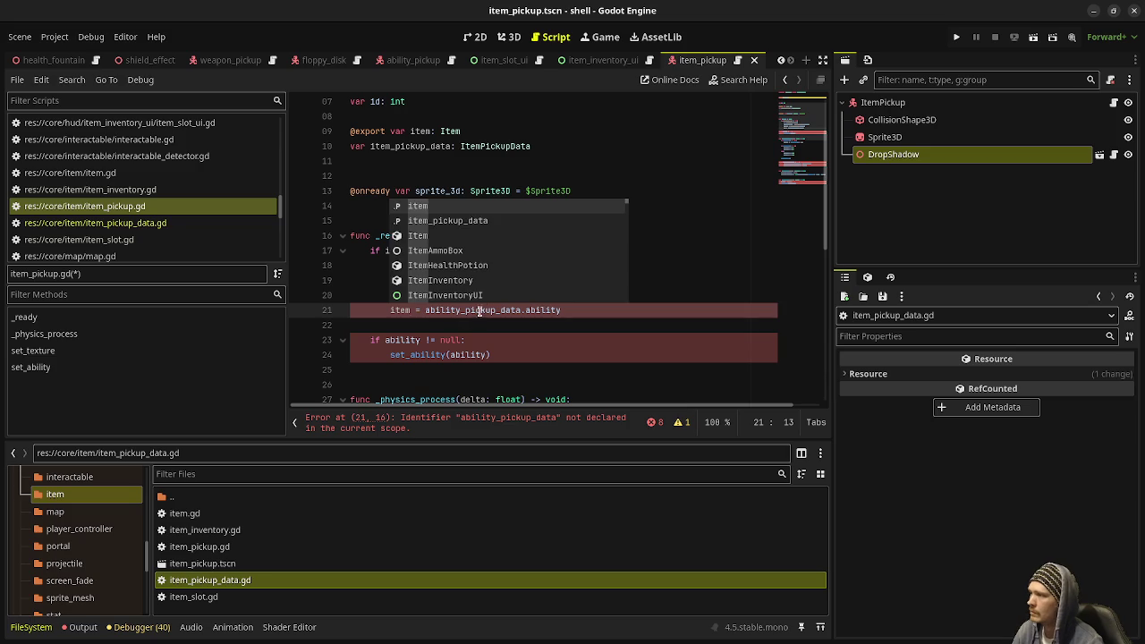
pyautogui.doubleClick(484, 309)
pyautogui.hotkey('ctrl', 'v')
pyautogui.doubleClick(542, 310)
pyautogui.write('item')
pyautogui.hotkey('ctrl', 's')
pyautogui.press('Escape')
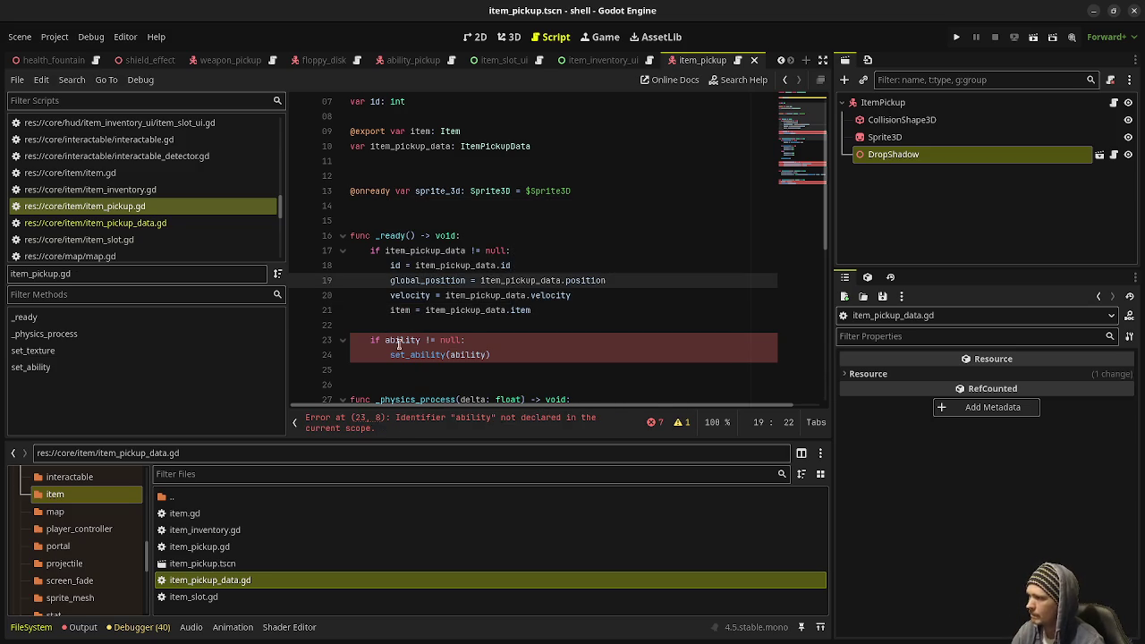
# Change the null check and call to 'if item != null: set_item(item)'
pyautogui.doubleClick(400, 341)
pyautogui.write('item')
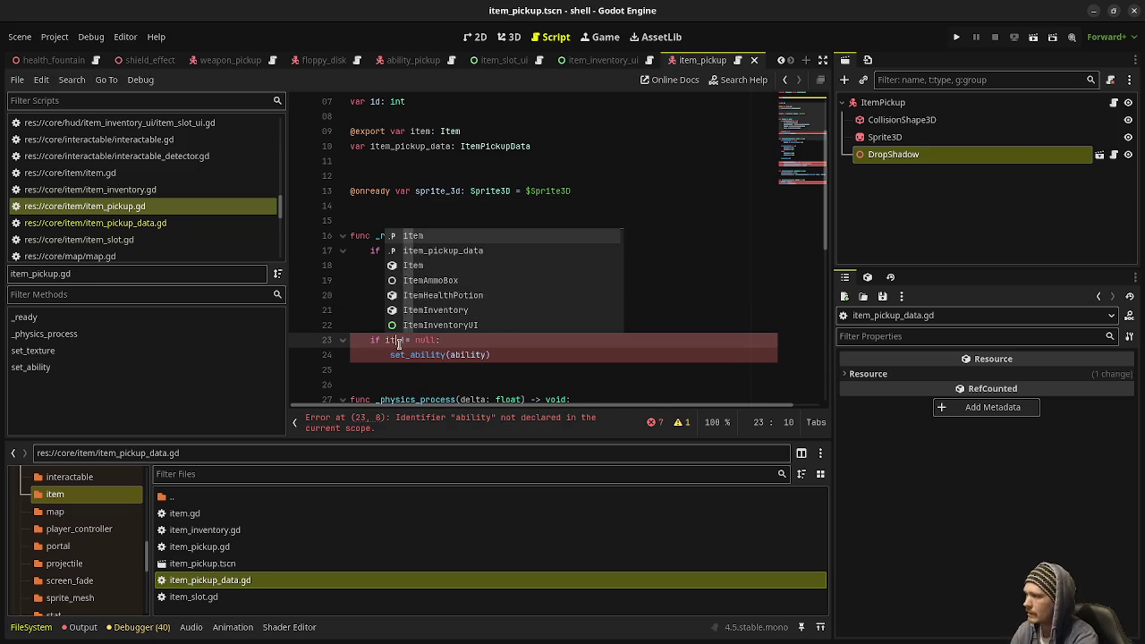
pyautogui.click(409, 354)
pyautogui.hotkey('shift', 'Right')
pyautogui.hotkey('shift', 'Right')
pyautogui.hotkey('shift', 'Right')
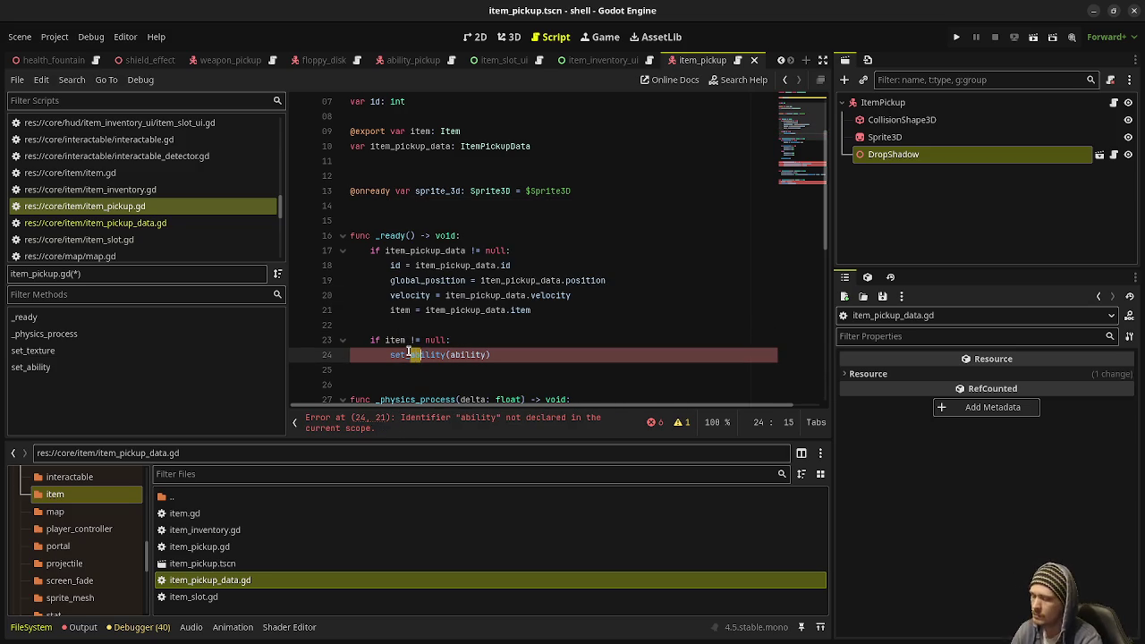
pyautogui.write('item')
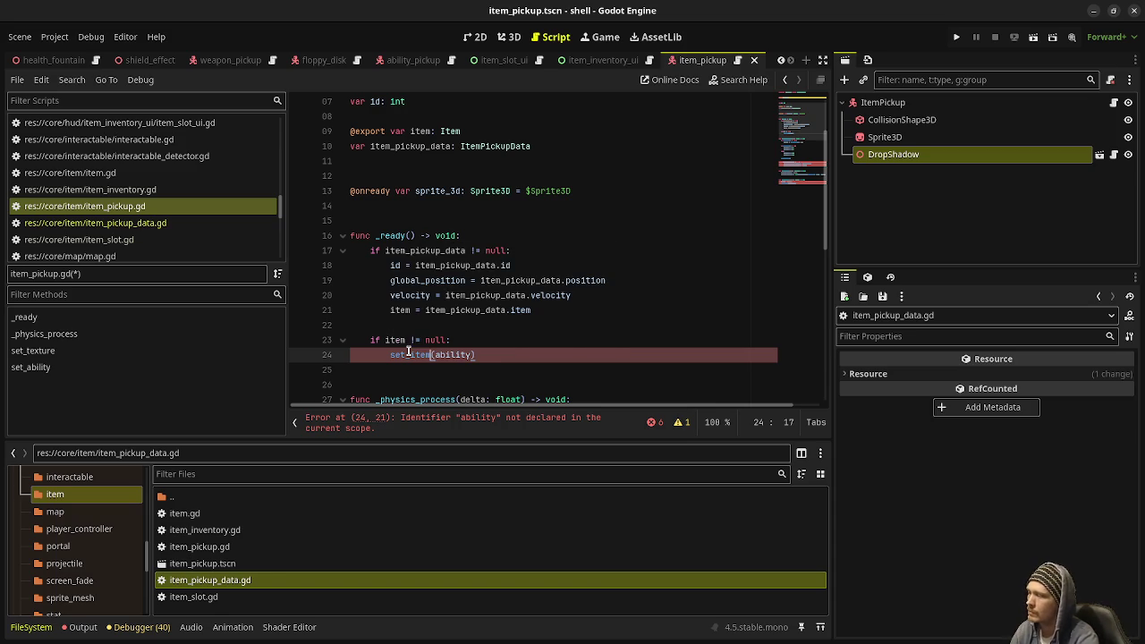
pyautogui.doubleClick(455, 354)
pyautogui.write('item')
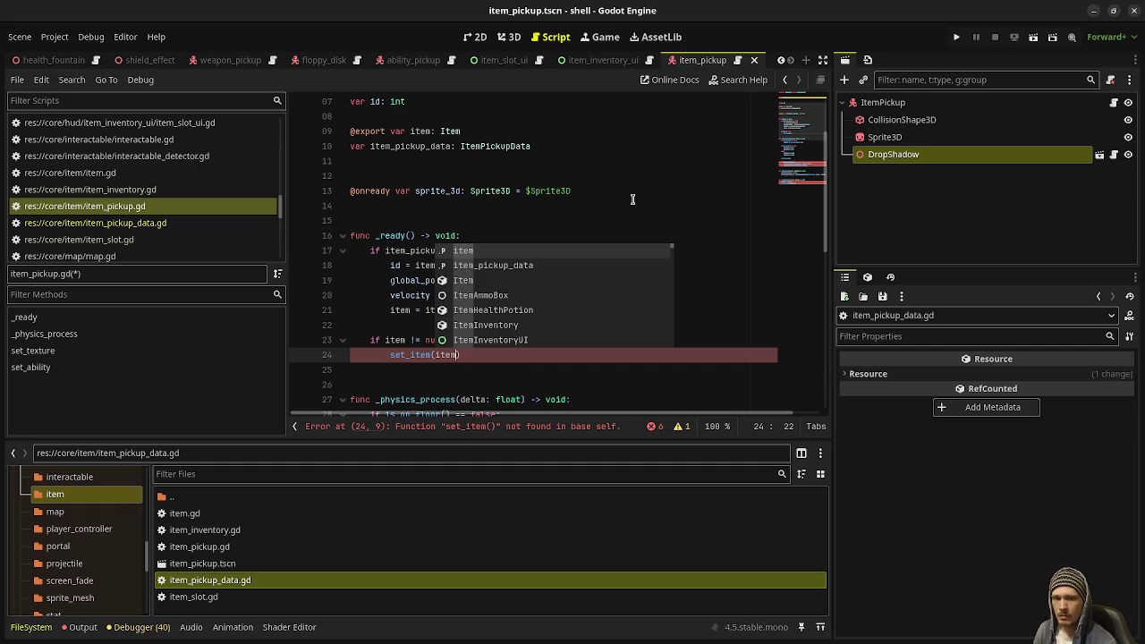
pyautogui.click(520, 209)
# Rename ability_pickup_data to item_pickup_data on lines 40-42 with a column selection
pyautogui.scroll(-5, 453, 297)
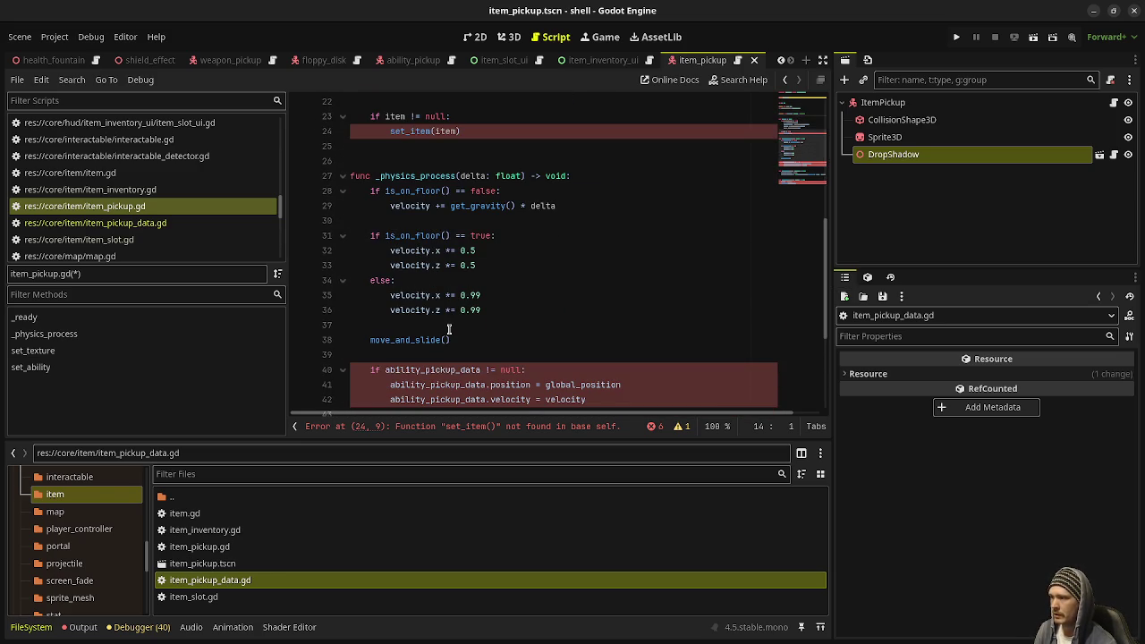
pyautogui.scroll(-2, 450, 329)
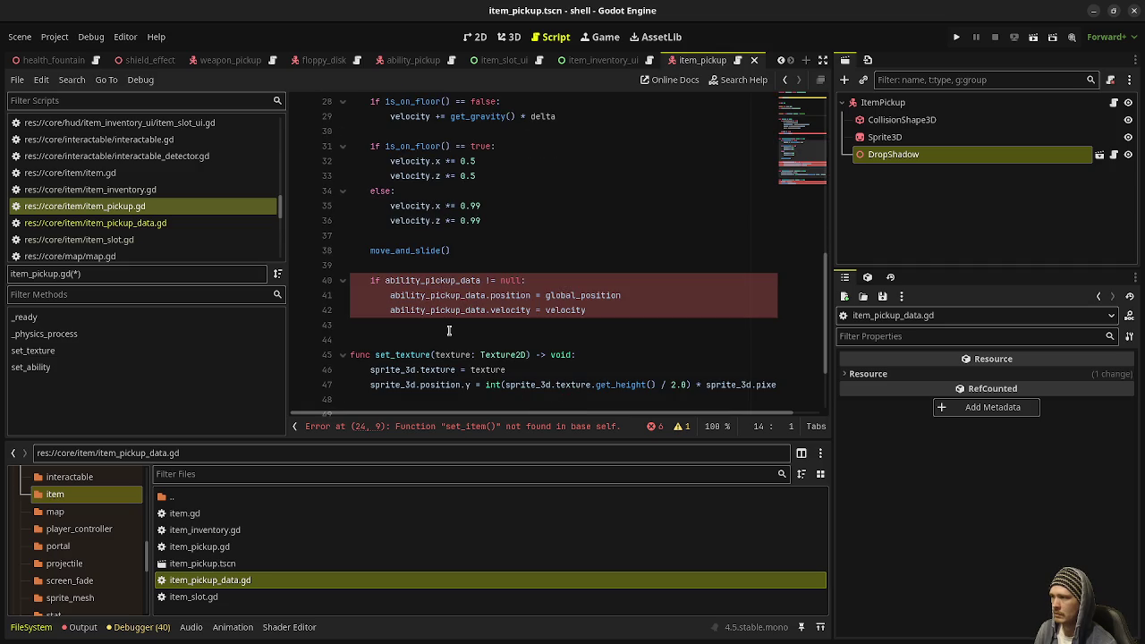
pyautogui.click(387, 283)
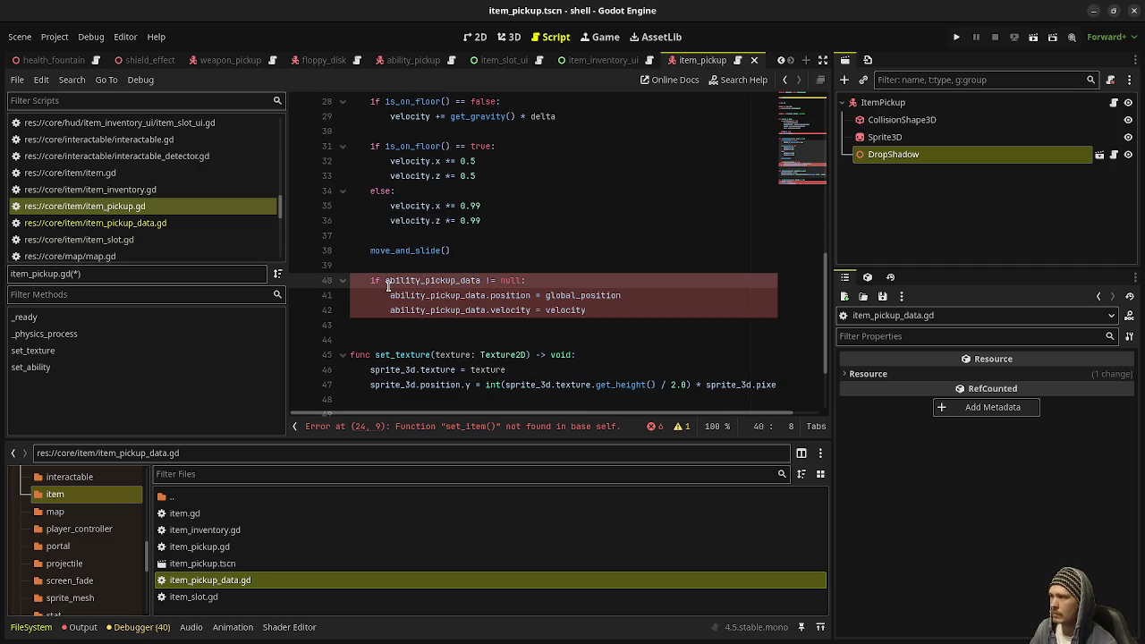
pyautogui.moveTo(388, 288); pyautogui.dragTo(391, 311)
pyautogui.hotkey('shift', 'Right')
pyautogui.hotkey('shift', 'Right')
pyautogui.hotkey('shift', 'Right')
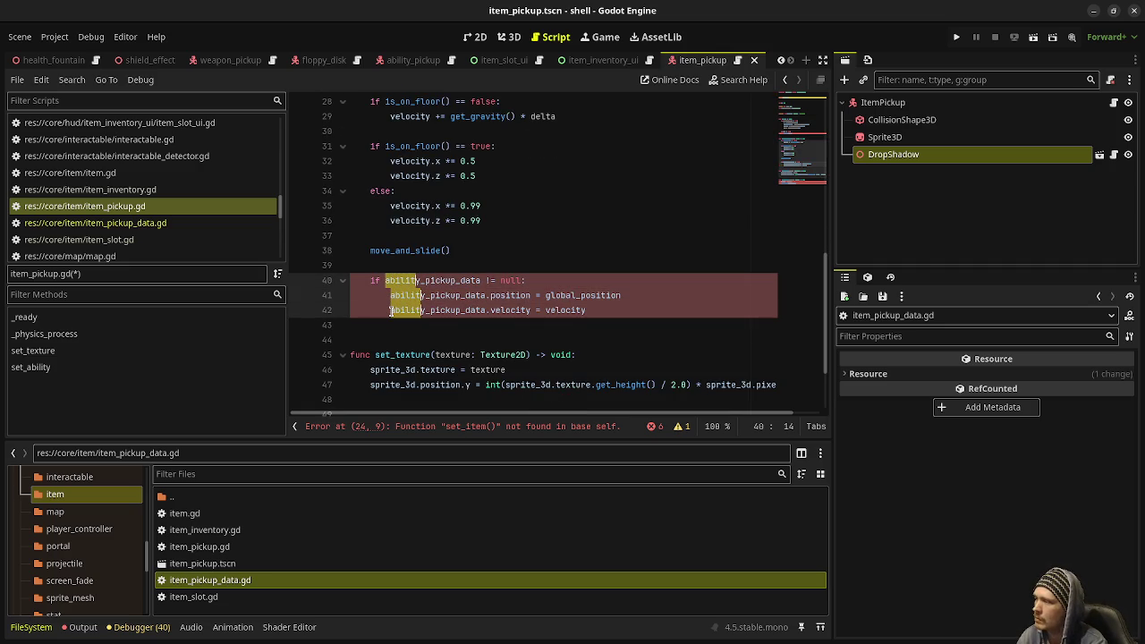
pyautogui.write('item')
pyautogui.click(591, 224)
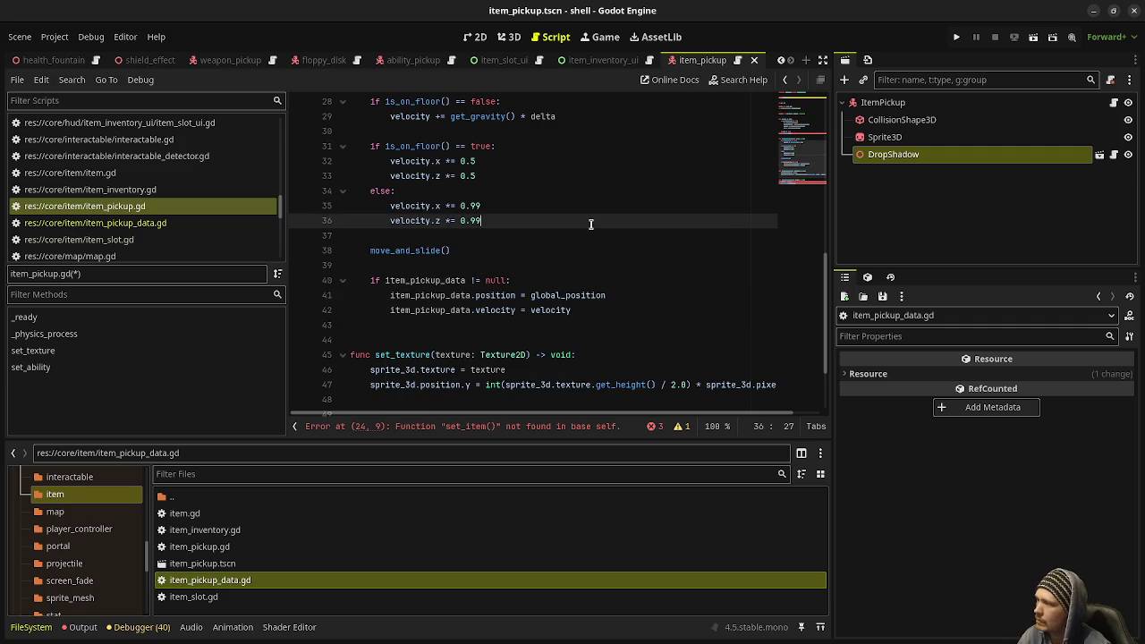
# Rename the set_ability function to 'set_item(_item: Item)'
pyautogui.scroll(-2, 469, 346)
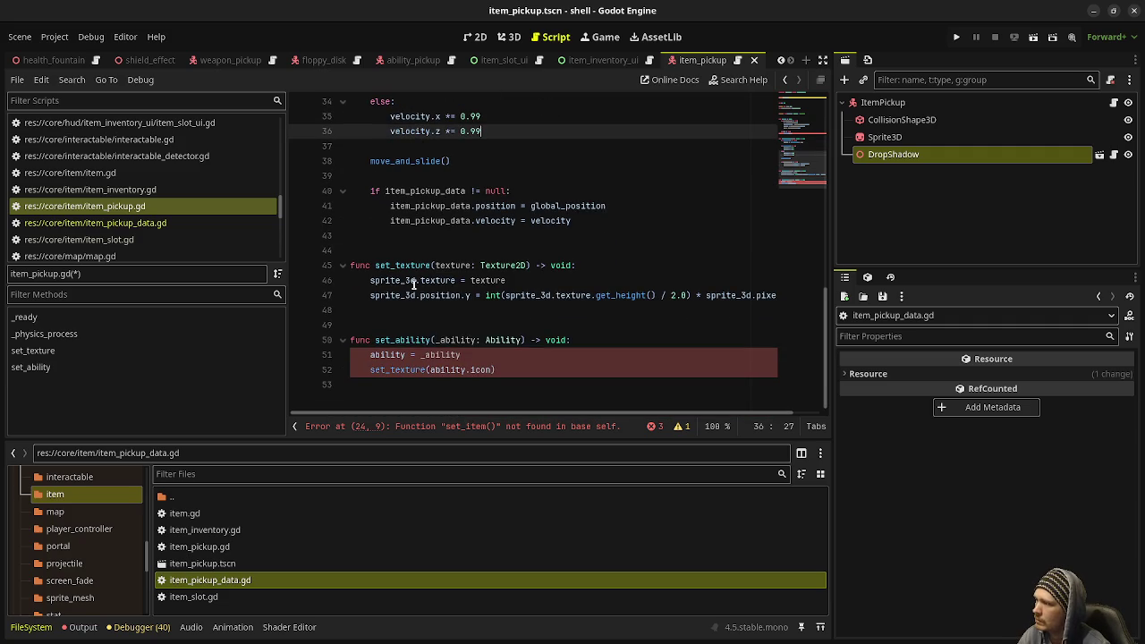
pyautogui.moveTo(395, 341); pyautogui.dragTo(426, 340)
pyautogui.write('item')
pyautogui.press('BackSpace')
pyautogui.write('item:')
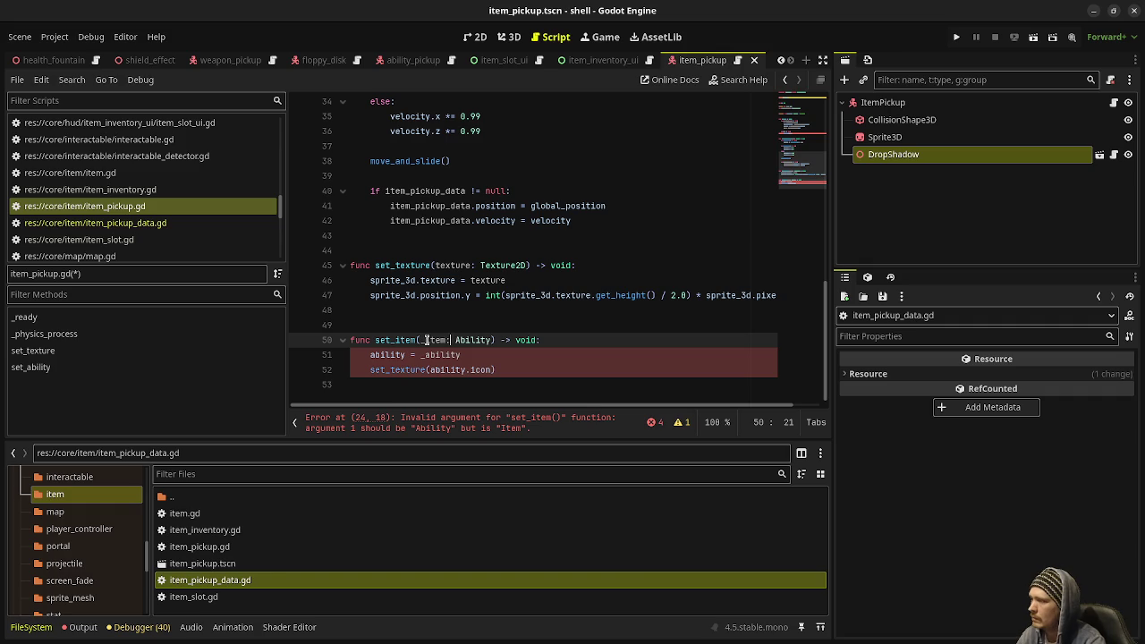
pyautogui.press('Right')
pyautogui.hotkey('shift', 'Right')
pyautogui.hotkey('shift', 'Right')
pyautogui.hotkey('shift', 'Right')
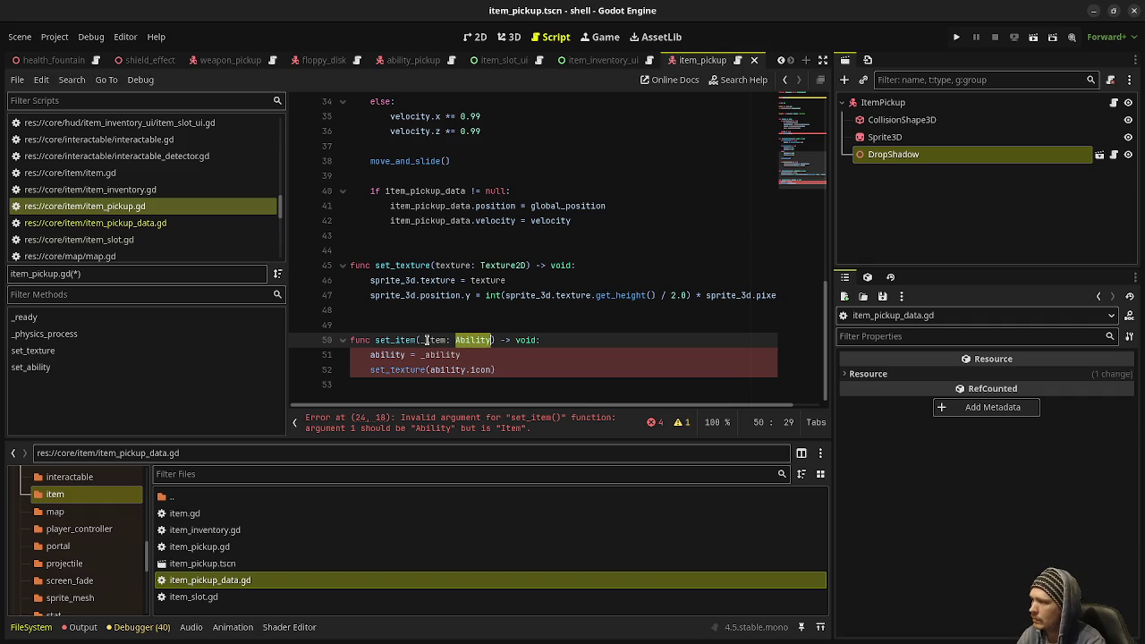
pyautogui.write('Item')
# Make set_item assign item = _item and call set_texture(item.icon), save, and run the game
pyautogui.doubleClick(379, 354)
pyautogui.write('item')
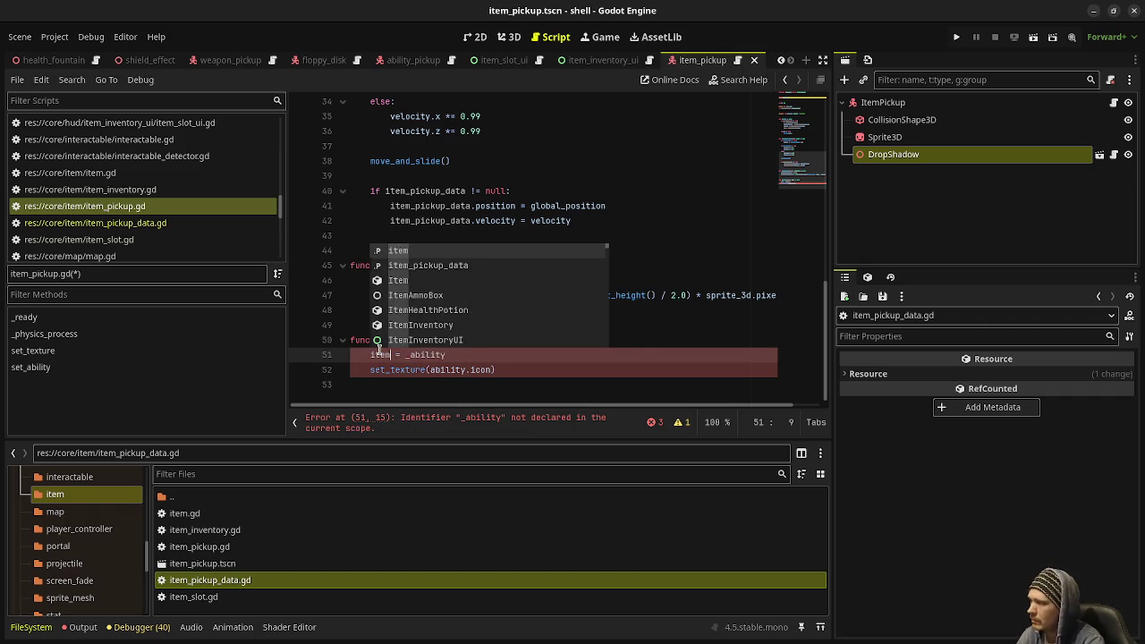
pyautogui.press('Right')
pyautogui.press('Right')
pyautogui.press('Right')
pyautogui.hotkey('shift', 'Right')
pyautogui.hotkey('shift', 'Right')
pyautogui.hotkey('shift', 'Right')
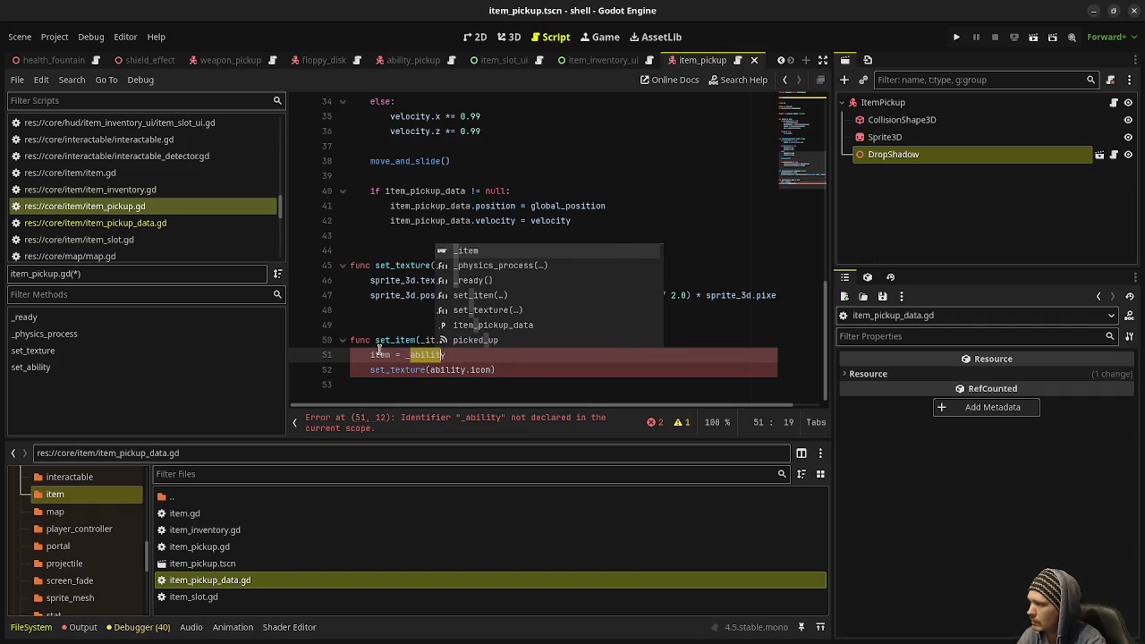
pyautogui.write('item')
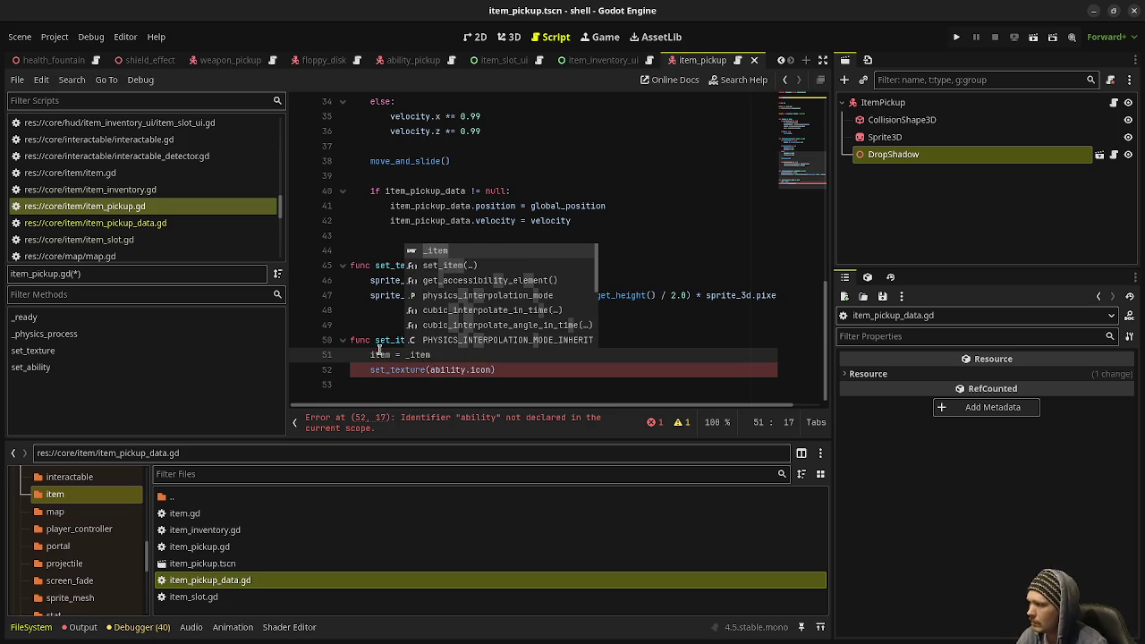
pyautogui.doubleClick(442, 369)
pyautogui.write('item')
pyautogui.hotkey('ctrl', 's')
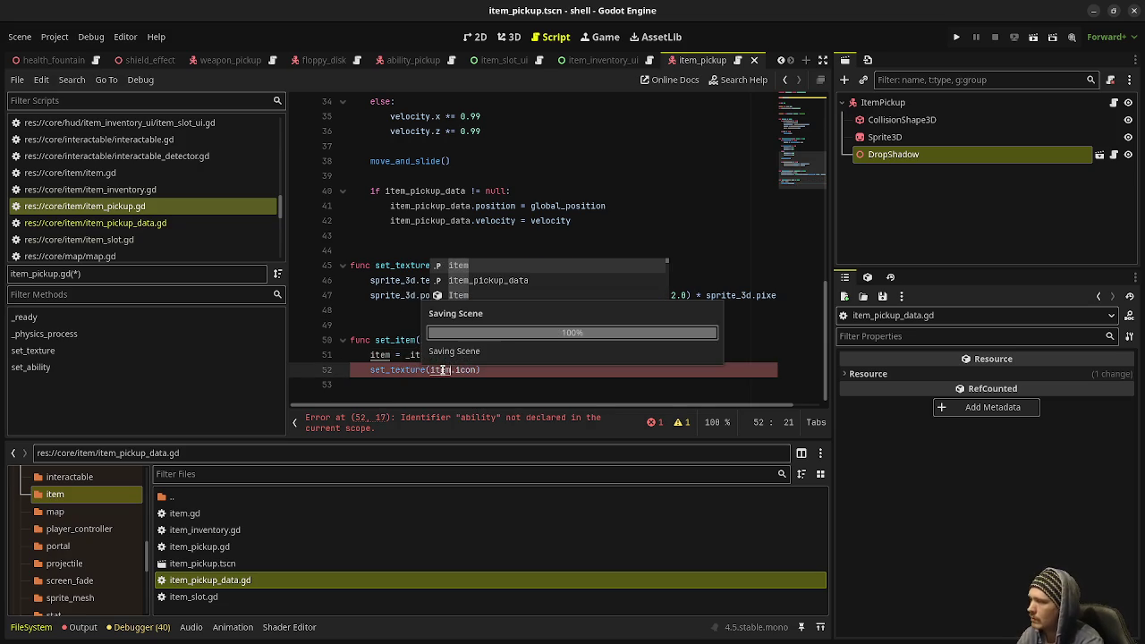
pyautogui.click(406, 240)
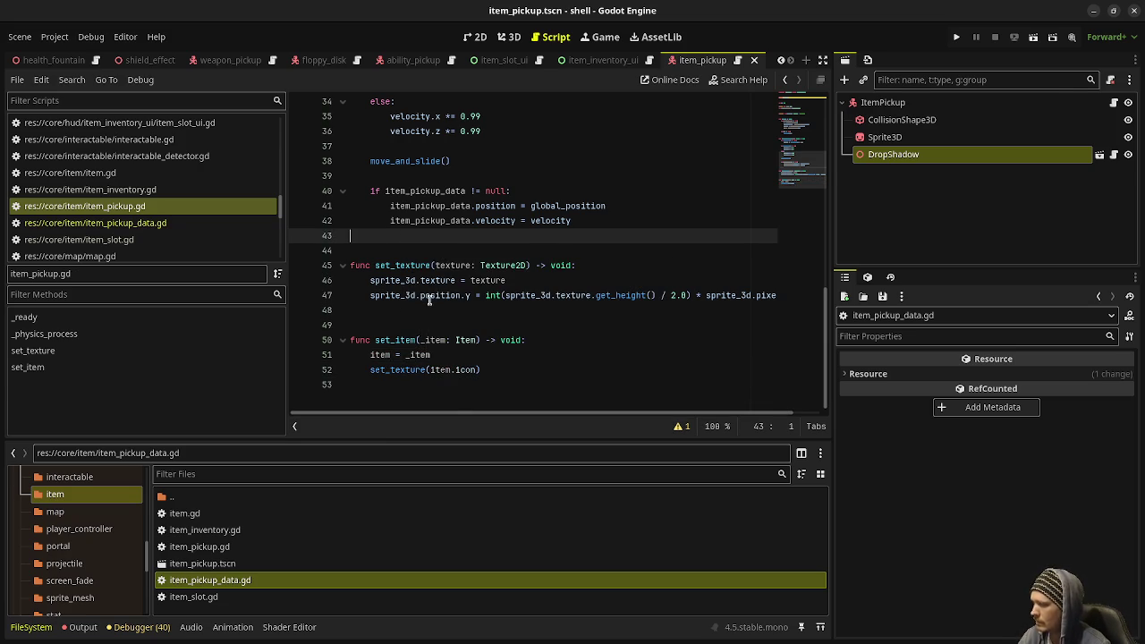
pyautogui.press('F5')
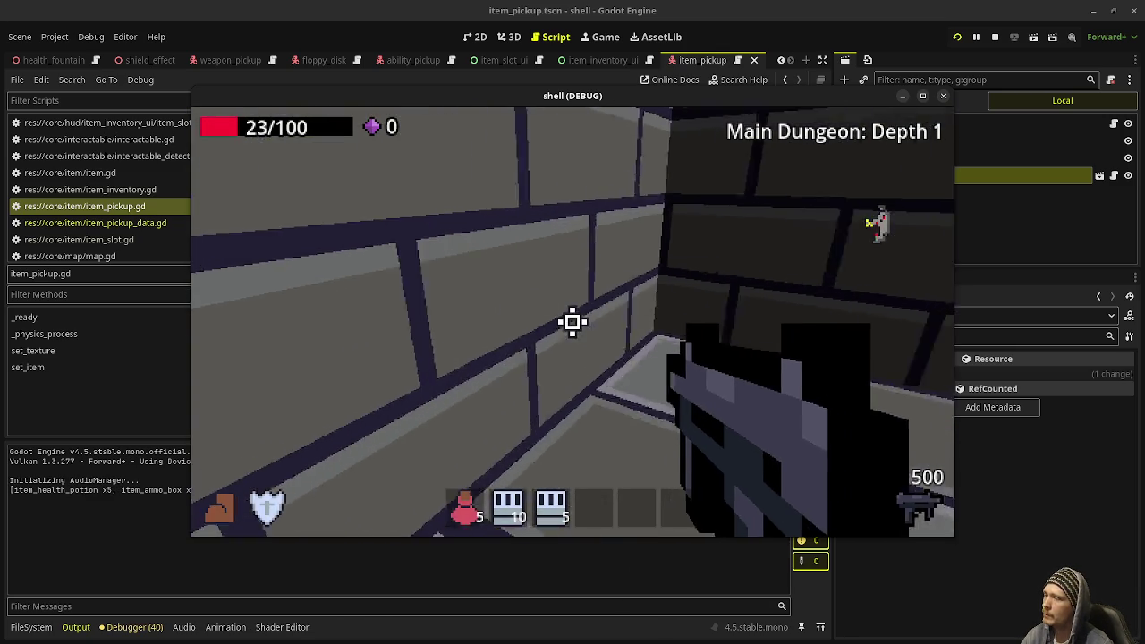
# Fight enemies on Depth 1 and collect gems and ammo until the gem counter reaches 51
pyautogui.moveTo(572, 322); pyautogui.dragTo(572, 322)
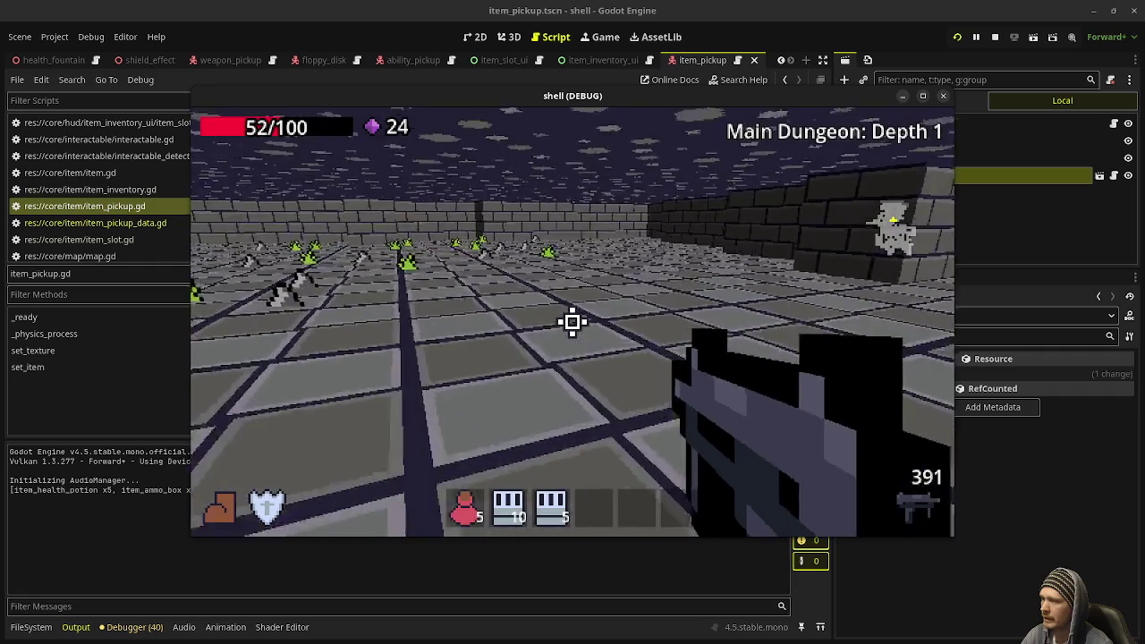
pyautogui.press('w')
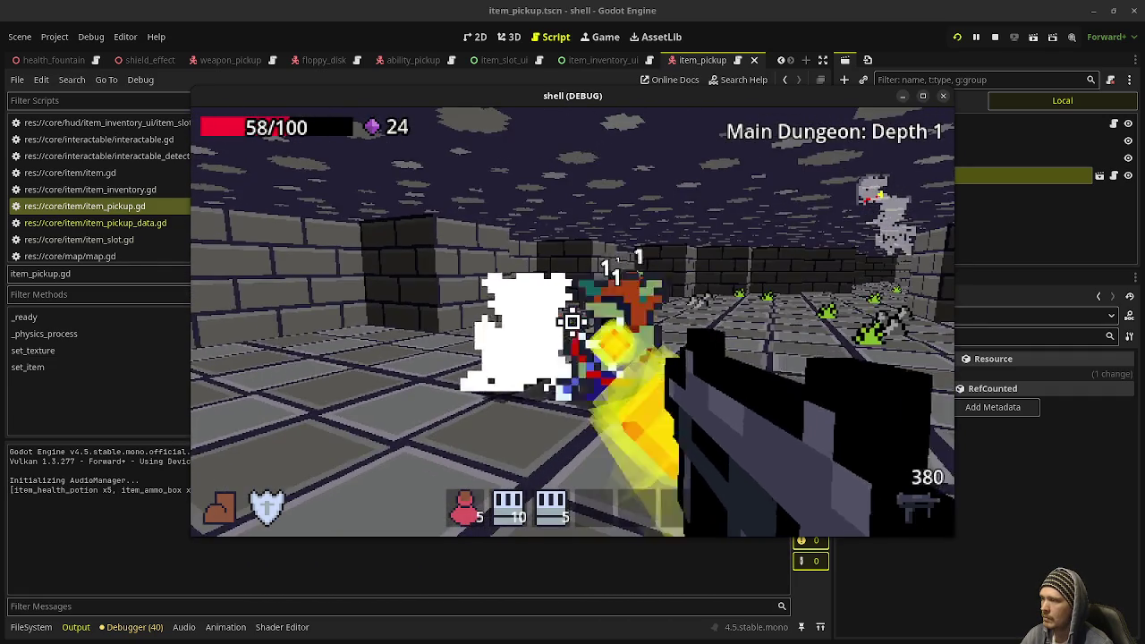
pyautogui.click(573, 321)
pyautogui.press('w')
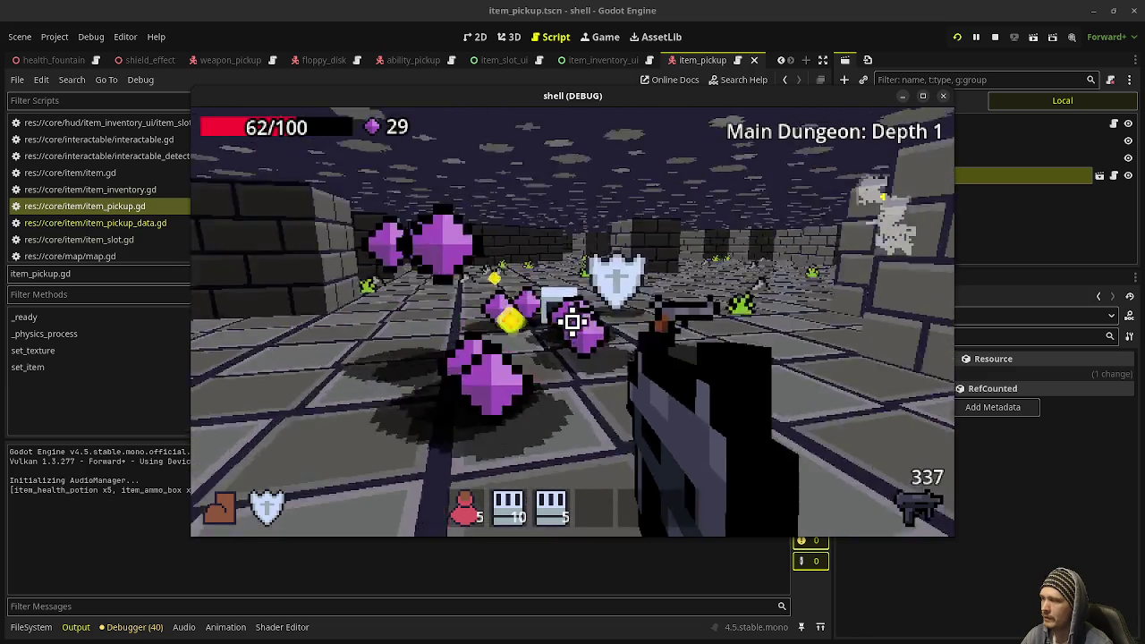
pyautogui.press('w')
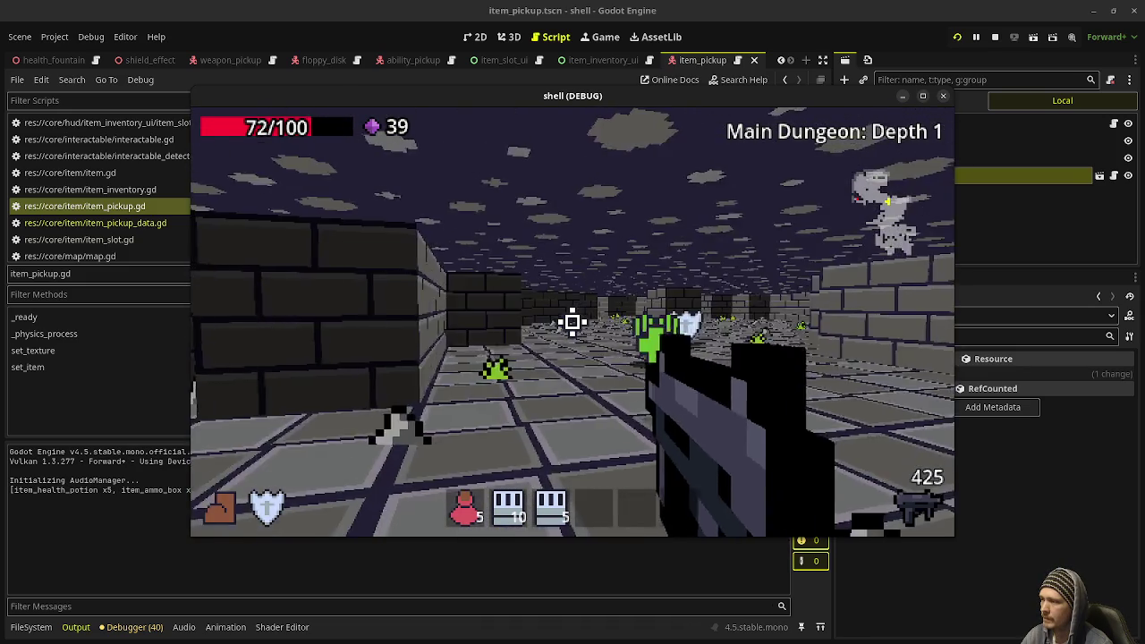
pyautogui.press('w')
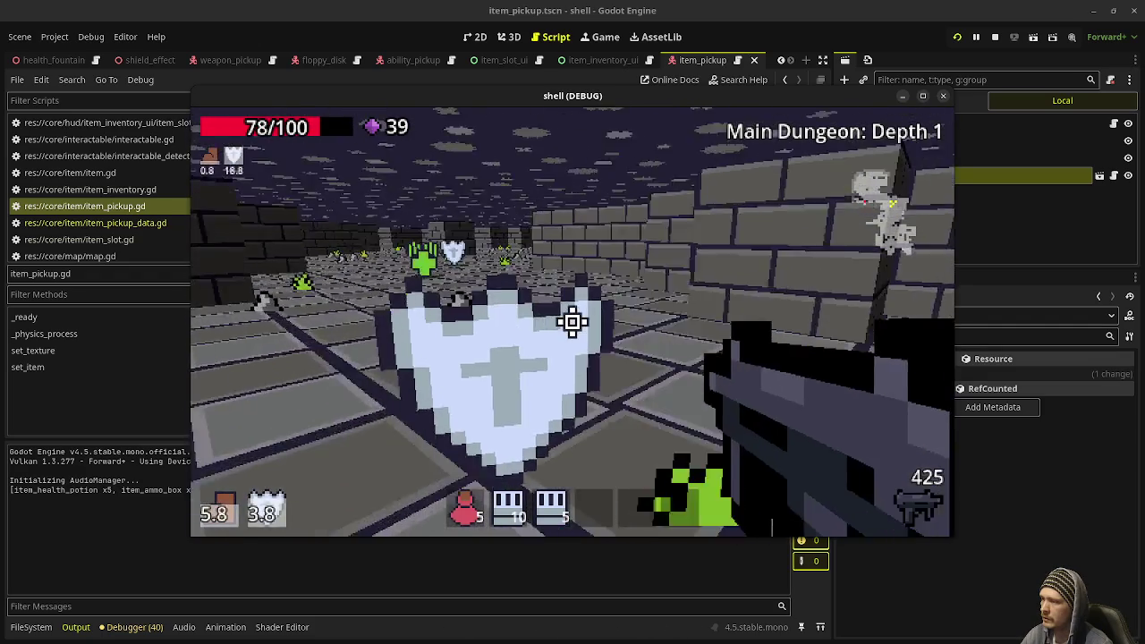
pyautogui.press('w')
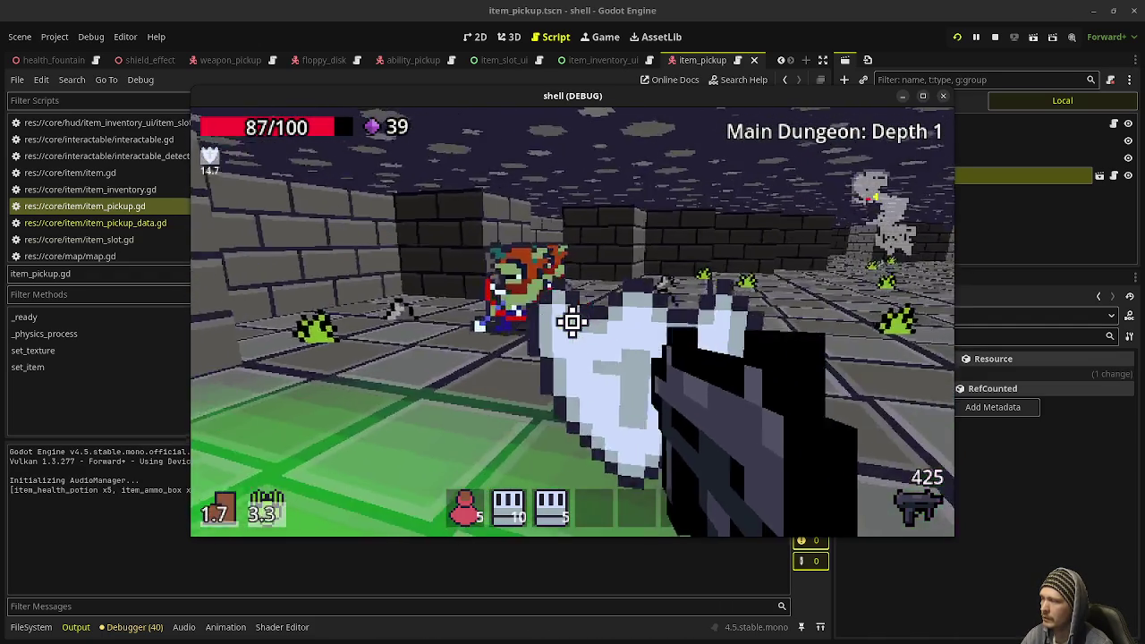
pyautogui.click(573, 321)
pyautogui.click(572, 321)
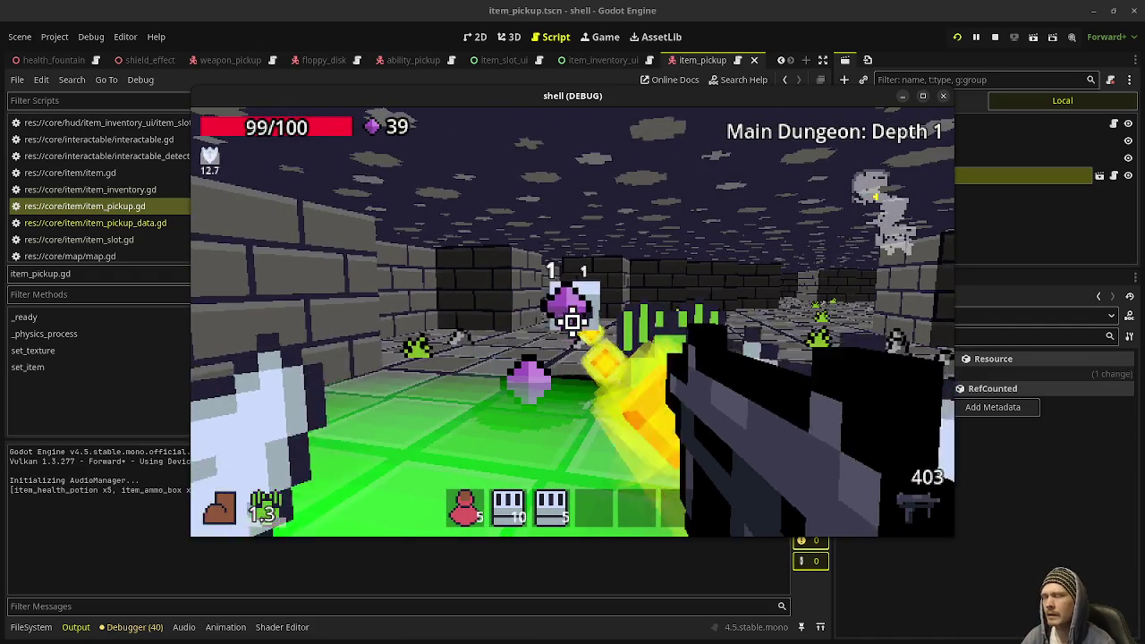
pyautogui.press('w')
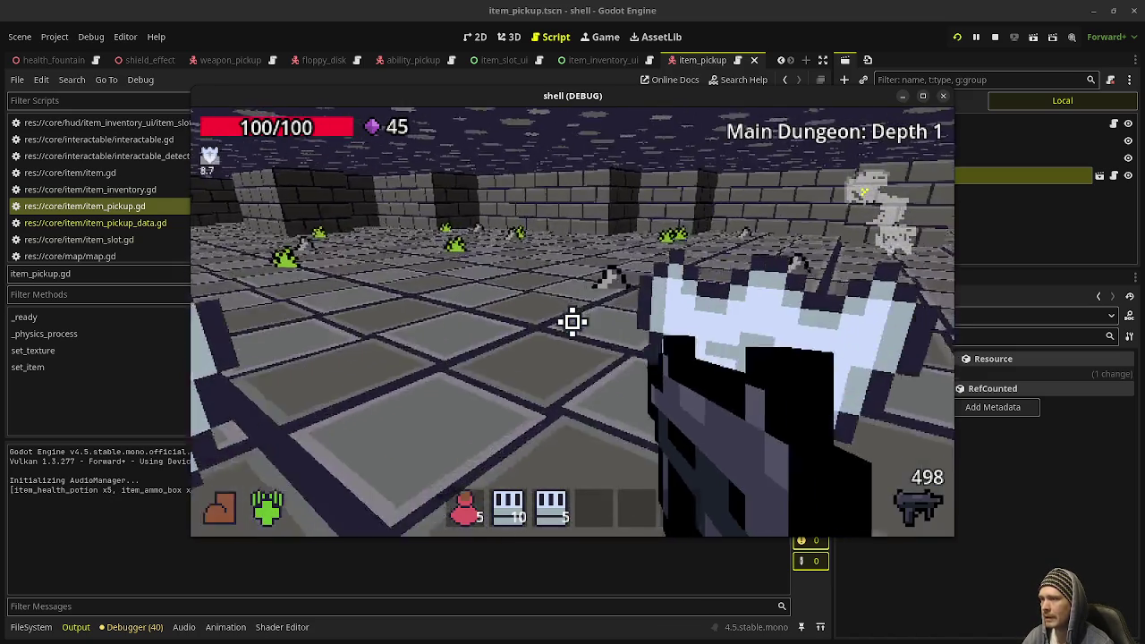
pyautogui.press('w')
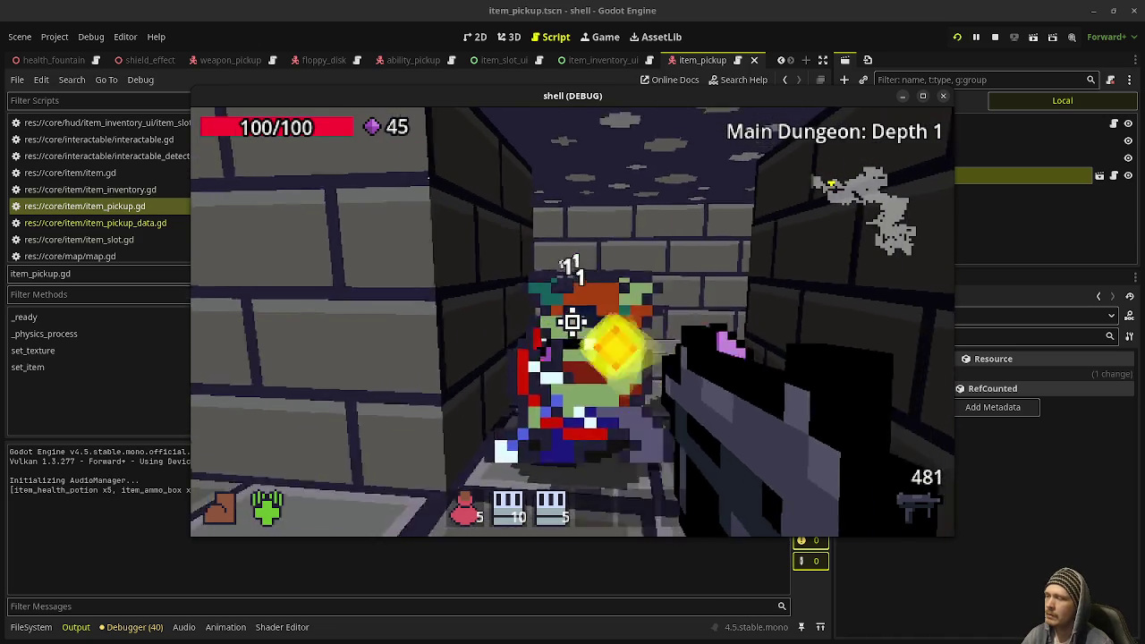
pyautogui.click(573, 322)
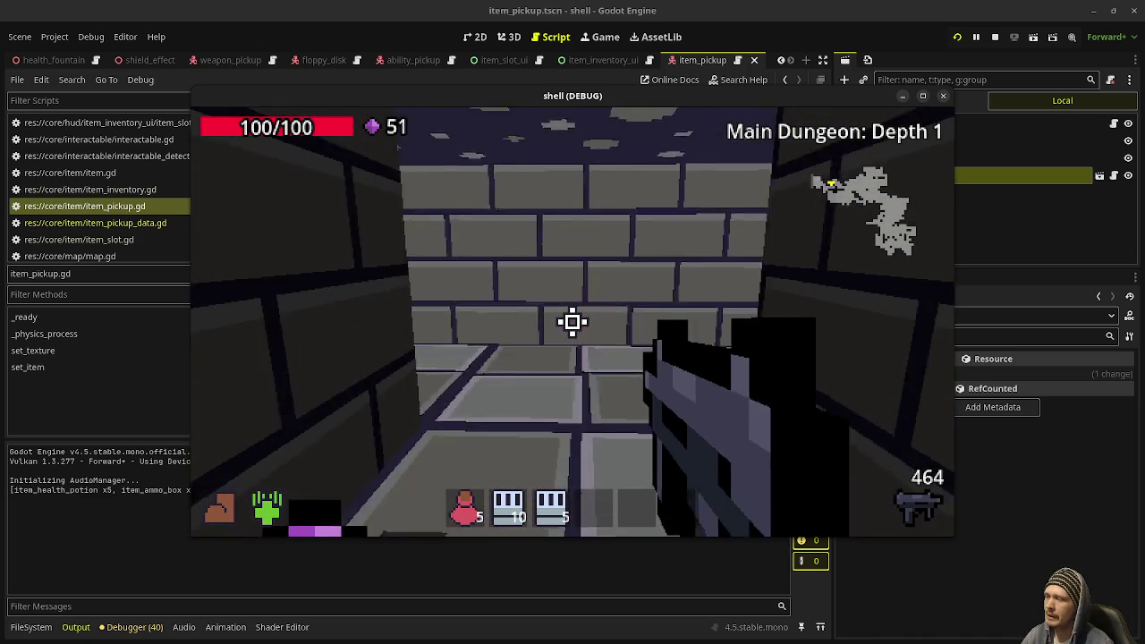
# Keep exploring and shooting enemies until reaching Depth 2 with 60 gems
pyautogui.press('d')
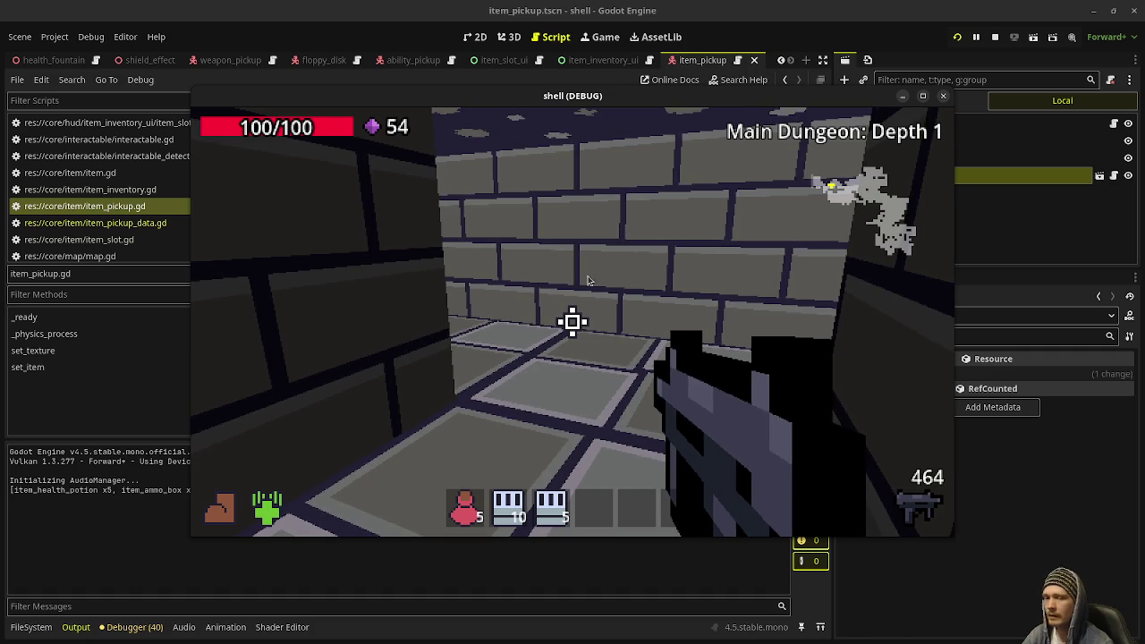
pyautogui.click(499, 470)
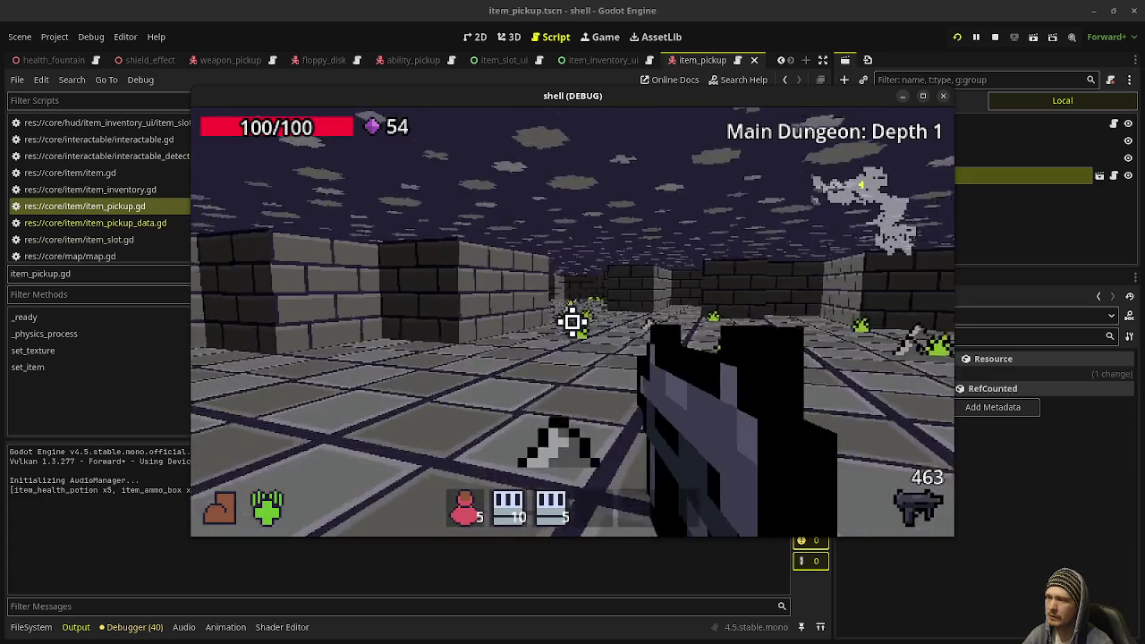
pyautogui.press('w')
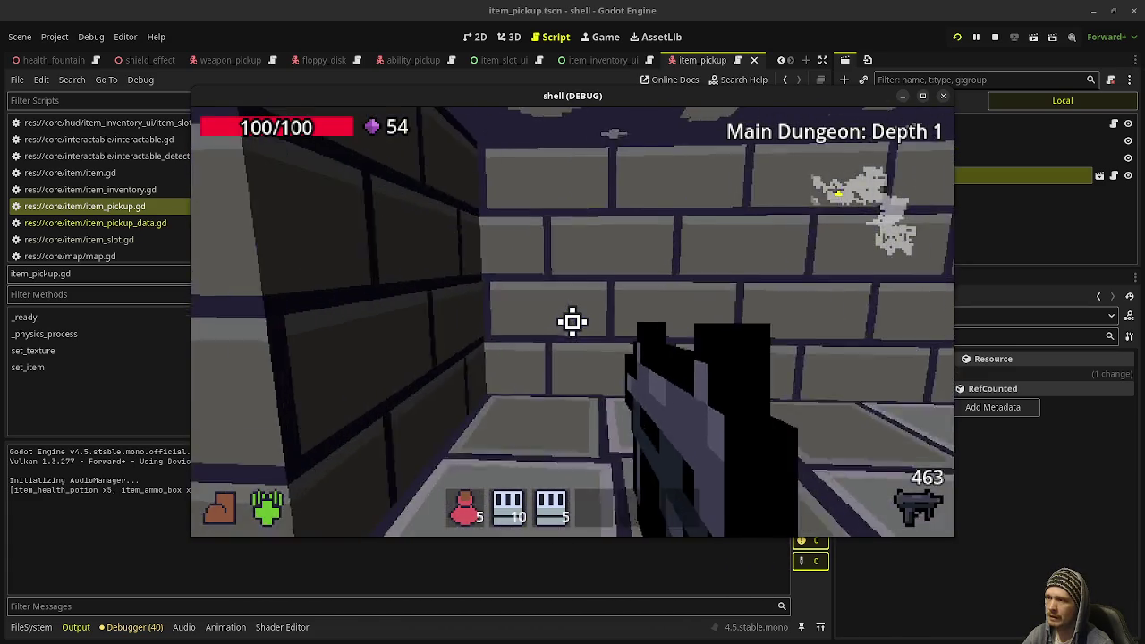
pyautogui.moveTo(573, 322)
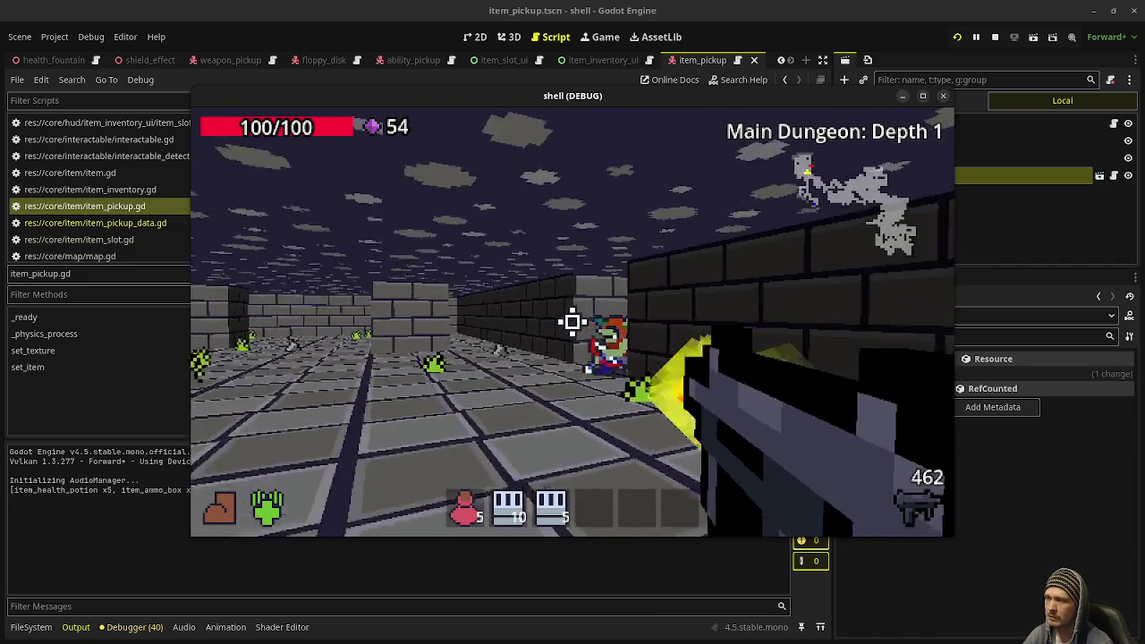
pyautogui.moveTo(572, 322); pyautogui.dragTo(573, 322)
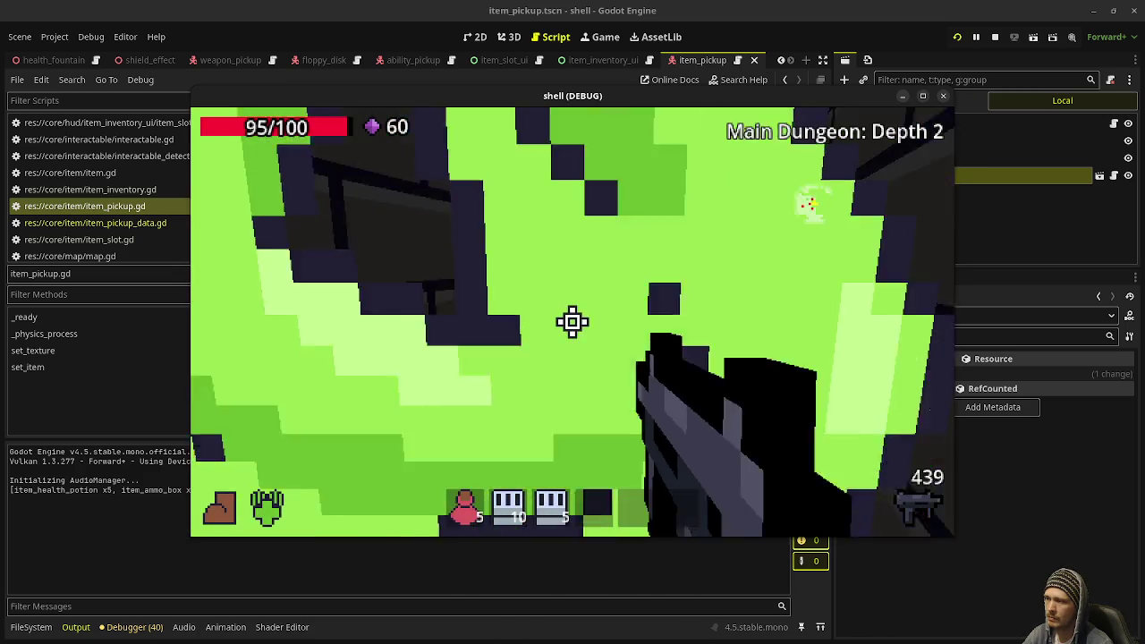
# Shoot enemies and gather gems on Depth 2, then stop the test run
pyautogui.click(572, 322)
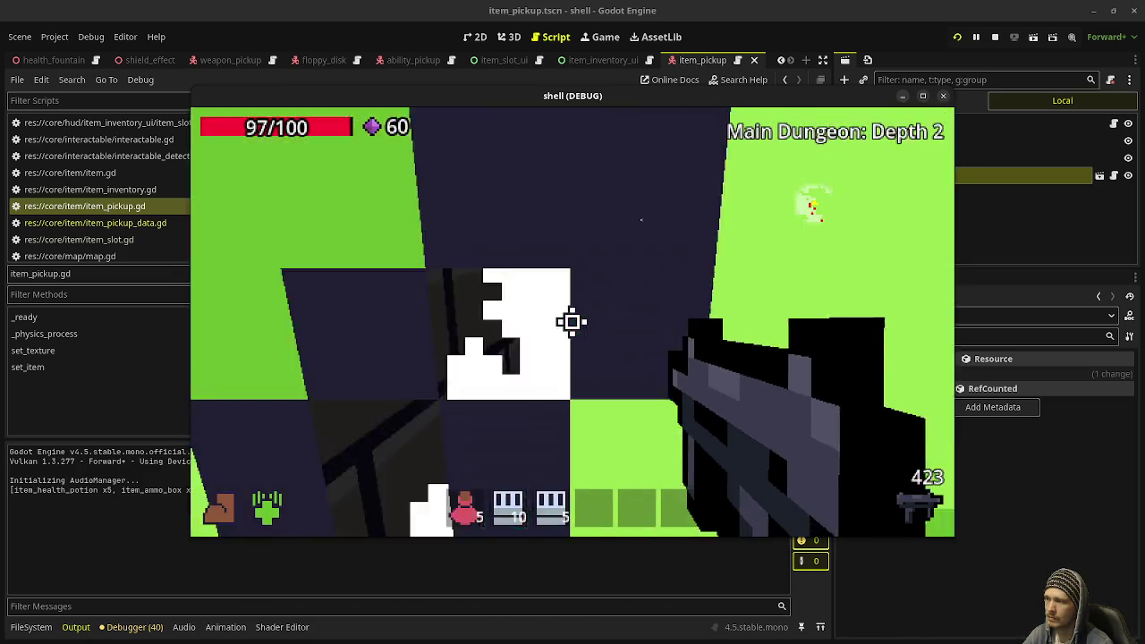
pyautogui.click(572, 322)
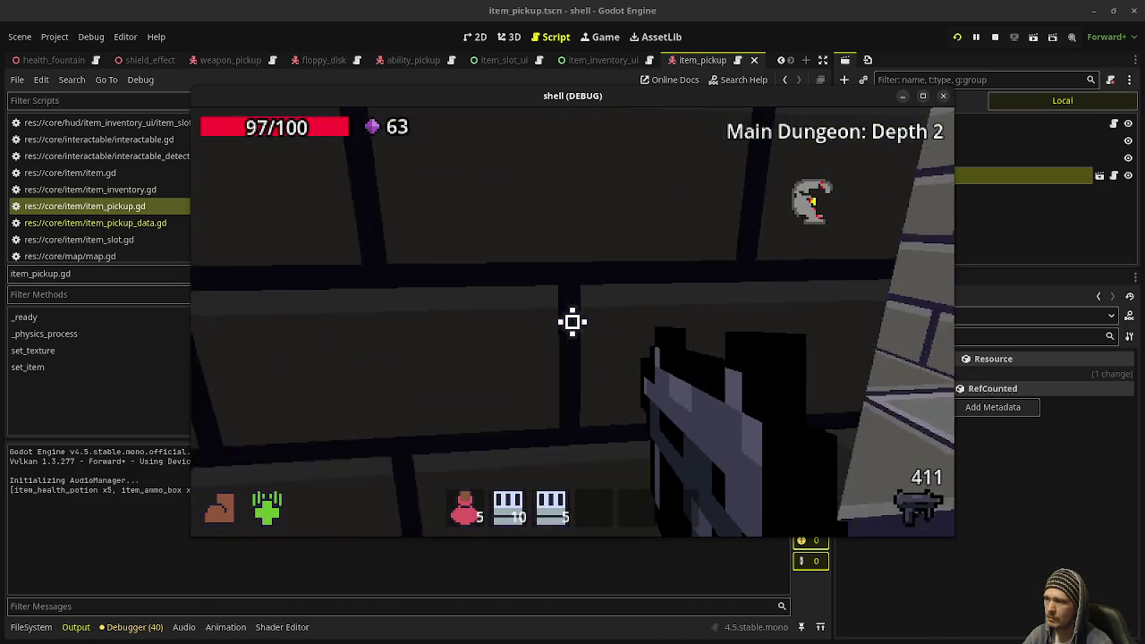
pyautogui.click(572, 322)
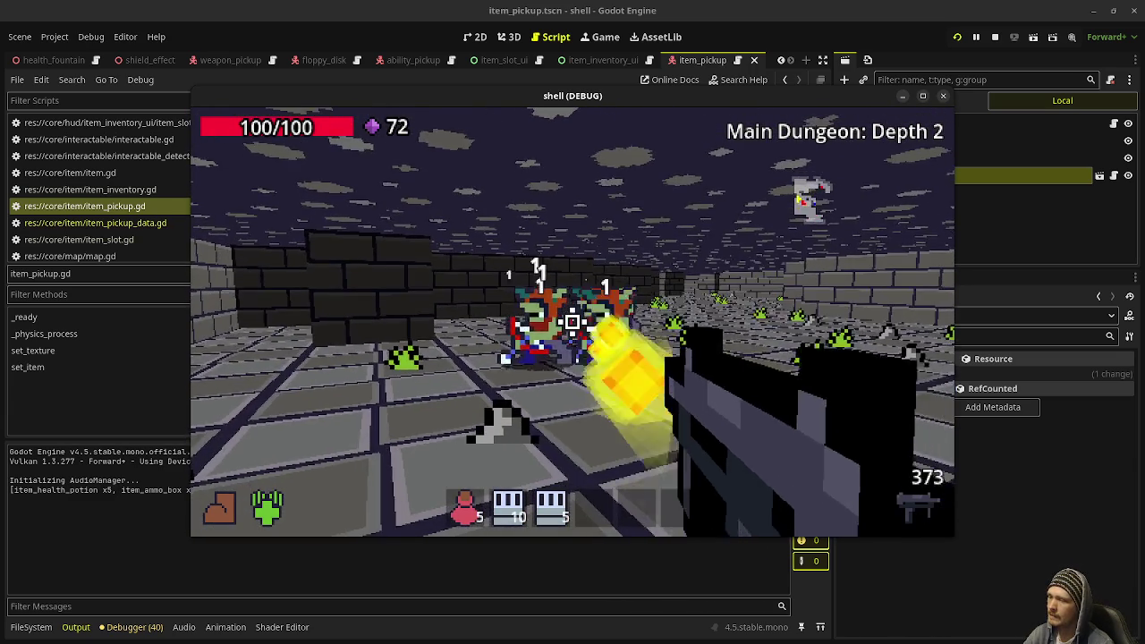
pyautogui.click(573, 322)
pyautogui.press('w')
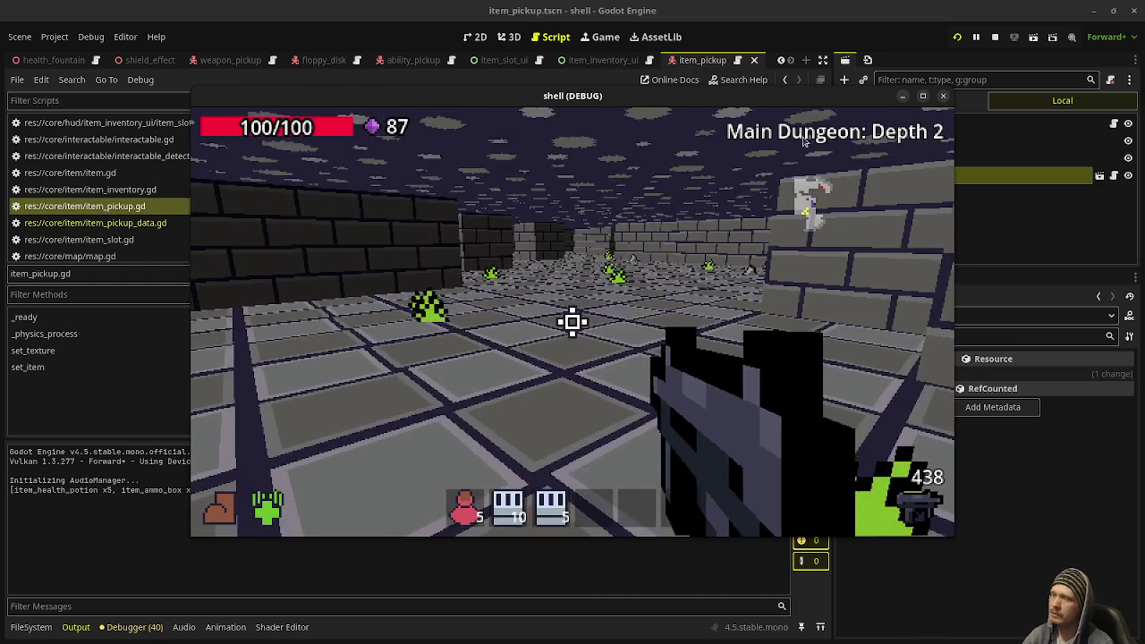
pyautogui.click(993, 39)
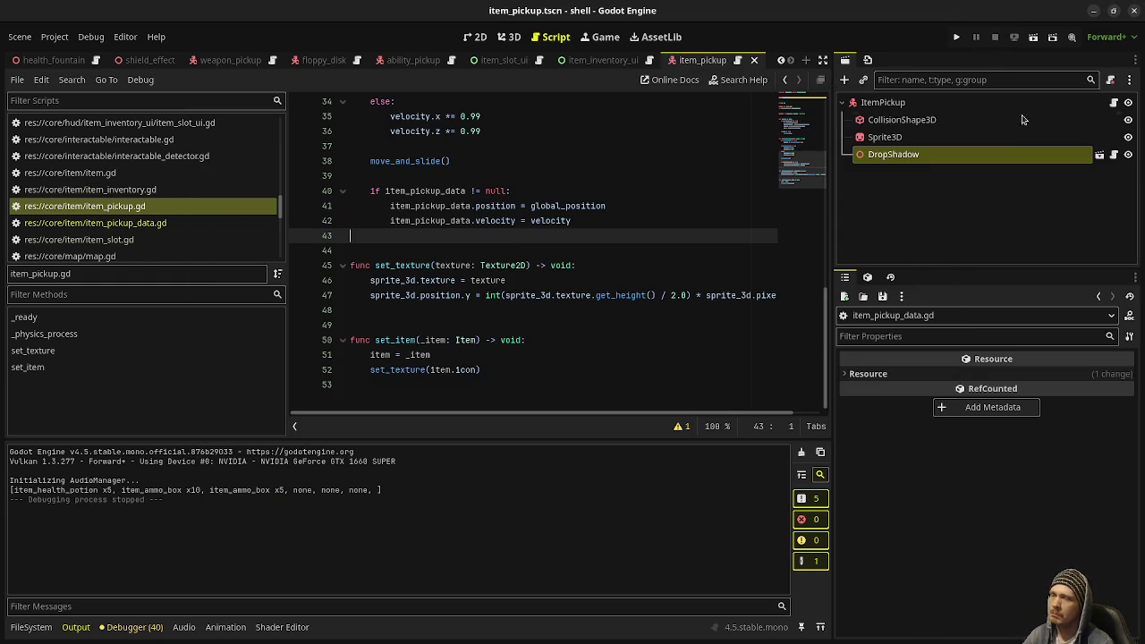
# Browse the FileSystem dock to the res://data/items/ folder
pyautogui.click(30, 627)
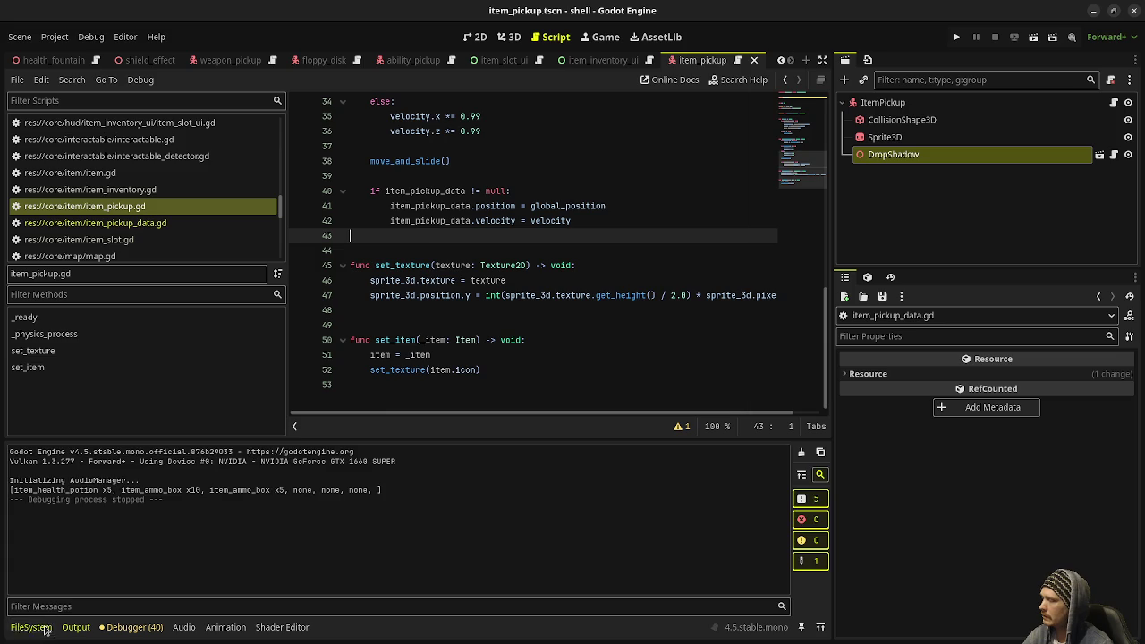
pyautogui.scroll(10, 115, 506)
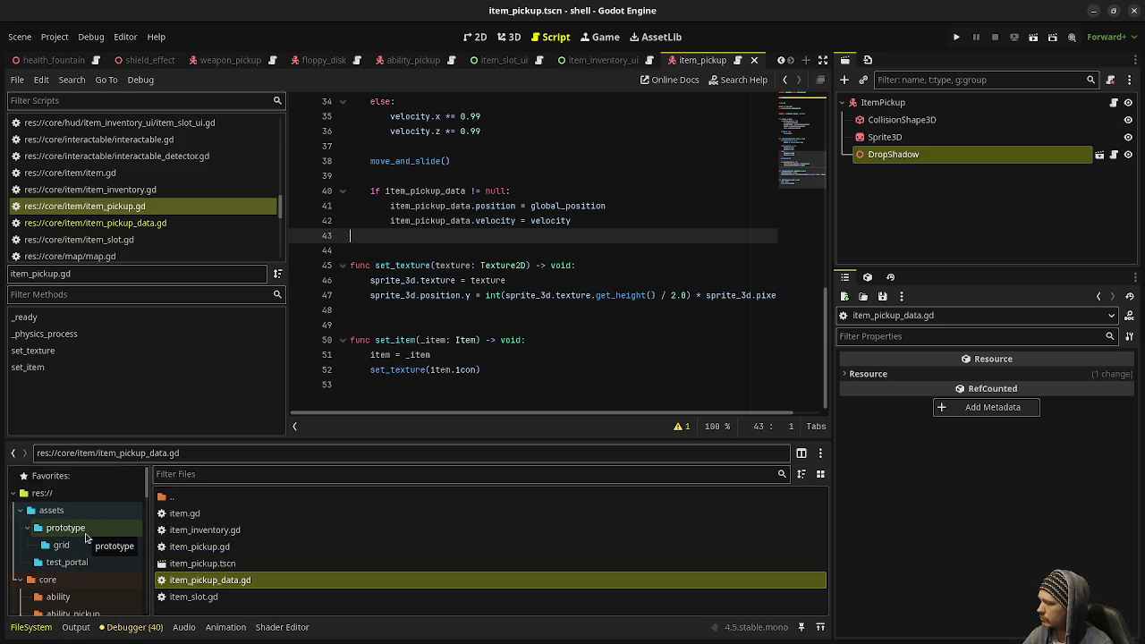
pyautogui.scroll(-5, 87, 535)
pyautogui.scroll(-10, 87, 537)
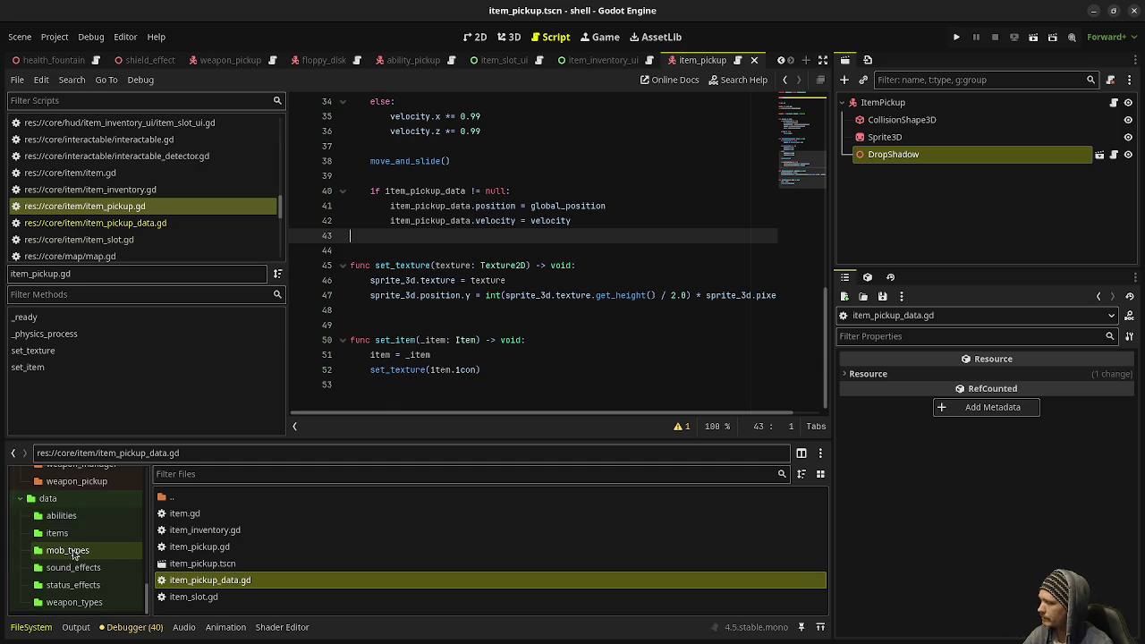
pyautogui.click(57, 533)
# Create item_boots.gd in data/items and open it in the script editor
pyautogui.rightClick(195, 587)
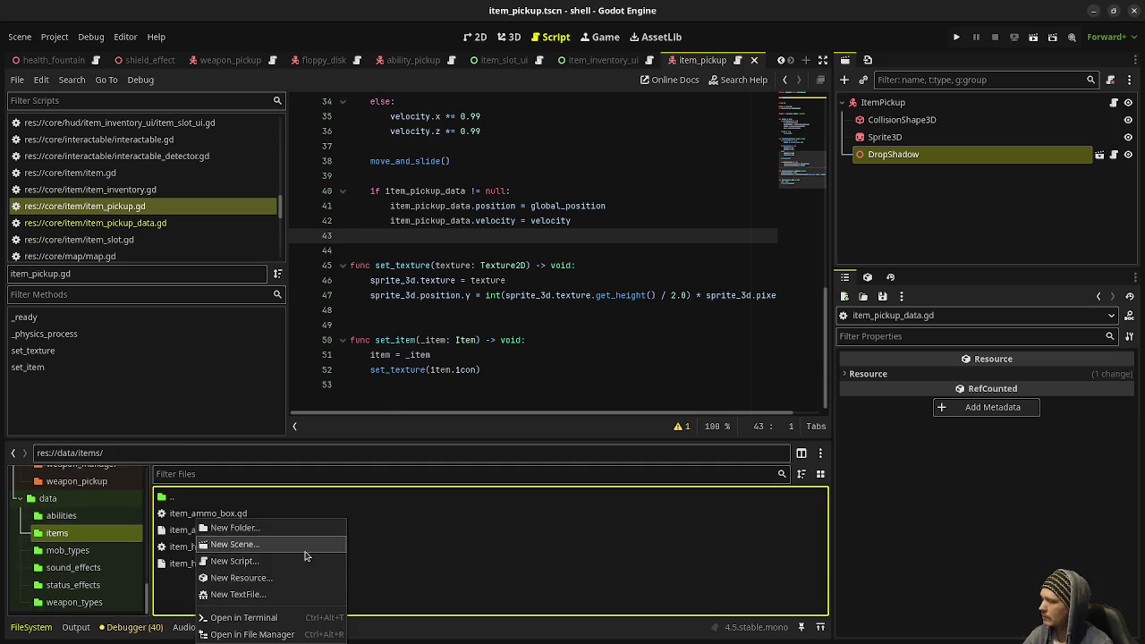
pyautogui.click(273, 562)
pyautogui.write('item_boots')
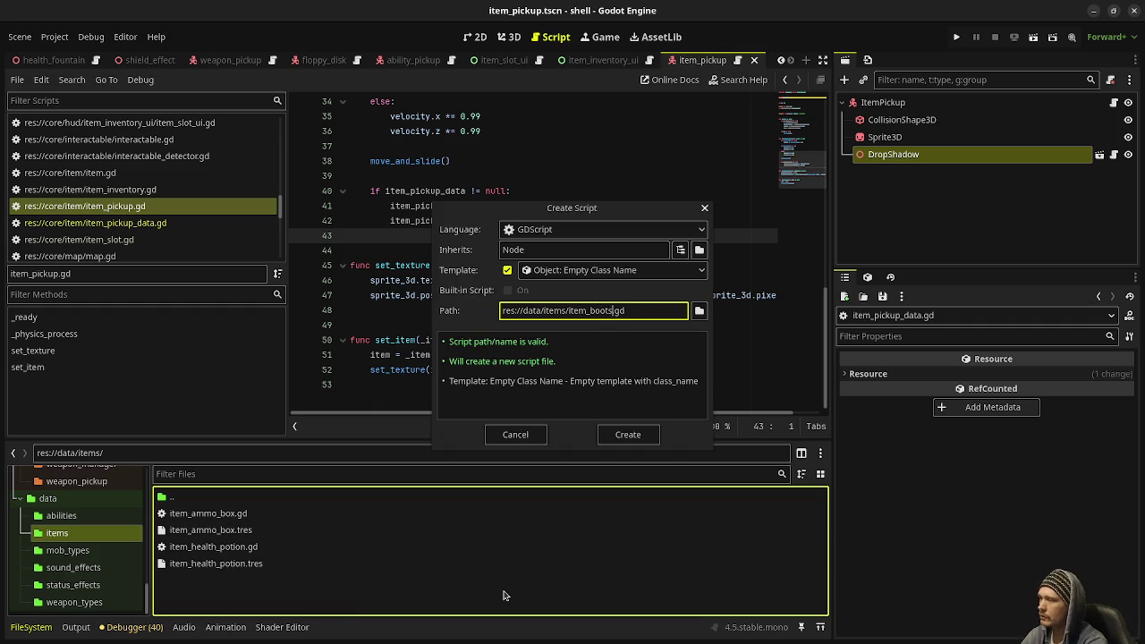
pyautogui.press('Return')
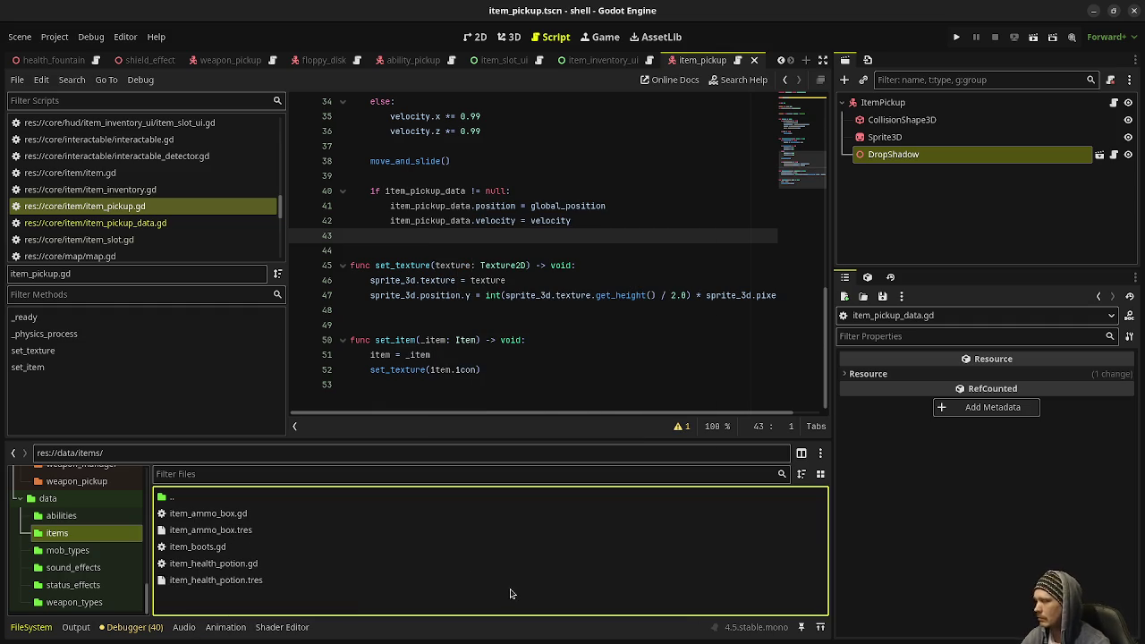
pyautogui.doubleClick(170, 546)
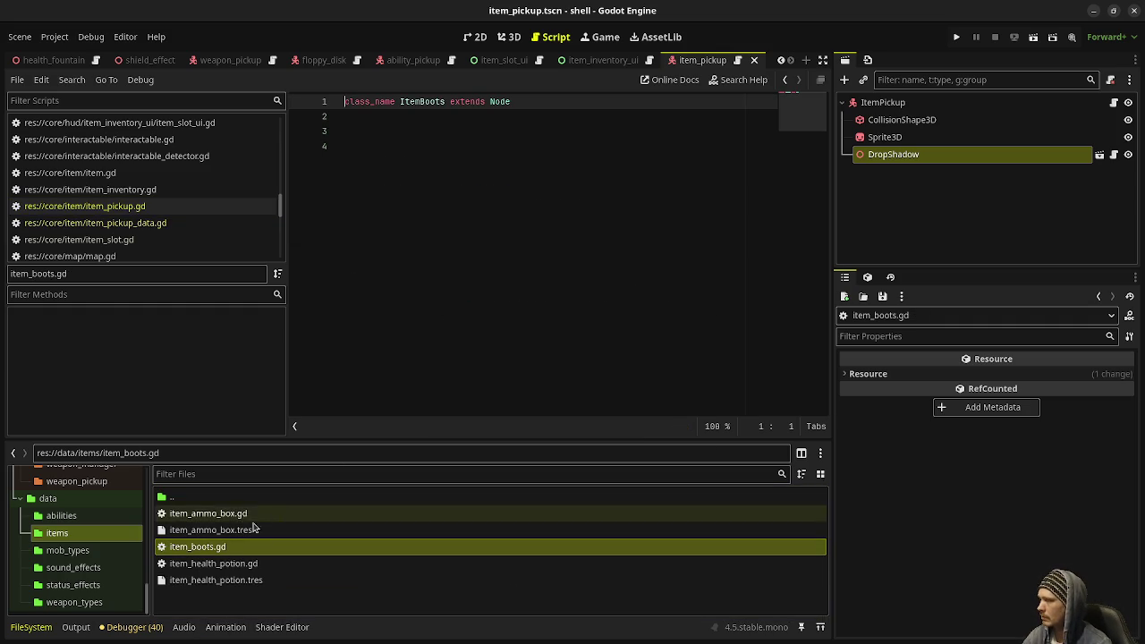
# Copy the item functions from item_ammo_box.gd into item_boots.gd below the class line
pyautogui.doubleClick(234, 513)
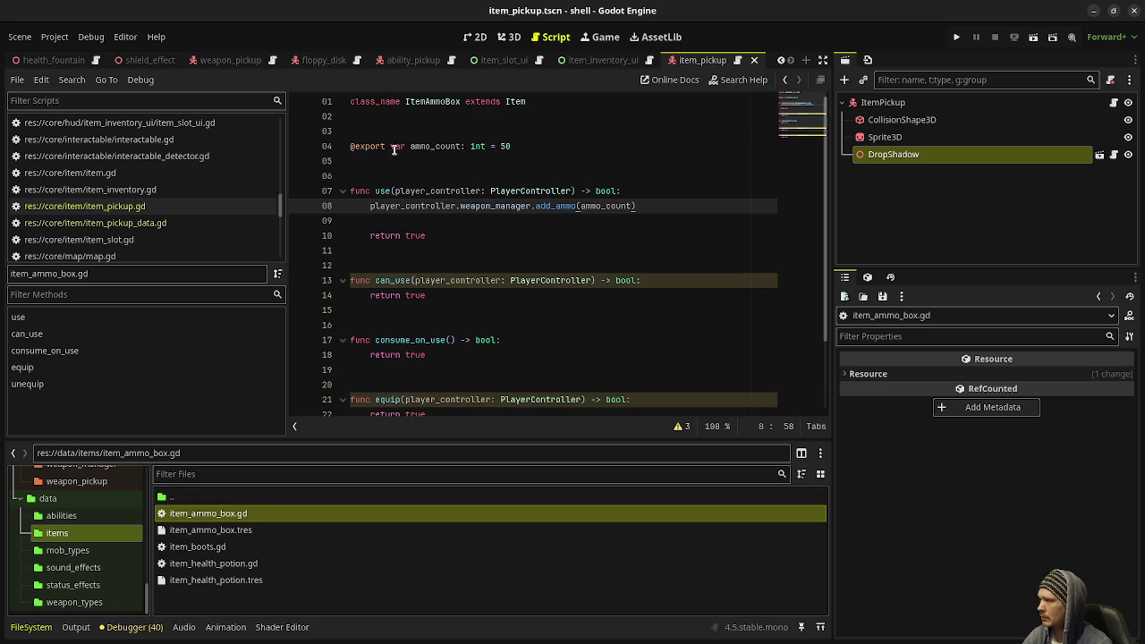
pyautogui.moveTo(362, 133); pyautogui.dragTo(573, 531)
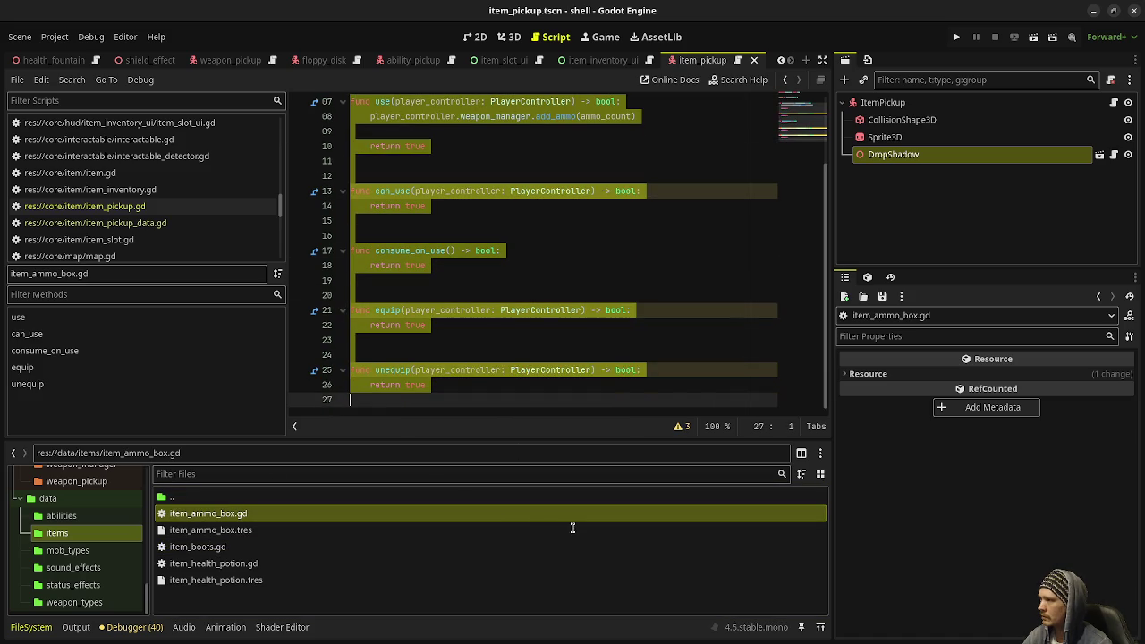
pyautogui.doubleClick(206, 547)
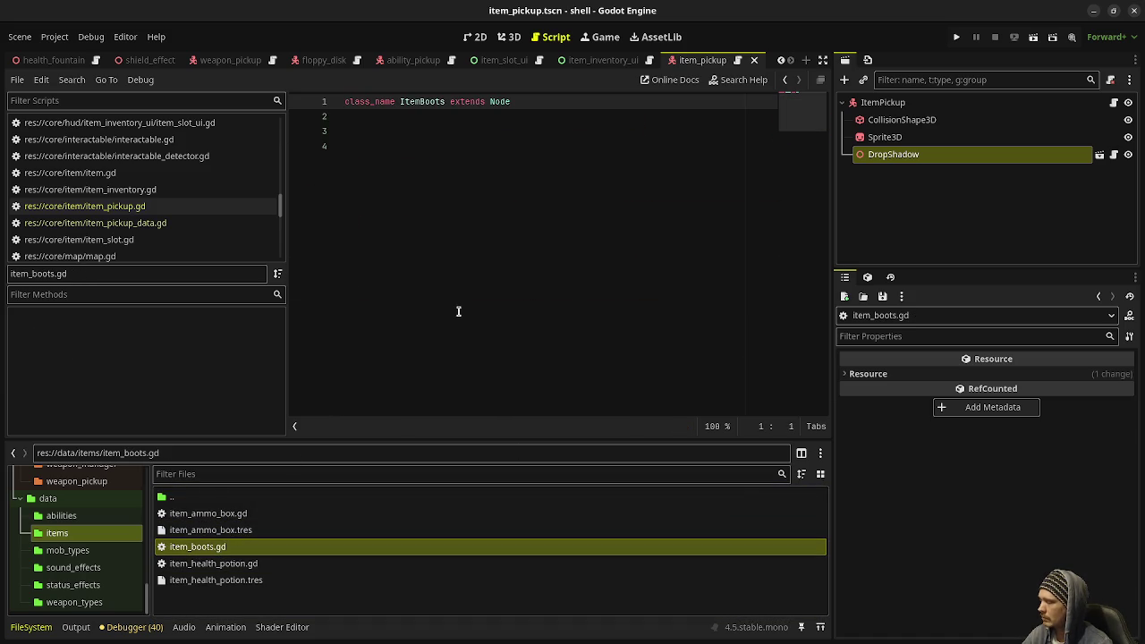
pyautogui.click(459, 311)
pyautogui.write('@export var ammo_count: int = 50   func use(player_controller: PlayerController) -> bool: \tplayer_controller.weapon_manager.add_ammo(ammo_count)  \treturn true   func can_use(player_controller: PlayerController) -> bool: \treturn true   func consume_on_use() -> bool: \treturn true   func equip(player_controller: PlayerController) -> bool: \treturn true   func unequip(player_controller: PlayerController) -> bool: \treturn true')
# Delete the add_ammo line from use, and make can_use and consume_on_use return false
pyautogui.scroll(3, 484, 314)
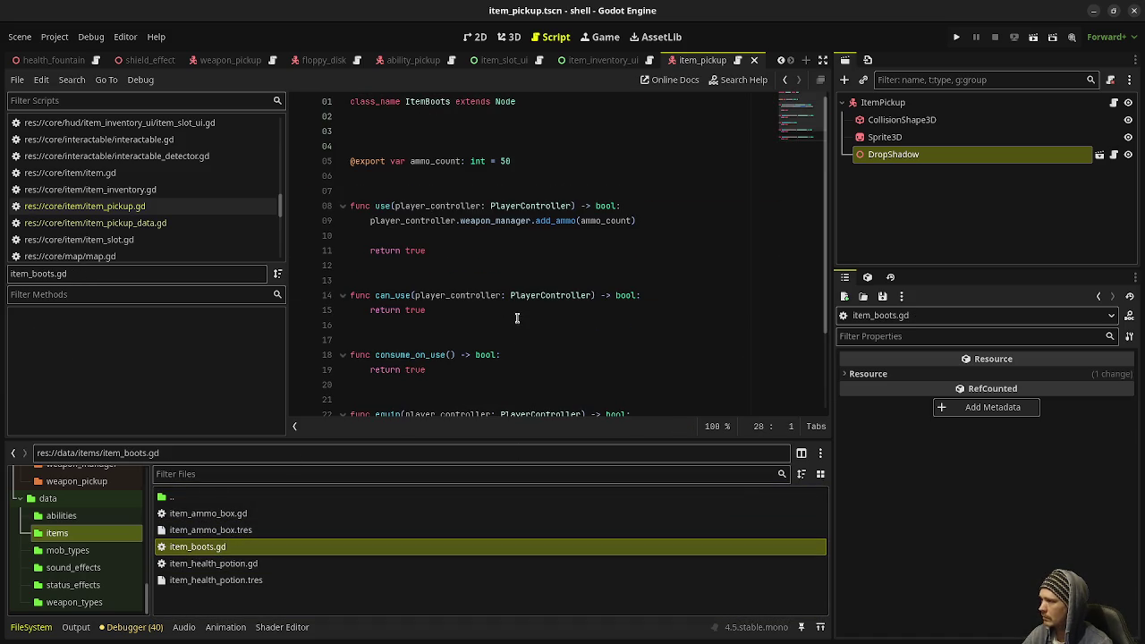
pyautogui.moveTo(636, 221); pyautogui.dragTo(665, 207)
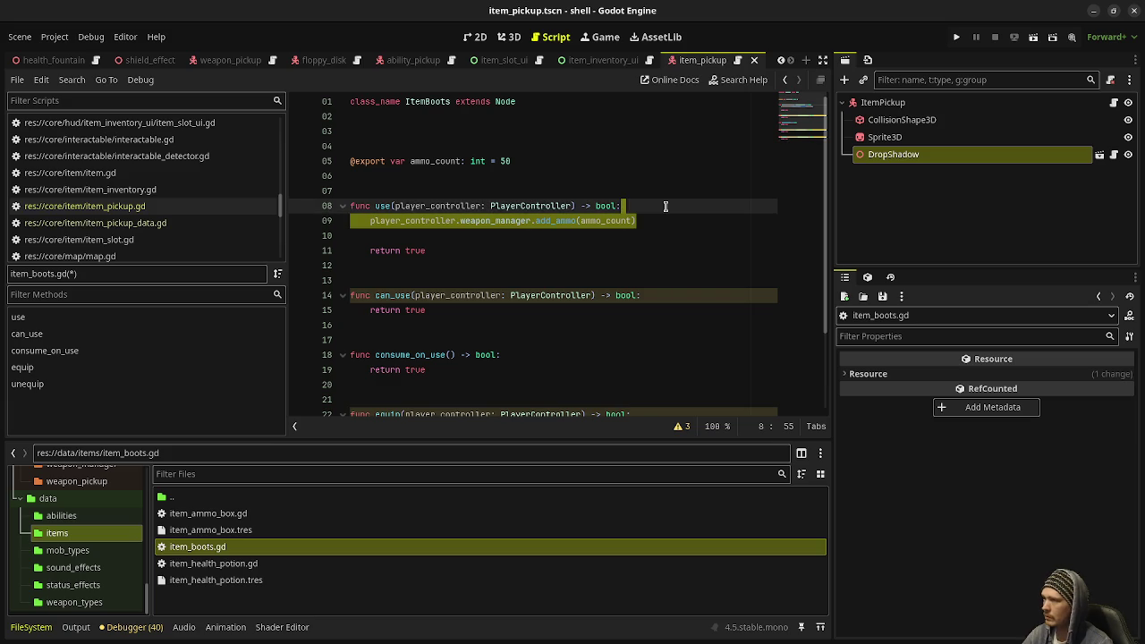
pyautogui.press('BackSpace')
pyautogui.press('Down')
pyautogui.press('BackSpace')
pyautogui.doubleClick(417, 278)
pyautogui.write('false')
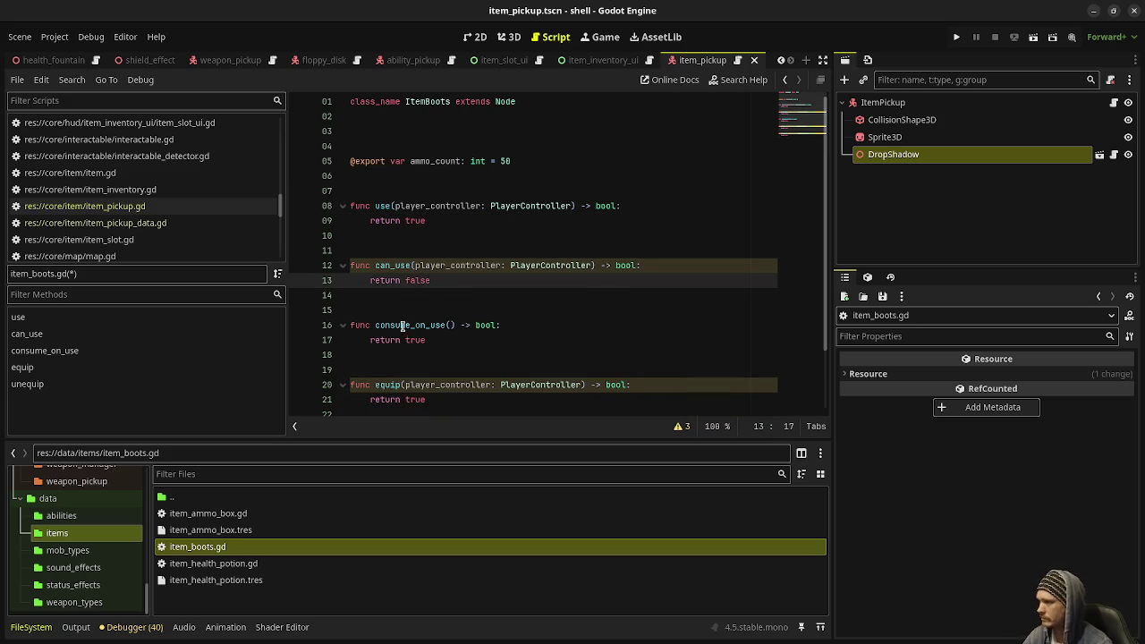
pyautogui.doubleClick(417, 340)
pyautogui.write('false')
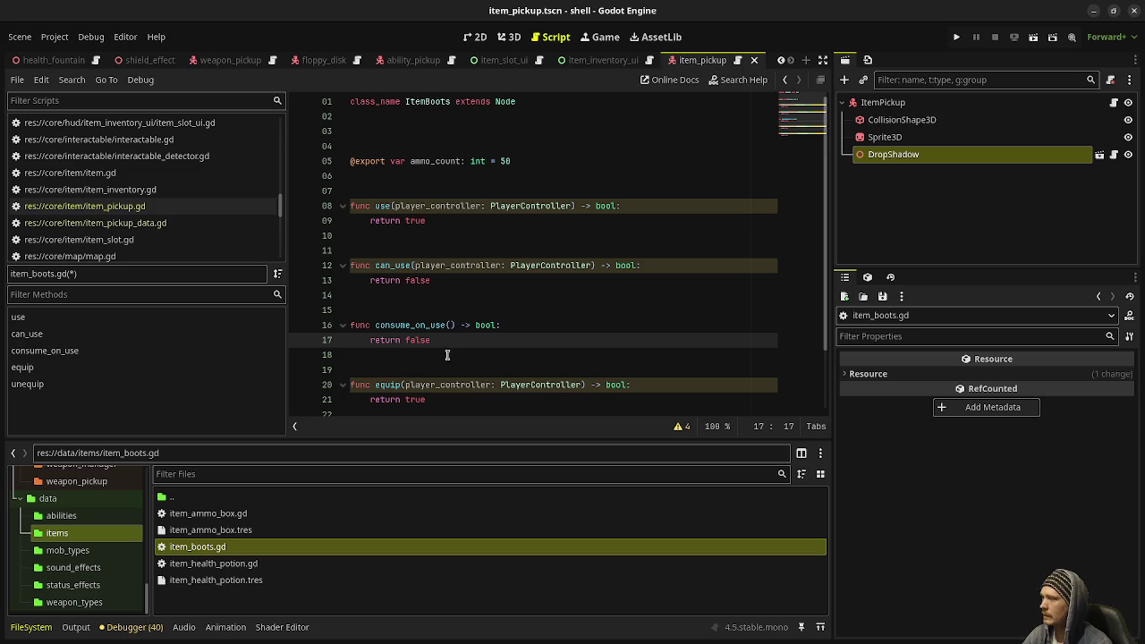
pyautogui.scroll(-2, 445, 343)
pyautogui.click(409, 325)
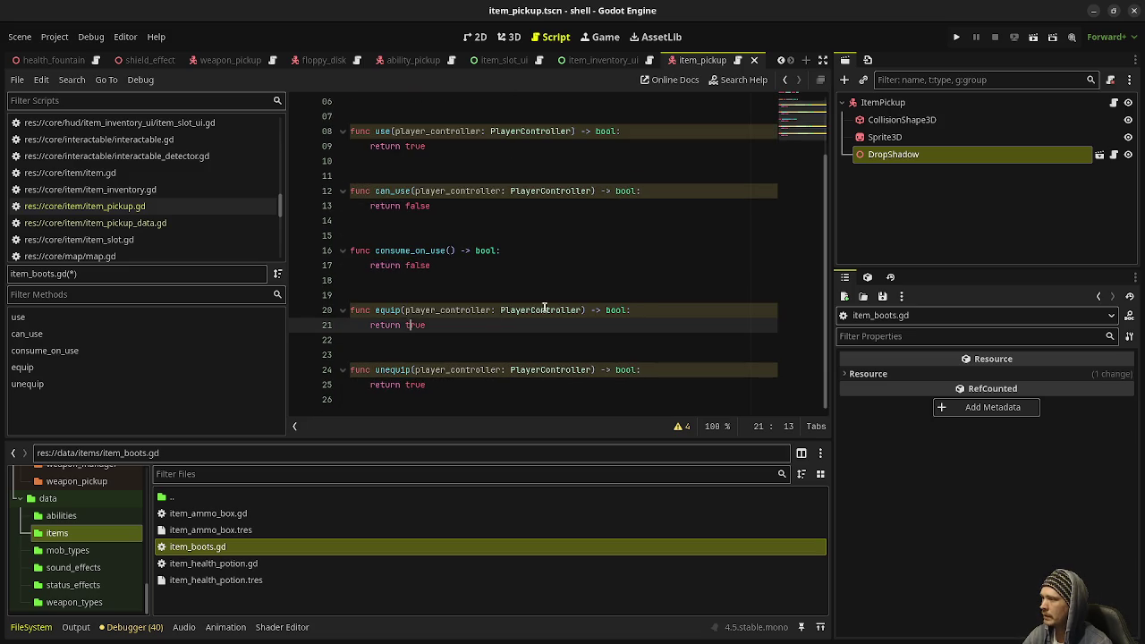
# Begin a 'player_controller.' call on a new line inside equip
pyautogui.click(642, 311)
pyautogui.press('Return')
pyautogui.write('player_controlle')
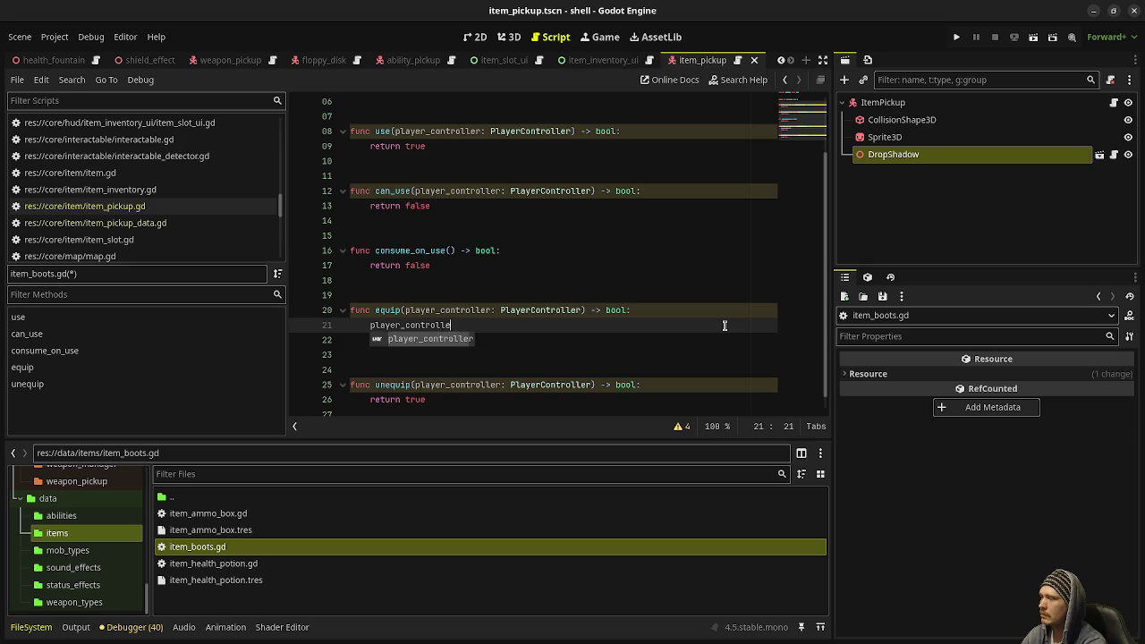
pyautogui.write('r.')
# Replace line 5 with 'var move_speed_stat_modifier: StatModifier', followed by a blank line
pyautogui.scroll(2, 724, 326)
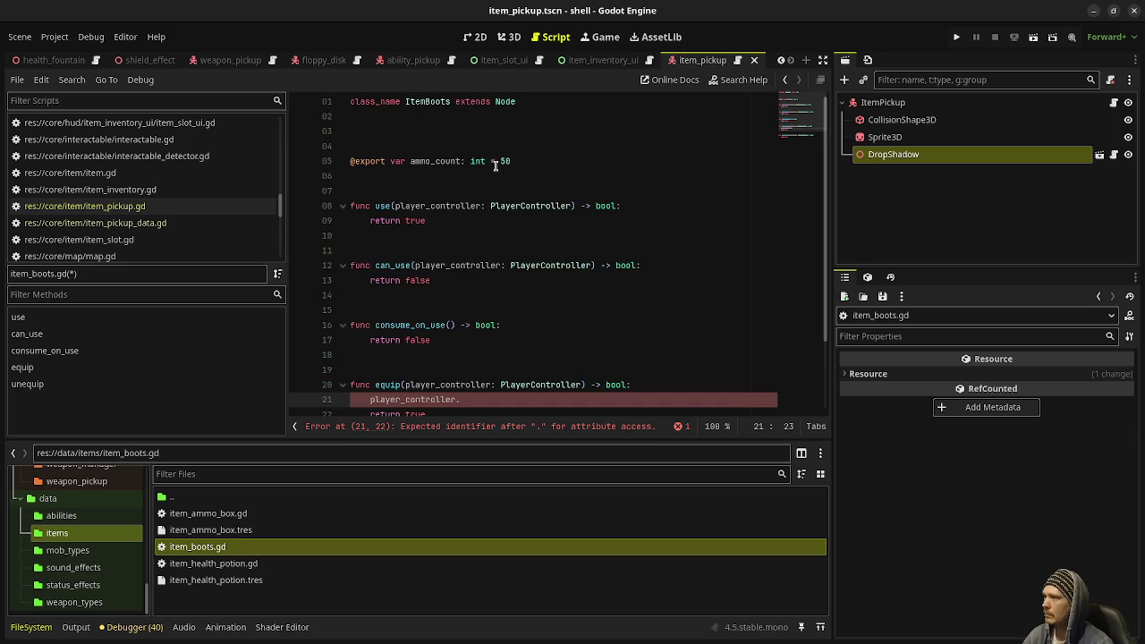
pyautogui.moveTo(510, 161); pyautogui.dragTo(349, 161)
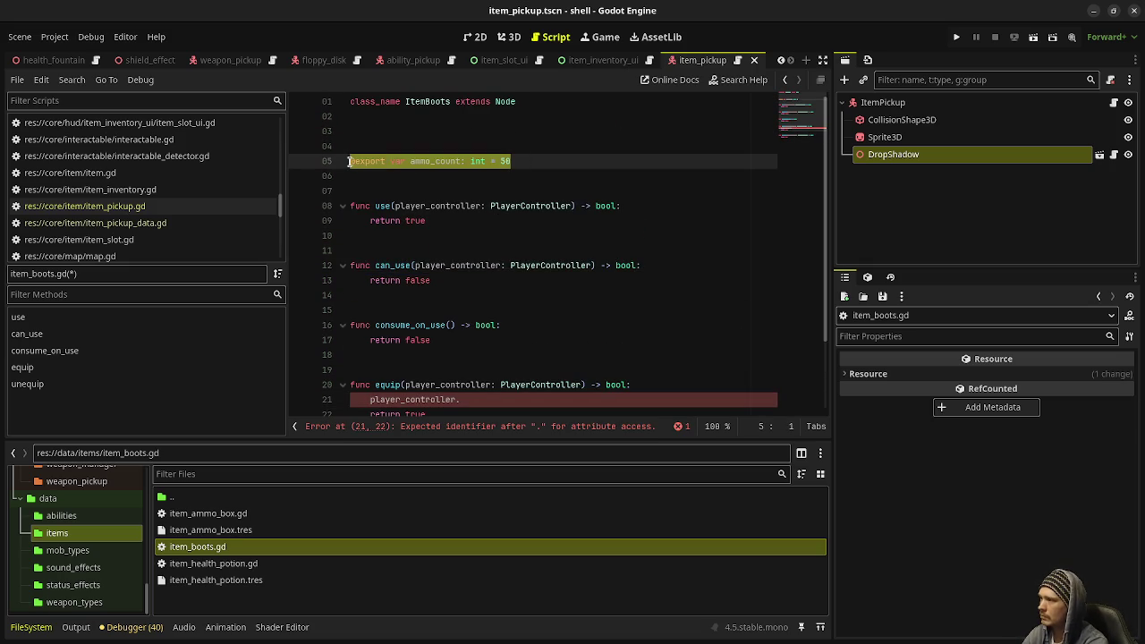
pyautogui.write('var ')
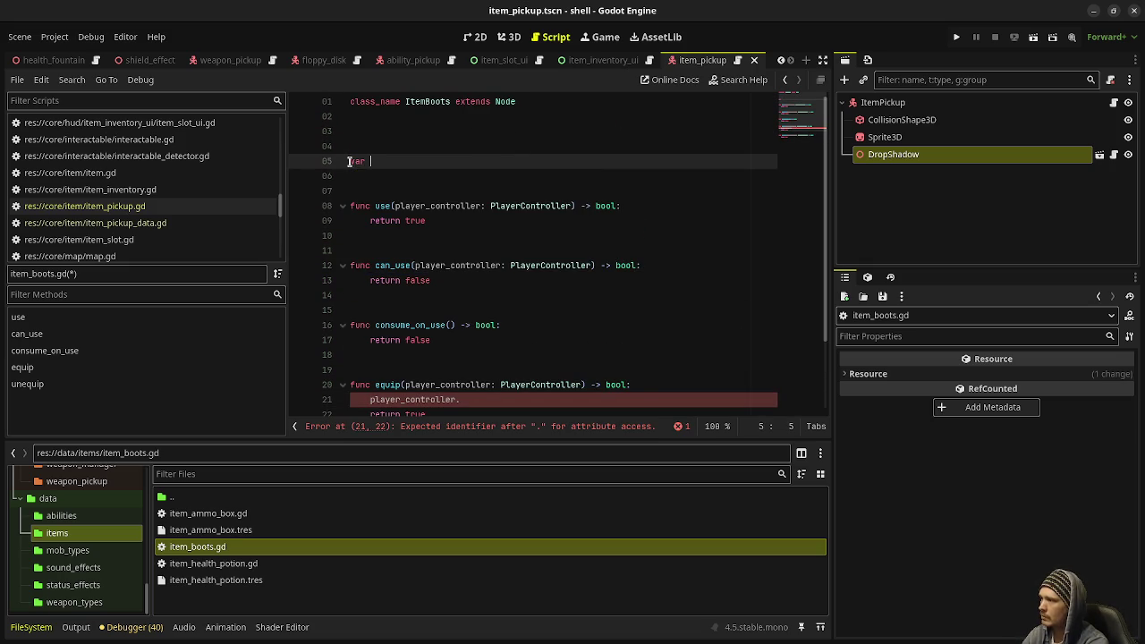
pyautogui.write('move_speed_modifier:')
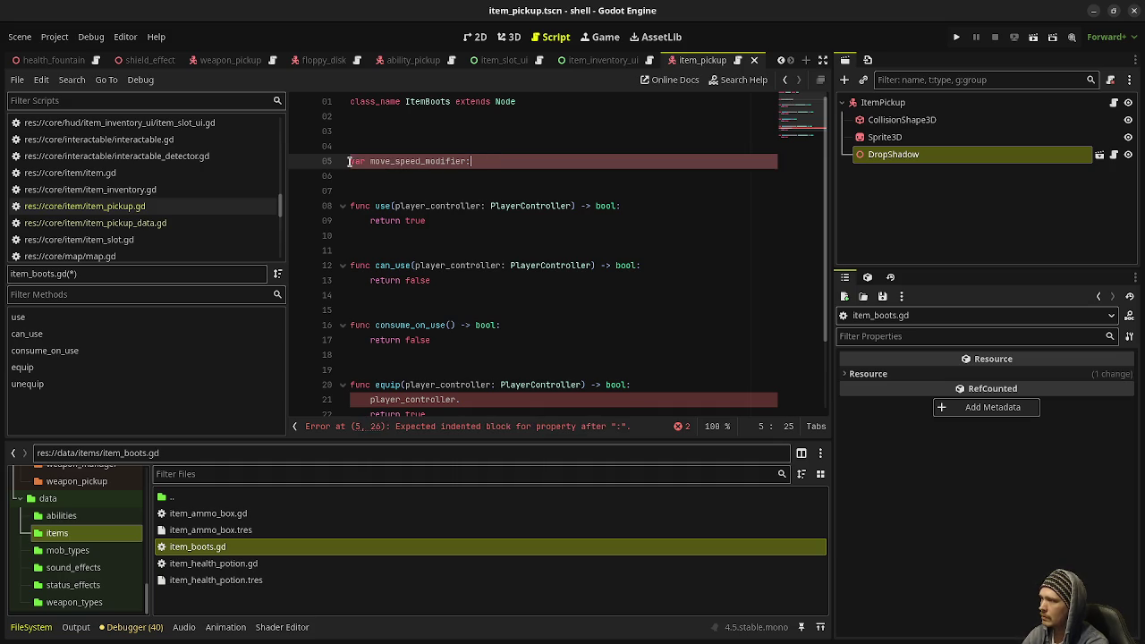
pyautogui.press('BackSpace')
pyautogui.press('BackSpace')
pyautogui.press('BackSpace')
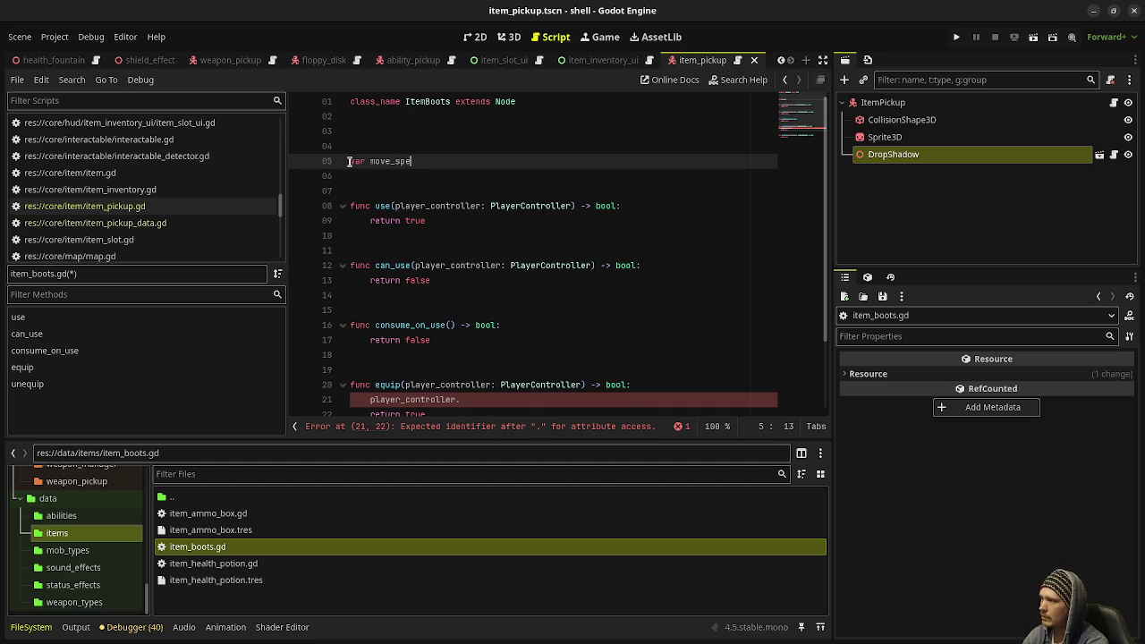
pyautogui.write('ed_stat_modifier: StatM')
pyautogui.write('odifier.ne')
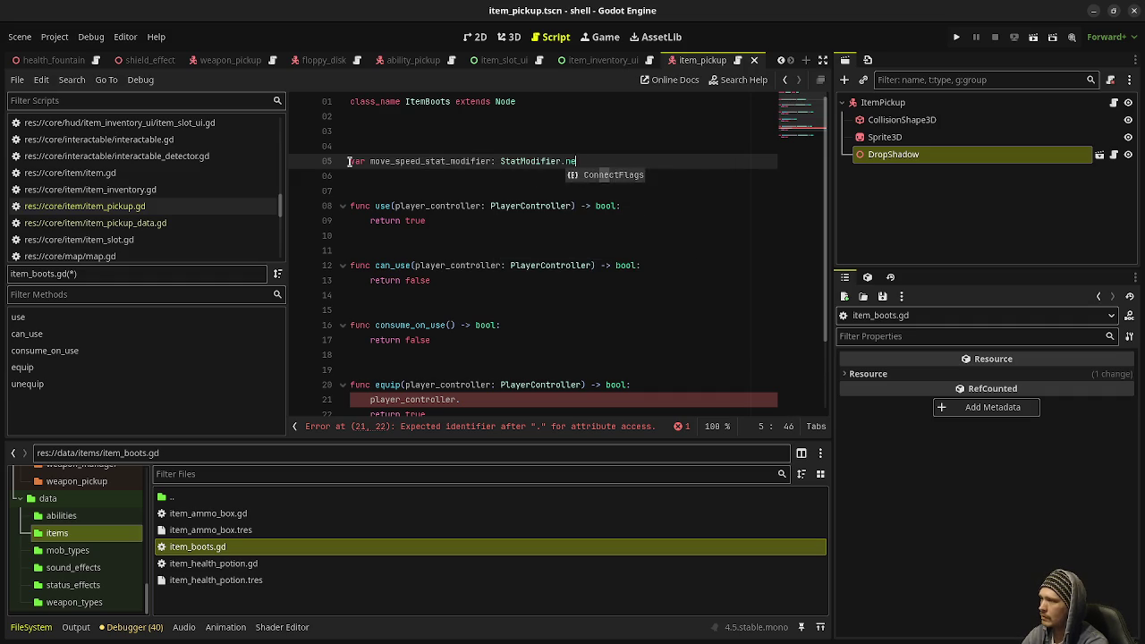
pyautogui.write('w(')
pyautogui.press('BackSpace')
pyautogui.press('BackSpace')
pyautogui.press('BackSpace')
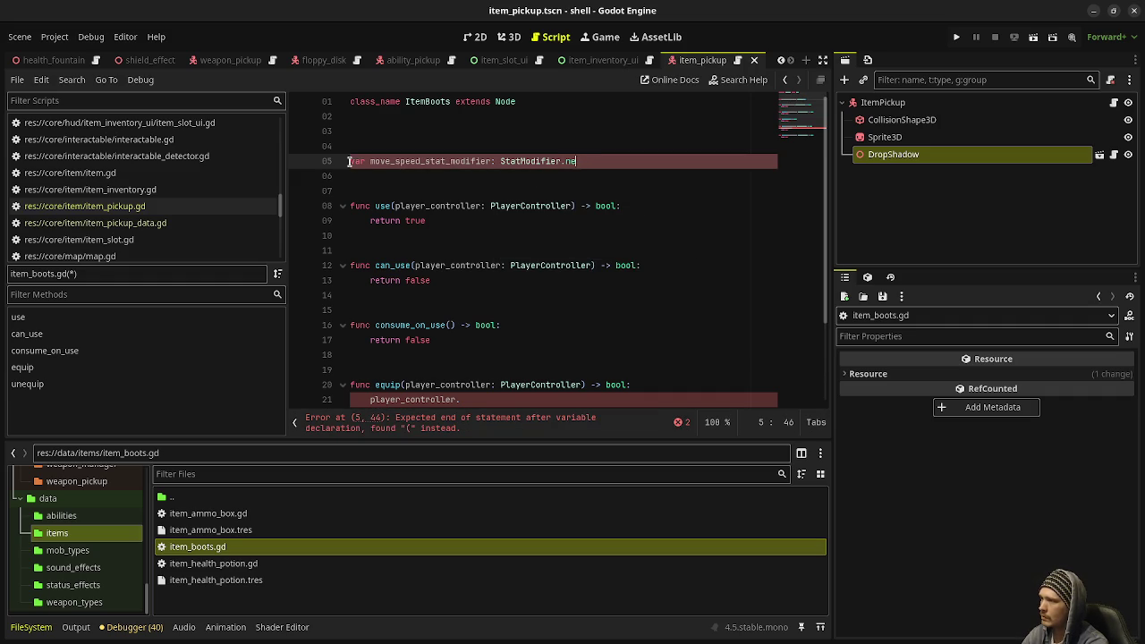
pyautogui.write('.')
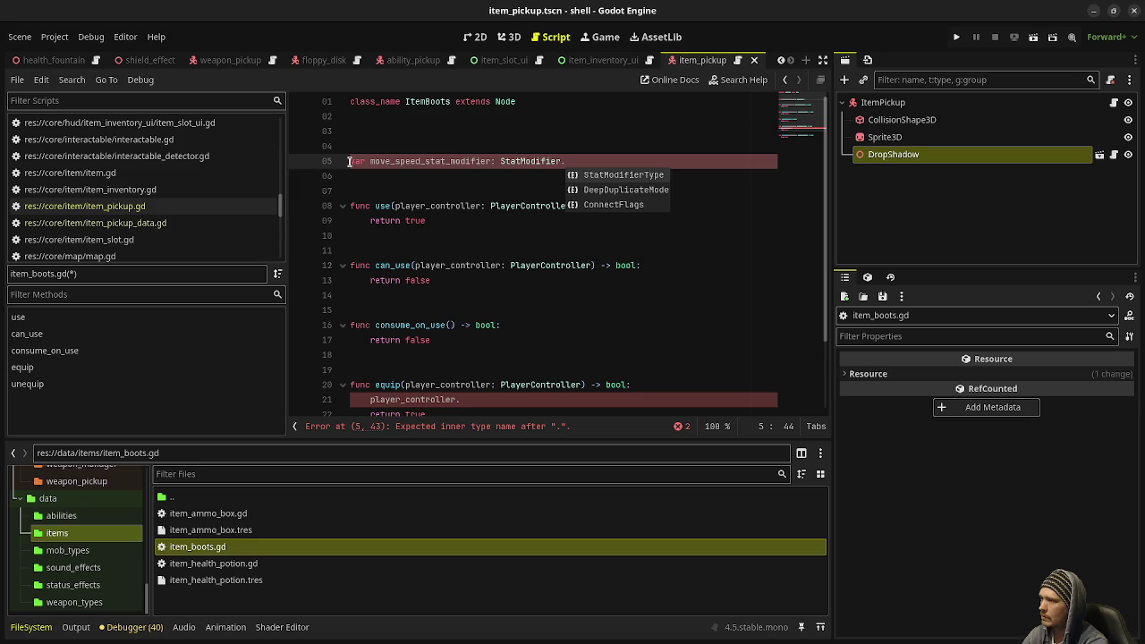
pyautogui.write('new()')
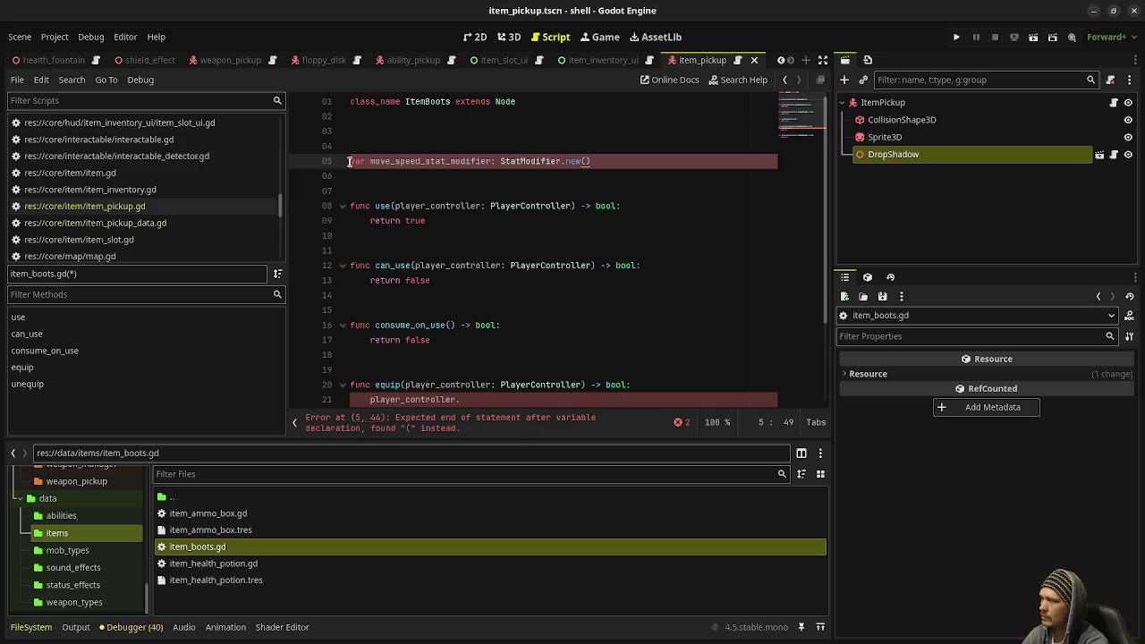
pyautogui.press('BackSpace')
pyautogui.press('BackSpace')
pyautogui.press('BackSpace')
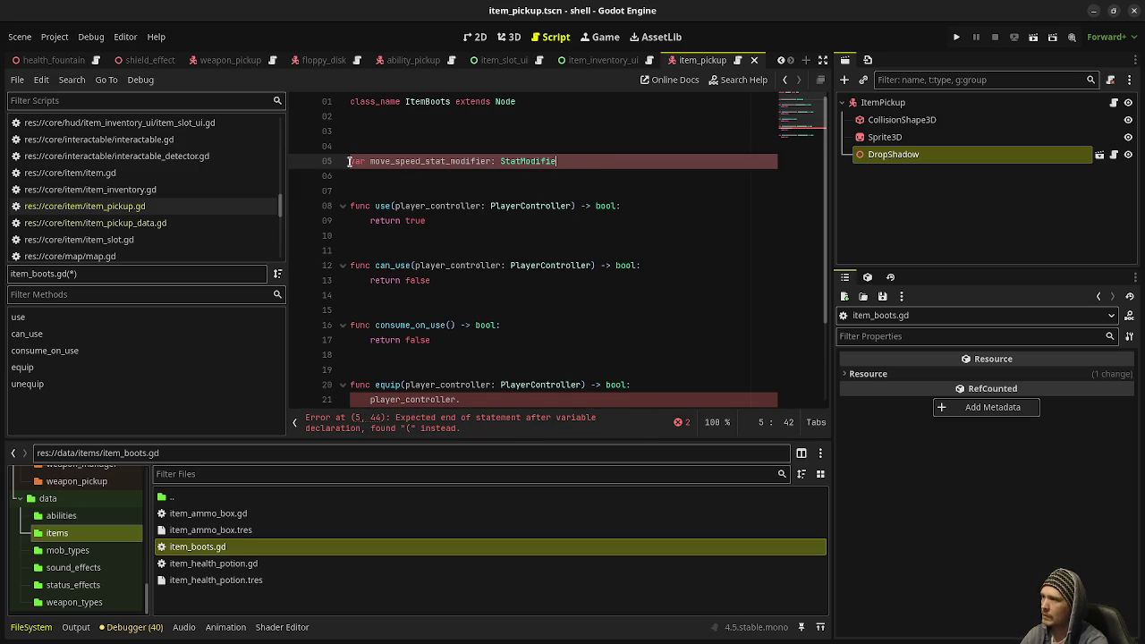
pyautogui.click(477, 178)
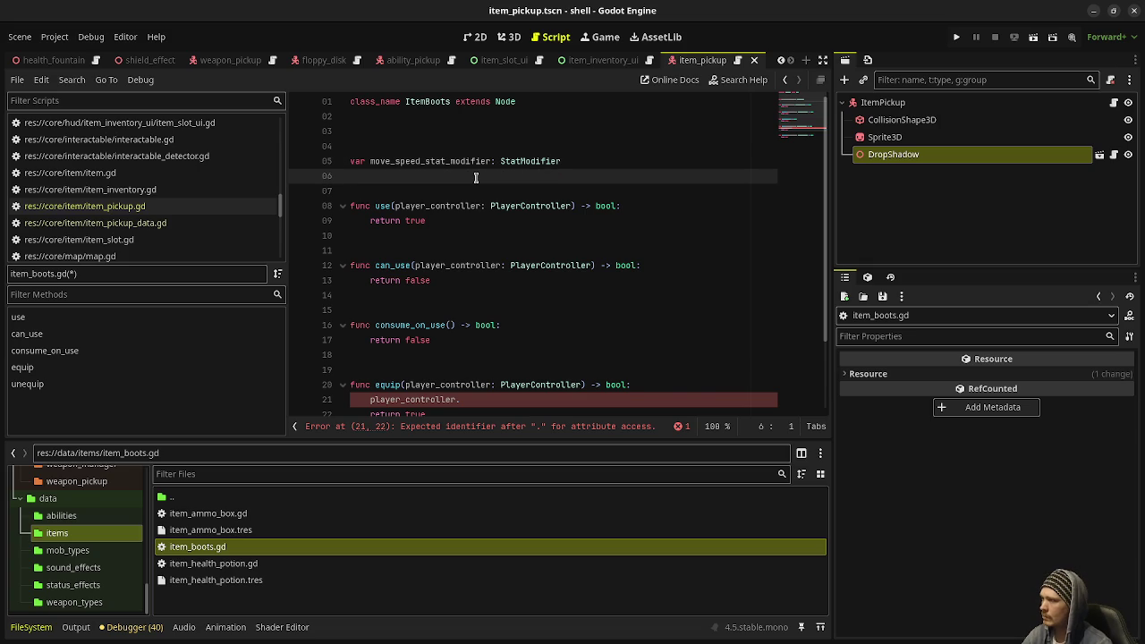
pyautogui.press('Return')
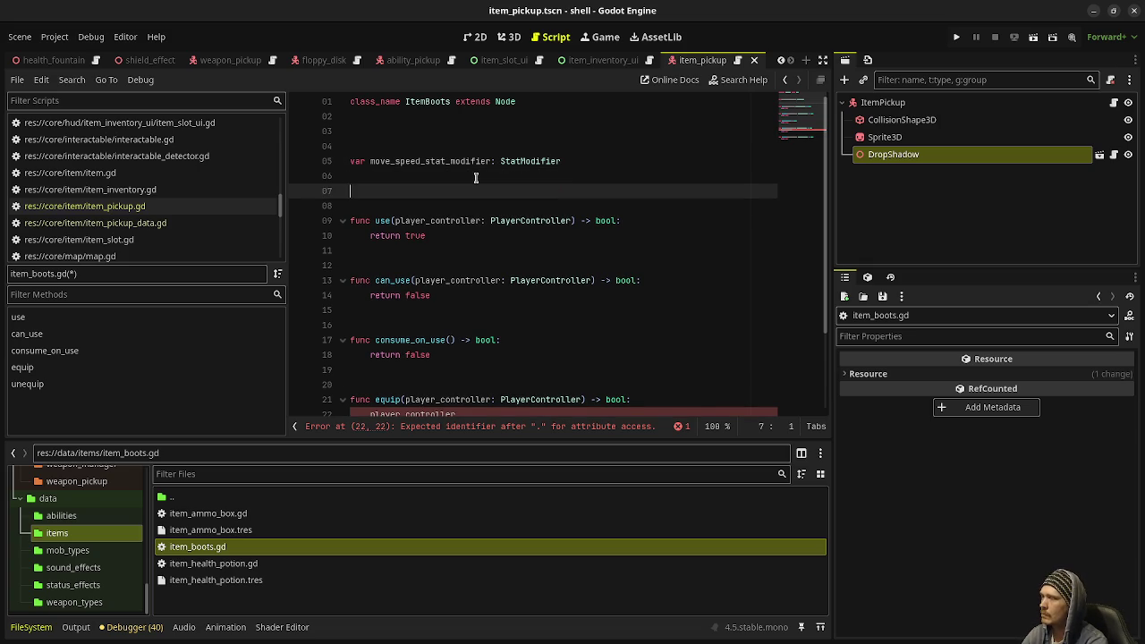
pyautogui.doubleClick(506, 101)
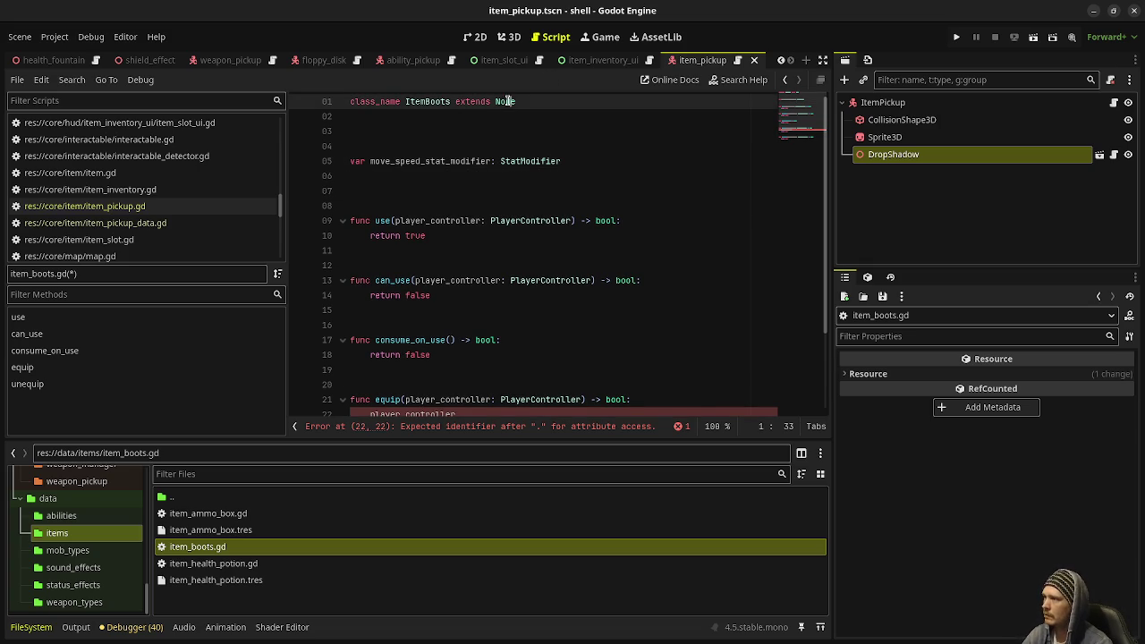
# Make ItemBoots extend Item instead of Node
pyautogui.write('Item')
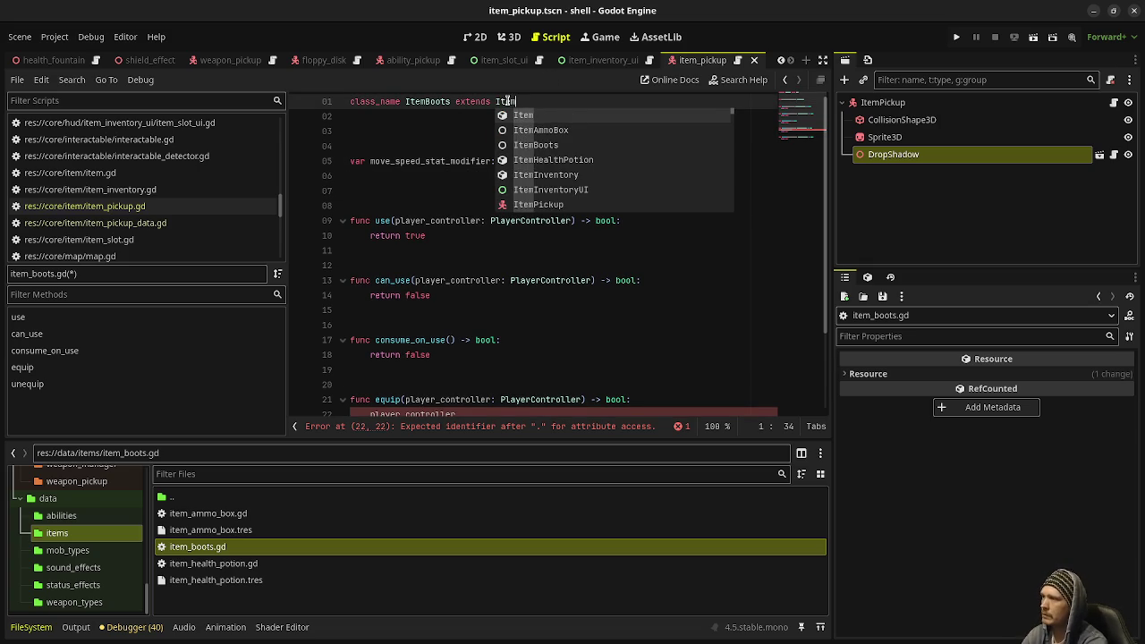
pyautogui.doubleClick(213, 563)
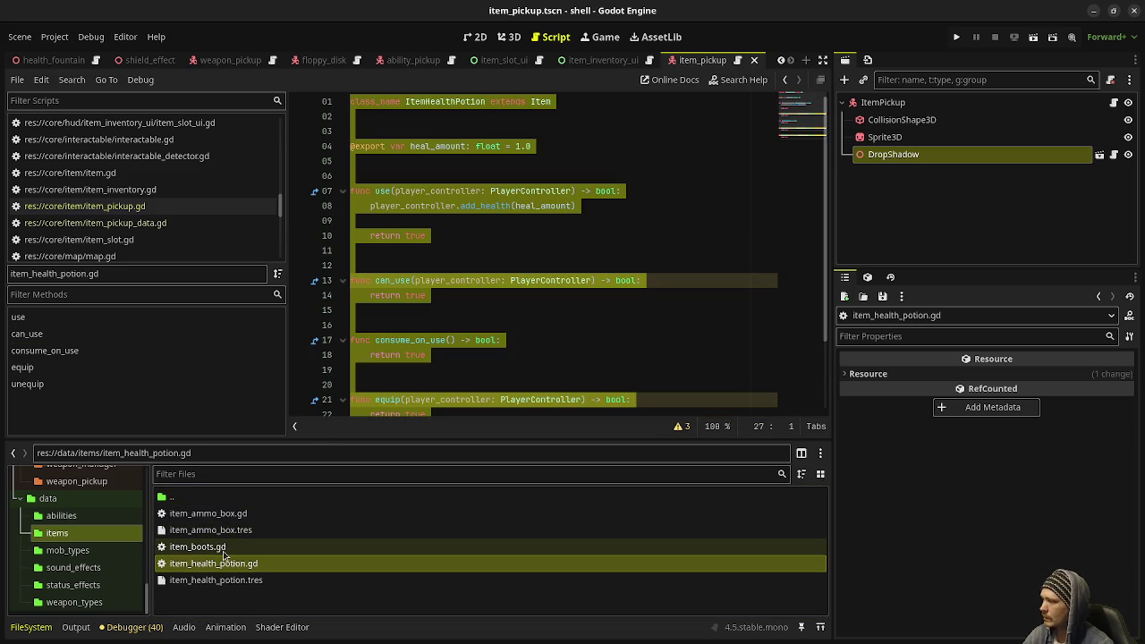
pyautogui.doubleClick(198, 547)
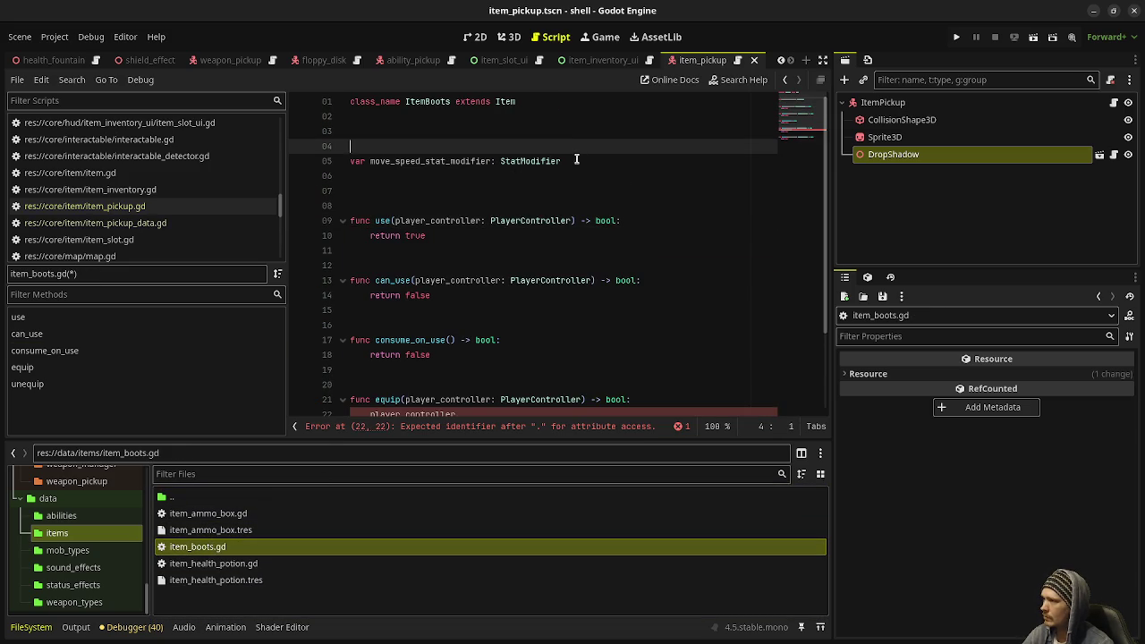
pyautogui.click(578, 160)
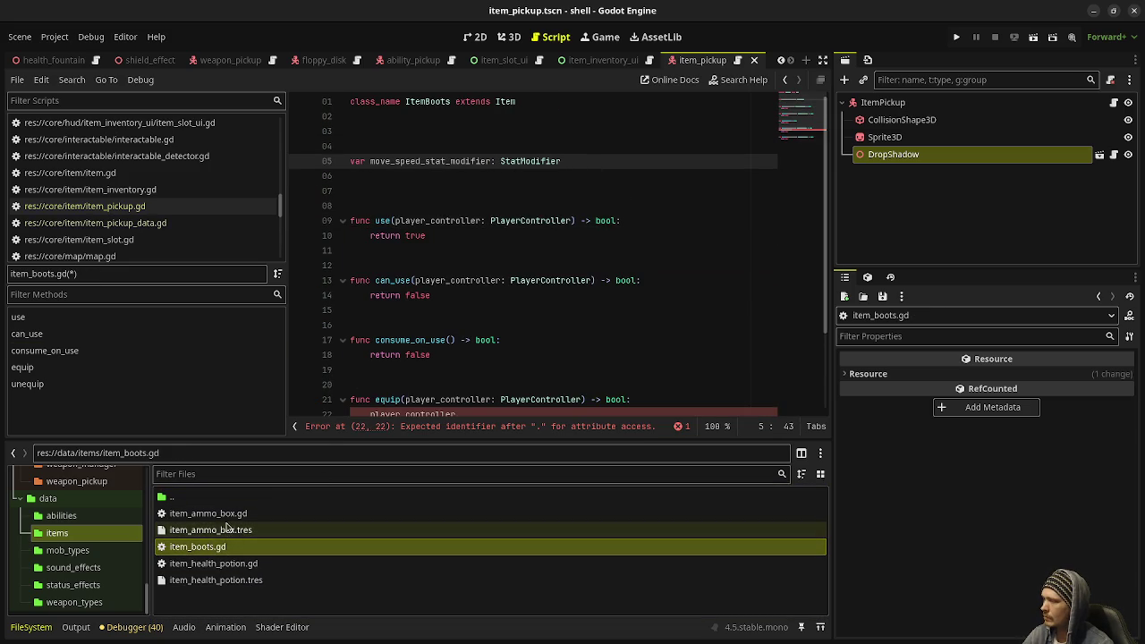
pyautogui.scroll(5, 72, 541)
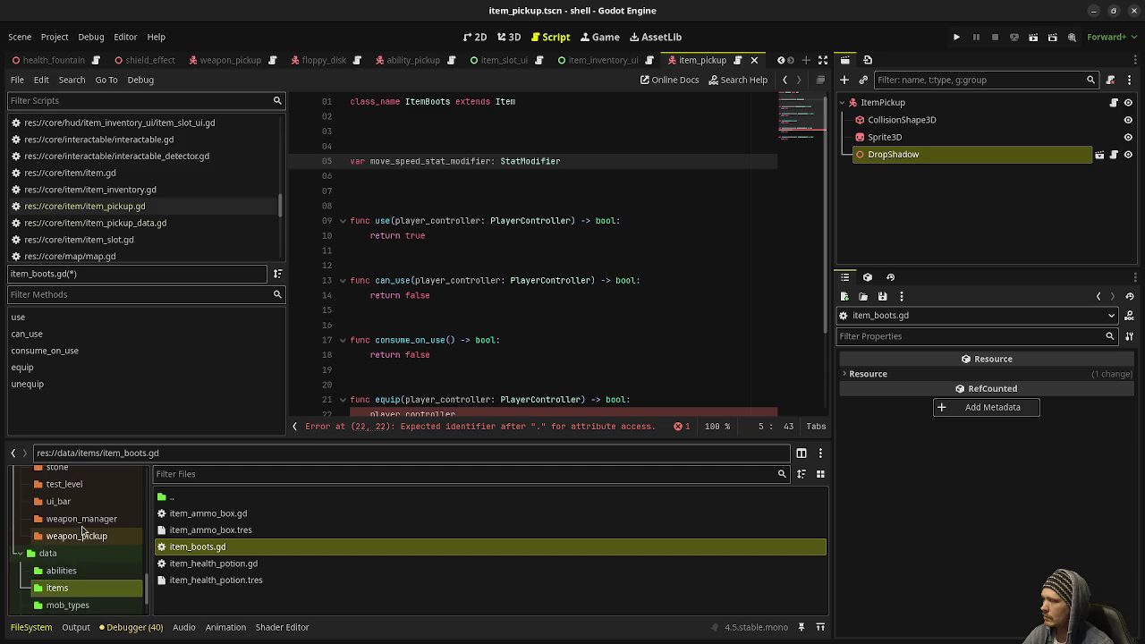
pyautogui.scroll(4, 71, 541)
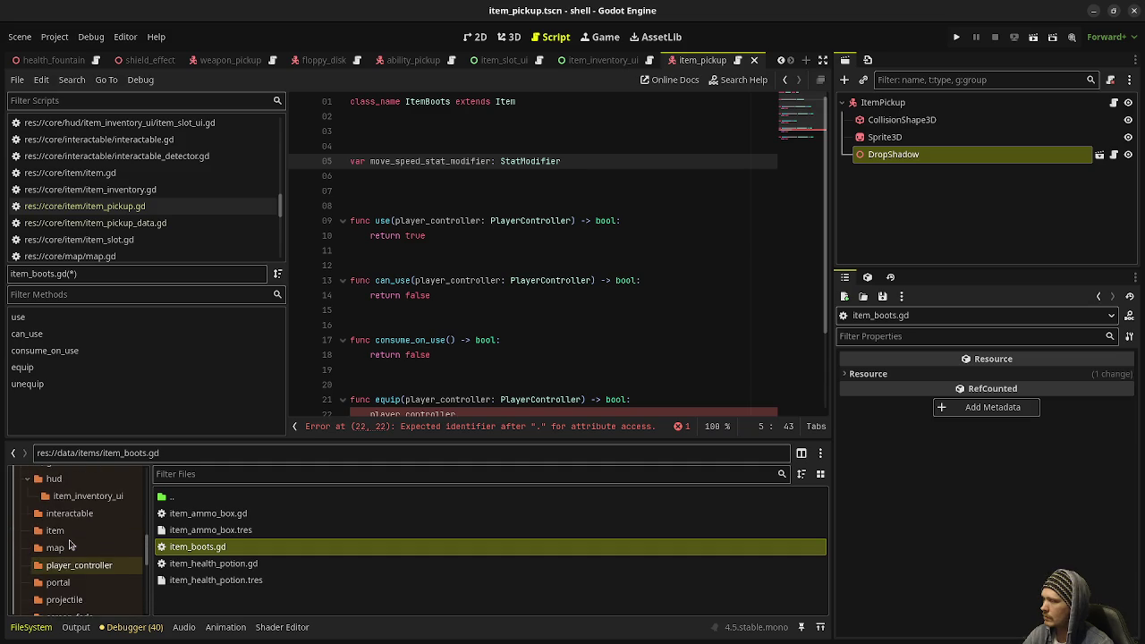
pyautogui.click(357, 161)
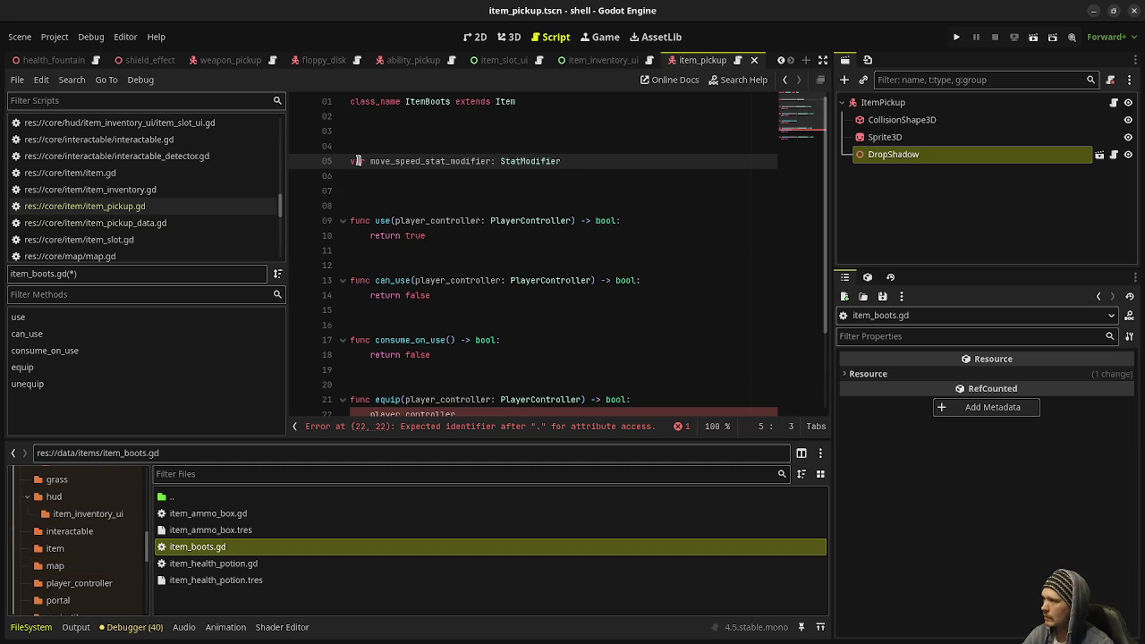
pyautogui.press('Home')
pyautogui.write('@export')
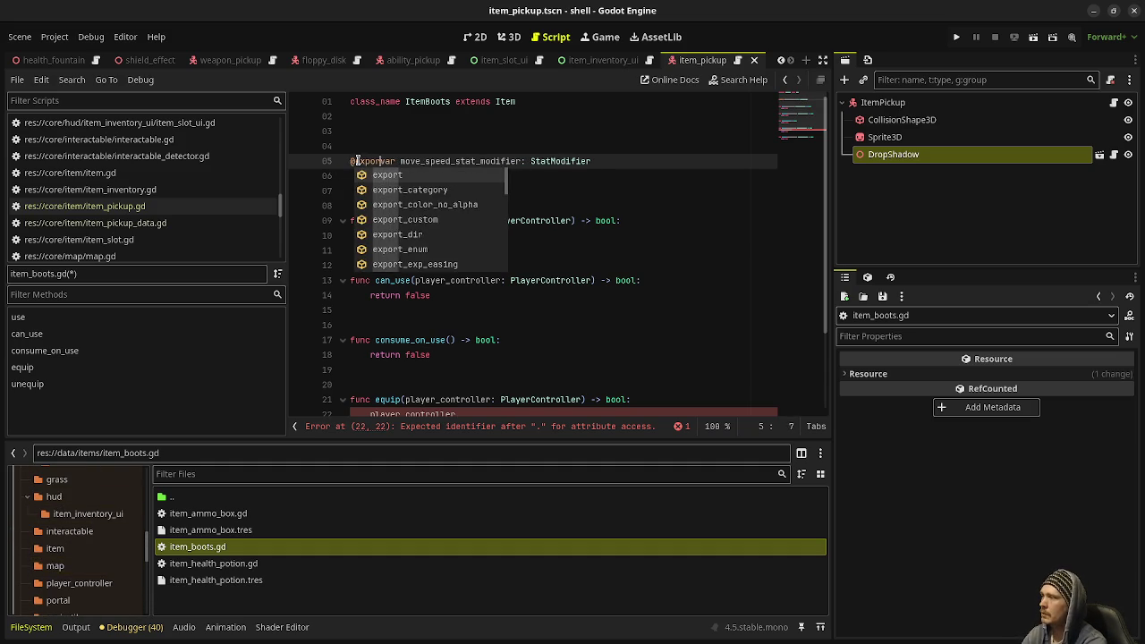
pyautogui.click(367, 190)
pyautogui.scroll(-2, 462, 346)
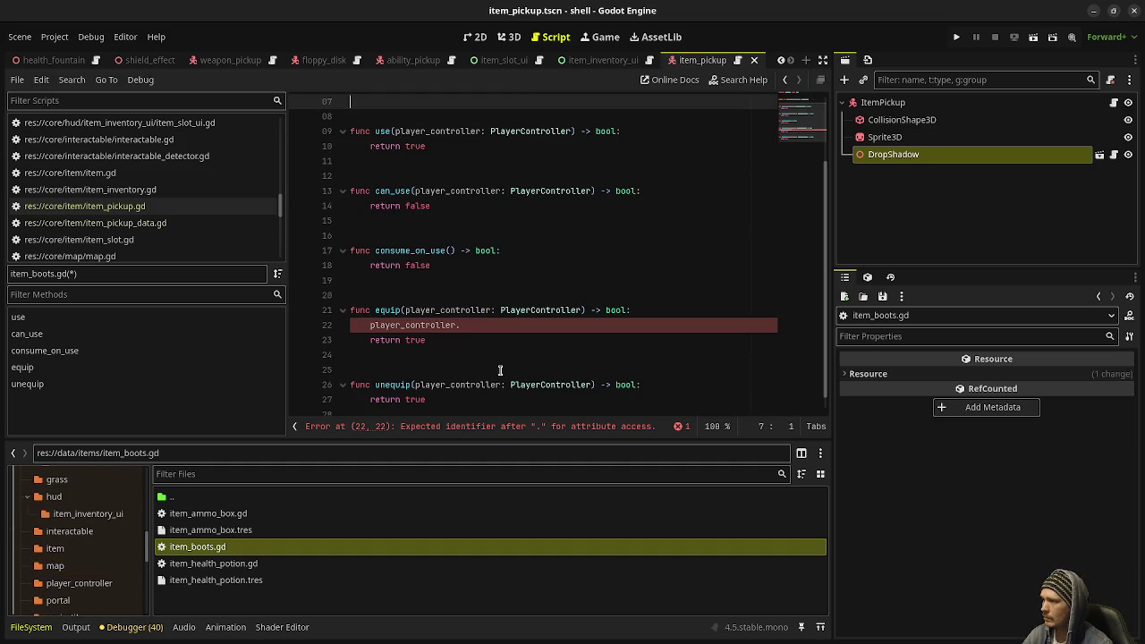
# Complete equip's call as player_controller.move_speed_stat.add_modifier(move_speed_stat_modifier)
pyautogui.click(485, 329)
pyautogui.write('add_')
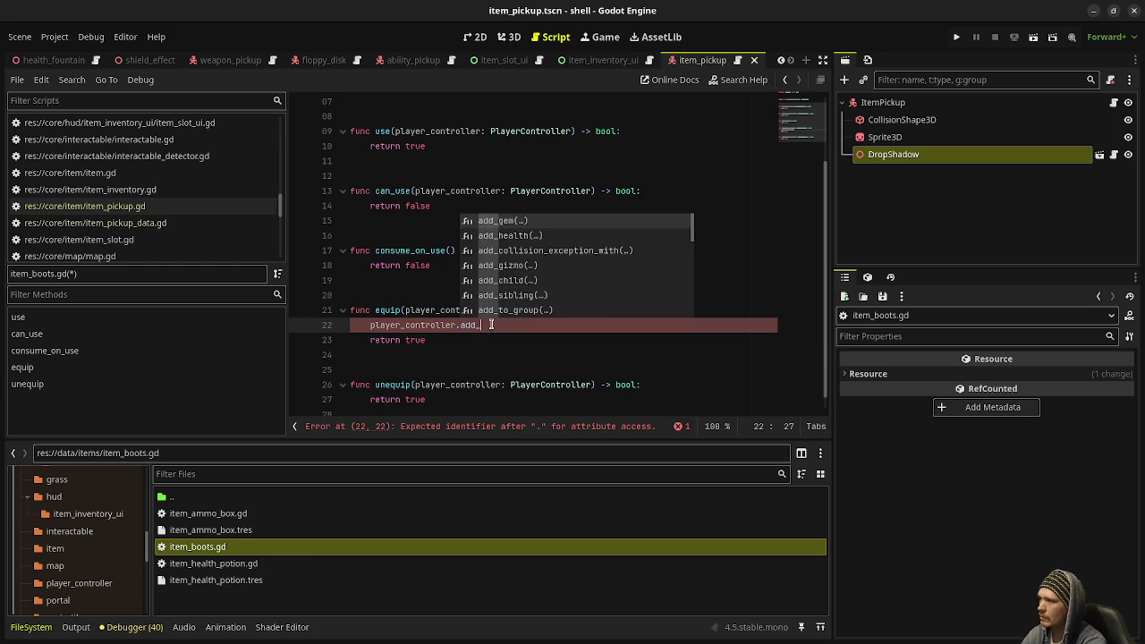
pyautogui.press('BackSpace')
pyautogui.press('BackSpace')
pyautogui.press('BackSpace')
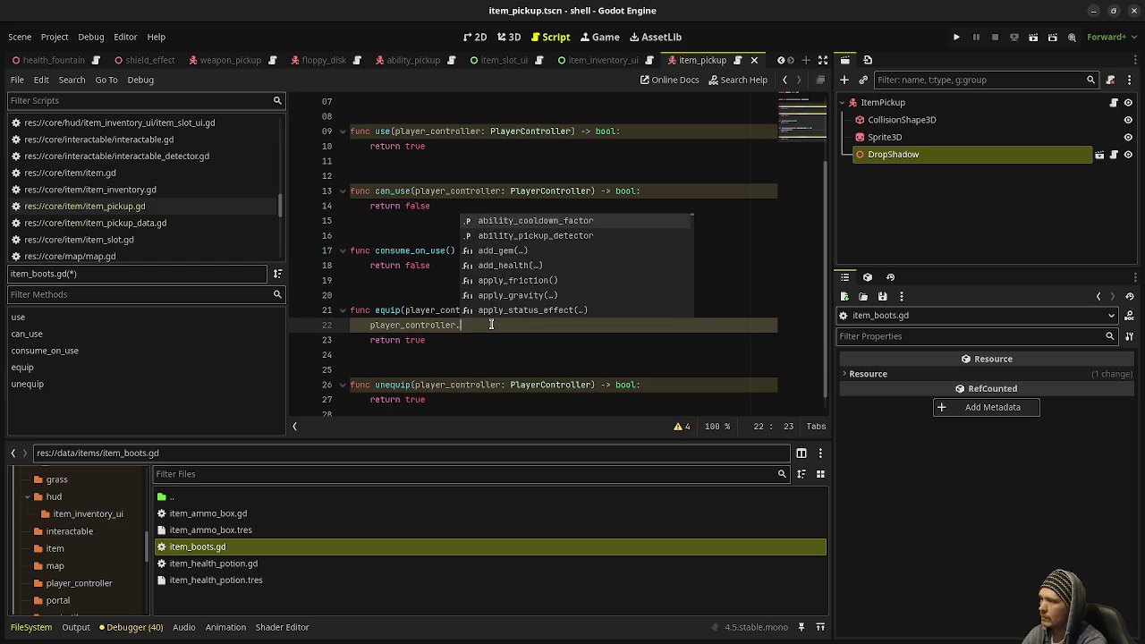
pyautogui.write('mov')
pyautogui.press('Down')
pyautogui.press('Down')
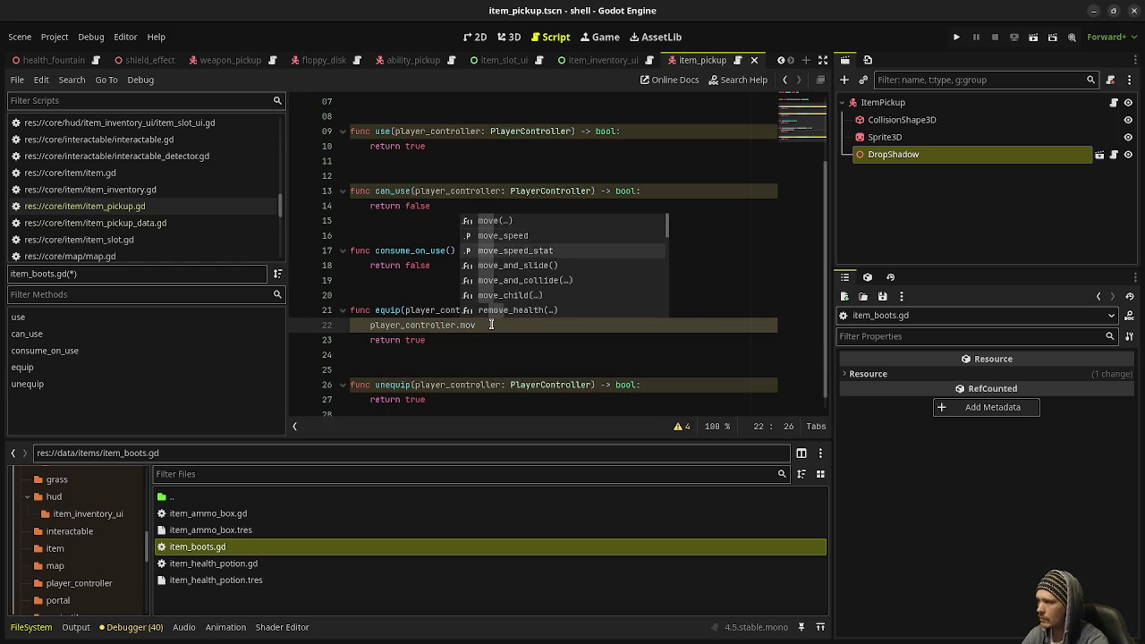
pyautogui.press('Return')
pyautogui.write('.add_')
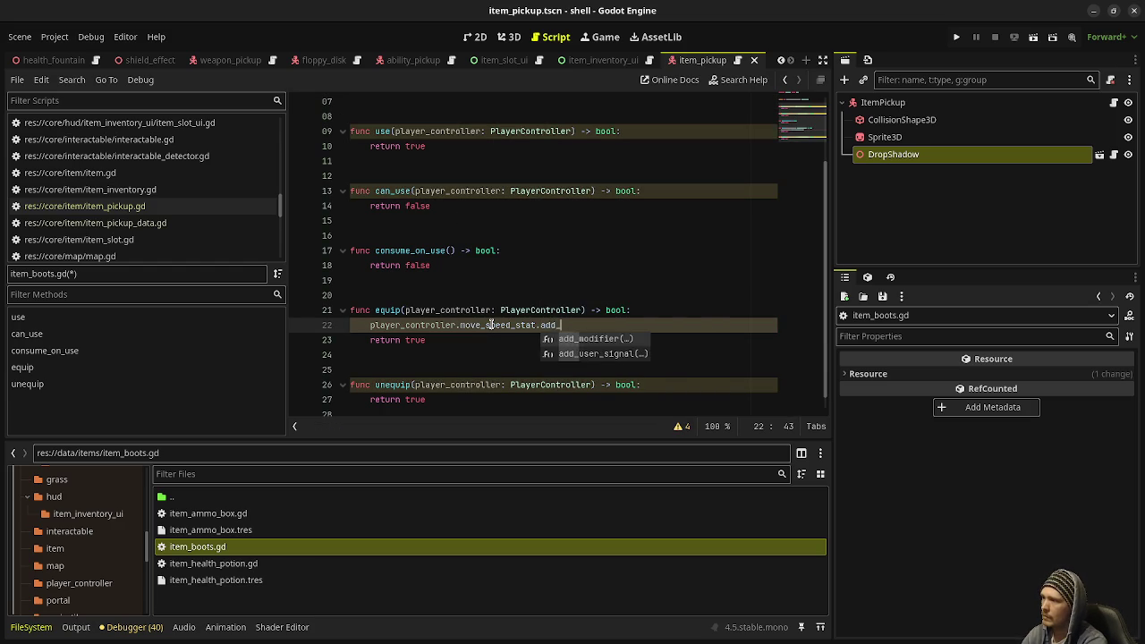
pyautogui.press('Return')
pyautogui.write('move)')
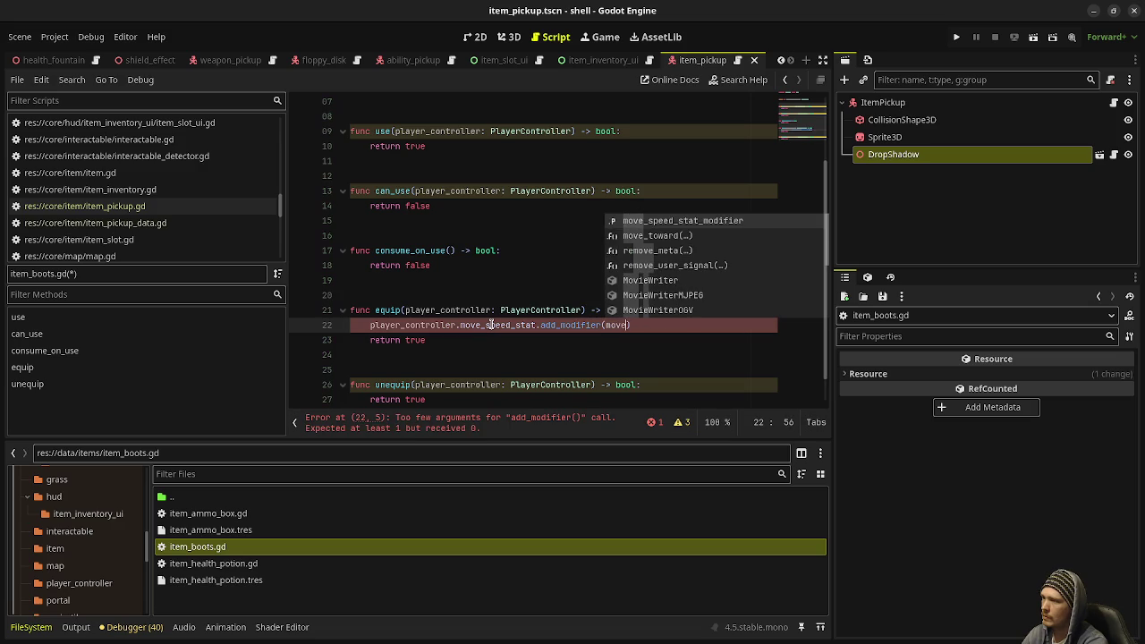
pyautogui.press('Return')
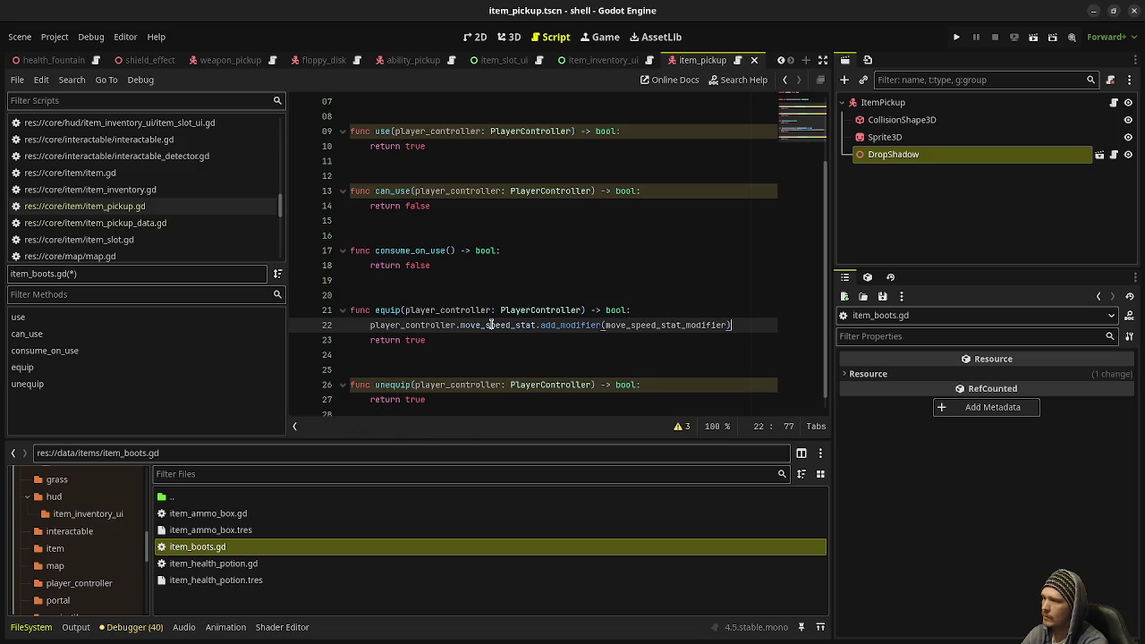
# Copy that line into unequip, change add_modifier to remove_modifier, and save
pyautogui.moveTo(730, 325); pyautogui.dragTo(366, 326)
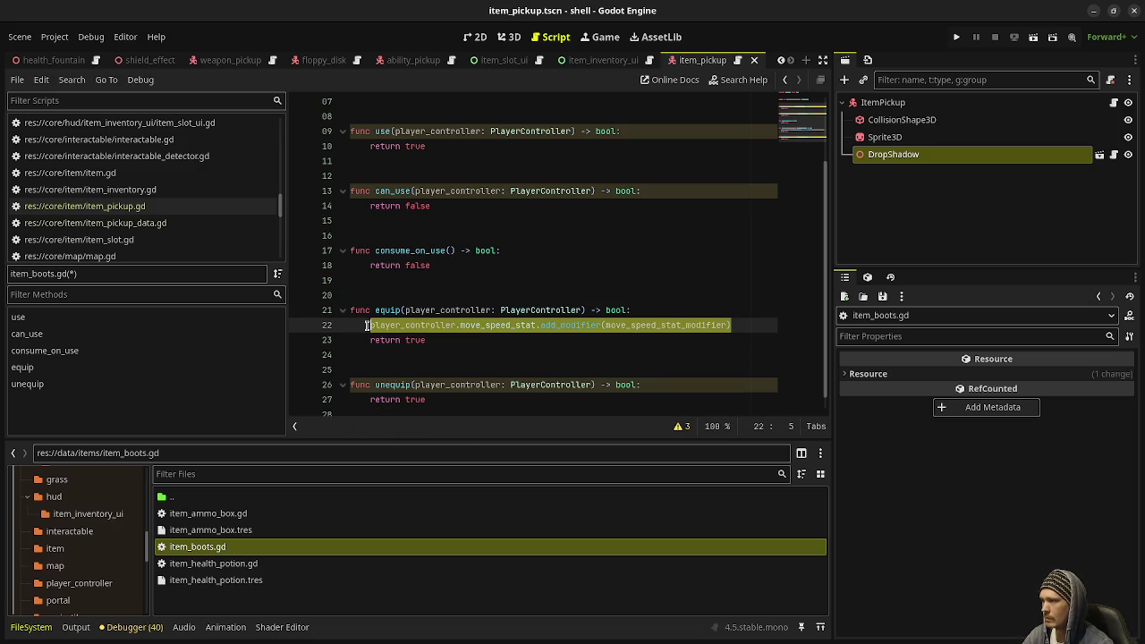
pyautogui.hotkey('ctrl', 'c')
pyautogui.click(672, 379)
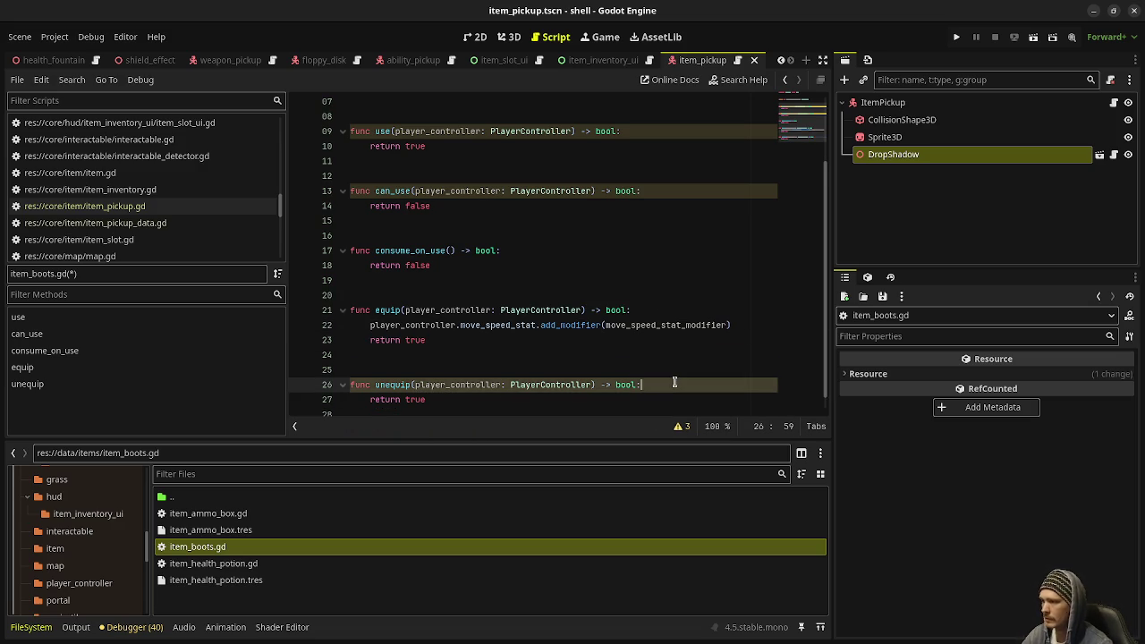
pyautogui.press('Return')
pyautogui.hotkey('ctrl', 'v')
pyautogui.hotkey('ctrl', 's')
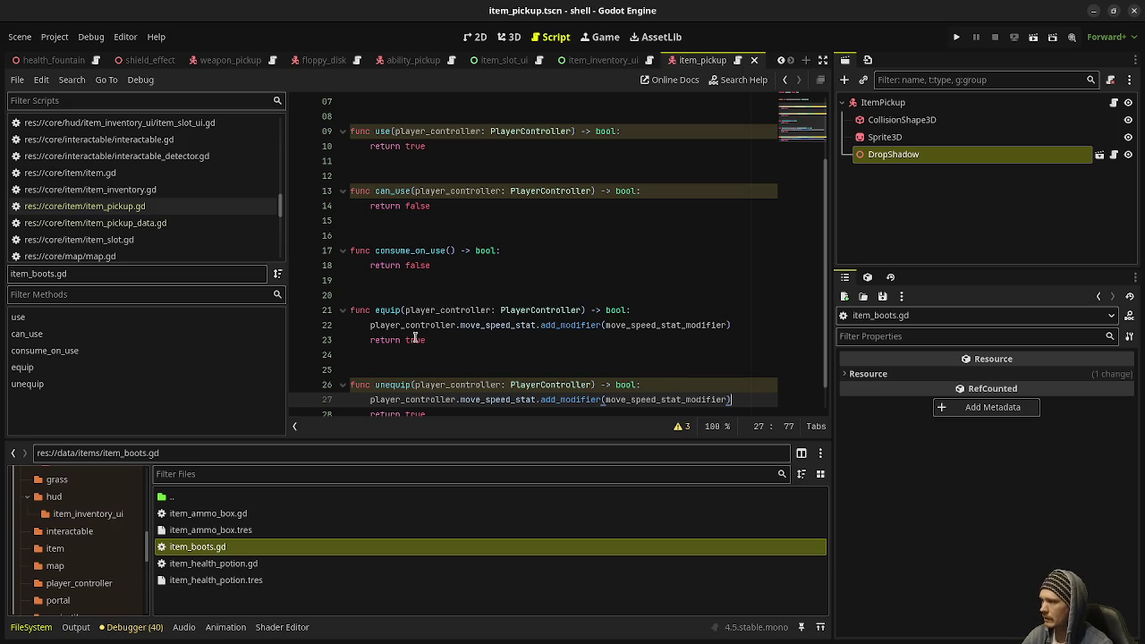
pyautogui.click(561, 399)
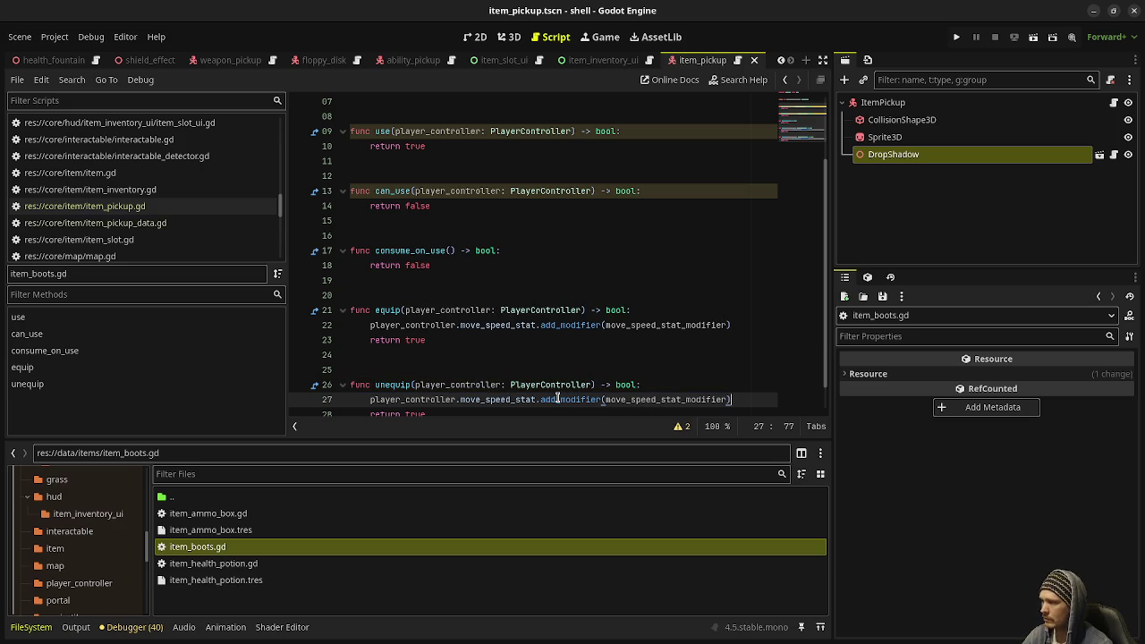
pyautogui.press('BackSpace')
pyautogui.press('BackSpace')
pyautogui.press('BackSpace')
pyautogui.write('remove')
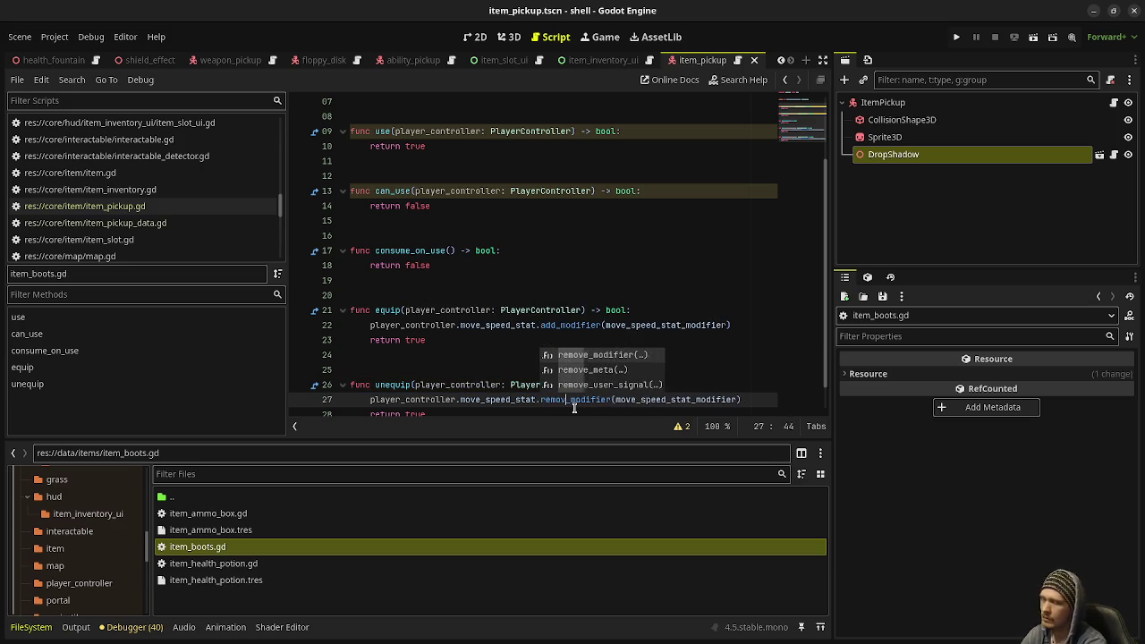
pyautogui.hotkey('ctrl', 's')
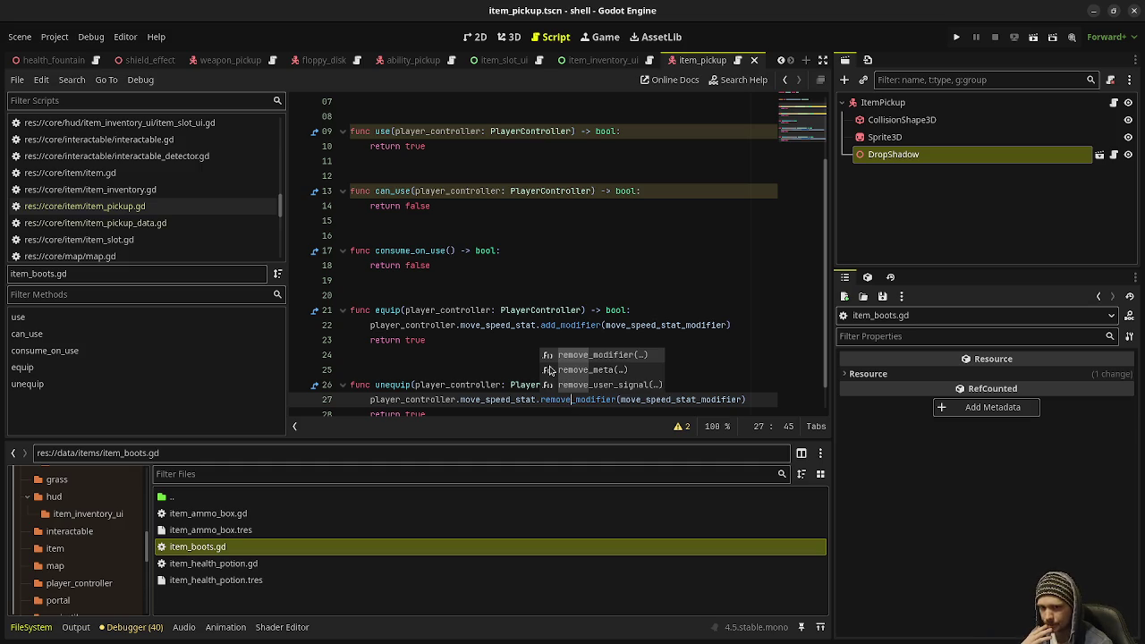
pyautogui.click(430, 191)
pyautogui.hotkey('ctrl', 's')
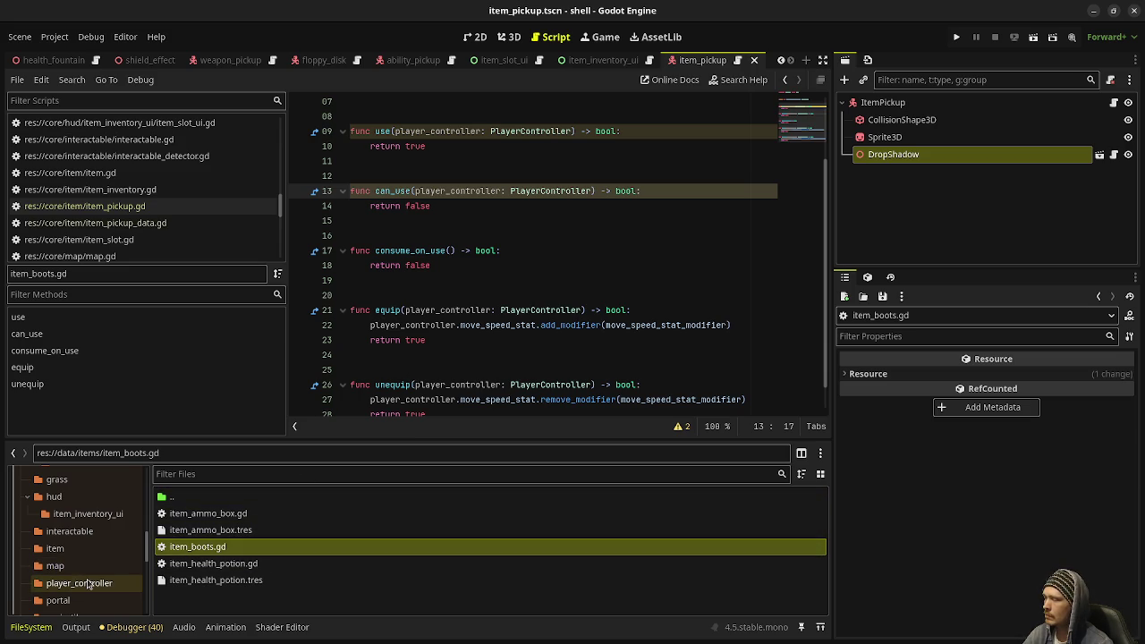
pyautogui.scroll(-5, 88, 586)
pyautogui.scroll(-2, 88, 591)
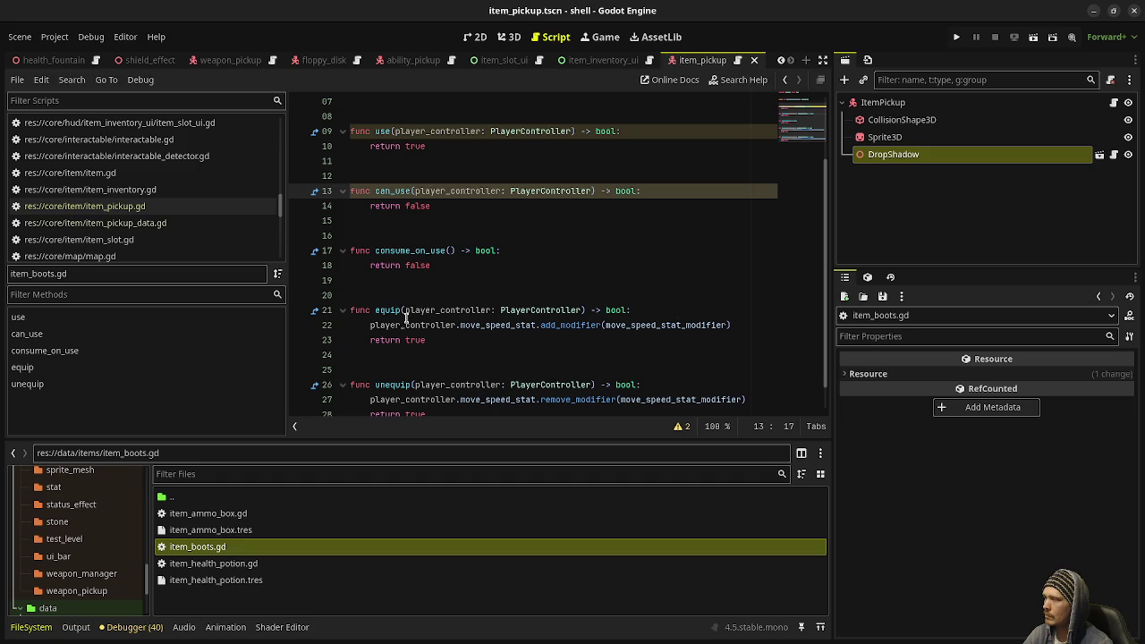
pyautogui.scroll(-1, 411, 385)
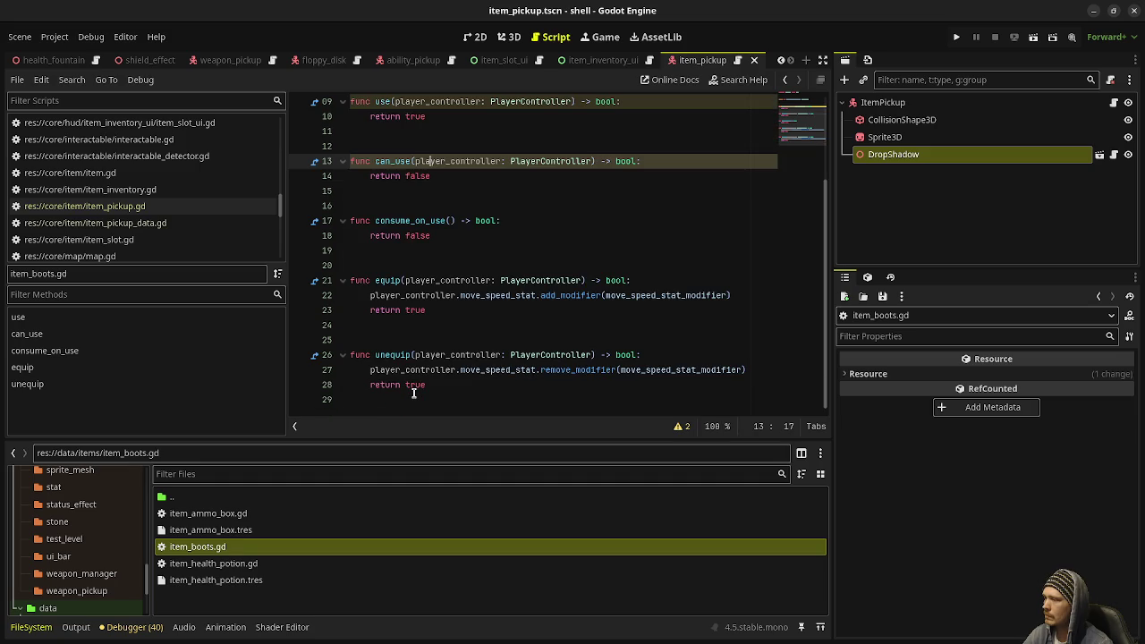
pyautogui.rightClick(212, 610)
pyautogui.click(282, 580)
pyautogui.write('itemboo')
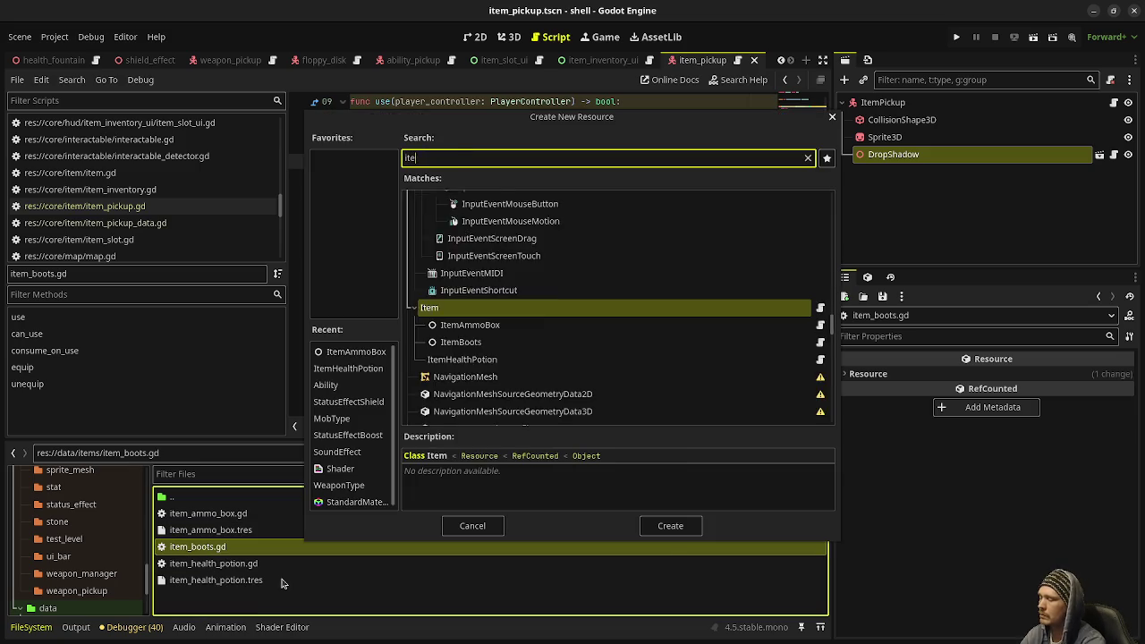
pyautogui.press('Return')
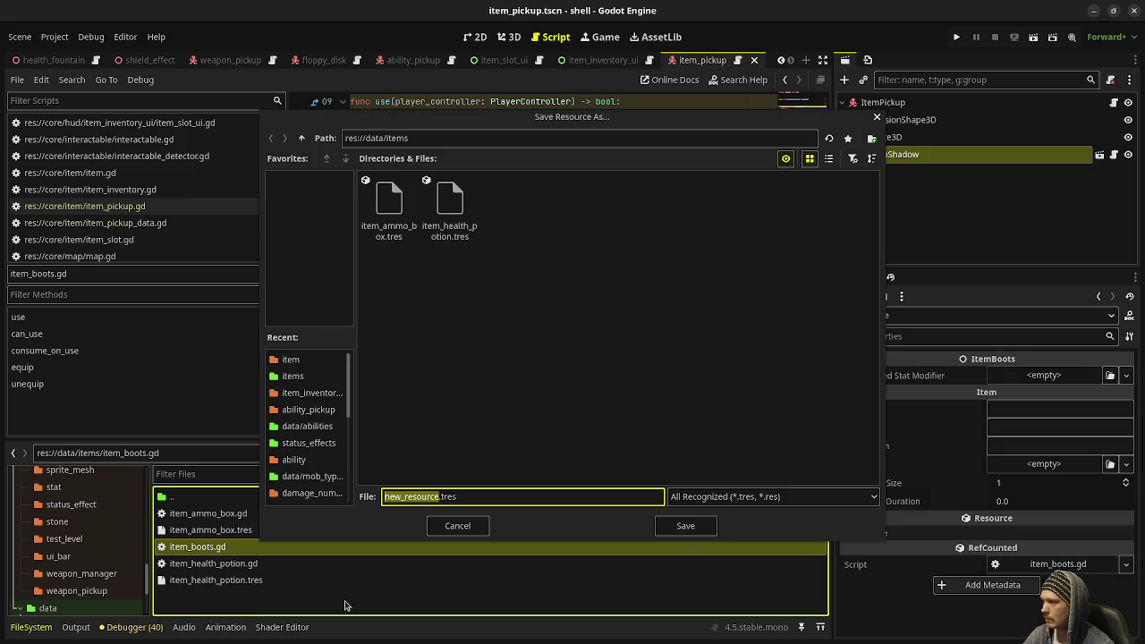
pyautogui.click(656, 528)
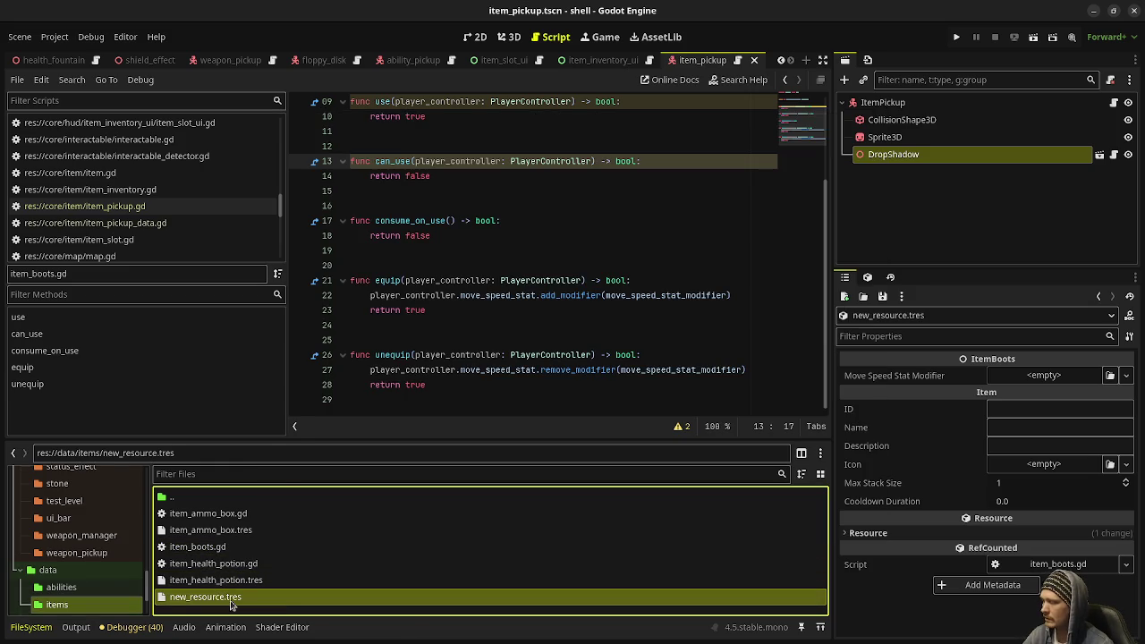
pyautogui.rightClick(230, 598)
pyautogui.click(277, 556)
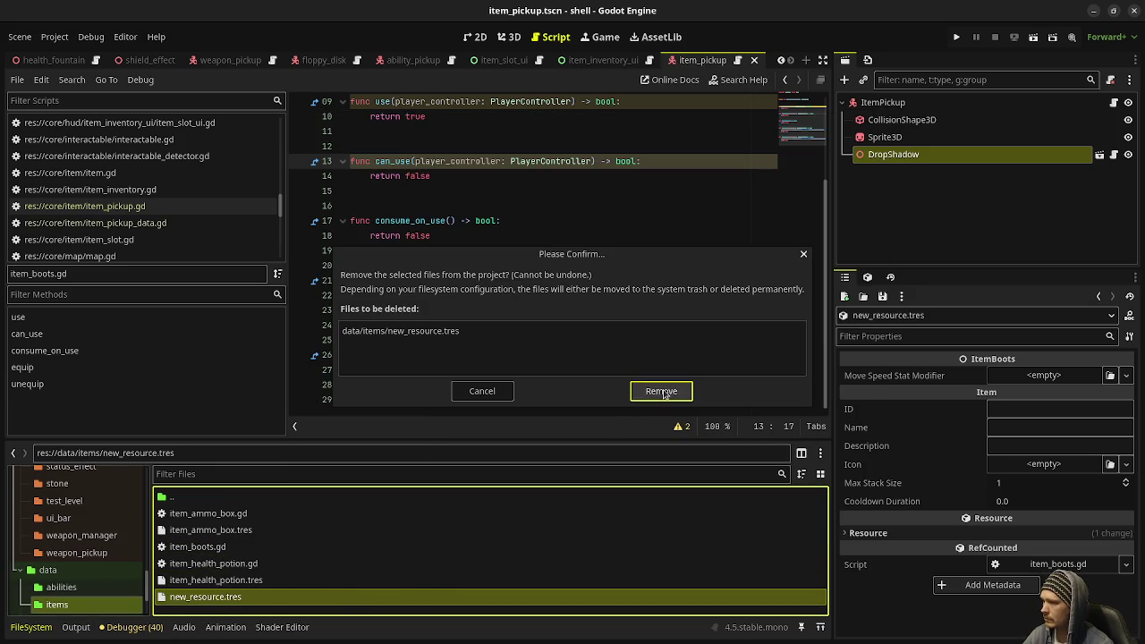
pyautogui.press('Return')
pyautogui.click(221, 584)
# Create a new ItemBoots resource and save it as item_boots.tres
pyautogui.rightClick(219, 607)
pyautogui.press('Escape')
pyautogui.rightClick(219, 608)
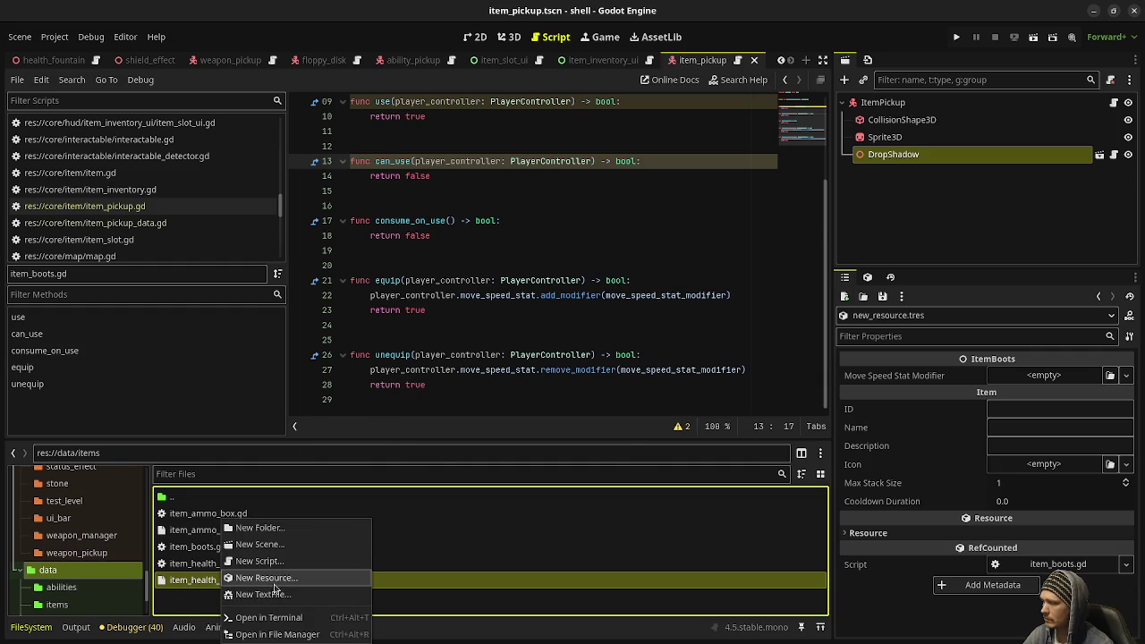
pyautogui.click(274, 588)
pyautogui.press('Return')
pyautogui.write('item_boots')
pyautogui.press('Return')
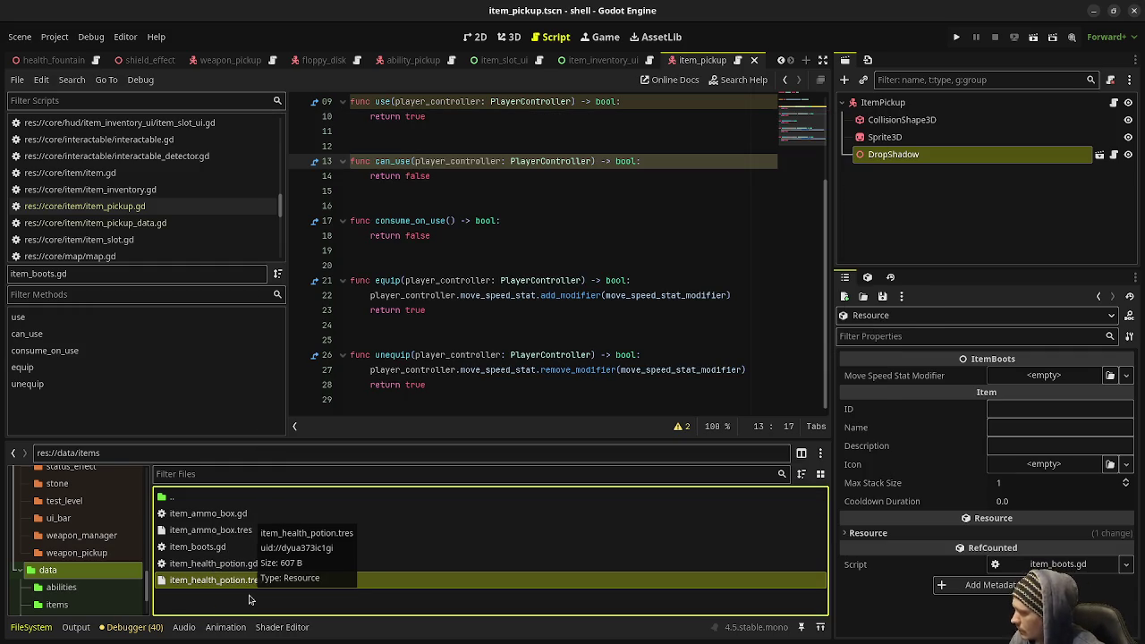
pyautogui.click(216, 550)
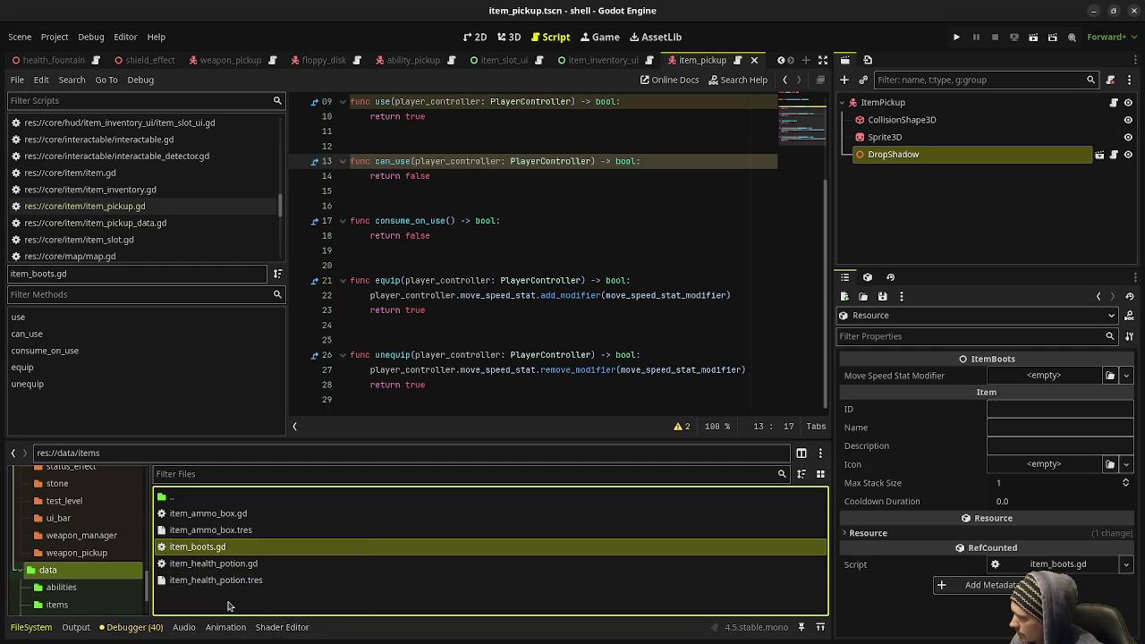
pyautogui.rightClick(227, 606)
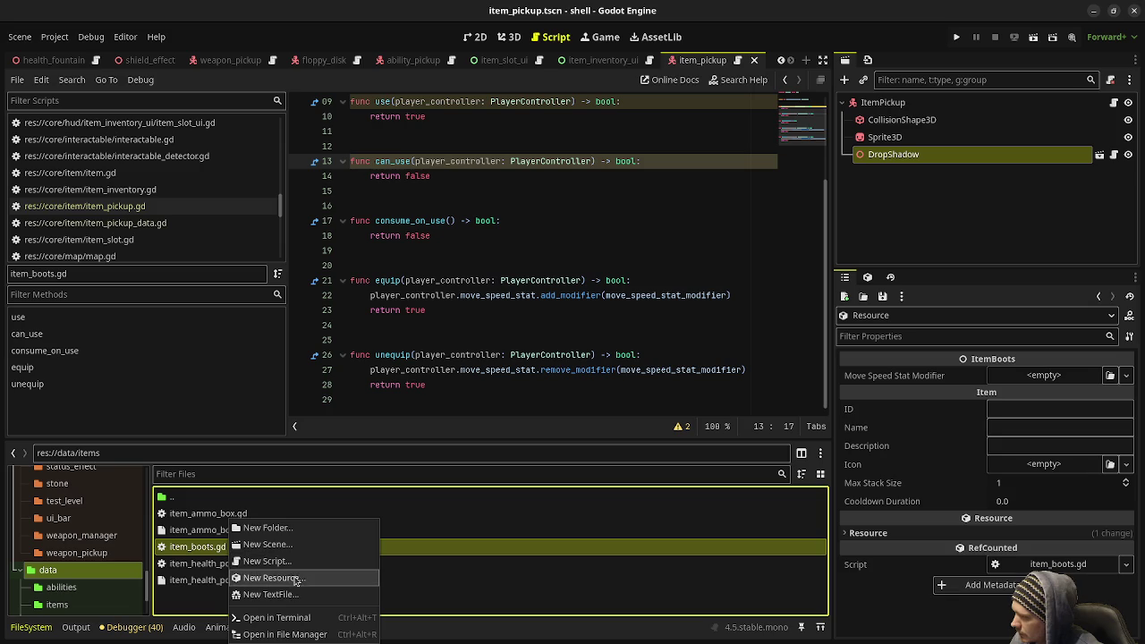
pyautogui.click(294, 577)
pyautogui.click(667, 527)
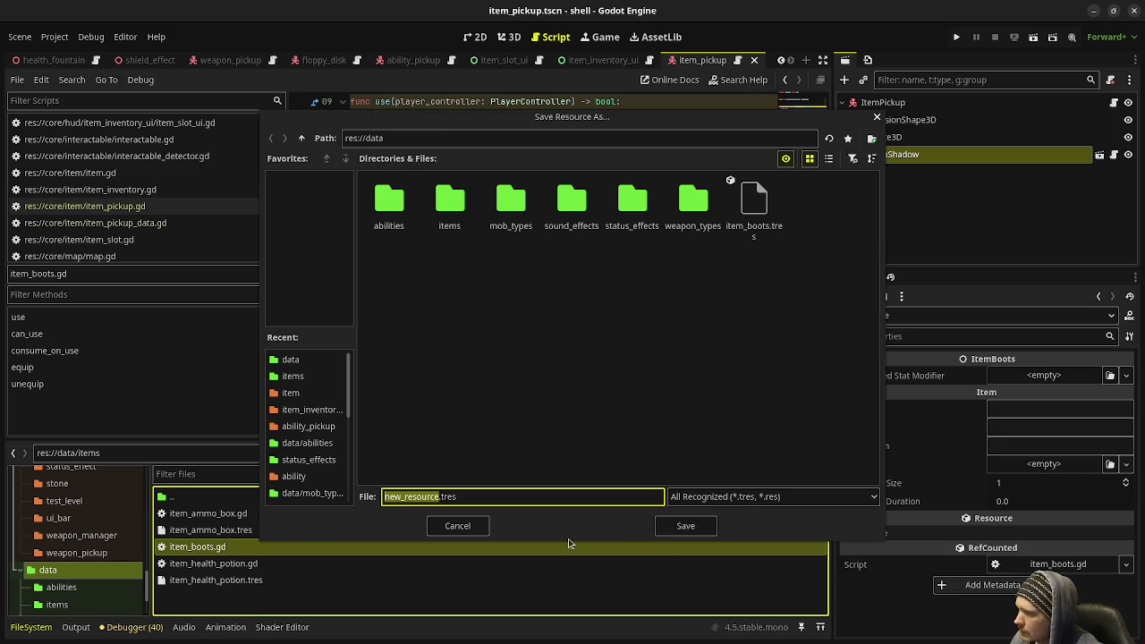
pyautogui.click(457, 527)
# Move item_boots.tres from res://data into the items folder
pyautogui.scroll(-2, 81, 605)
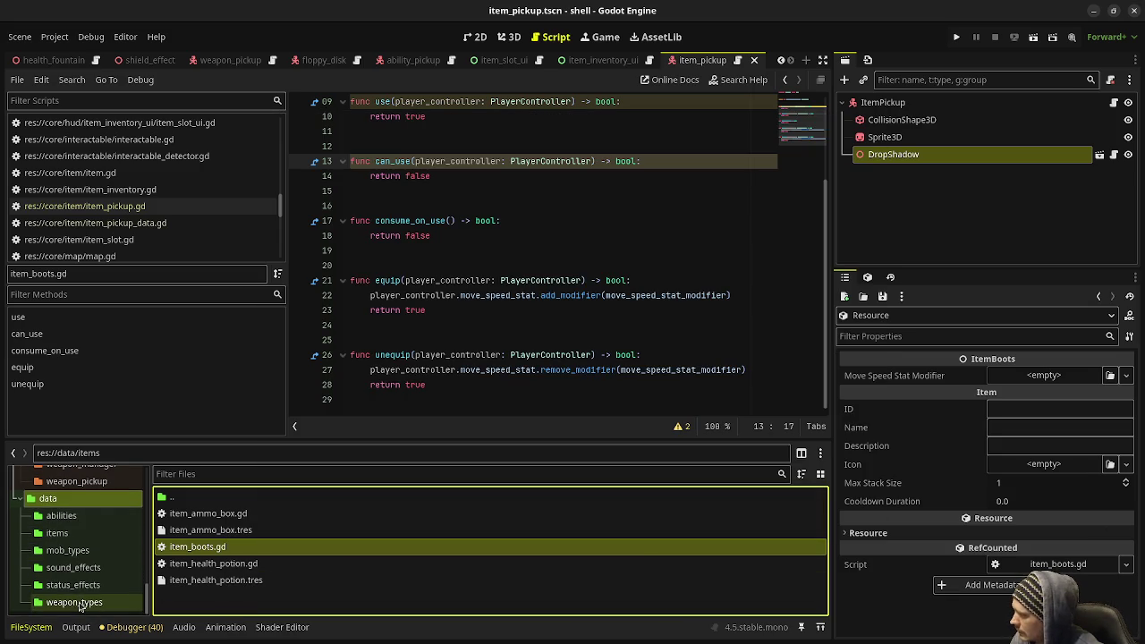
pyautogui.click(76, 515)
pyautogui.click(75, 499)
pyautogui.moveTo(227, 612)
pyautogui.mouseDown()
pyautogui.moveTo(188, 609)
pyautogui.moveTo(204, 526)
pyautogui.mouseUp()
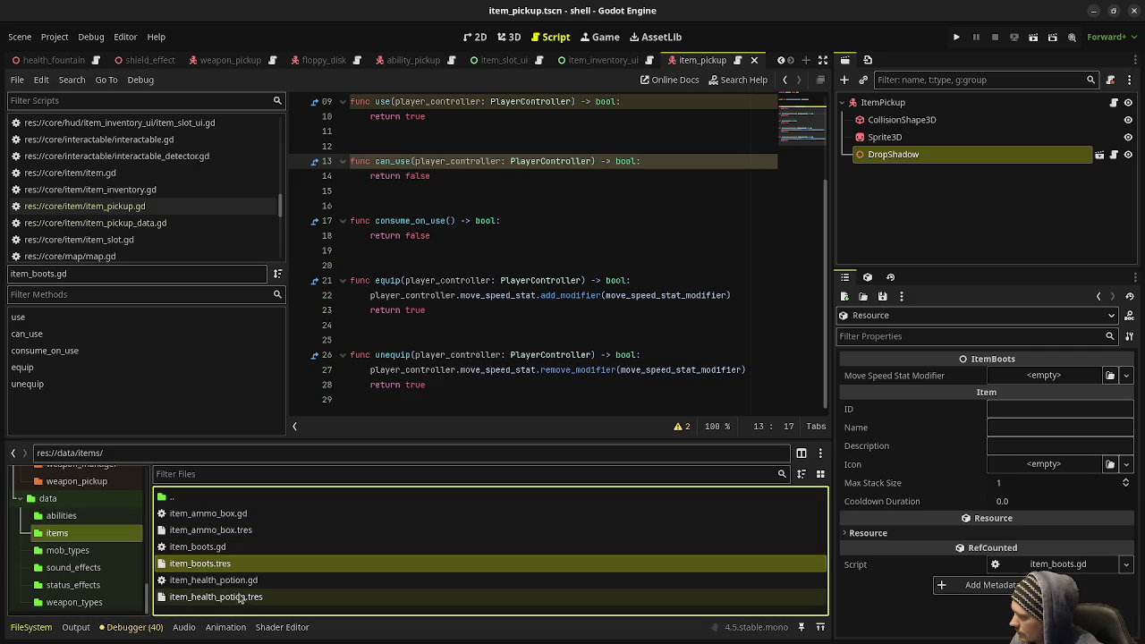
# Set item_boots.tres's Move Speed Stat Modifier to a New StatModifier and expand it
pyautogui.click(205, 564)
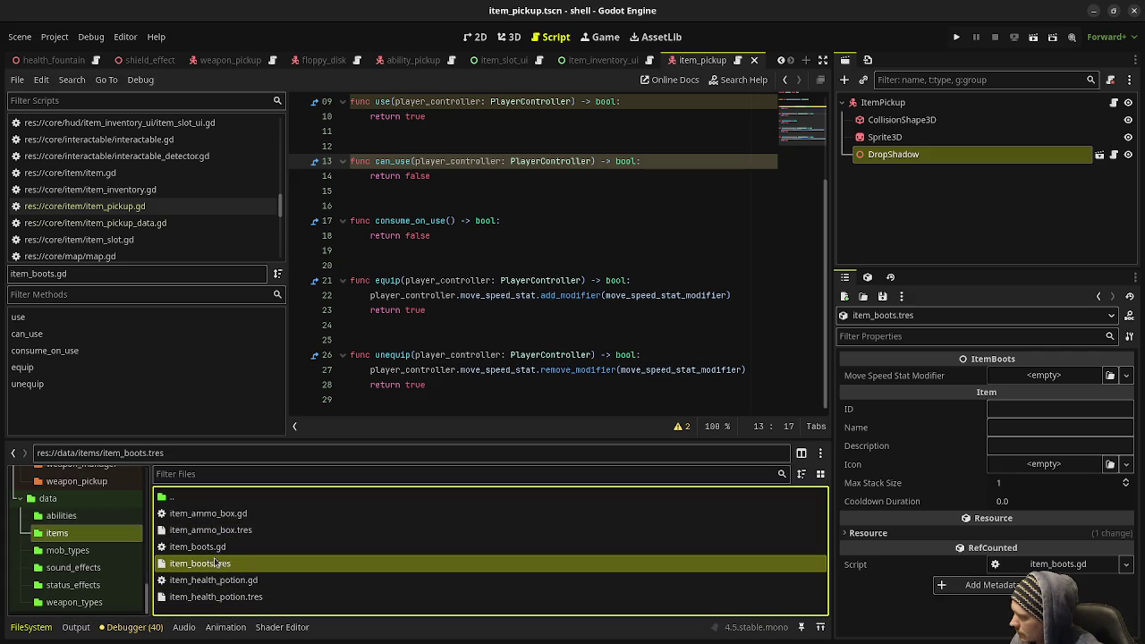
pyautogui.click(1018, 413)
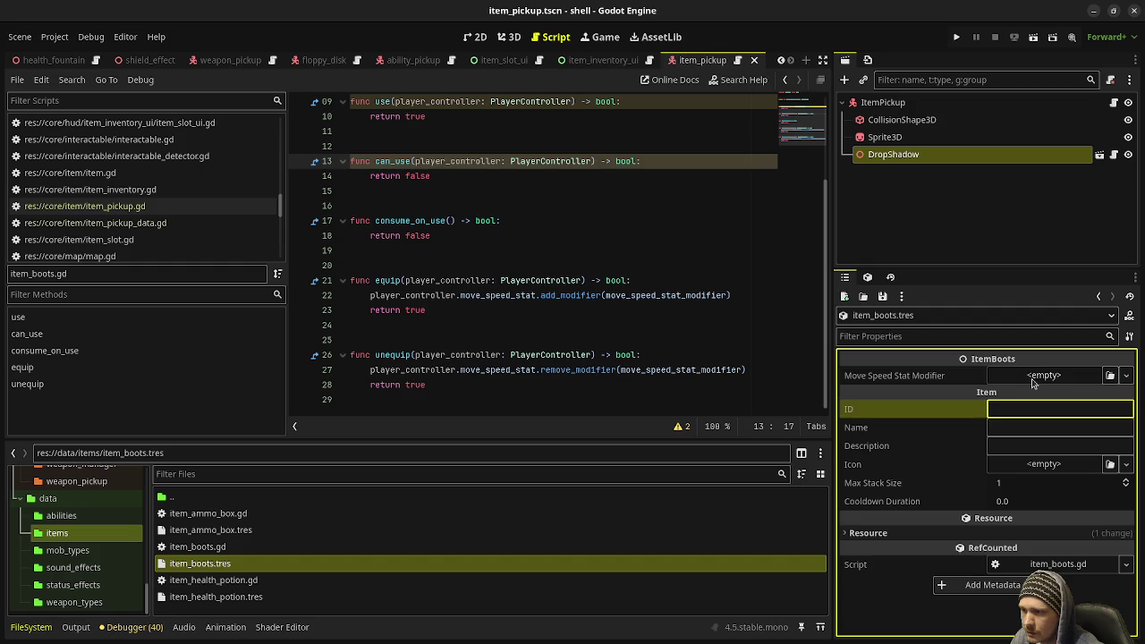
pyautogui.click(1036, 378)
pyautogui.click(1094, 412)
pyautogui.click(1047, 383)
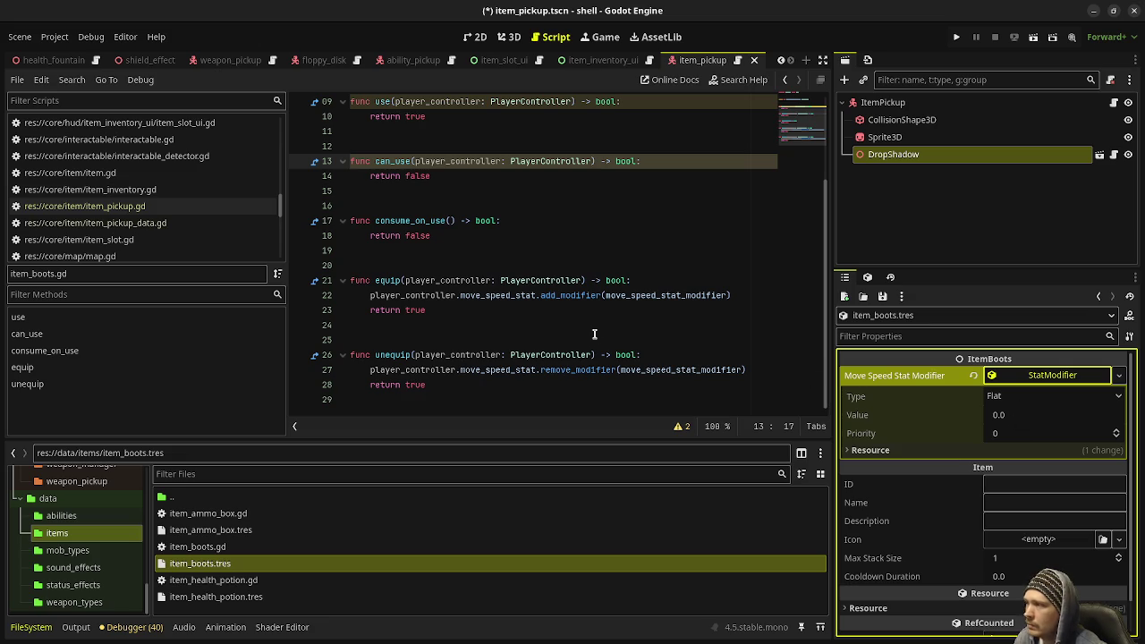
# Give the move speed StatModifier value 3.0 and type Percent Add
pyautogui.click(1017, 400)
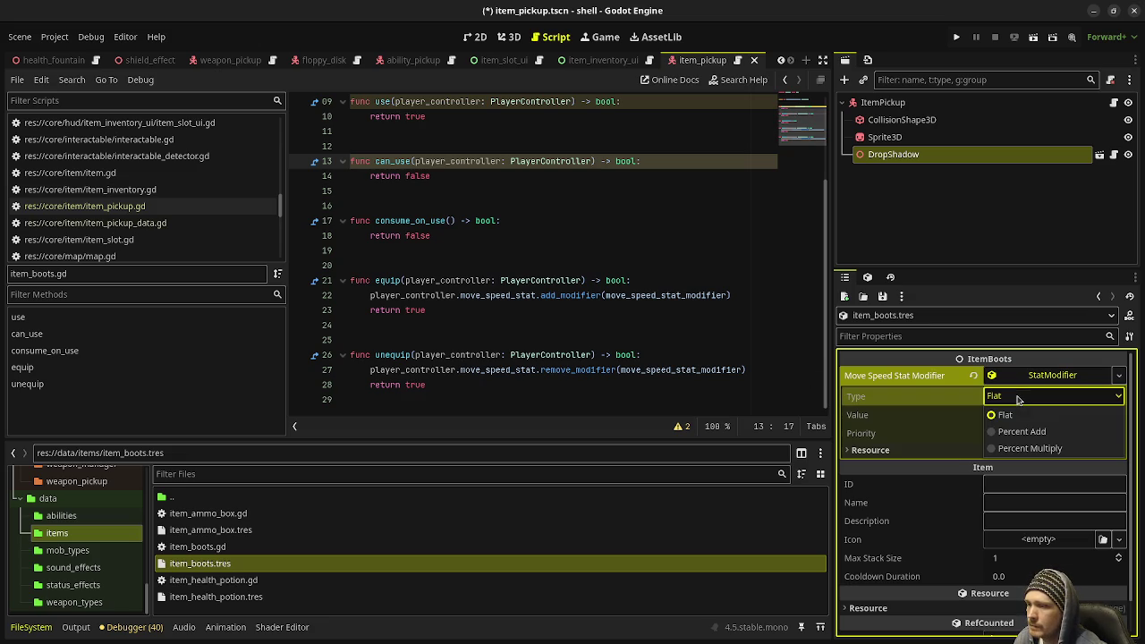
pyautogui.click(1027, 450)
pyautogui.click(1031, 417)
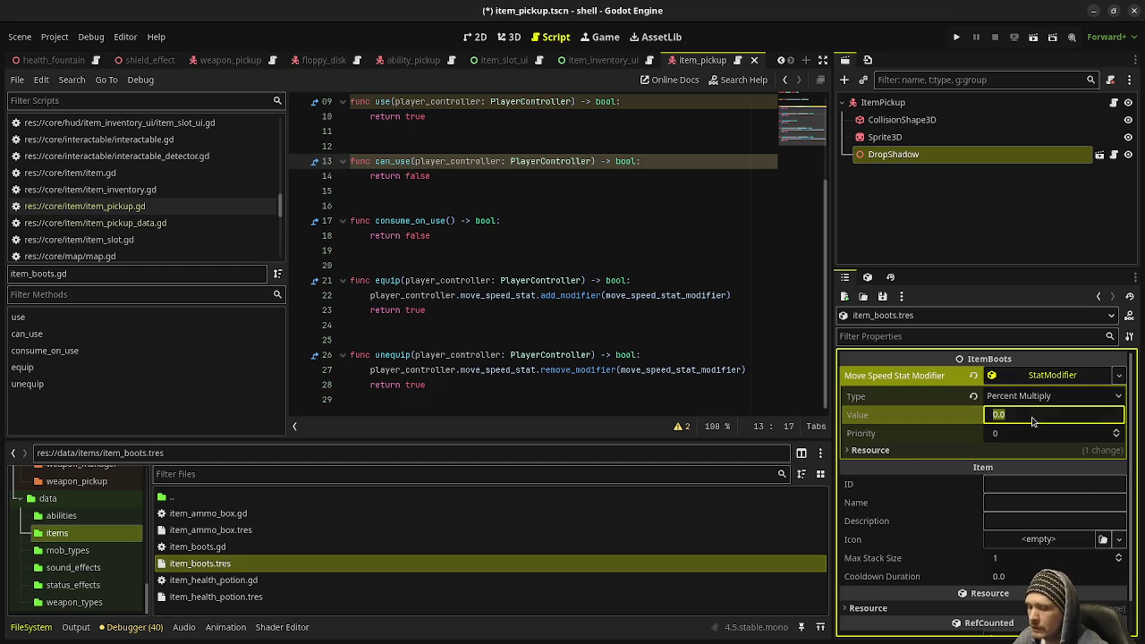
pyautogui.write('3')
pyautogui.press('Return')
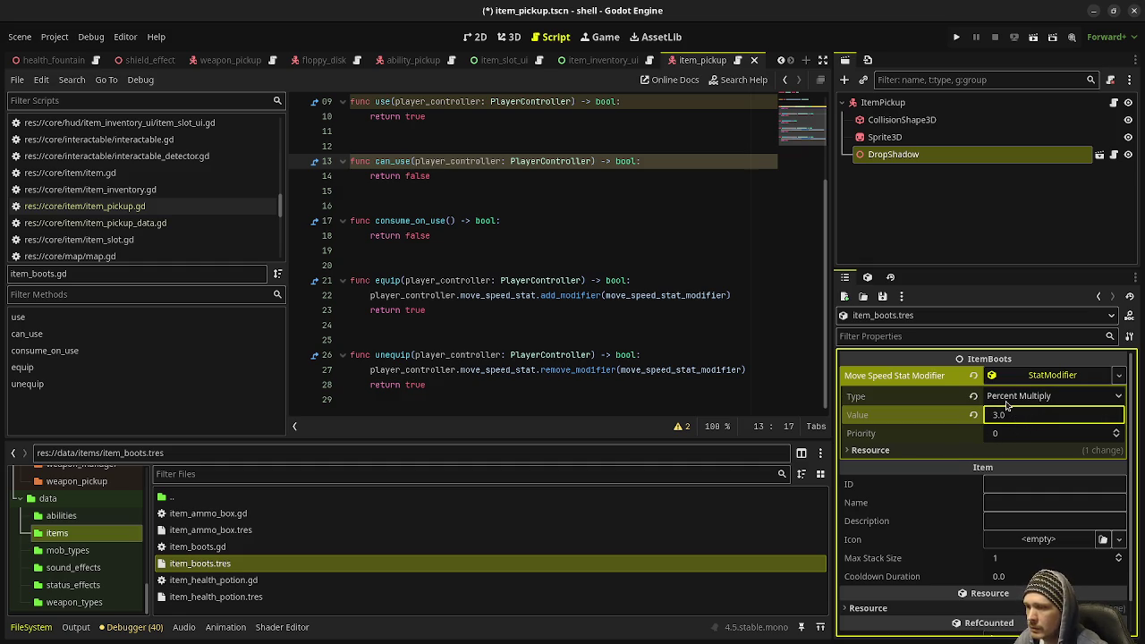
pyautogui.click(1007, 401)
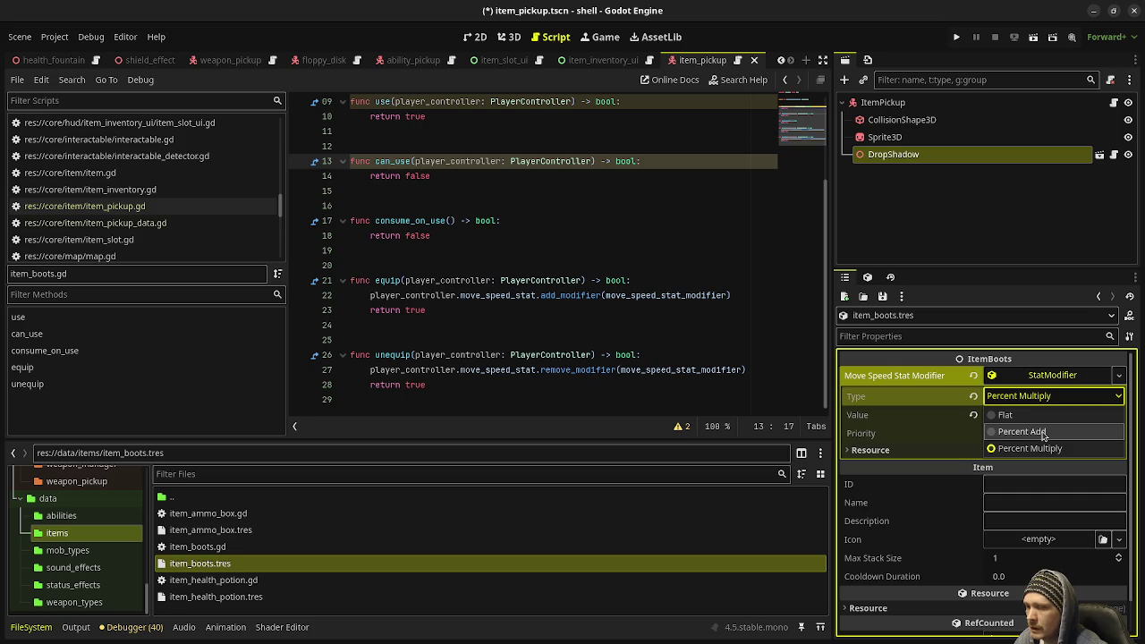
pyautogui.click(1043, 433)
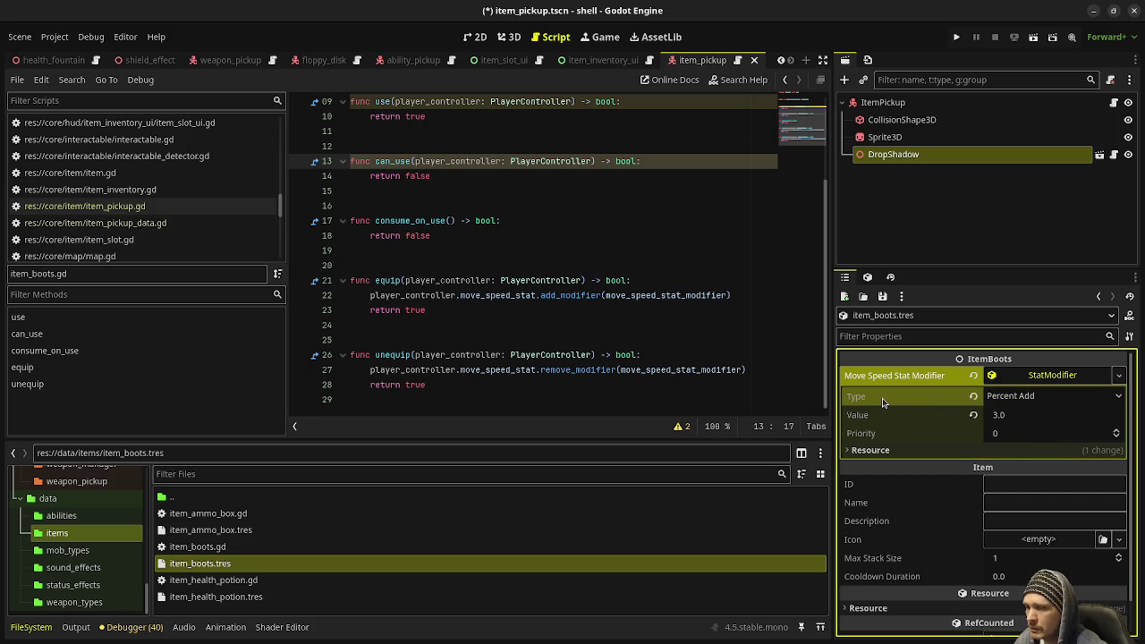
pyautogui.click(721, 546)
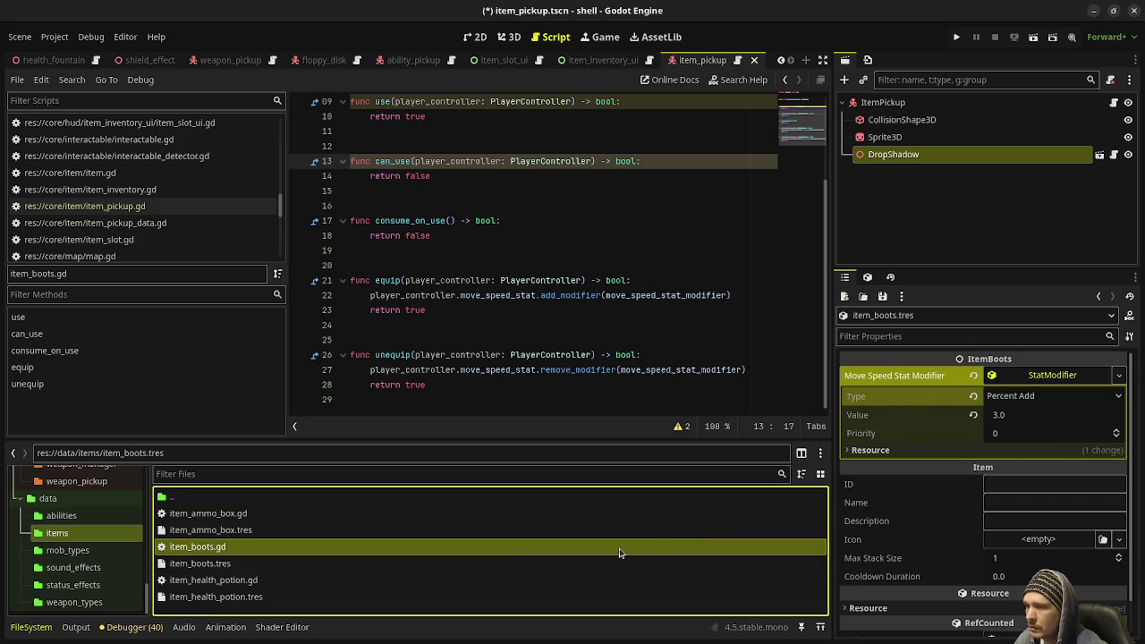
# Fill in item_boots.tres's ID 'item_boots', Name 'Boots' and Description 'It's boots!'
pyautogui.click(301, 564)
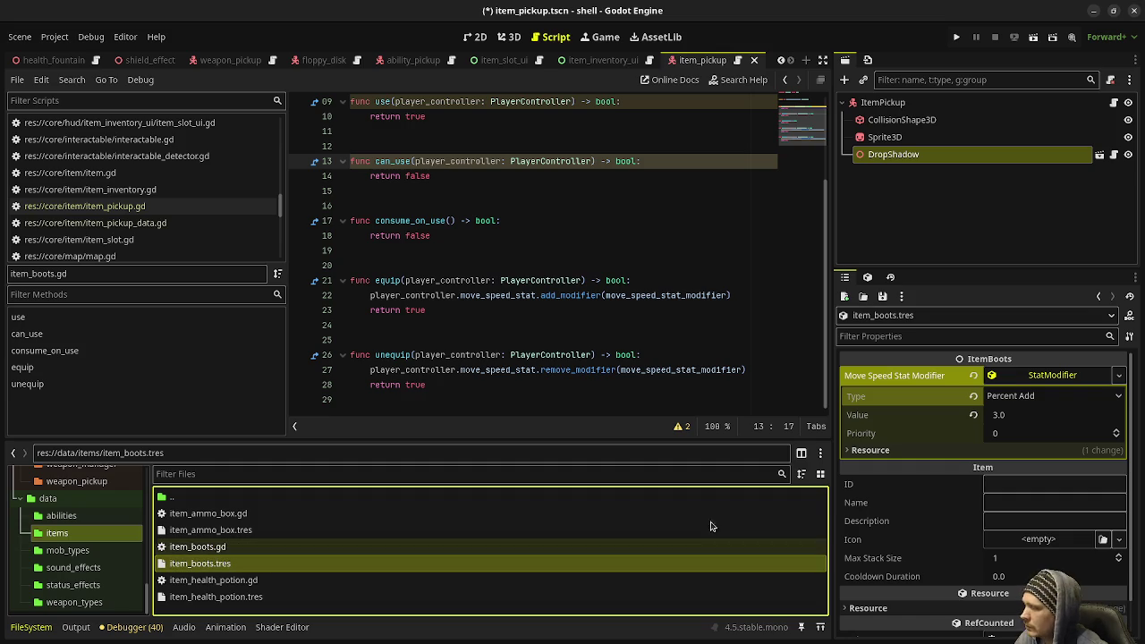
pyautogui.click(1005, 483)
pyautogui.write('item_boots')
pyautogui.press('Tab')
pyautogui.write('Bo')
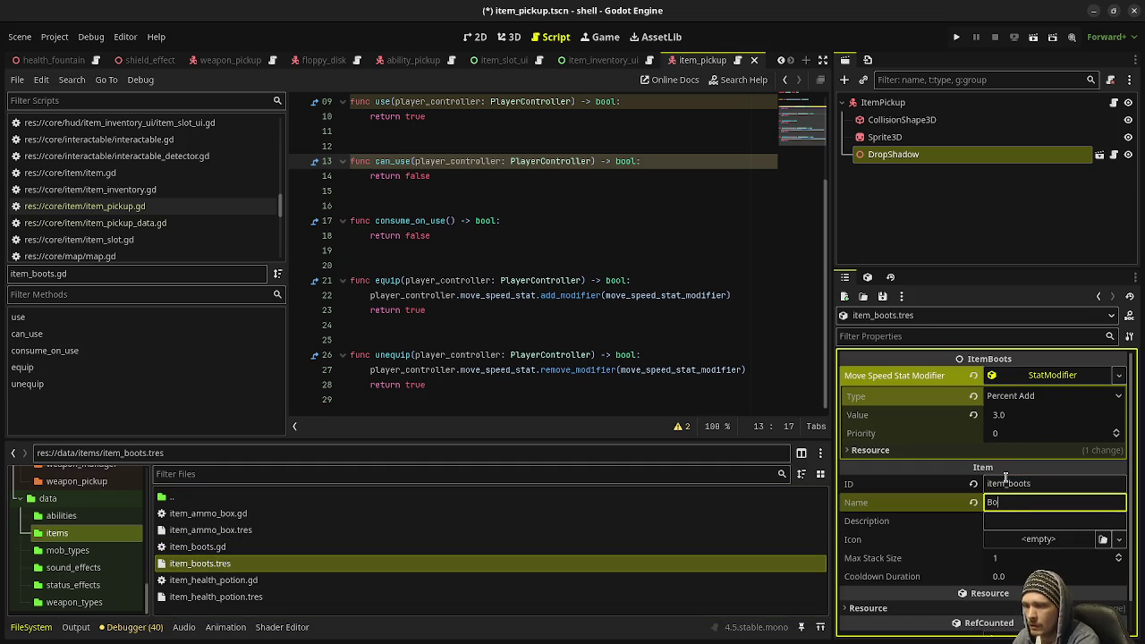
pyautogui.write('ots')
pyautogui.press('Tab')
pyautogui.write("It's")
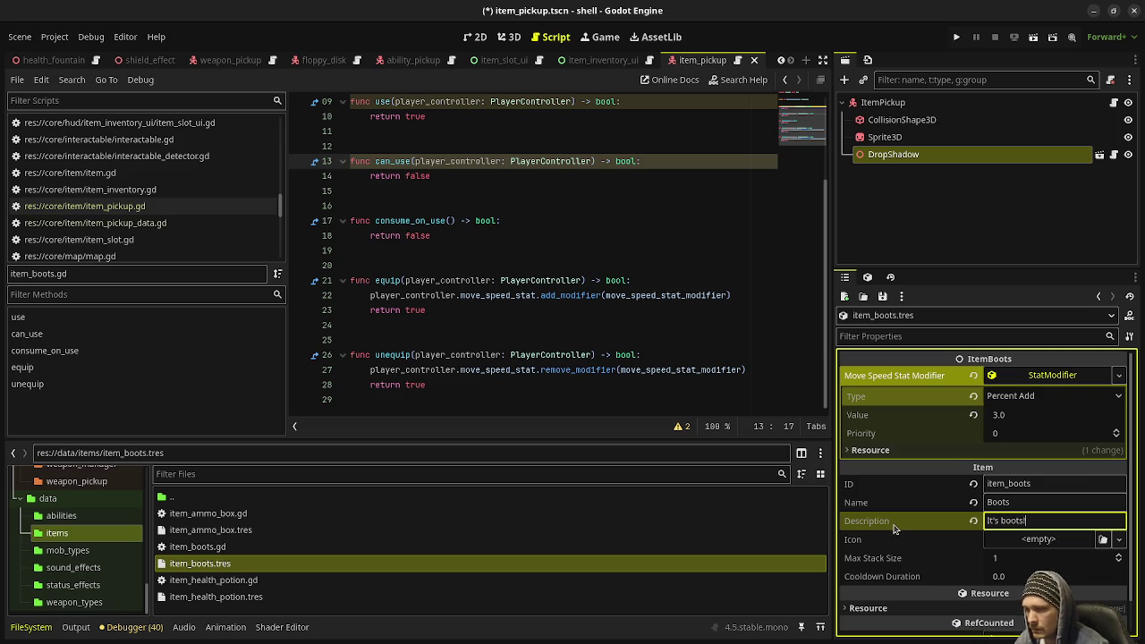
pyautogui.click(1033, 559)
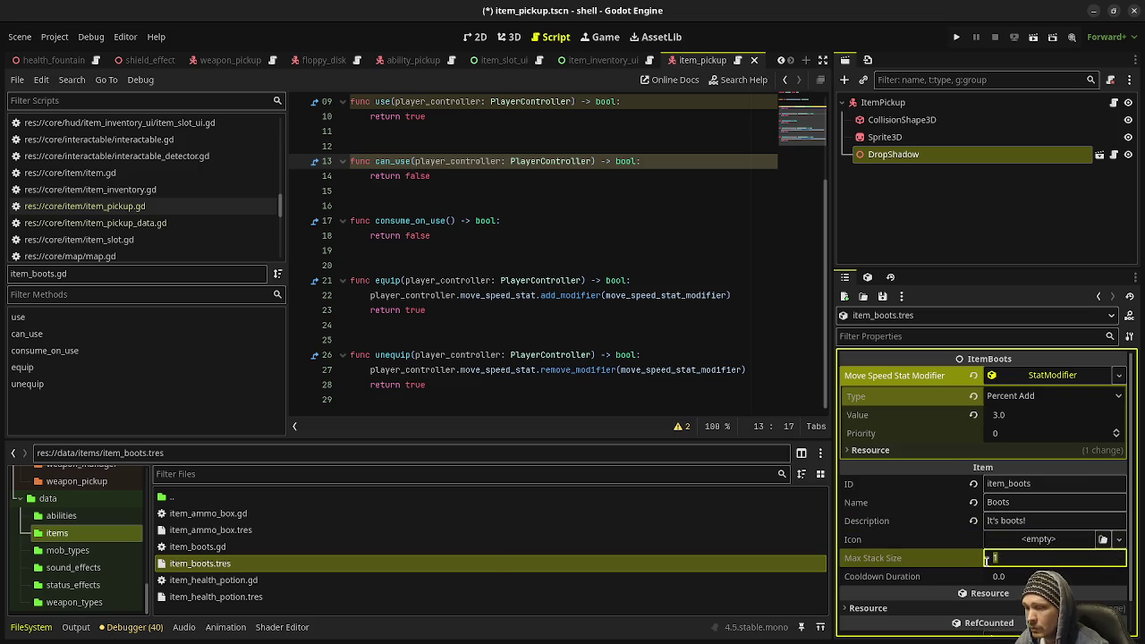
pyautogui.click(1013, 577)
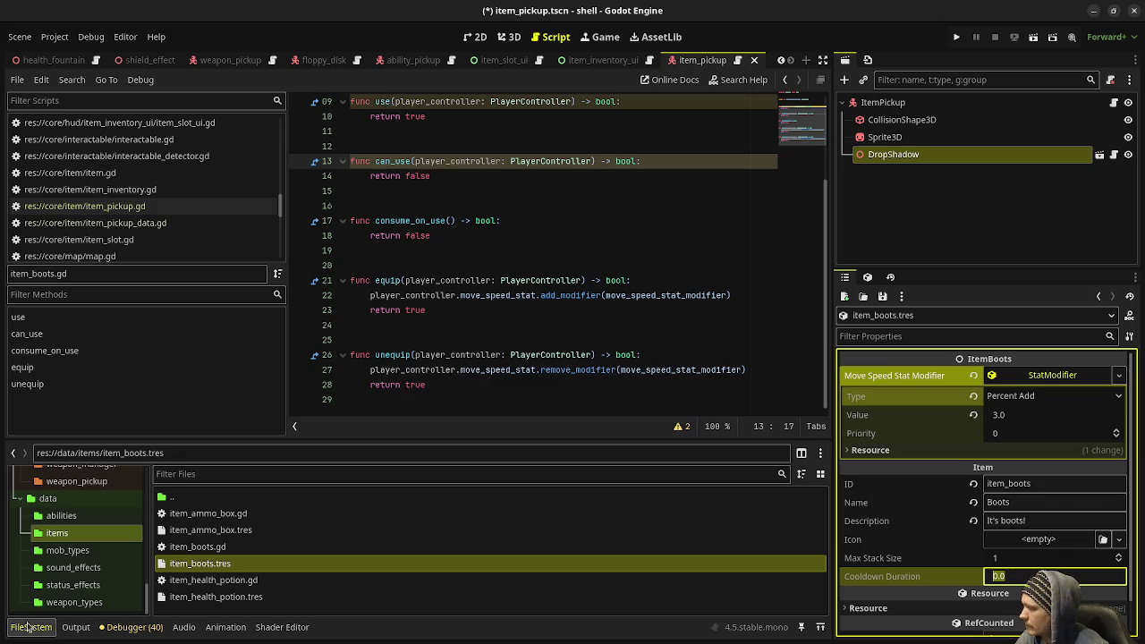
# Set speed_boost_icon.png from res://assets as the boots' Icon and save
pyautogui.scroll(10, 130, 517)
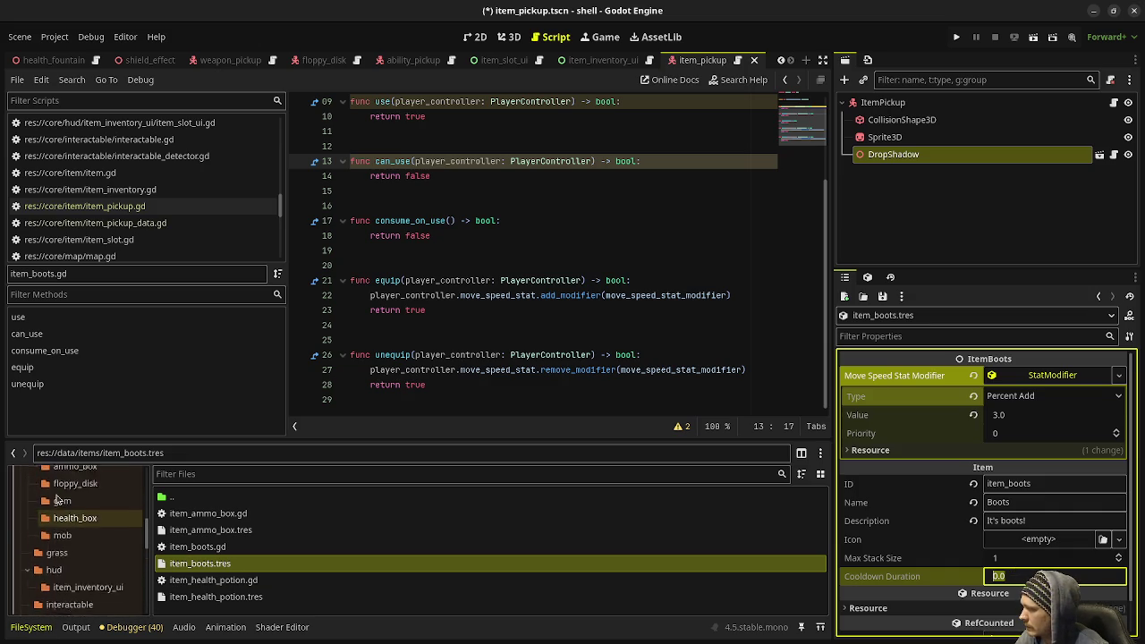
pyautogui.click(52, 498)
pyautogui.scroll(-5, 246, 570)
pyautogui.scroll(-8, 245, 570)
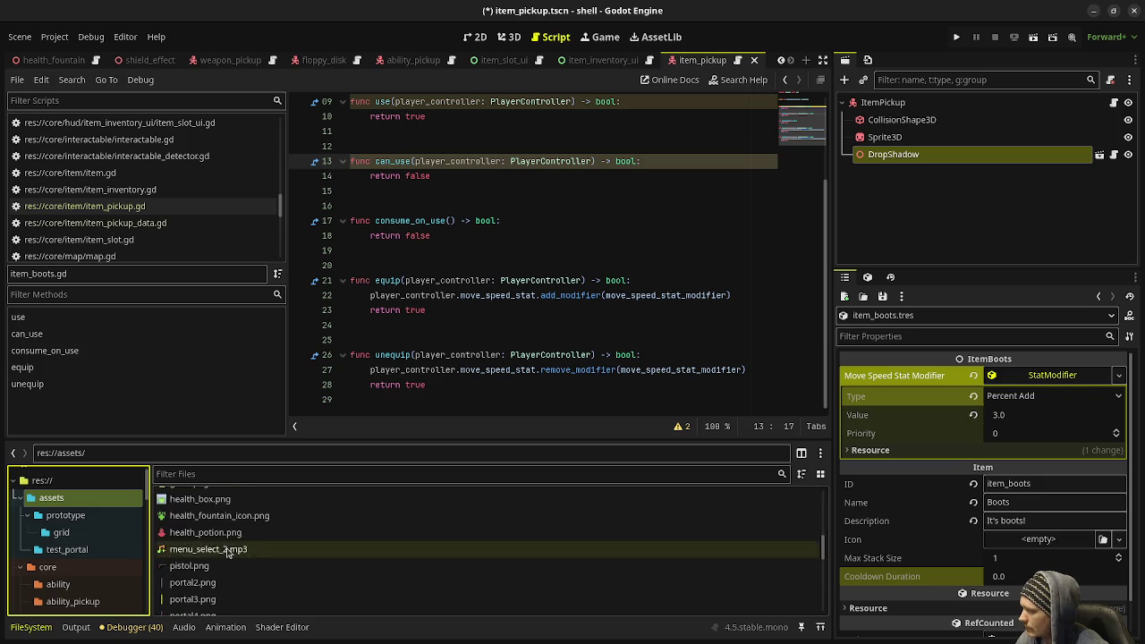
pyautogui.scroll(-2, 220, 554)
pyautogui.moveTo(213, 580); pyautogui.dragTo(1009, 545)
pyautogui.hotkey('ctrl', 's')
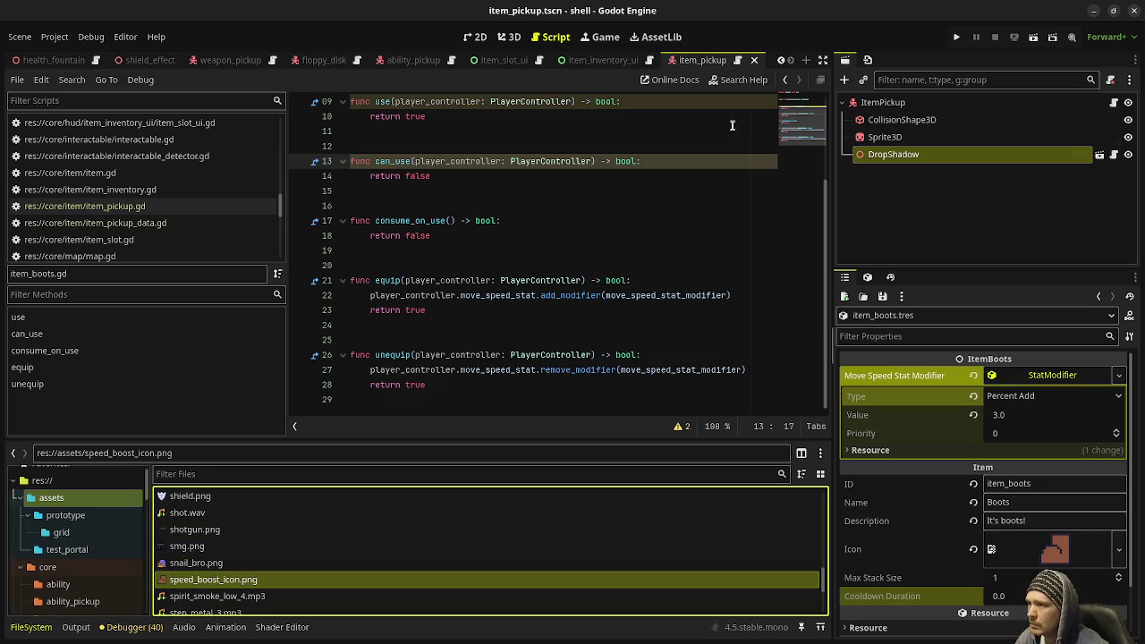
pyautogui.scroll(5, 202, 63)
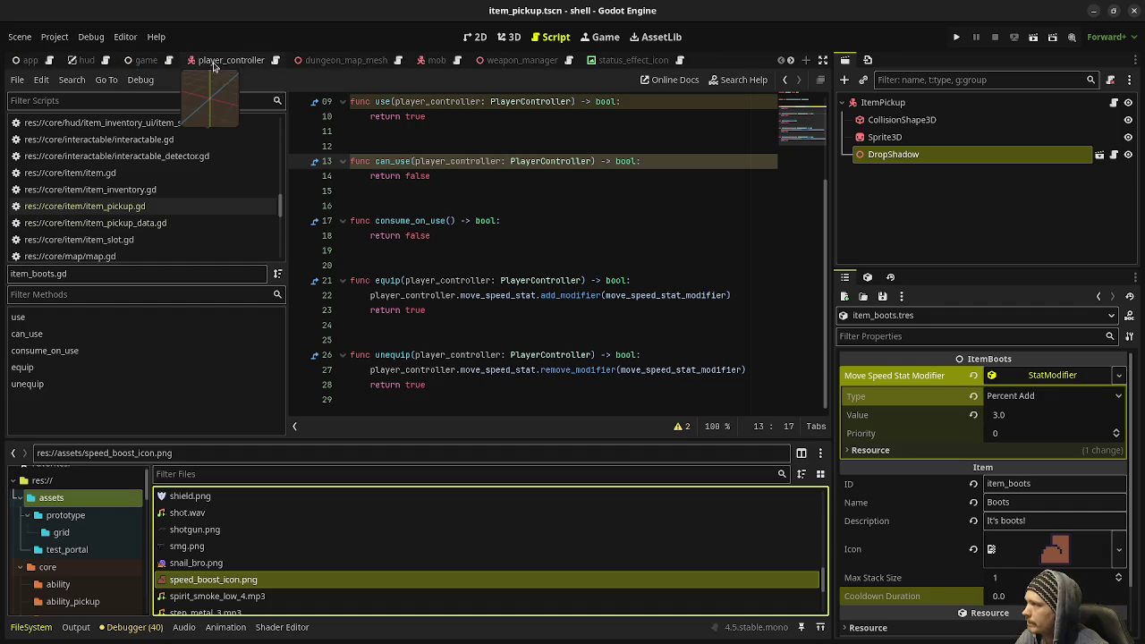
pyautogui.click(204, 63)
pyautogui.scroll(3, 652, 235)
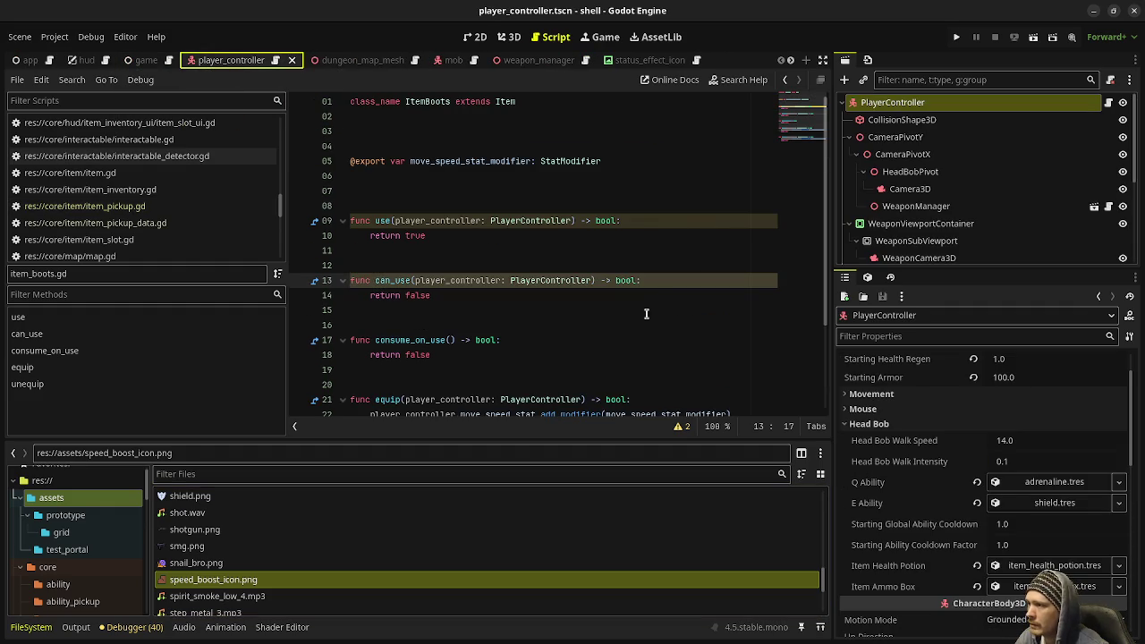
pyautogui.click(1108, 102)
pyautogui.scroll(5, 574, 256)
pyautogui.scroll(9, 574, 257)
pyautogui.click(546, 310)
pyautogui.press('Down')
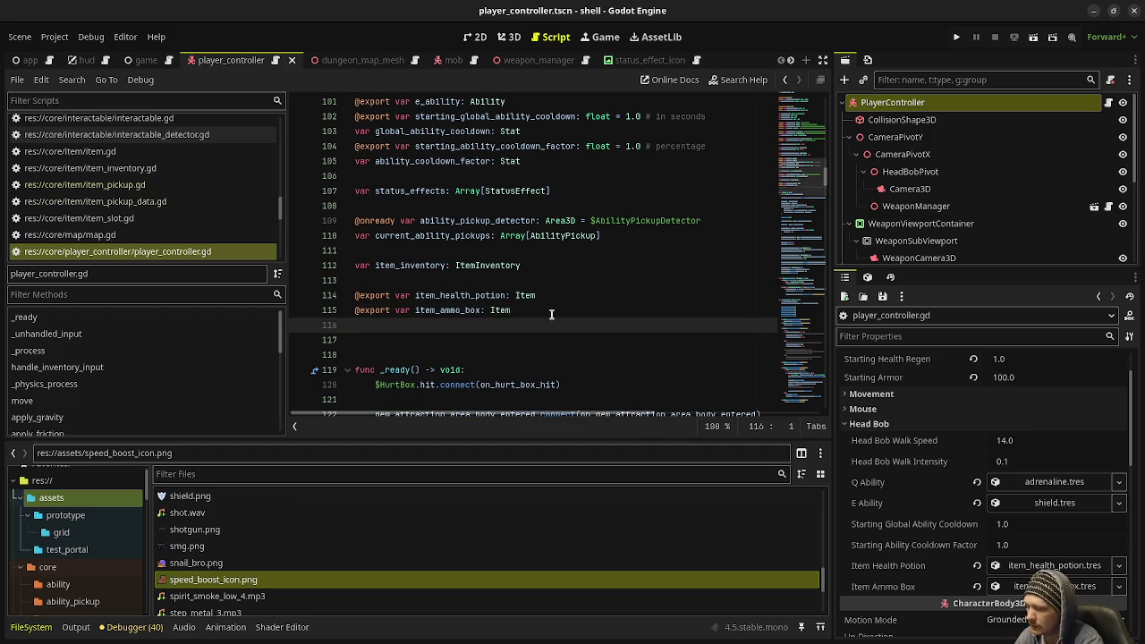
pyautogui.write('@export var item_boots')
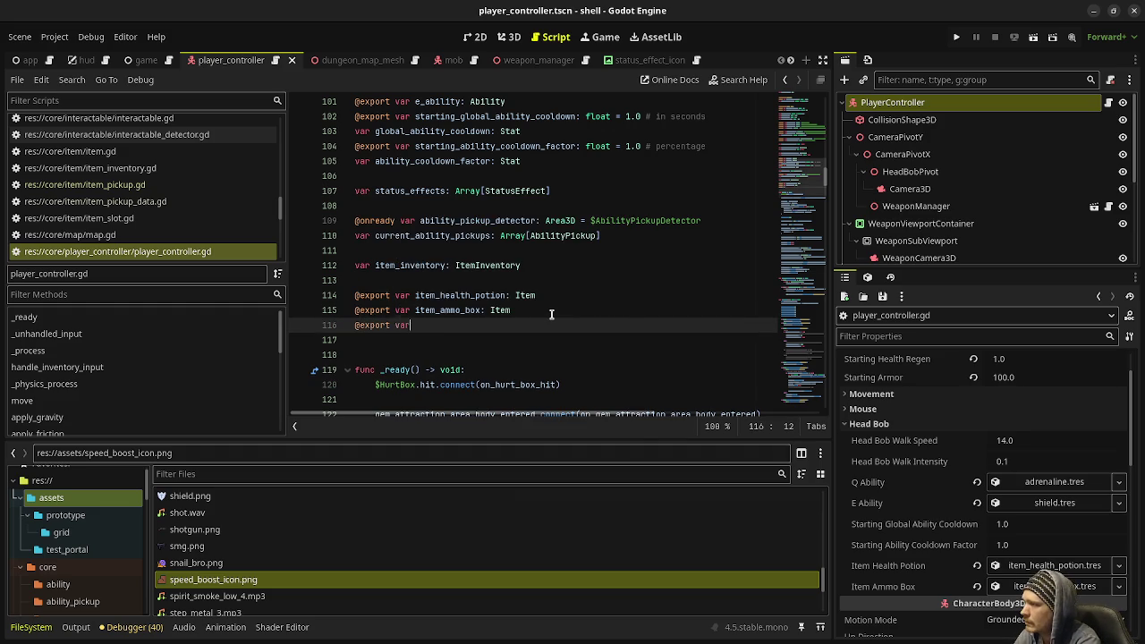
pyautogui.write(': Item')
pyautogui.hotkey('ctrl', 's')
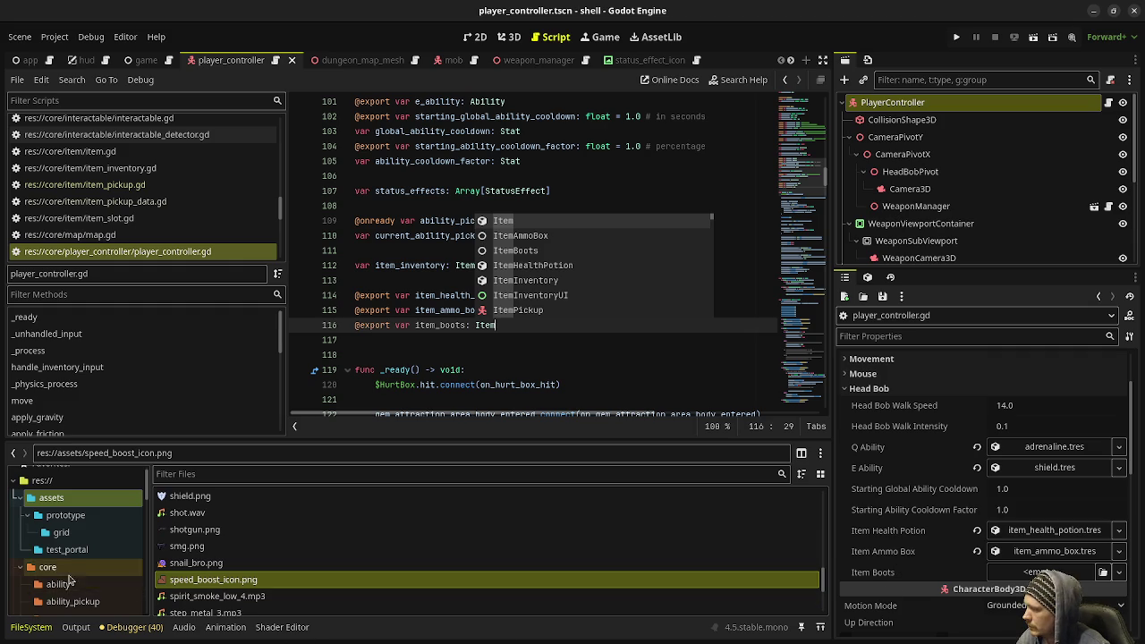
# Assign item_boots.tres to the PlayerController's Item Boots slot and save the scene
pyautogui.scroll(-10, 70, 582)
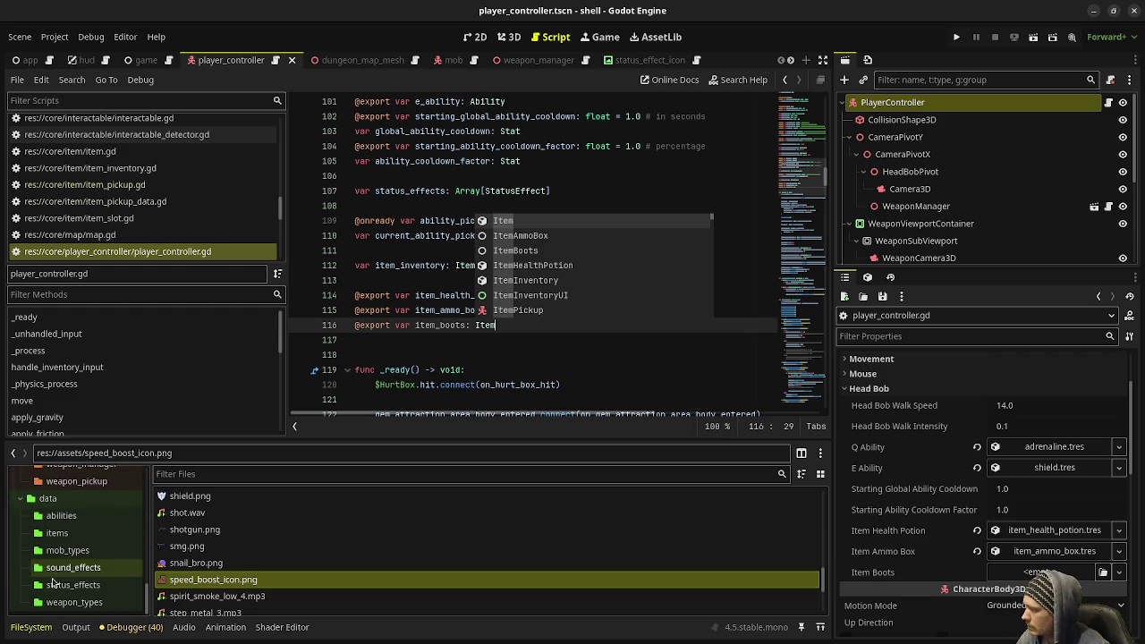
pyautogui.click(56, 532)
pyautogui.click(195, 563)
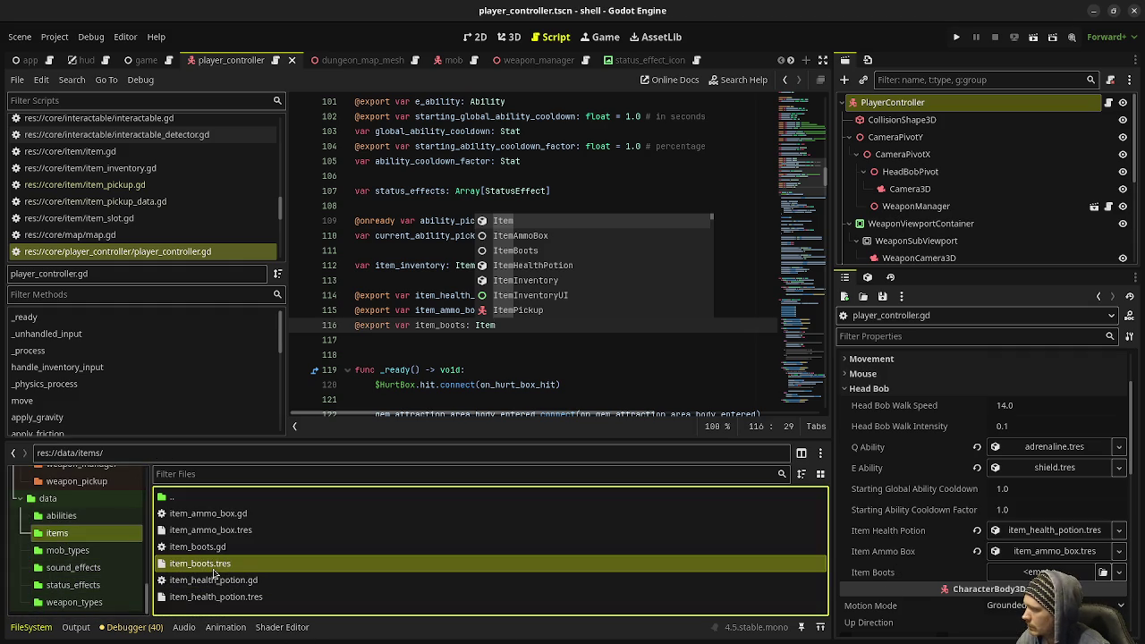
pyautogui.moveTo(194, 569); pyautogui.dragTo(1038, 572)
pyautogui.hotkey('ctrl', 's')
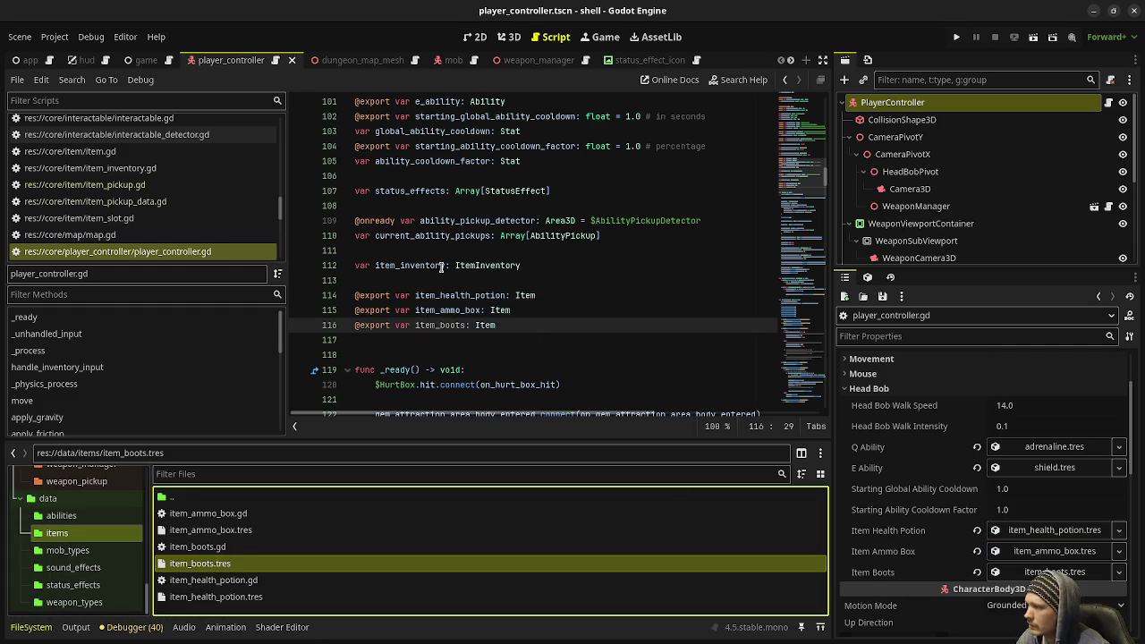
# Add item_inventory.add_items(item_boots) below the ammo box line, save, and run the game
pyautogui.click(441, 266)
pyautogui.scroll(-13, 495, 346)
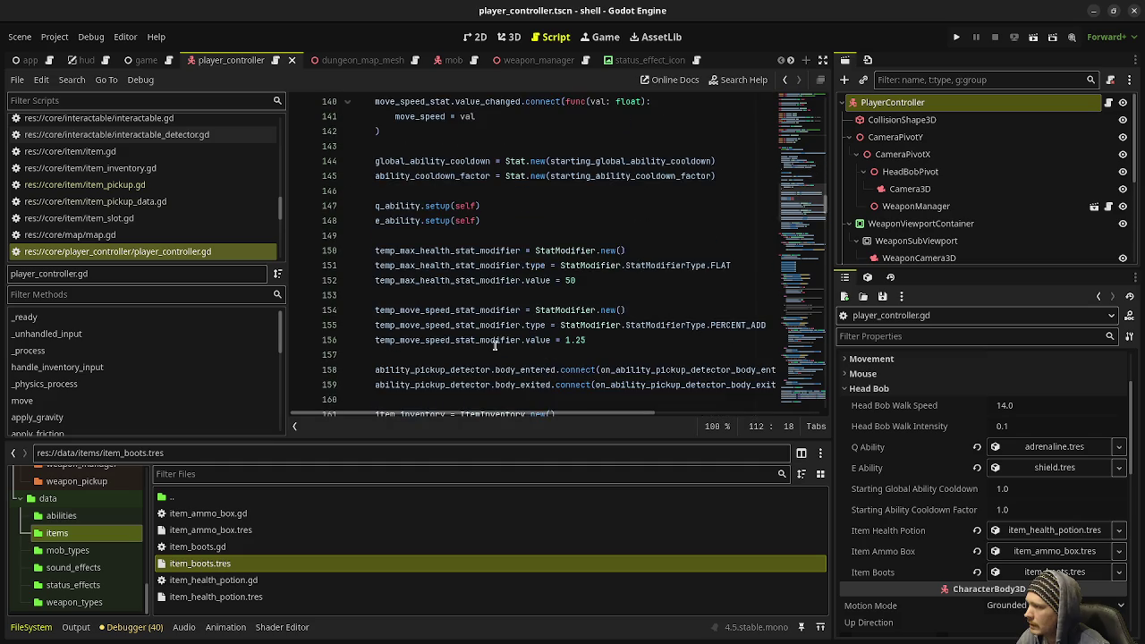
pyautogui.scroll(-2, 495, 346)
pyautogui.click(605, 359)
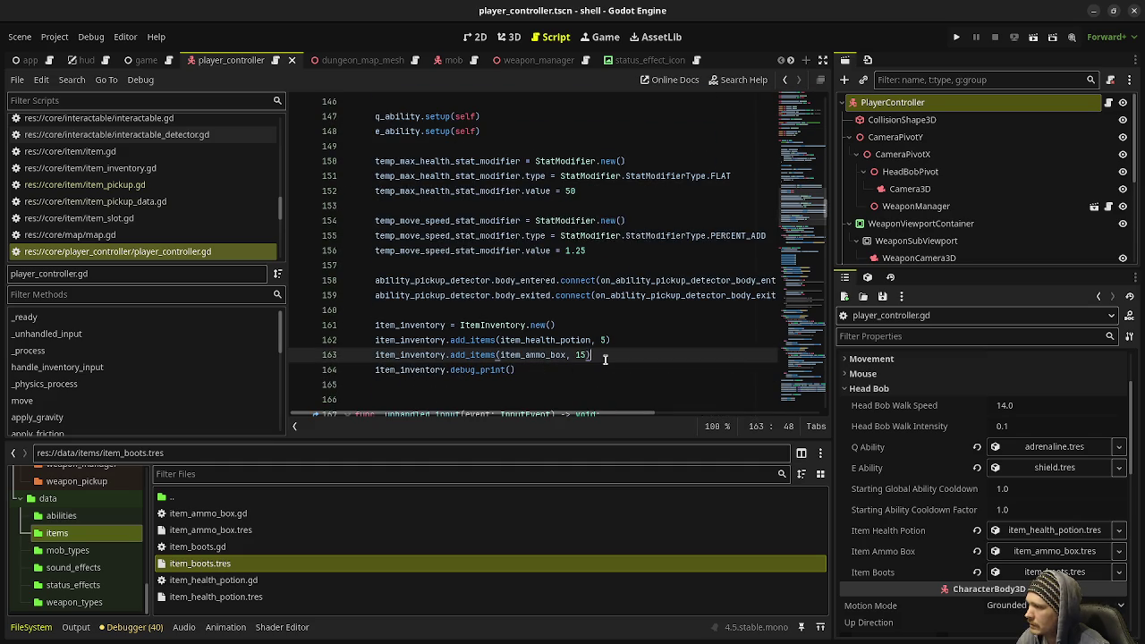
pyautogui.press('Return')
pyautogui.write('item_in')
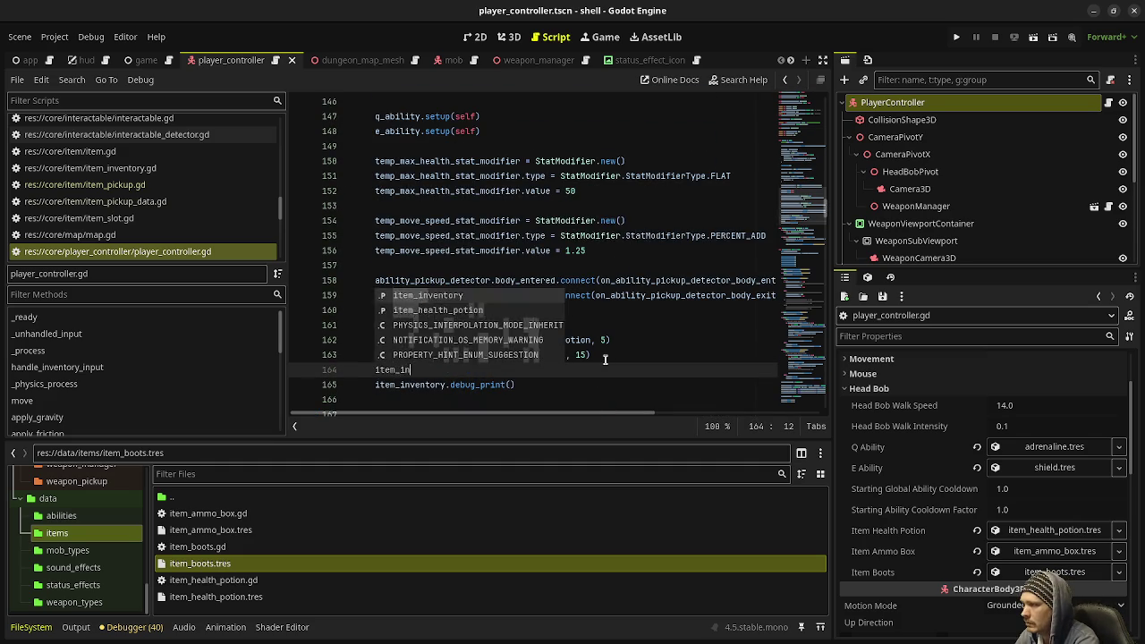
pyautogui.write('ventory.add_item')
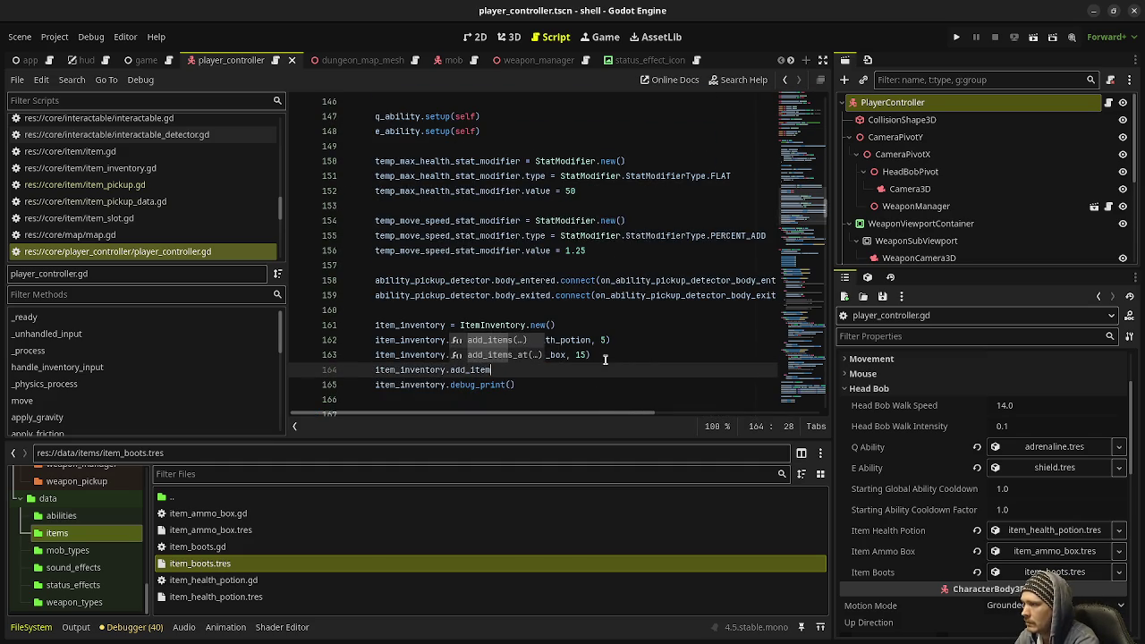
pyautogui.write('s(item_boots)')
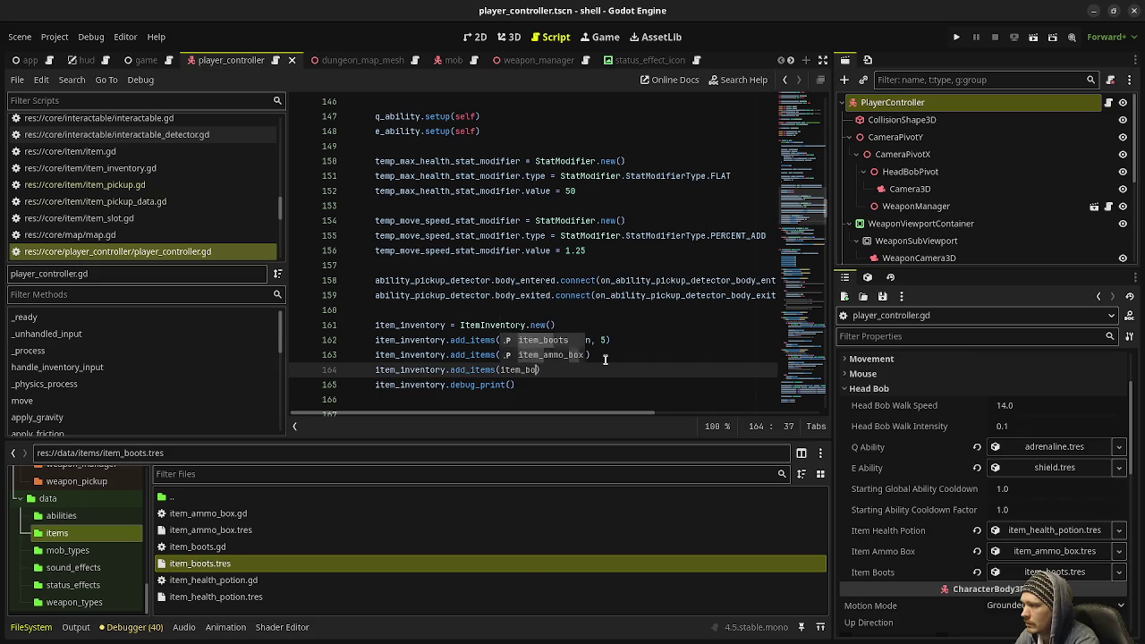
pyautogui.hotkey('ctrl', 's')
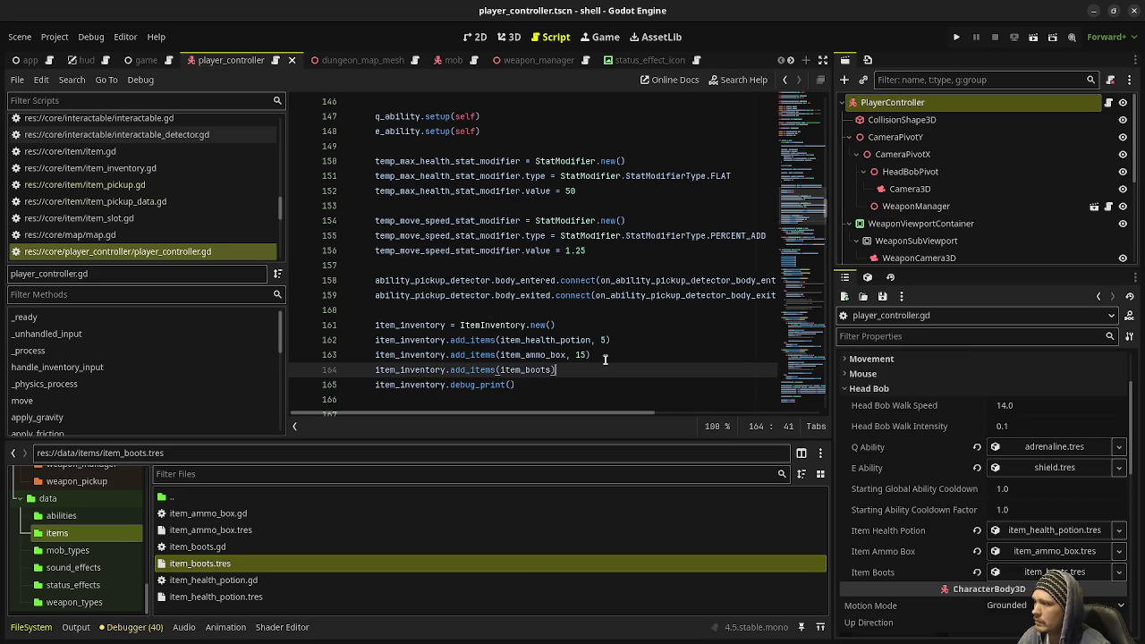
pyautogui.press('F5')
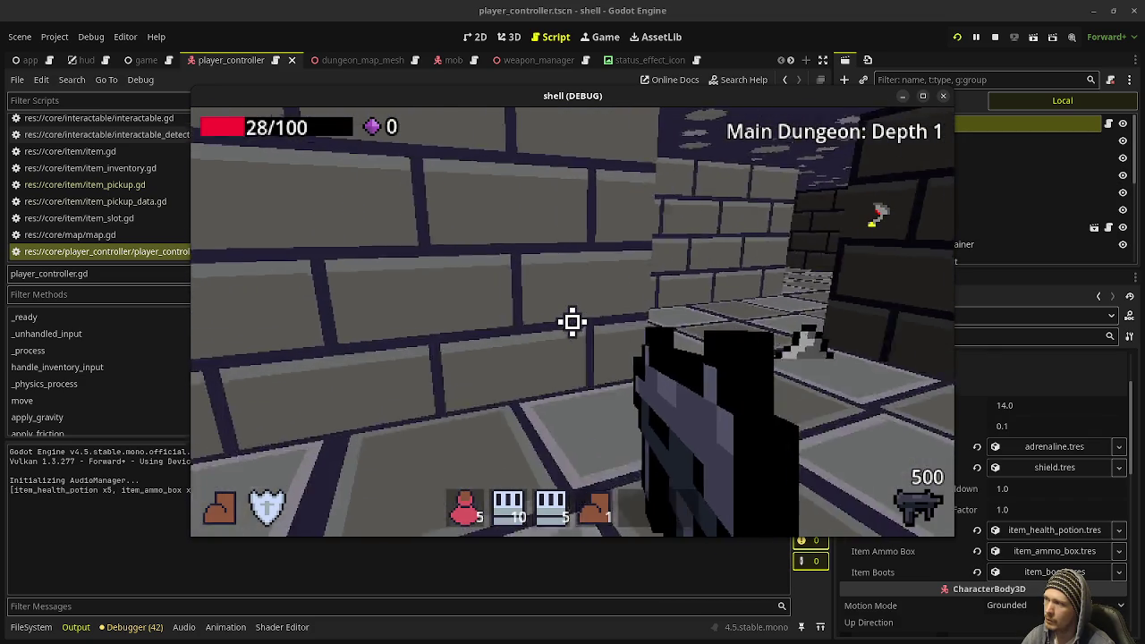
# Release the mouse from the game window and stop the test run
pyautogui.press('Escape')
pyautogui.click(995, 37)
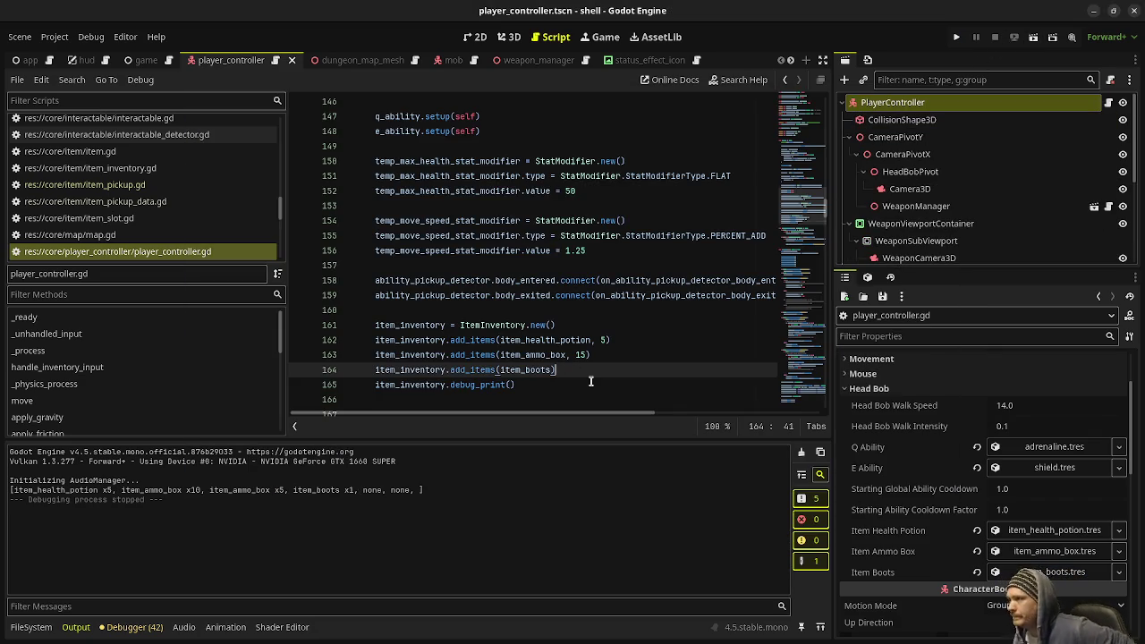
# Look over the add_items calls around line 162 in player_controller.gd
pyautogui.scroll(-3, 577, 358)
pyautogui.scroll(2, 575, 343)
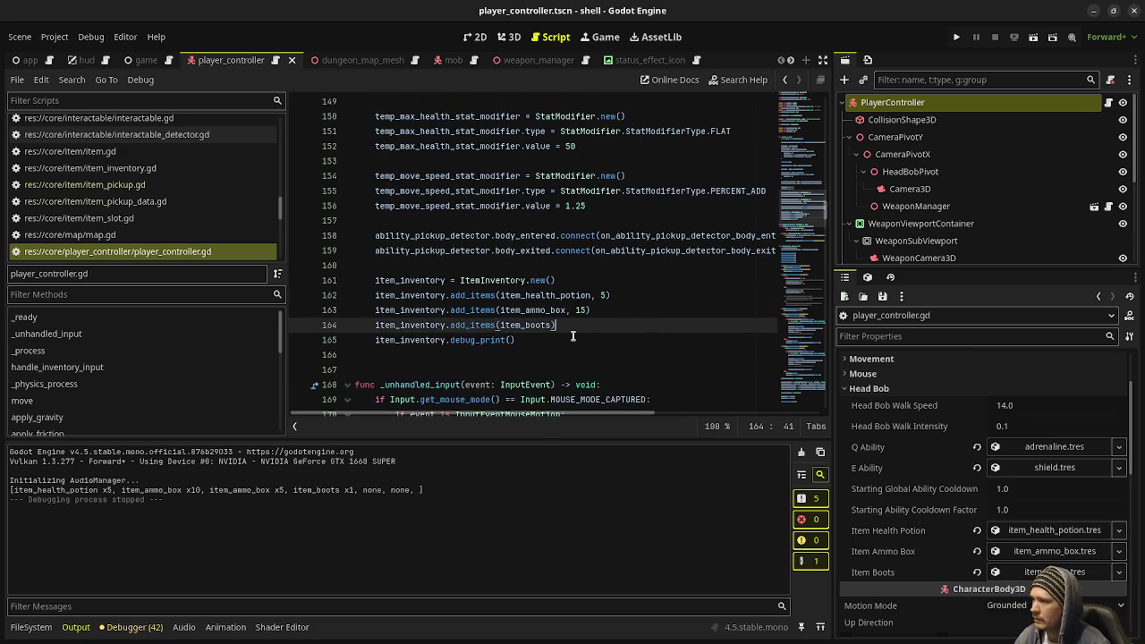
pyautogui.click(476, 295)
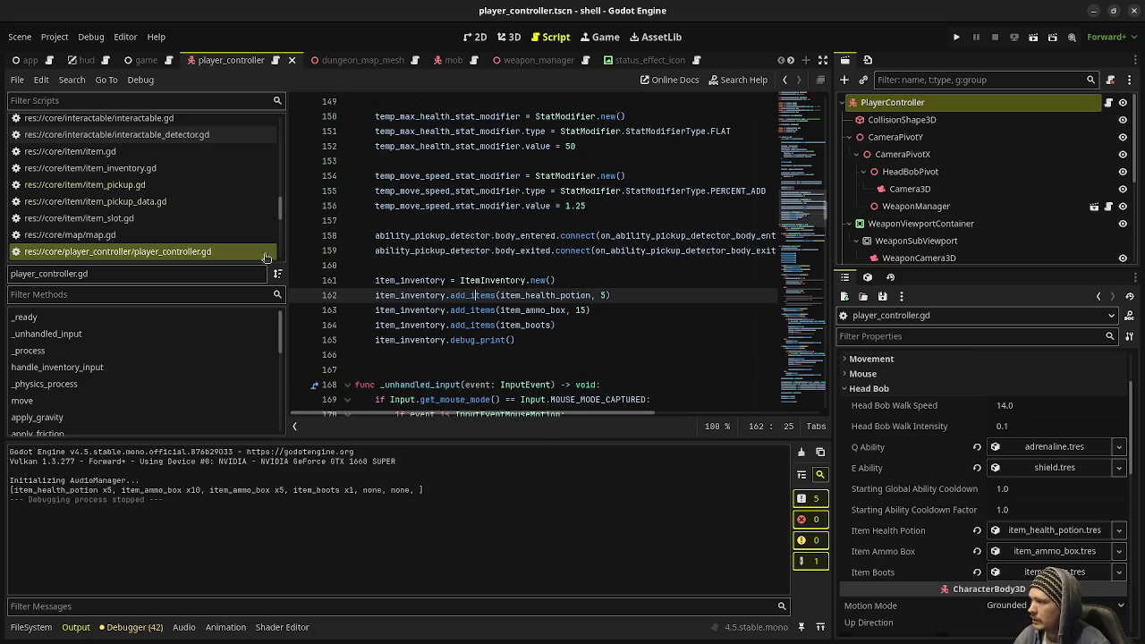
pyautogui.scroll(-10, 152, 188)
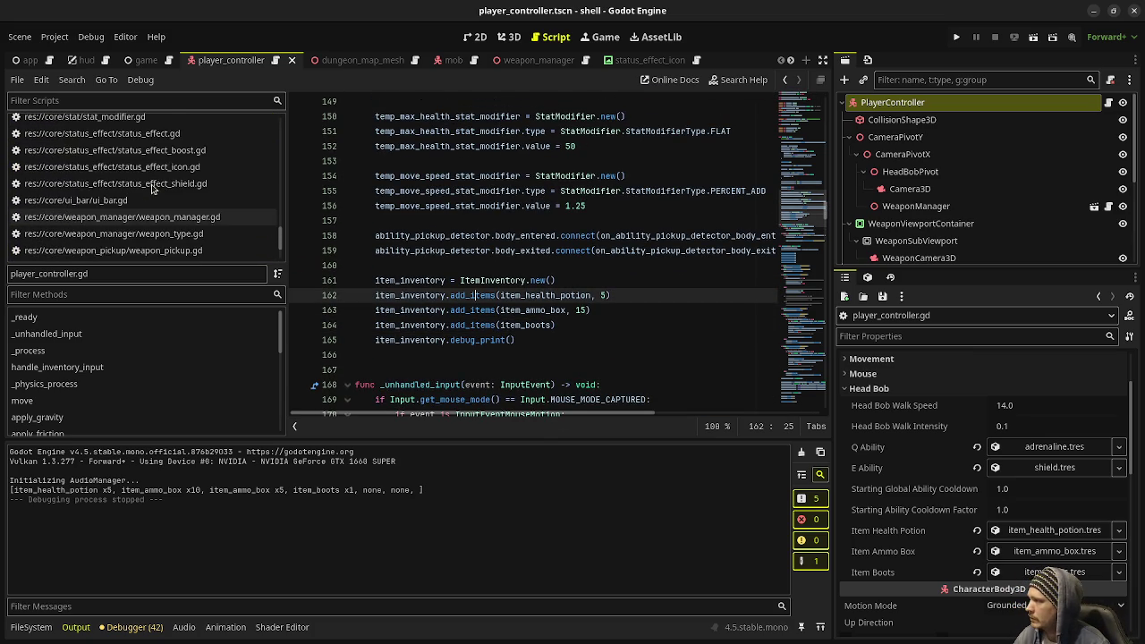
pyautogui.scroll(10, 150, 201)
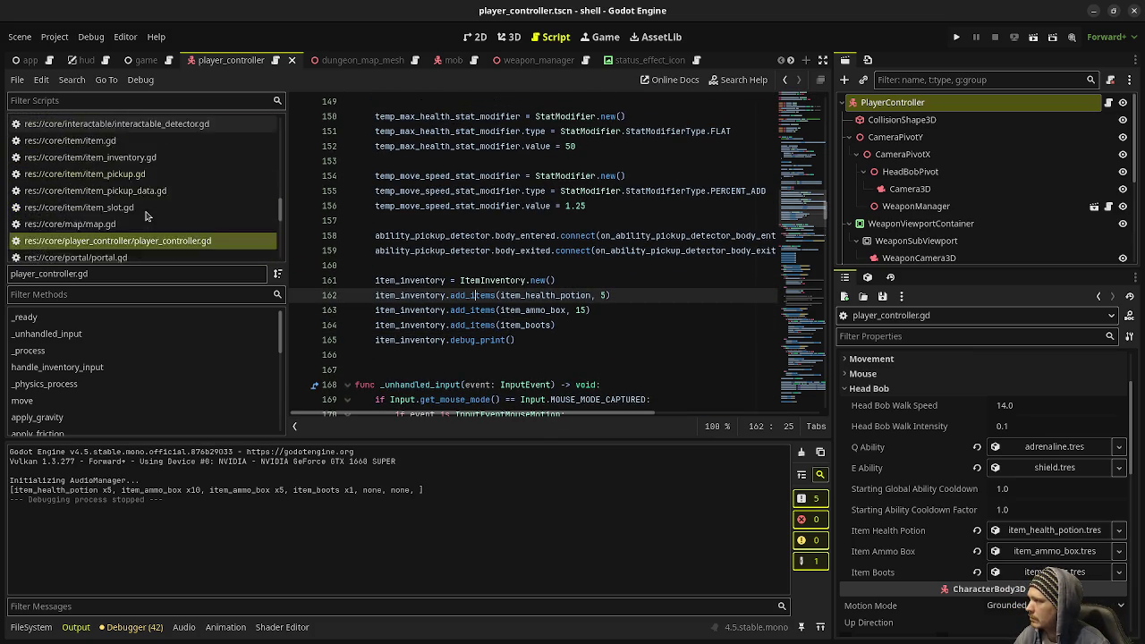
pyautogui.scroll(5, 150, 229)
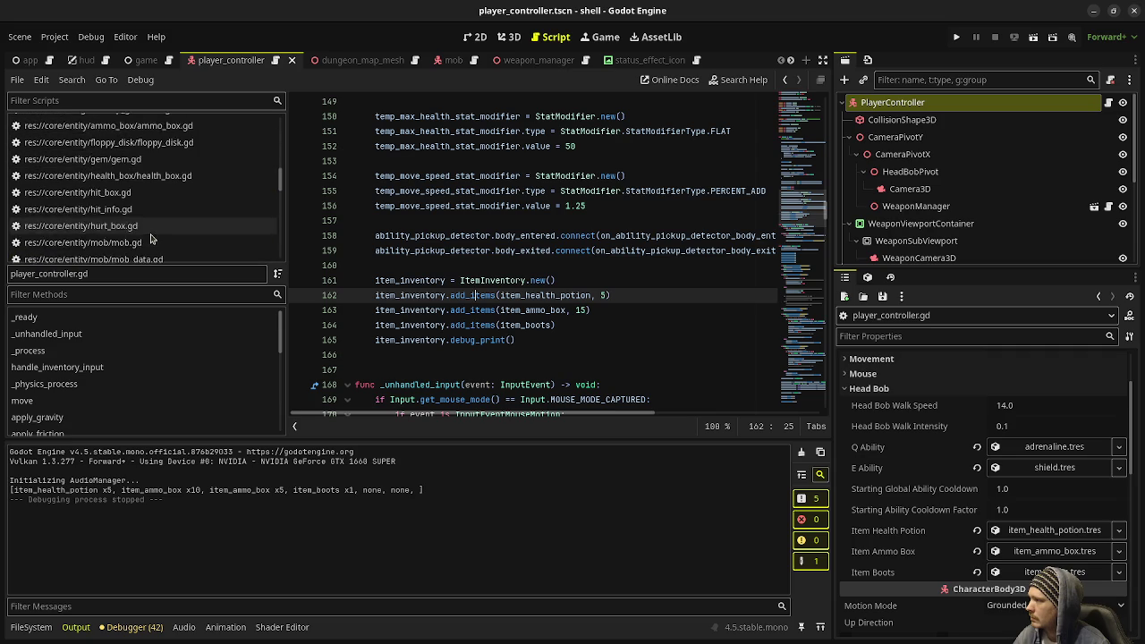
pyautogui.scroll(5, 152, 238)
pyautogui.scroll(-6, 150, 238)
pyautogui.scroll(-5, 150, 238)
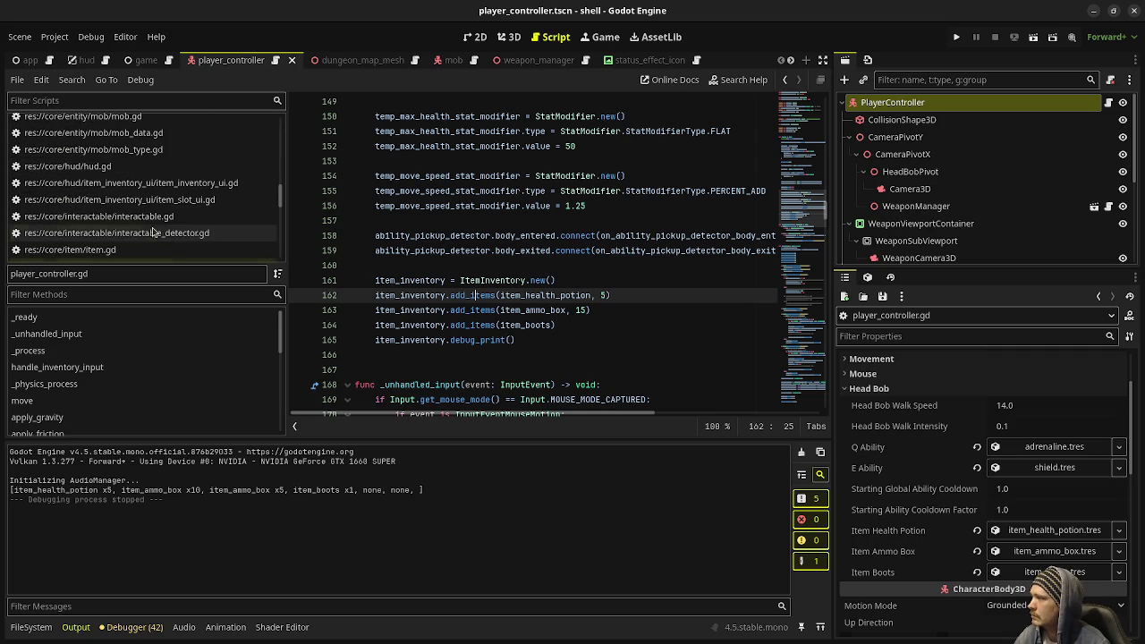
pyautogui.scroll(-5, 164, 203)
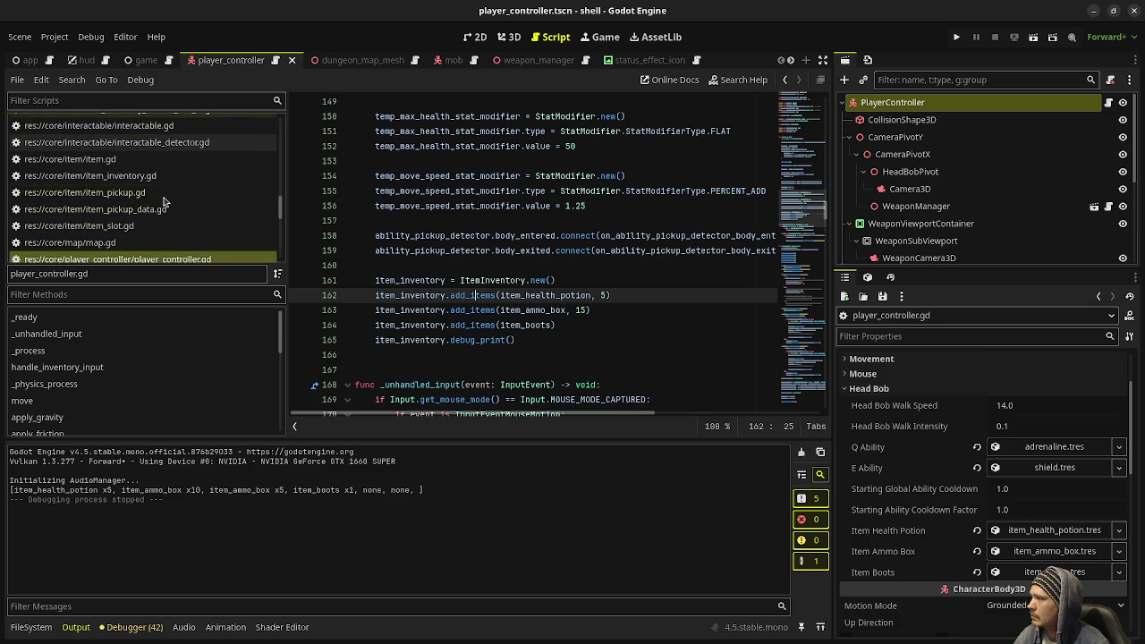
# Switch to item_inventory.gd and select the add_items_at function name
pyautogui.click(159, 176)
pyautogui.scroll(1, 526, 289)
pyautogui.scroll(2, 526, 289)
pyautogui.scroll(-10, 526, 289)
pyautogui.doubleClick(398, 220)
pyautogui.scroll(5, 476, 246)
pyautogui.scroll(3, 476, 244)
pyautogui.scroll(-3, 476, 244)
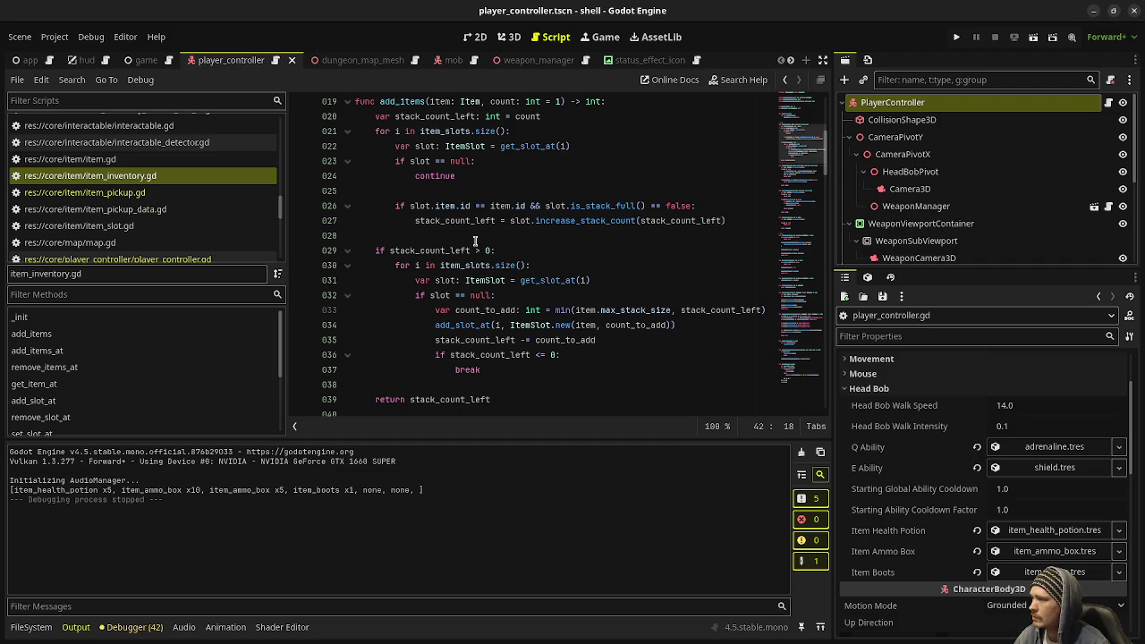
pyautogui.scroll(-2, 475, 241)
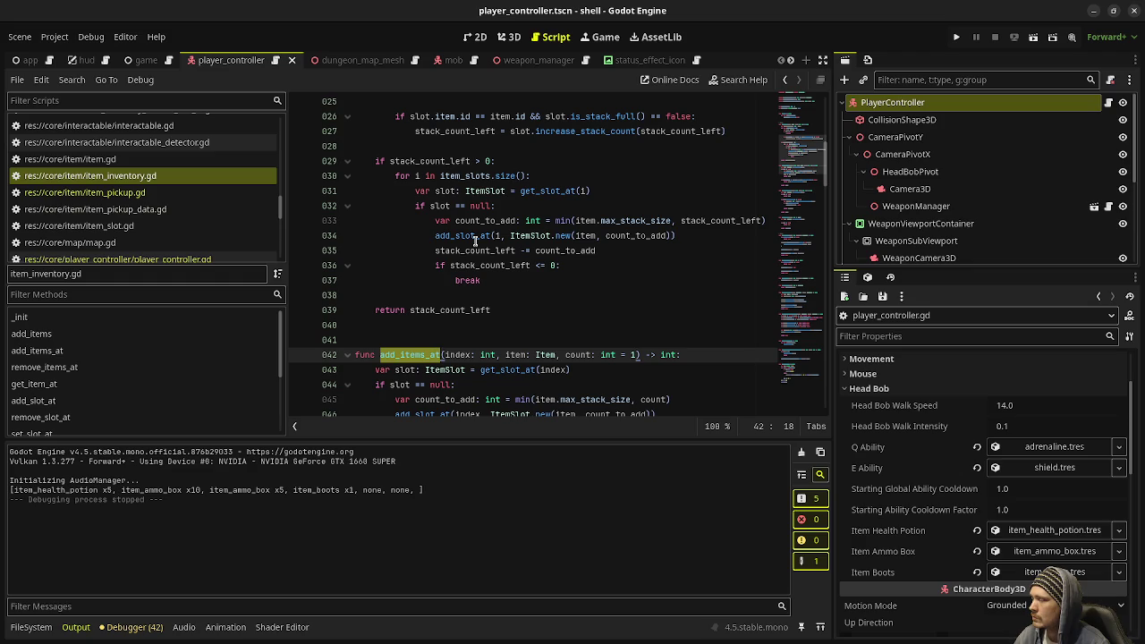
pyautogui.scroll(-1, 475, 241)
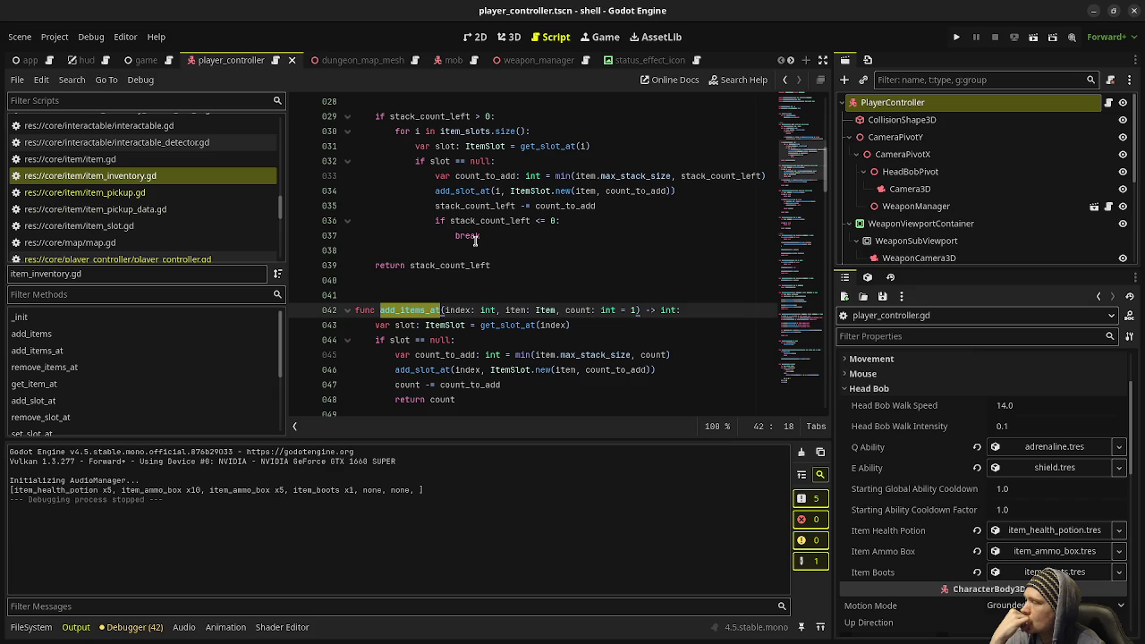
pyautogui.scroll(2, 475, 240)
pyautogui.scroll(-1, 475, 239)
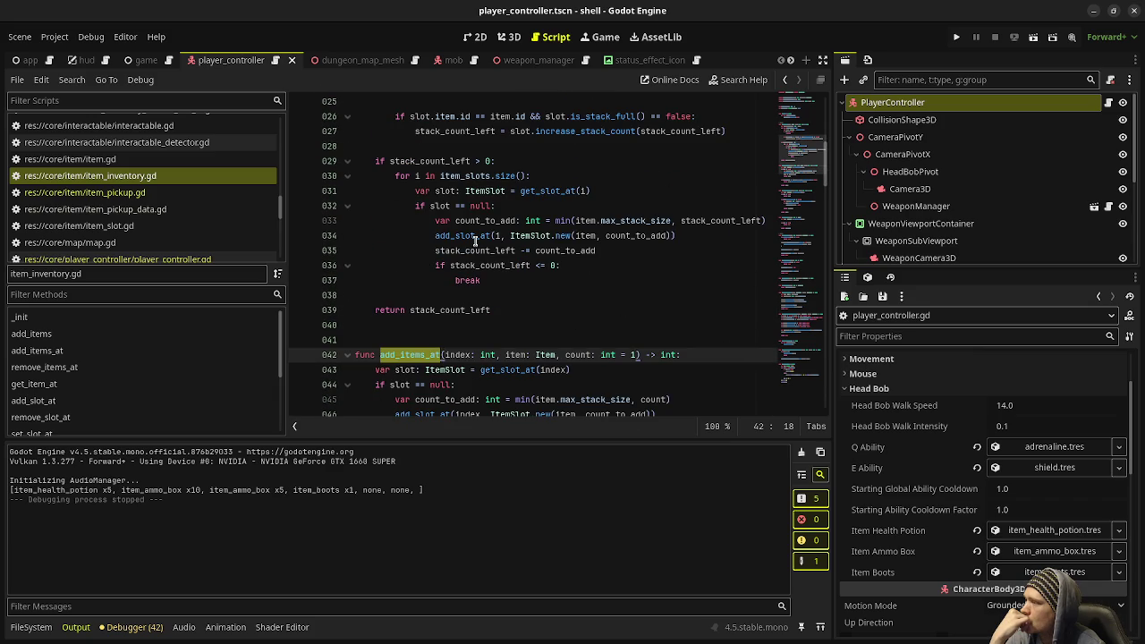
pyautogui.scroll(2, 475, 242)
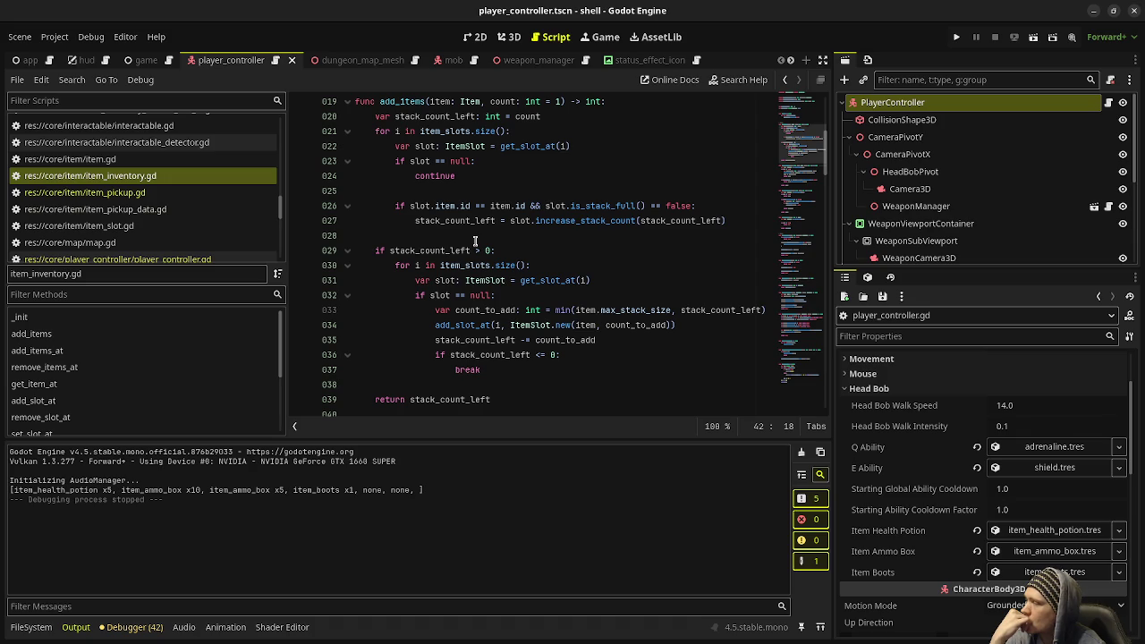
# Read through add_items_at to see how it creates new slots or increases stacks
pyautogui.scroll(-4, 475, 242)
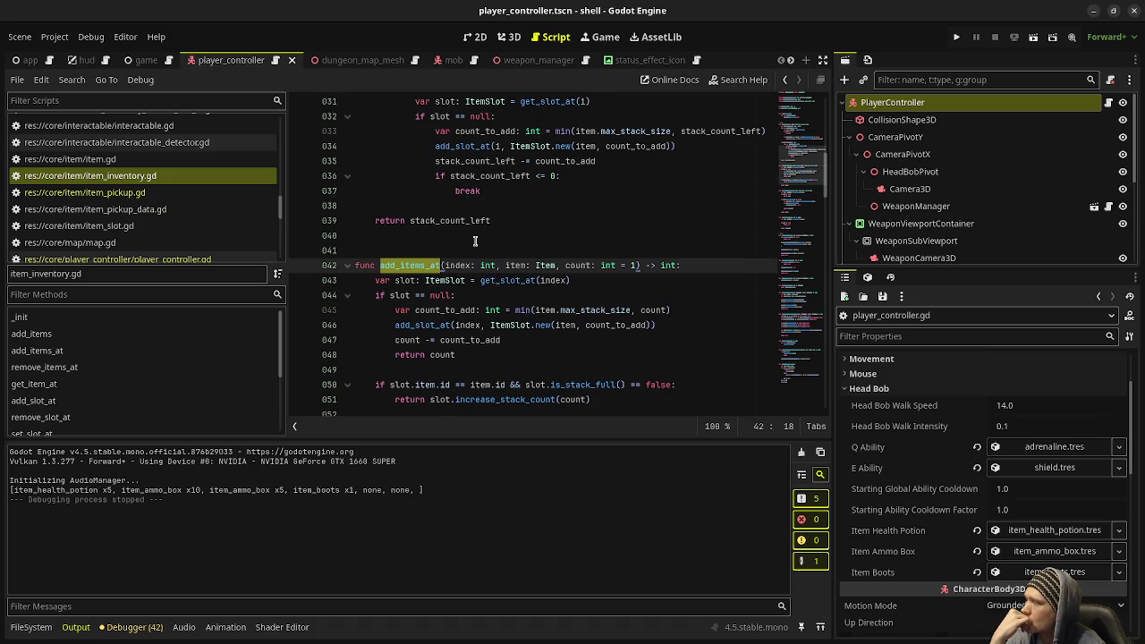
pyautogui.scroll(-2, 475, 241)
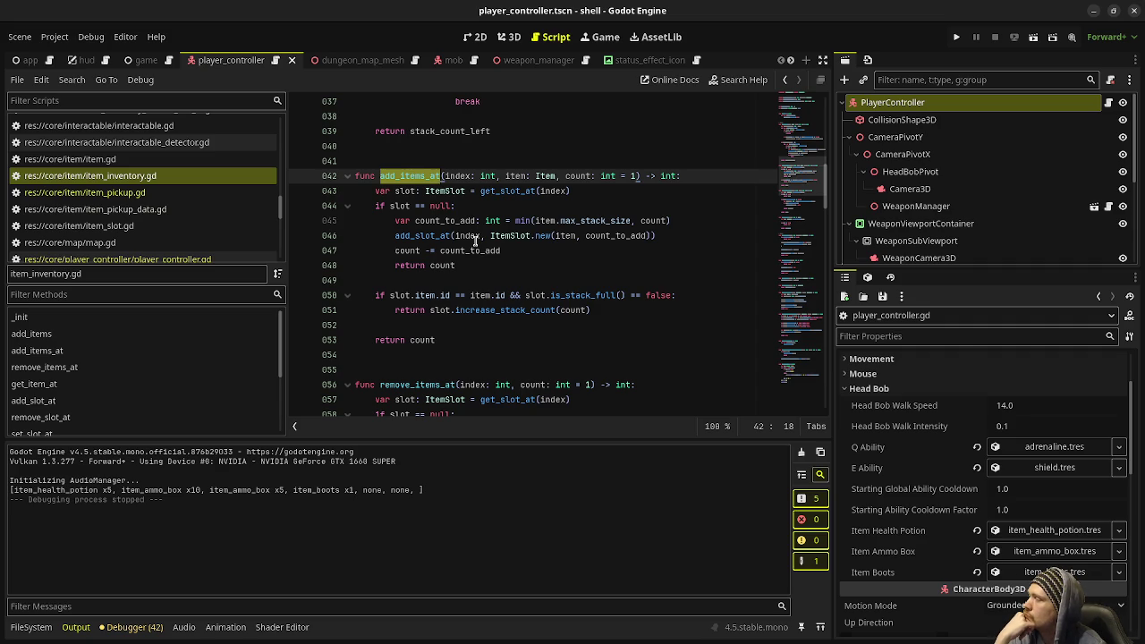
pyautogui.scroll(3, 476, 242)
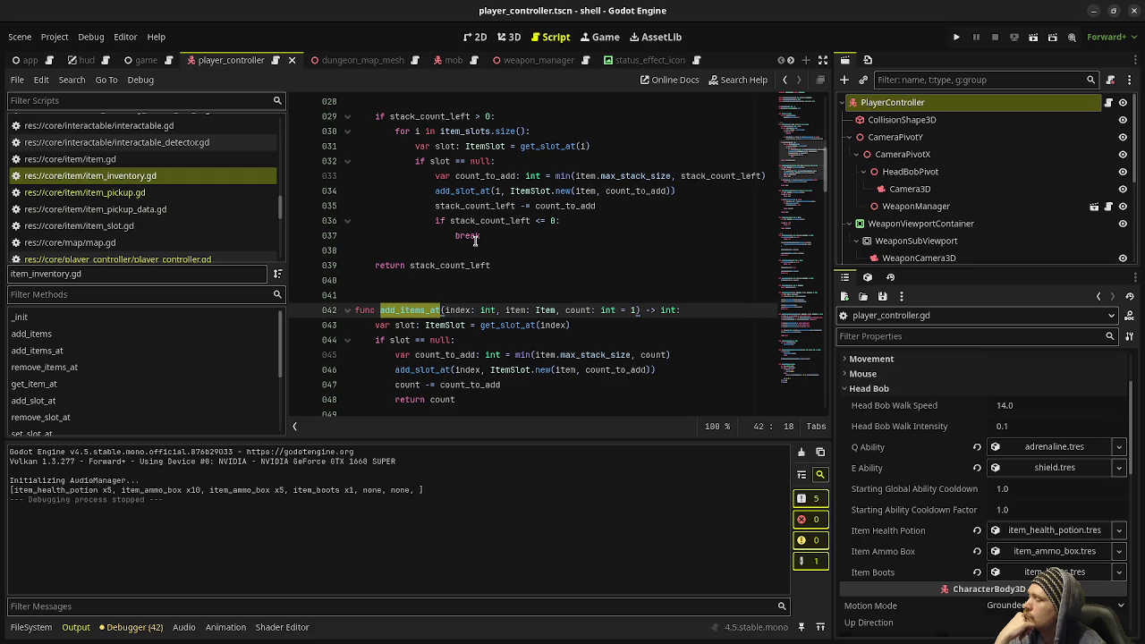
pyautogui.scroll(-7, 476, 240)
pyautogui.scroll(-4, 475, 239)
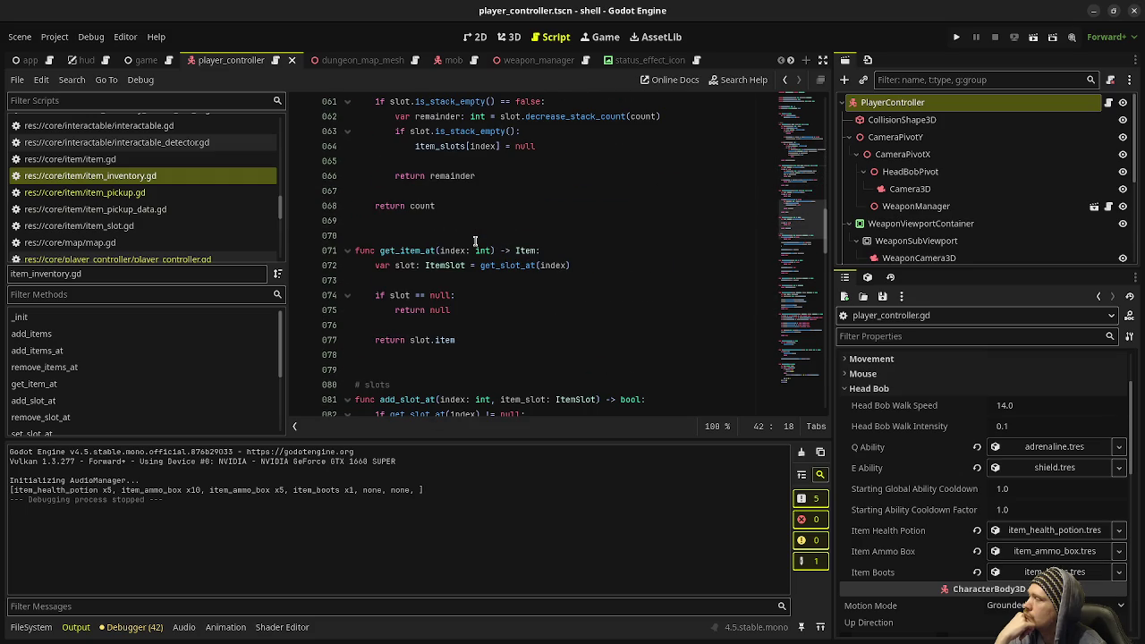
pyautogui.scroll(-5, 476, 240)
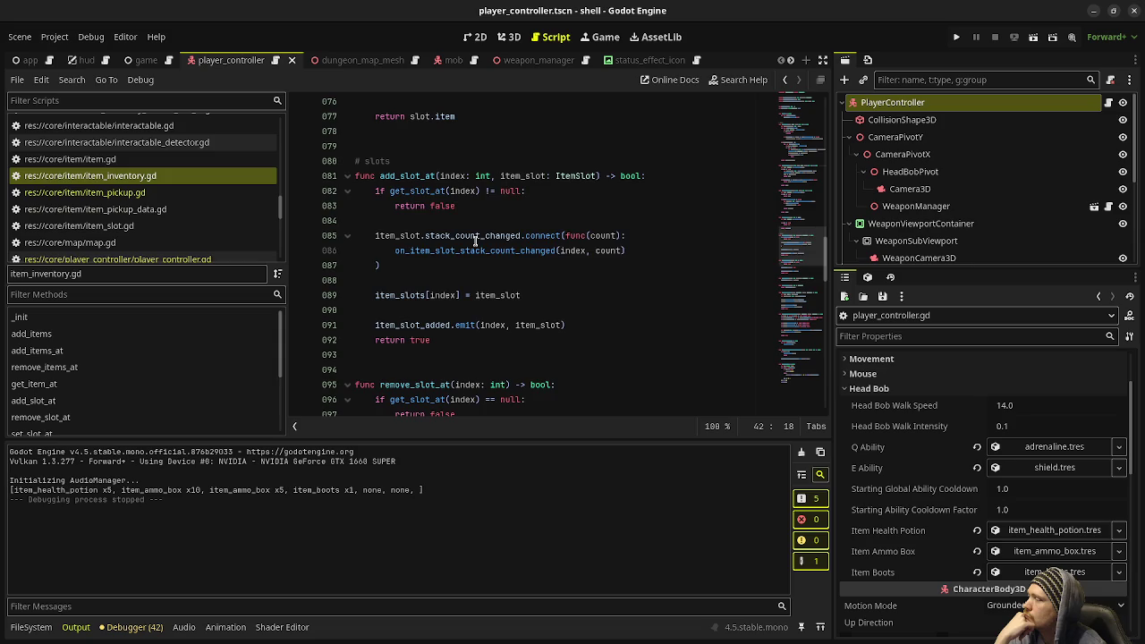
pyautogui.scroll(15, 475, 240)
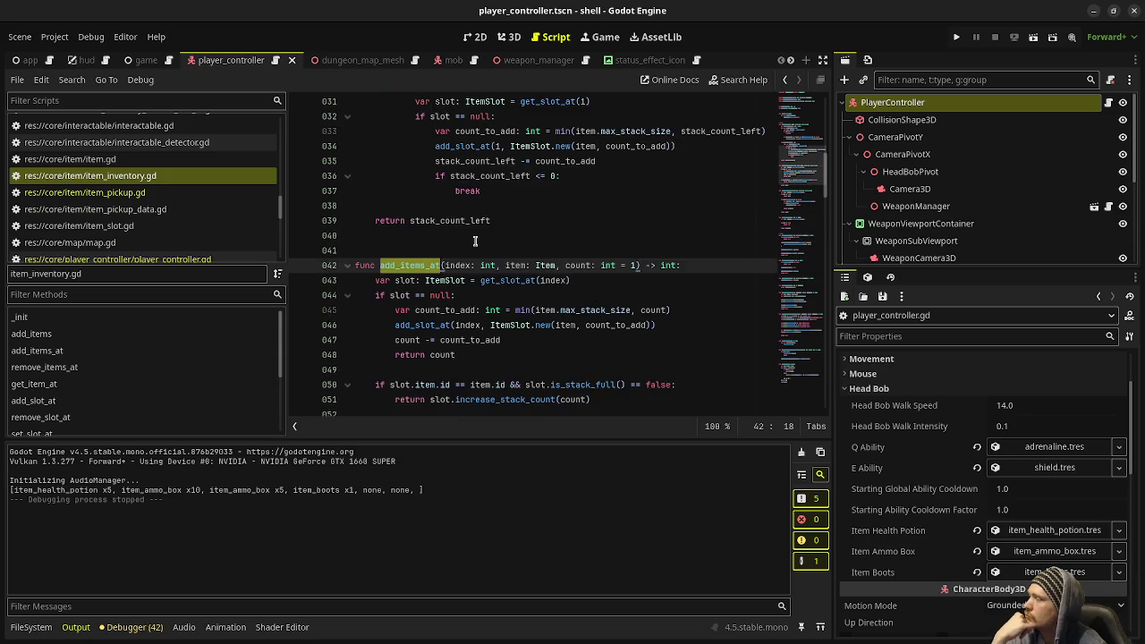
pyautogui.scroll(1, 475, 240)
pyautogui.scroll(4, 475, 240)
pyautogui.scroll(3, 475, 240)
pyautogui.scroll(-5, 475, 240)
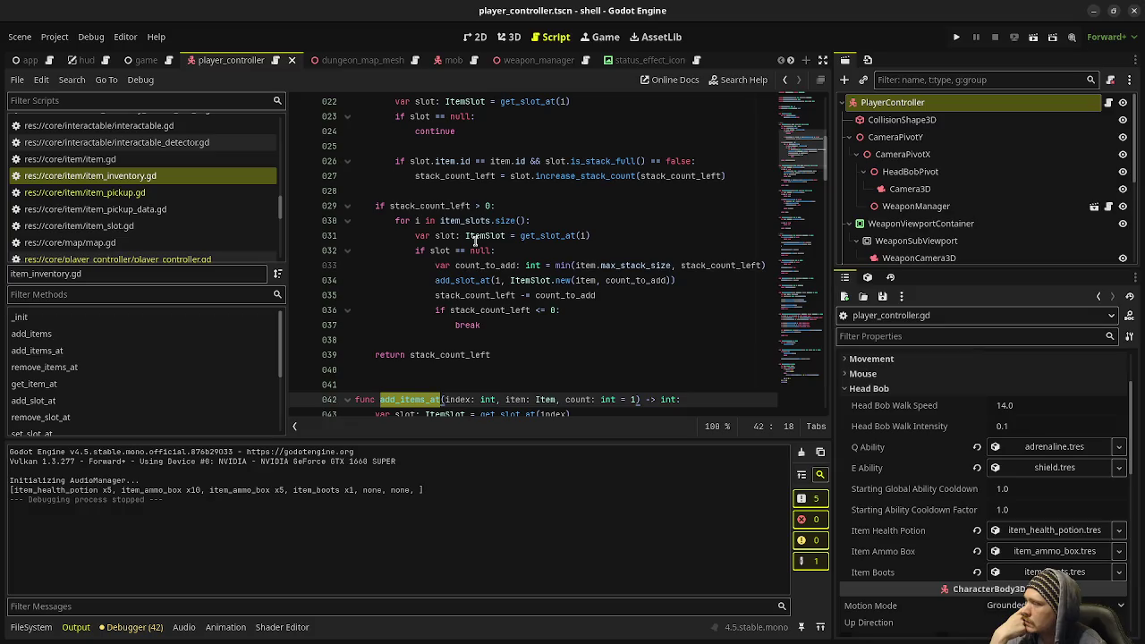
pyautogui.scroll(3, 475, 240)
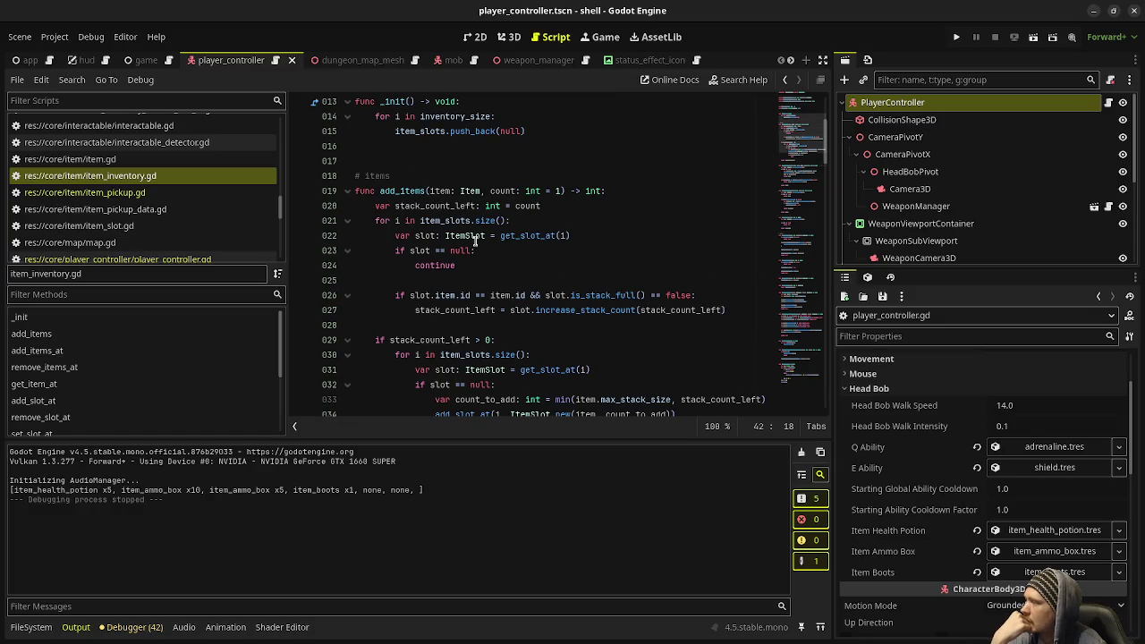
pyautogui.scroll(-1, 475, 240)
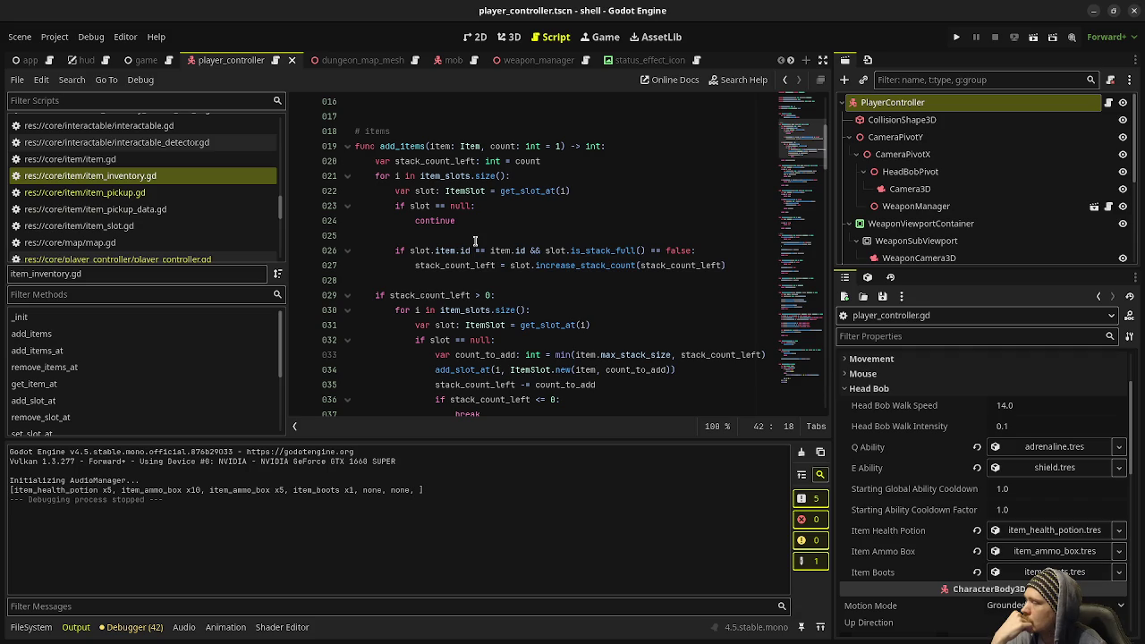
pyautogui.scroll(-4, 475, 240)
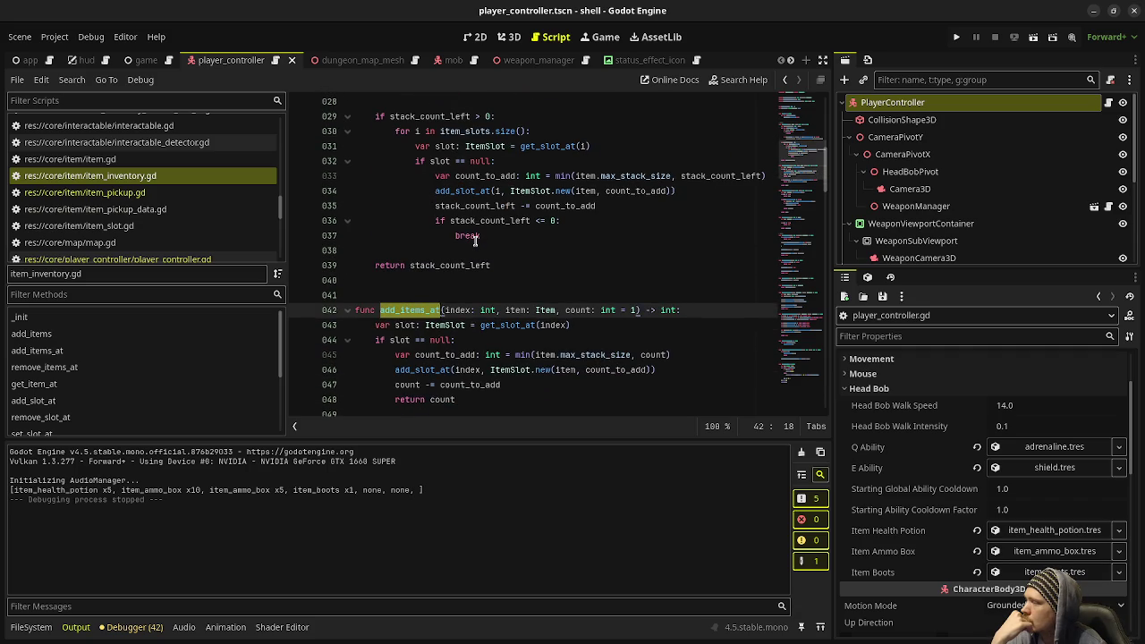
pyautogui.scroll(-5, 475, 240)
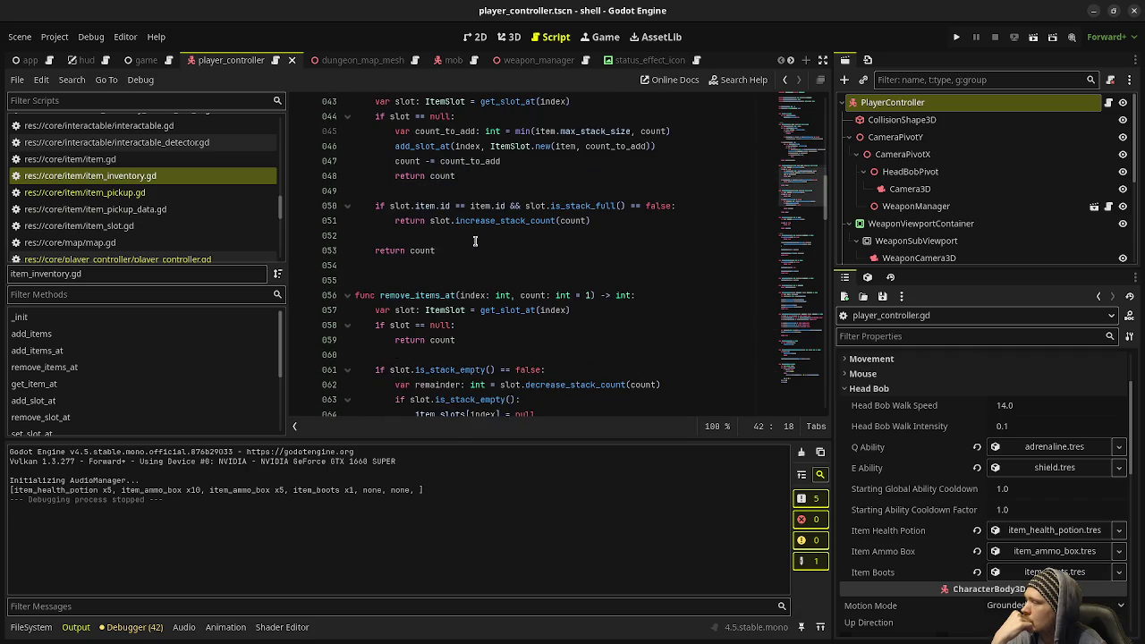
pyautogui.scroll(-8, 475, 239)
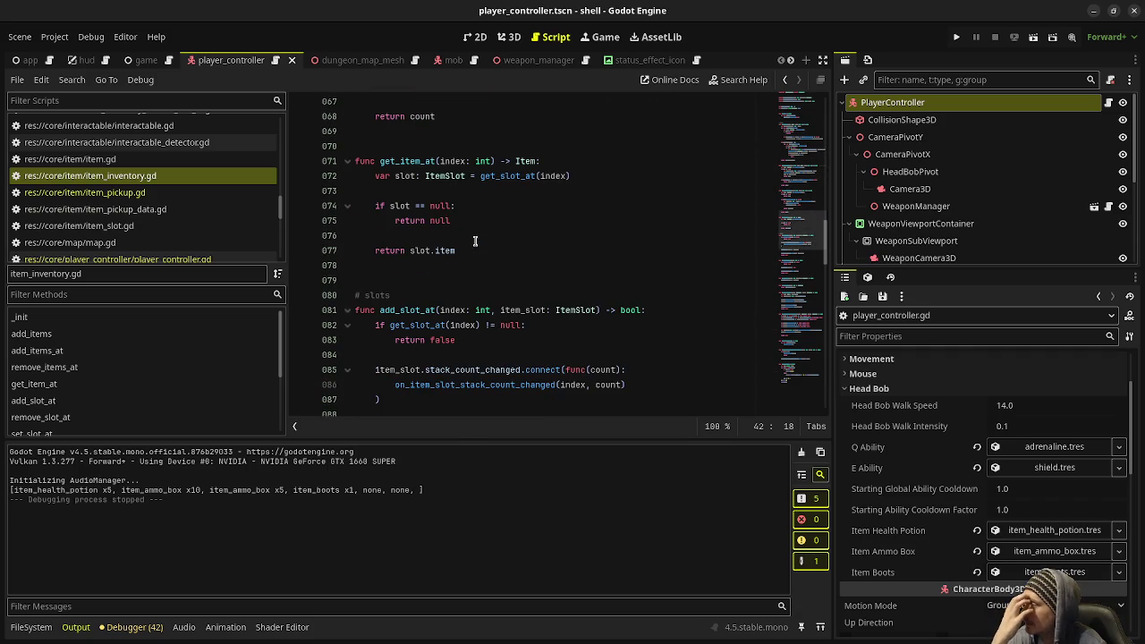
pyautogui.scroll(-2, 479, 292)
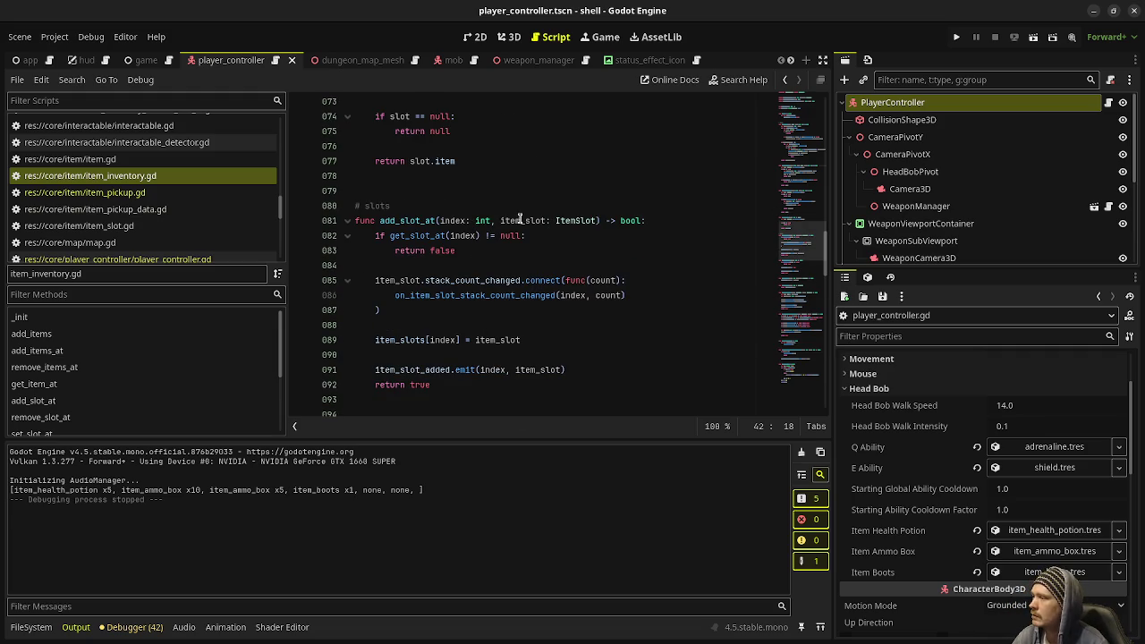
pyautogui.scroll(1, 519, 219)
pyautogui.scroll(5, 519, 219)
pyautogui.scroll(5, 519, 222)
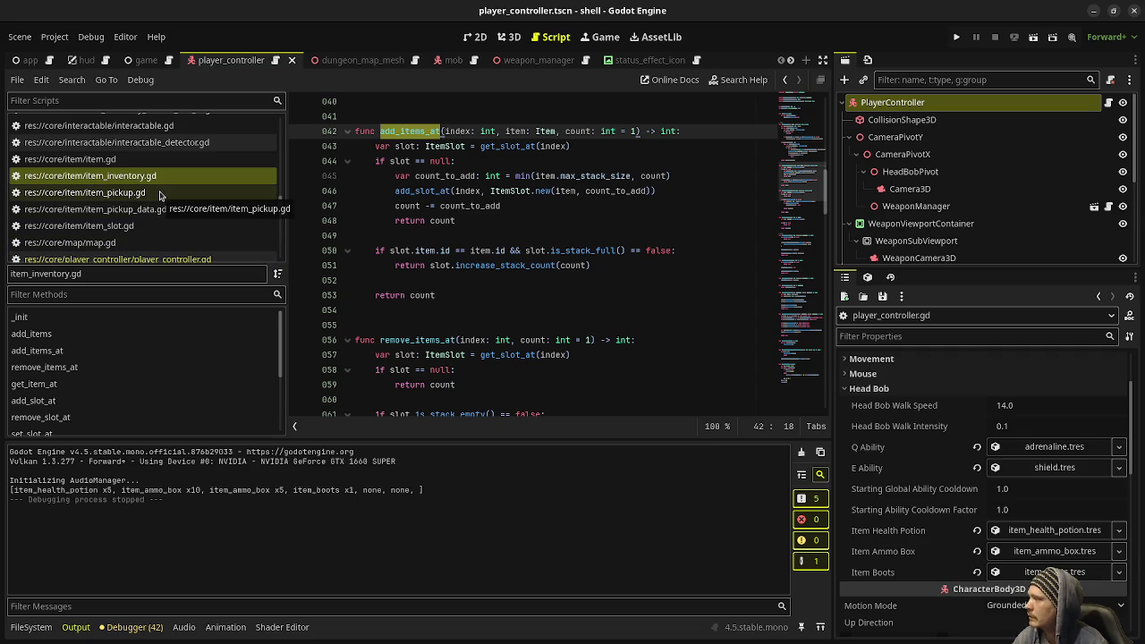
pyautogui.scroll(-10, 160, 195)
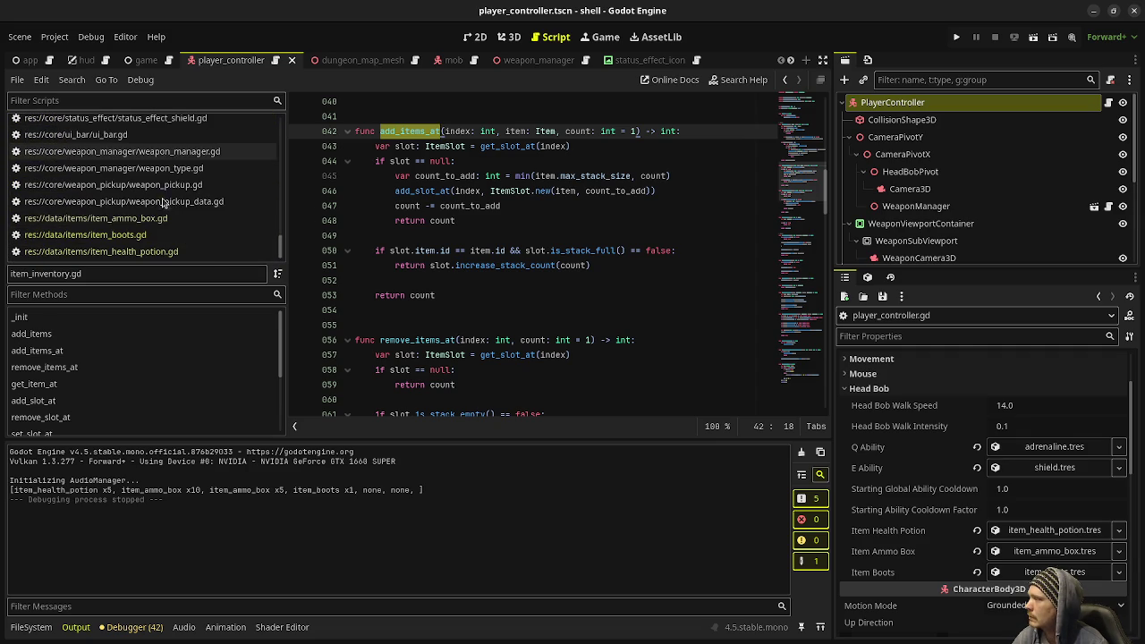
# Check the equip function in item_boots.gd, then return to item_inventory.gd
pyautogui.click(159, 236)
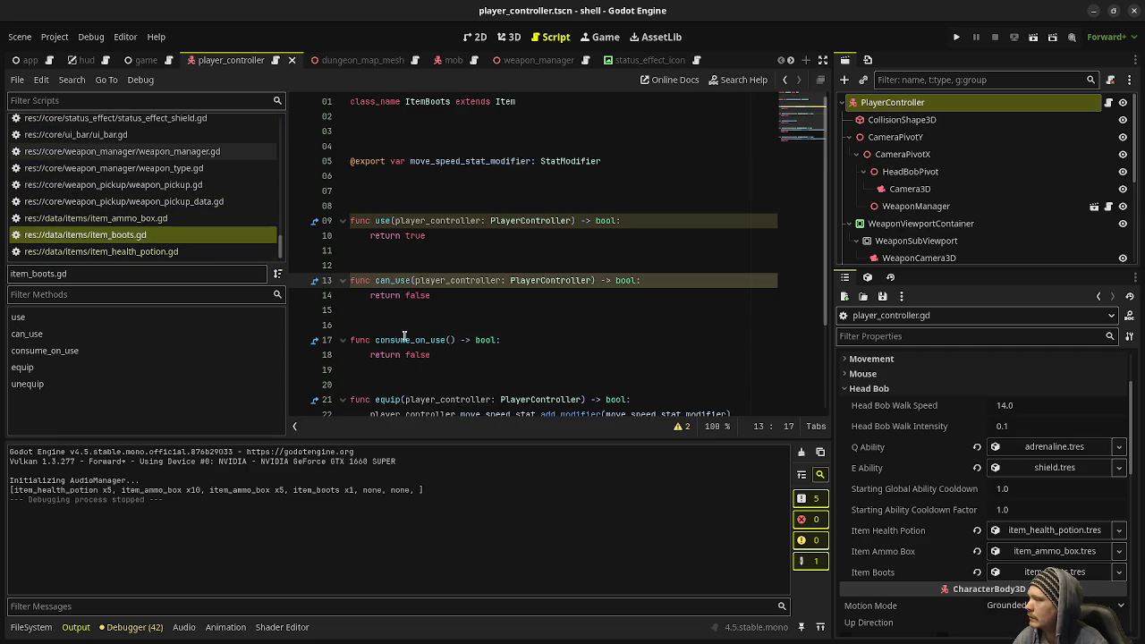
pyautogui.scroll(-2, 404, 336)
pyautogui.click(393, 308)
pyautogui.scroll(2, 434, 333)
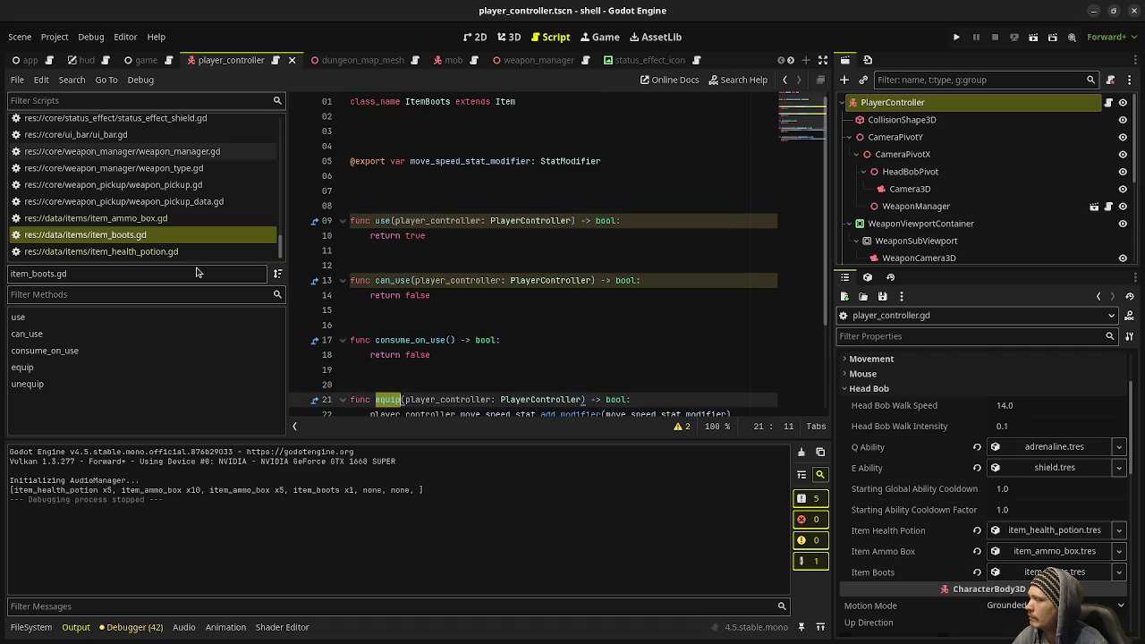
pyautogui.scroll(1, 126, 189)
pyautogui.scroll(5, 126, 189)
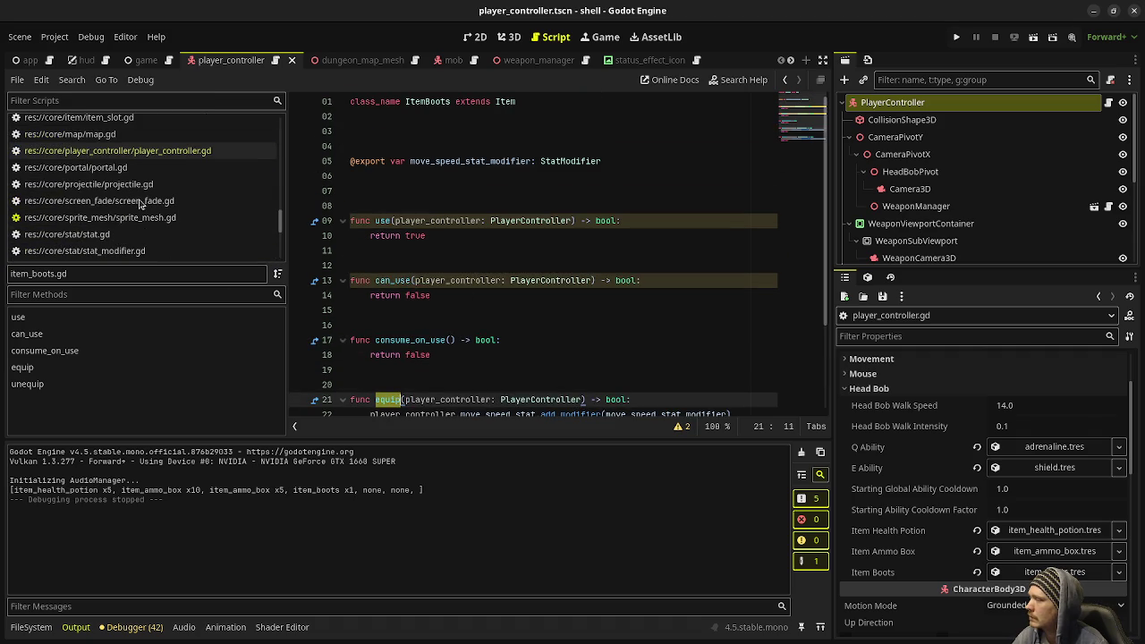
pyautogui.scroll(-3, 537, 268)
pyautogui.scroll(2, 179, 215)
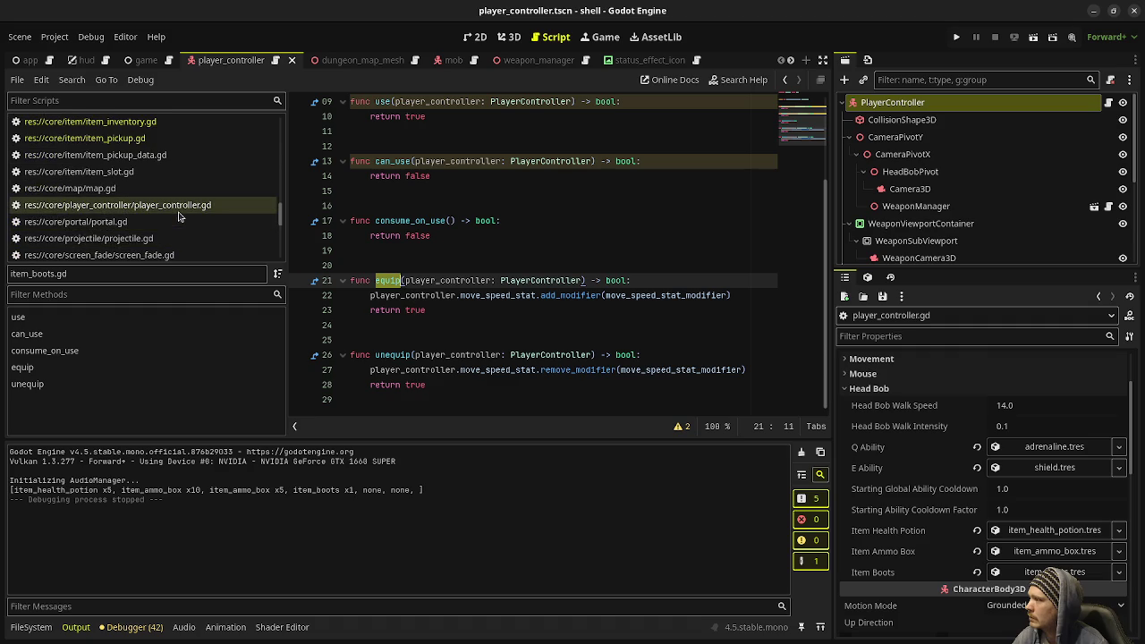
pyautogui.scroll(2, 156, 179)
pyautogui.click(148, 176)
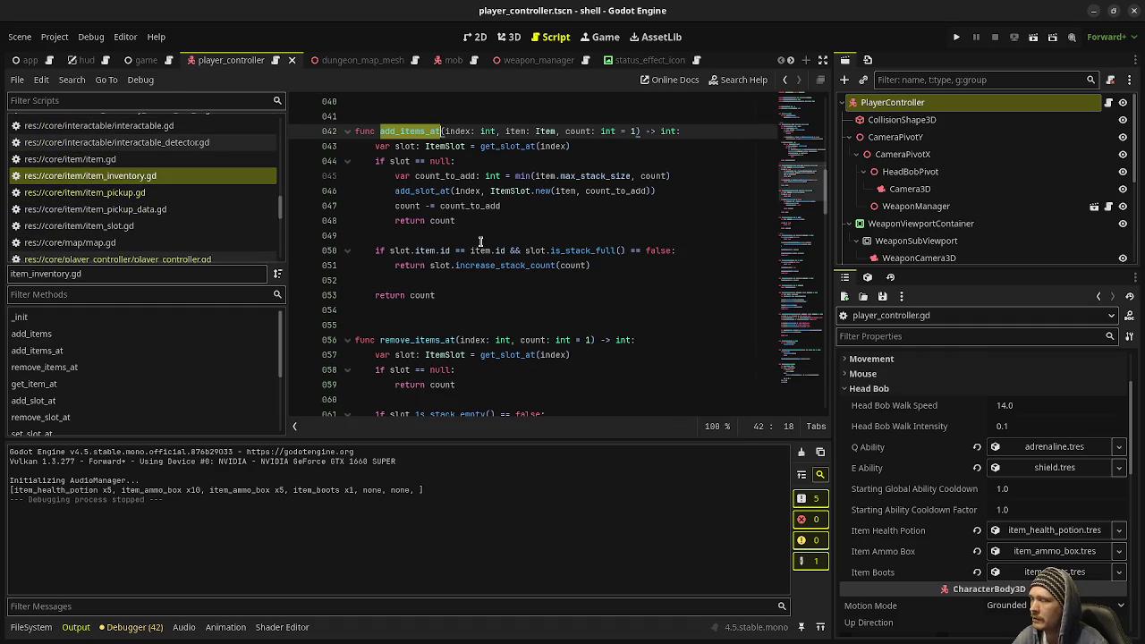
pyautogui.scroll(2, 480, 246)
pyautogui.scroll(-3, 480, 251)
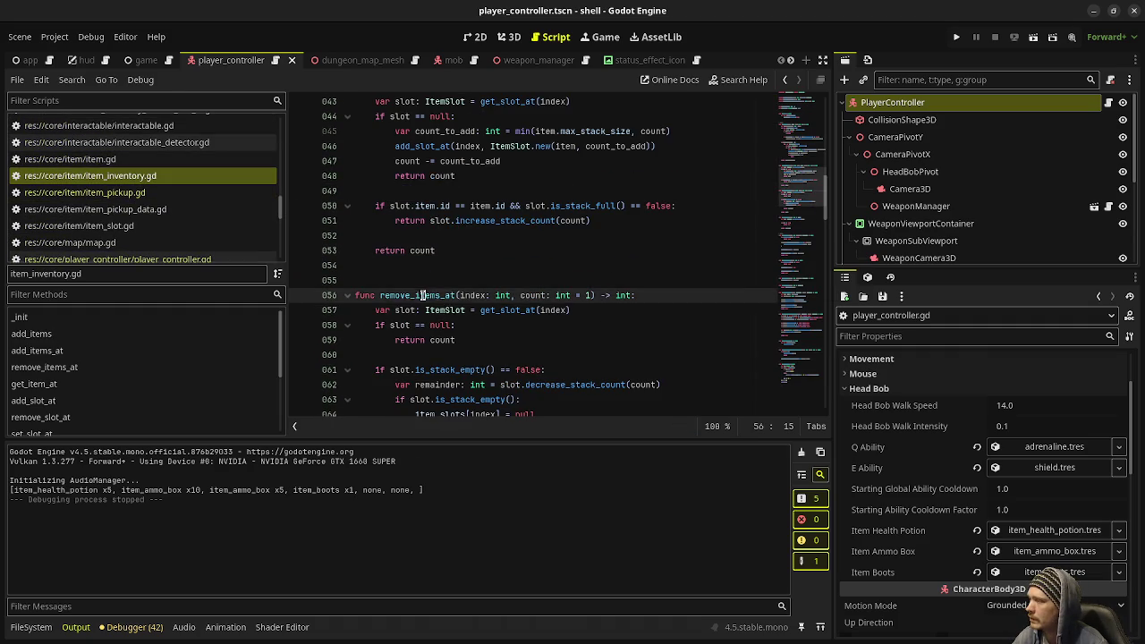
pyautogui.click(452, 294)
pyautogui.scroll(3, 525, 315)
pyautogui.scroll(9, 526, 315)
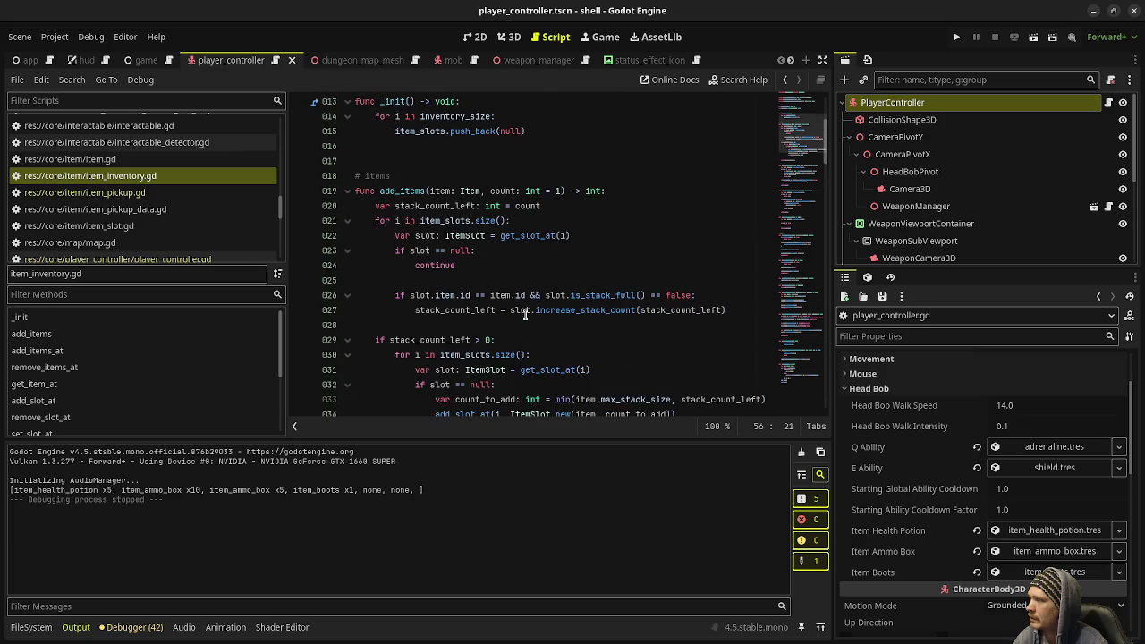
pyautogui.scroll(-14, 524, 311)
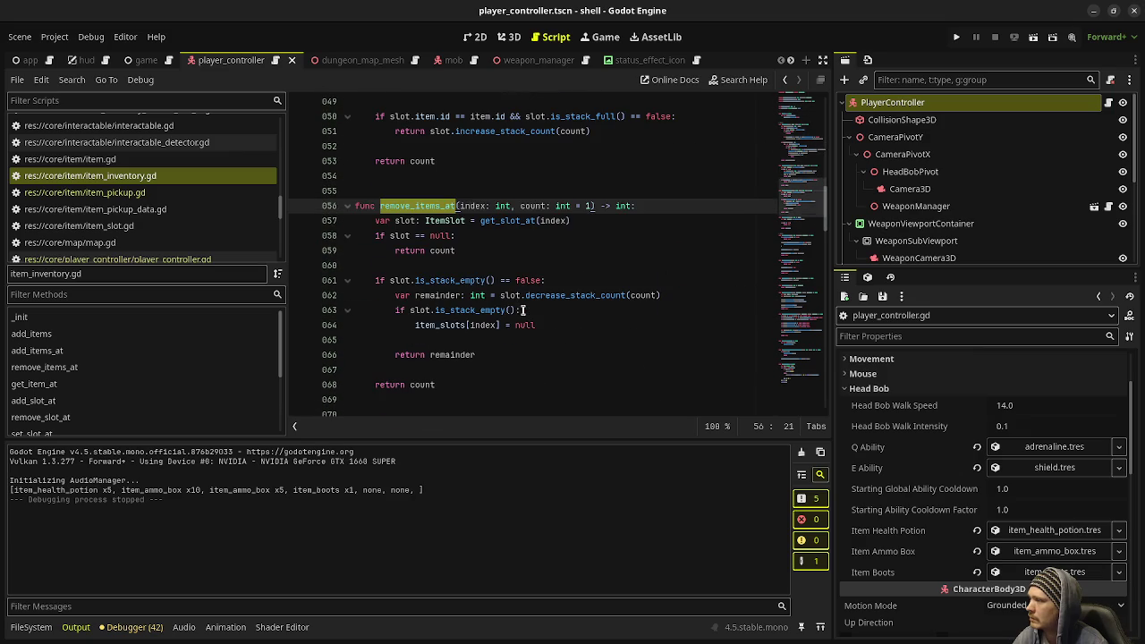
pyautogui.scroll(11, 517, 306)
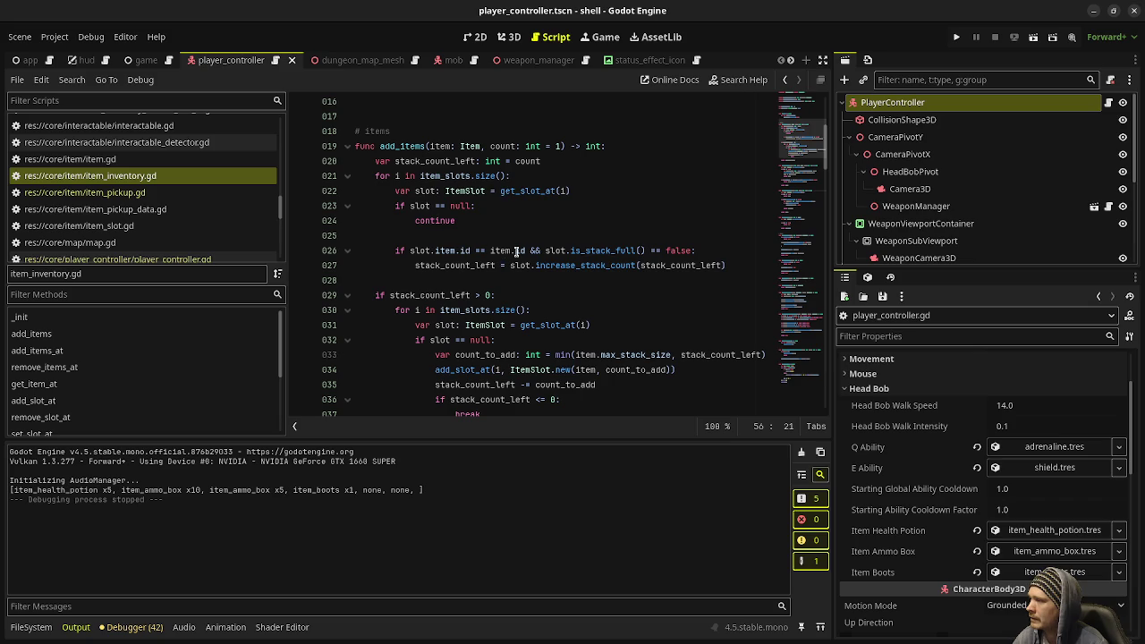
pyautogui.scroll(-2, 502, 259)
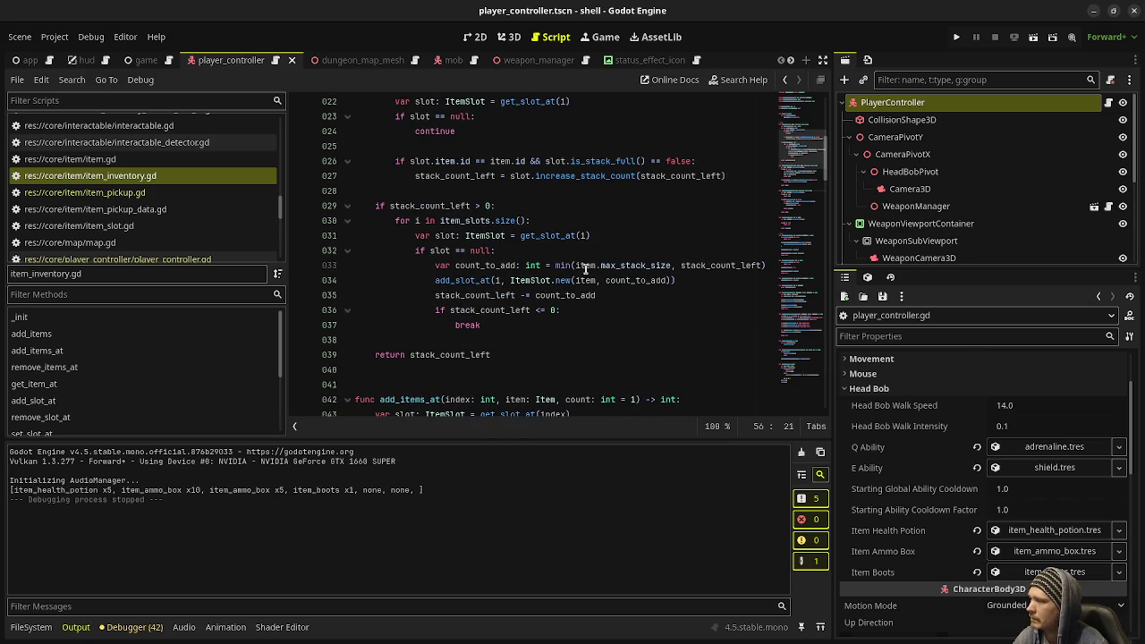
pyautogui.scroll(2, 584, 268)
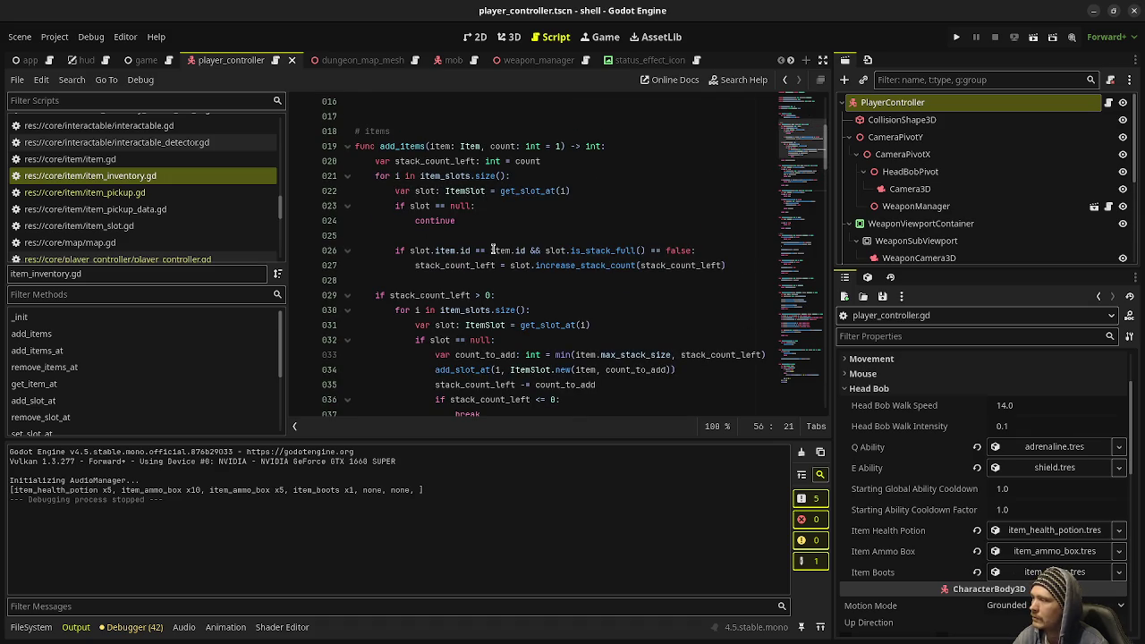
pyautogui.moveTo(491, 250)
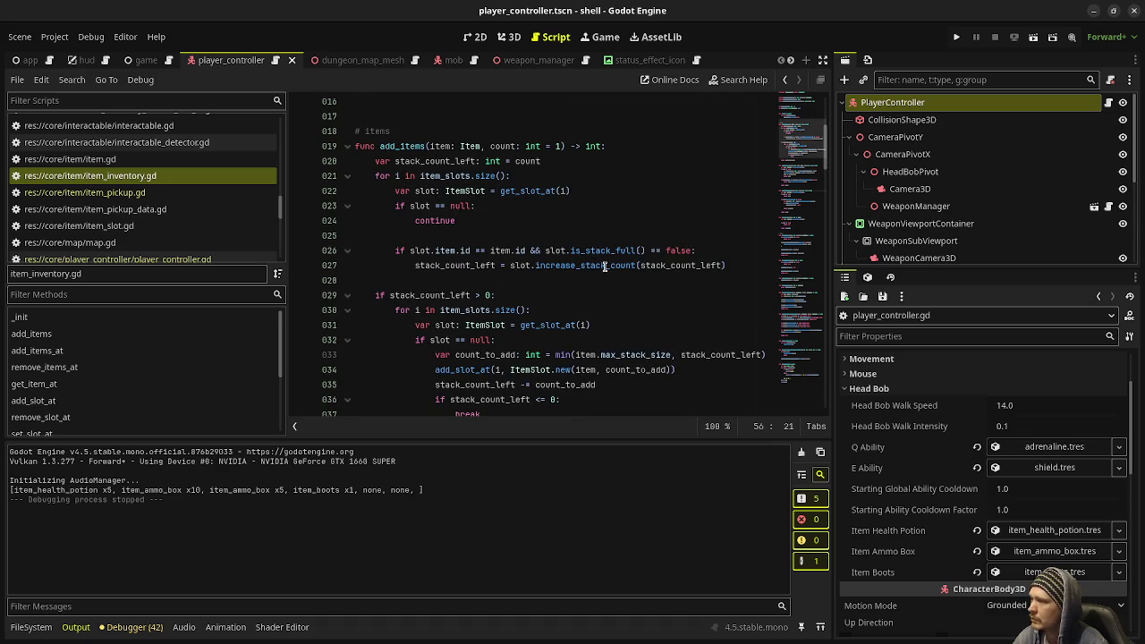
pyautogui.moveTo(731, 266)
pyautogui.mouseDown()
pyautogui.moveTo(601, 266)
pyautogui.moveTo(384, 236)
pyautogui.moveTo(396, 191)
pyautogui.mouseUp()
pyautogui.click(532, 236)
pyautogui.scroll(-2, 454, 219)
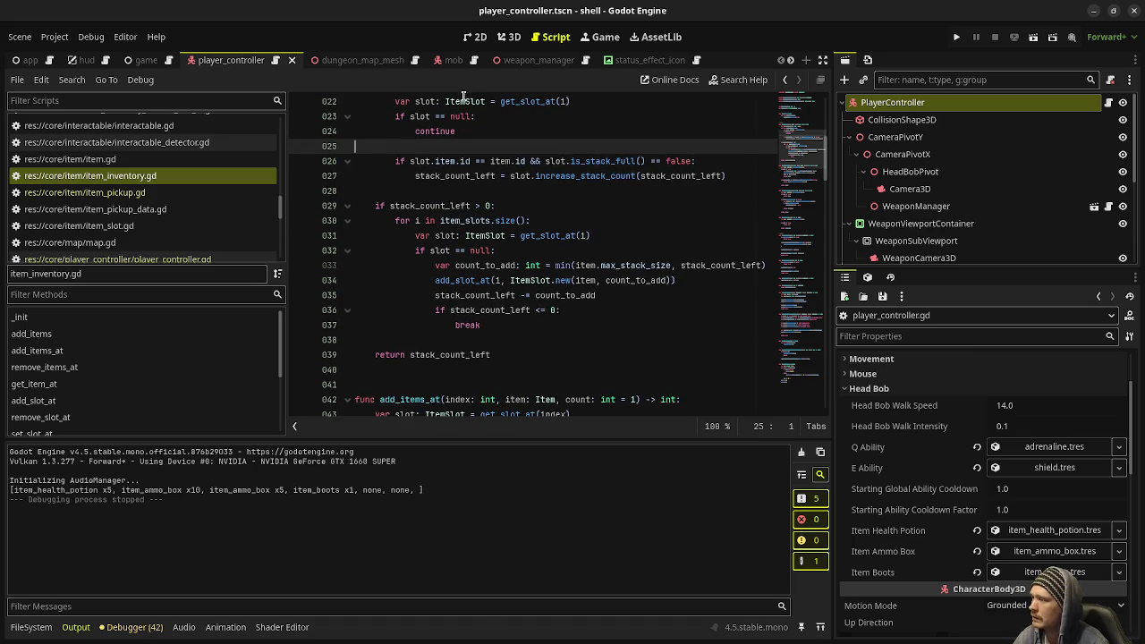
pyautogui.moveTo(482, 176)
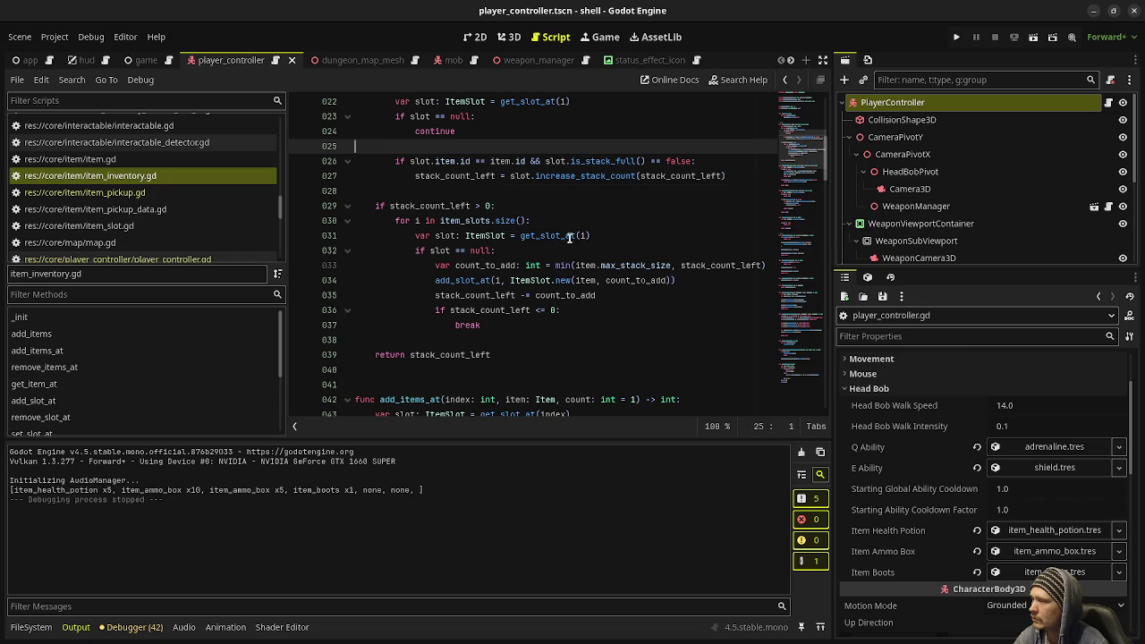
pyautogui.moveTo(562, 269)
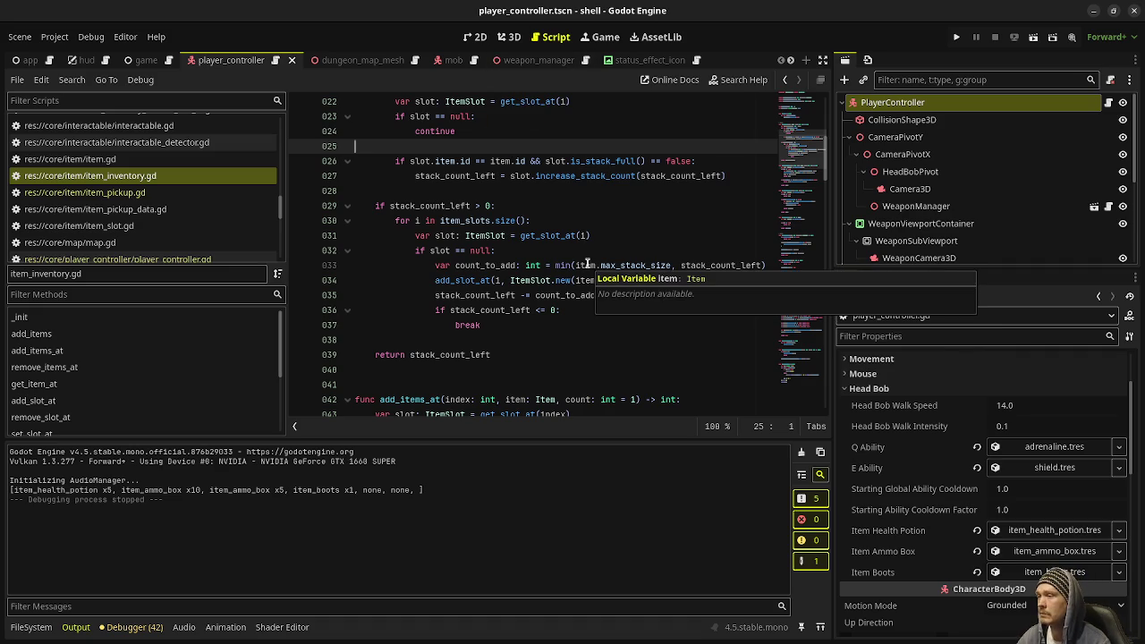
pyautogui.scroll(-5, 573, 279)
pyautogui.scroll(-10, 561, 302)
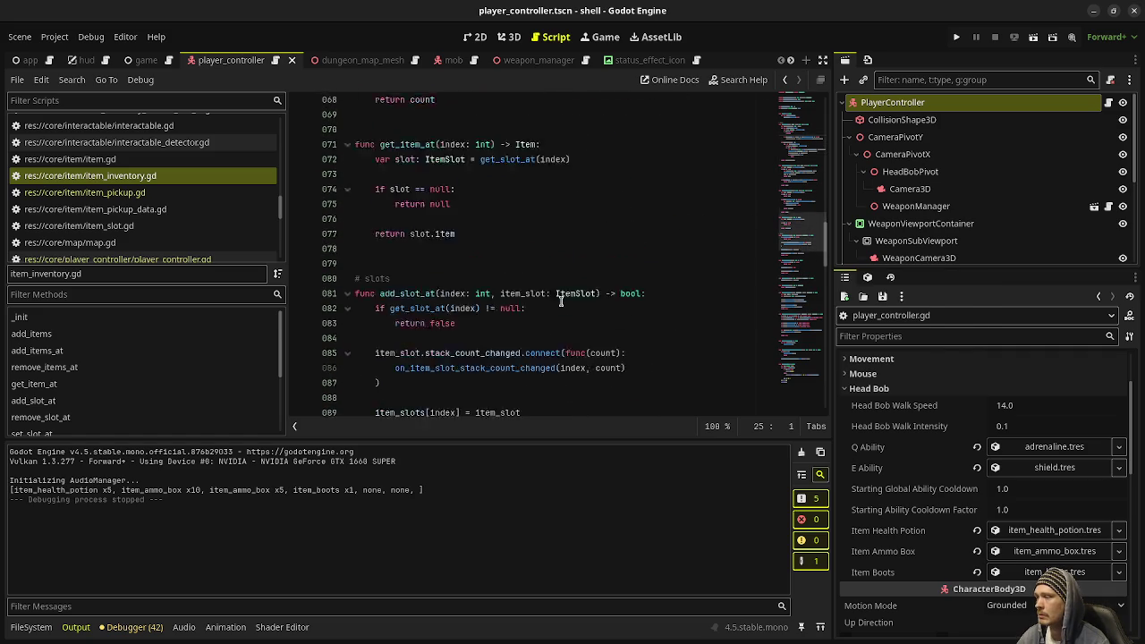
pyautogui.scroll(8, 561, 301)
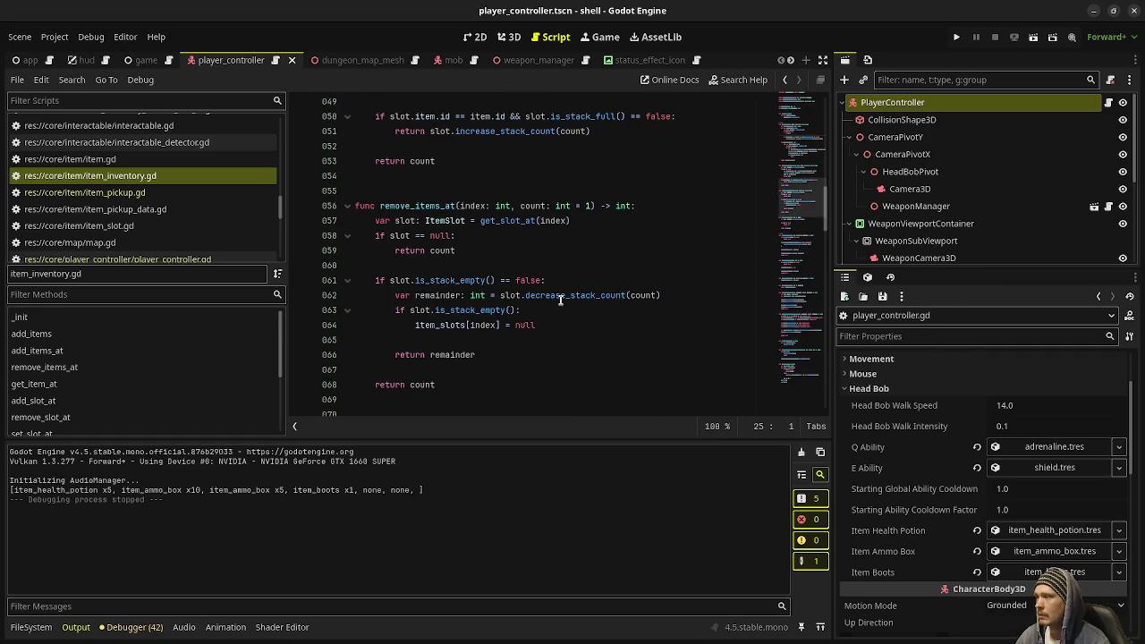
pyautogui.scroll(4, 561, 301)
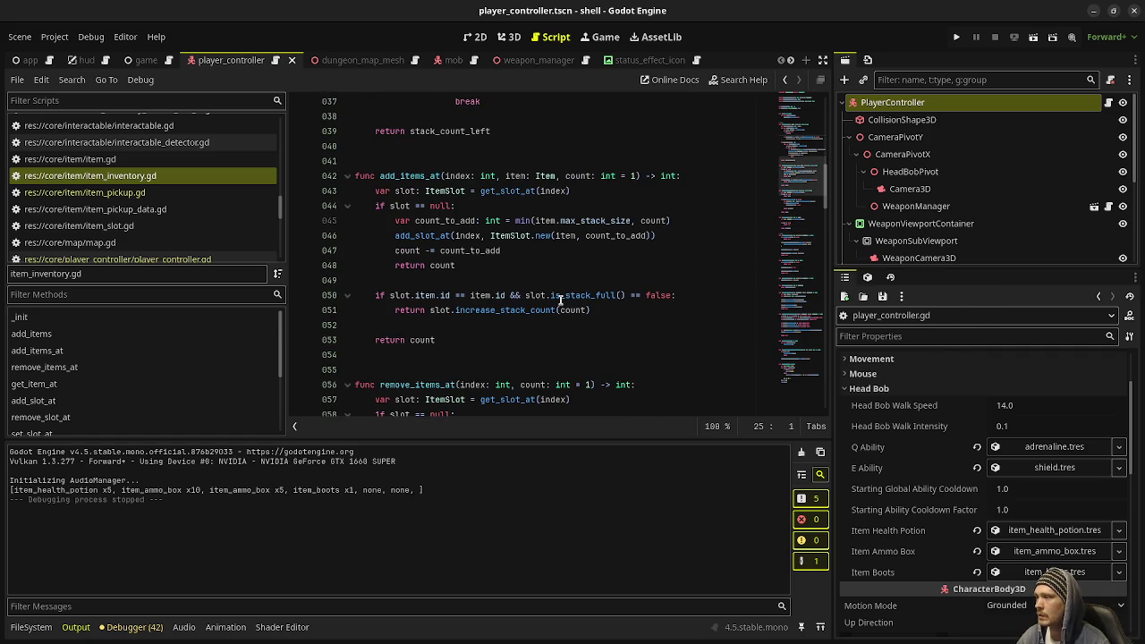
pyautogui.scroll(2, 561, 302)
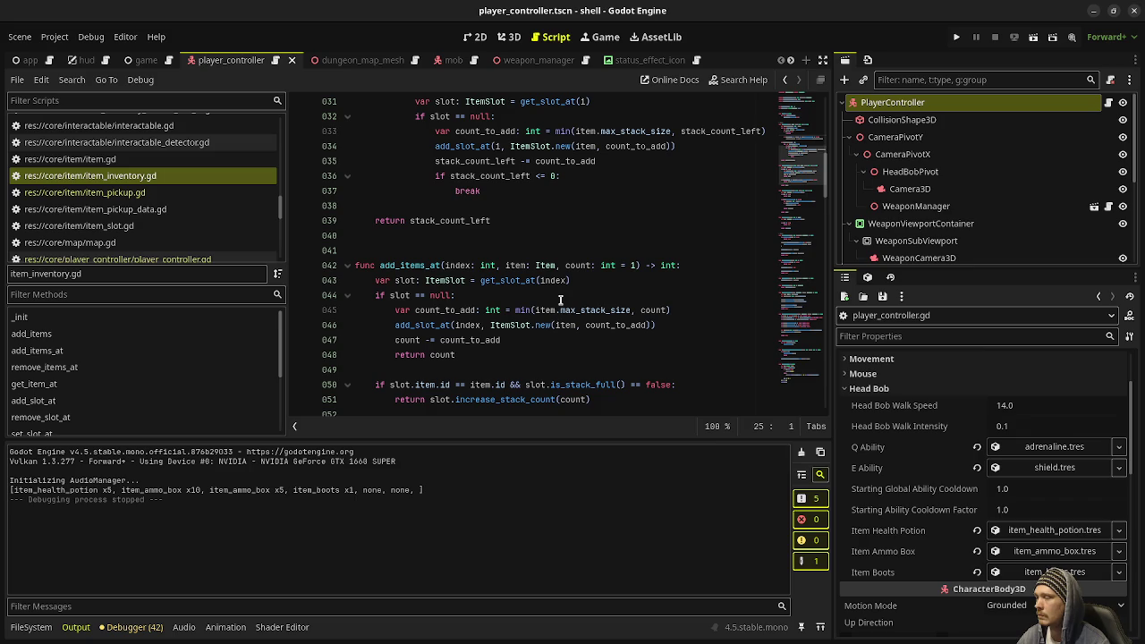
pyautogui.scroll(5, 561, 299)
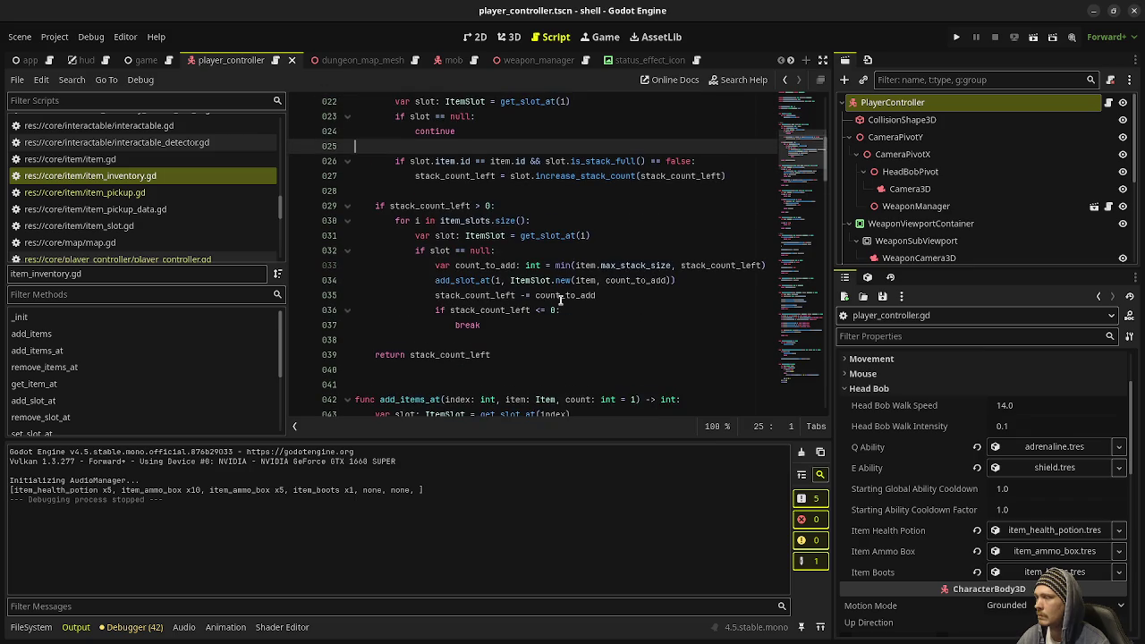
pyautogui.scroll(2, 561, 300)
pyautogui.scroll(-4, 561, 300)
pyautogui.scroll(7, 561, 300)
pyautogui.scroll(-6, 561, 300)
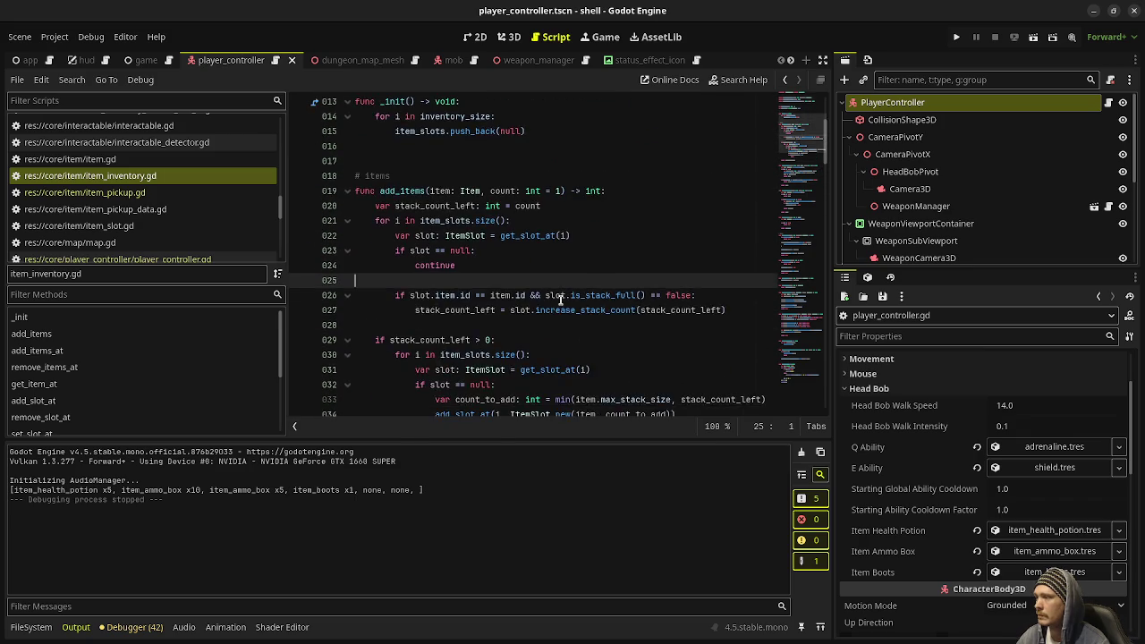
pyautogui.scroll(1, 561, 300)
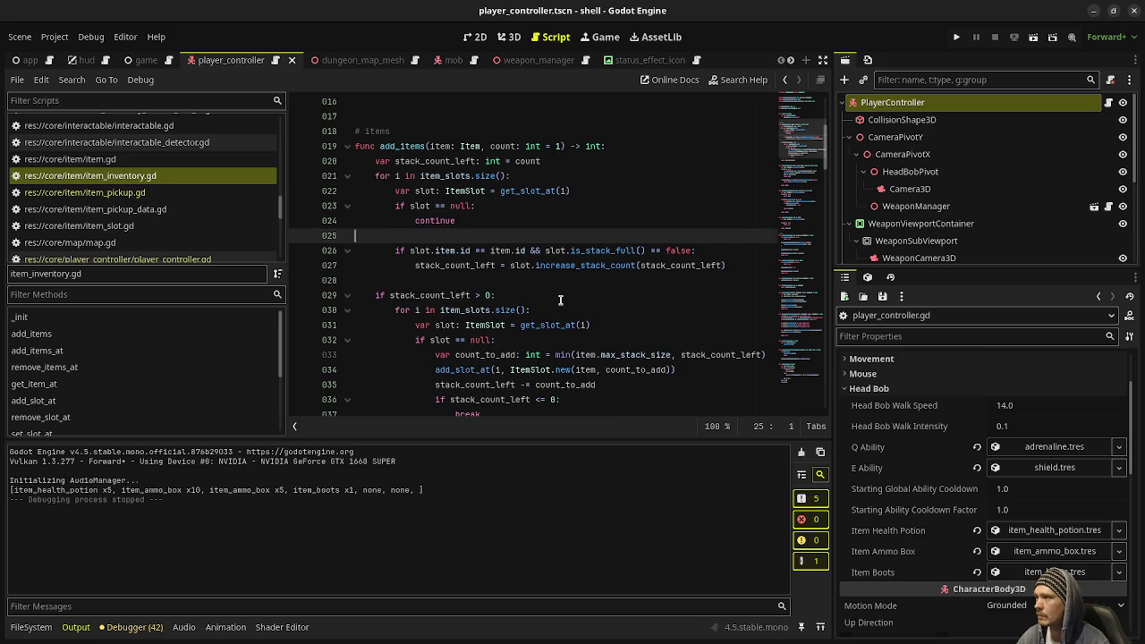
pyautogui.scroll(-1, 561, 300)
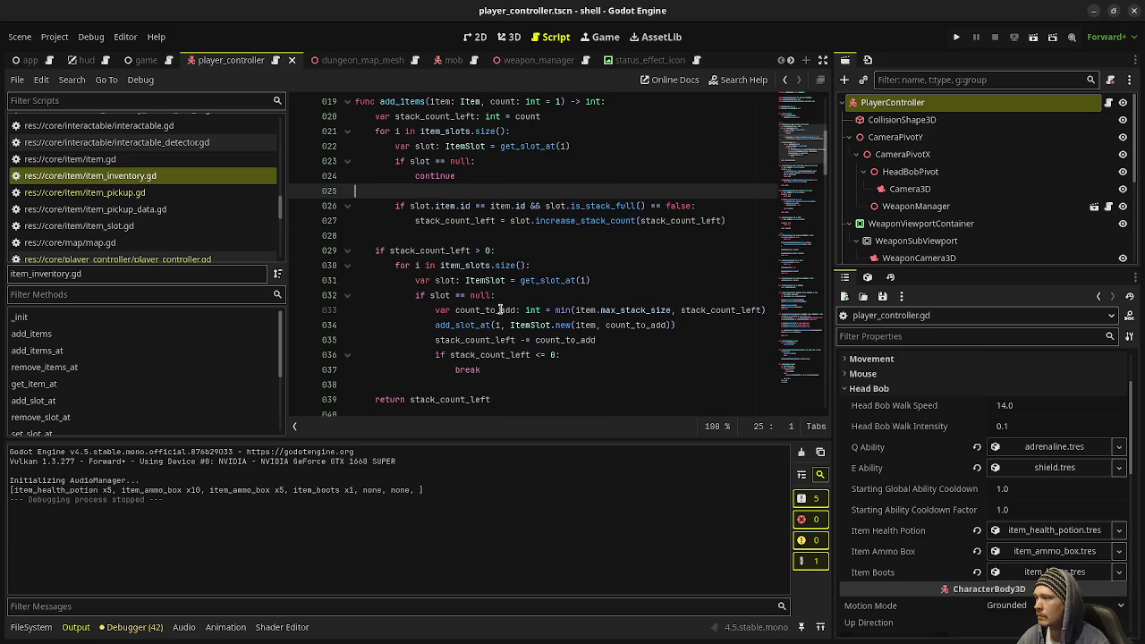
pyautogui.click(700, 329)
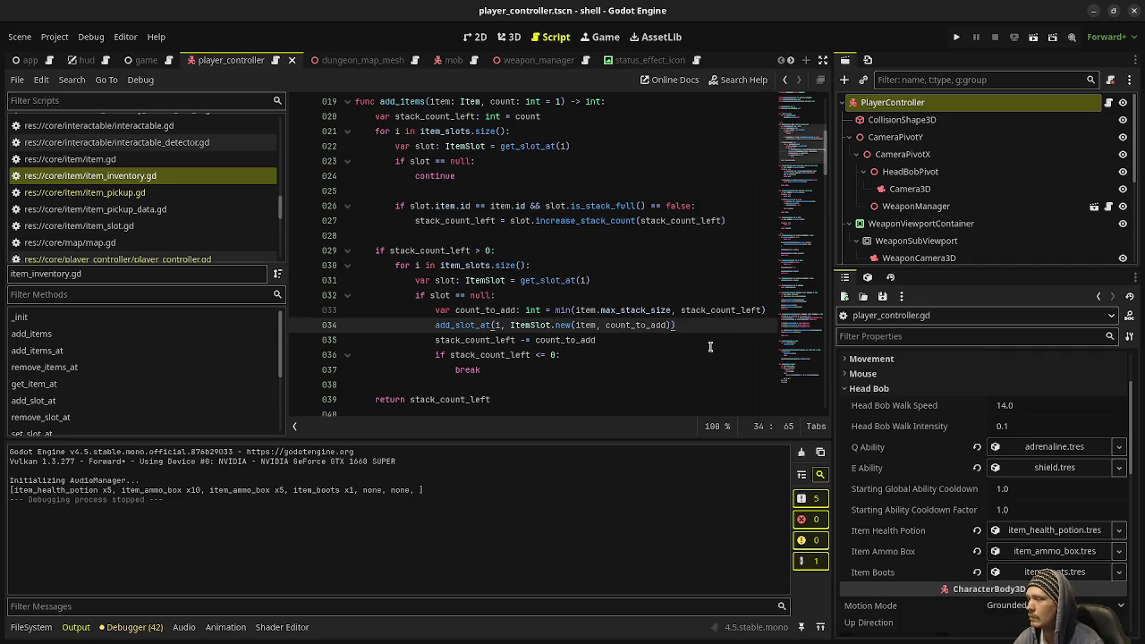
pyautogui.scroll(-5, 619, 320)
pyautogui.scroll(-5, 619, 320)
pyautogui.scroll(-9, 619, 320)
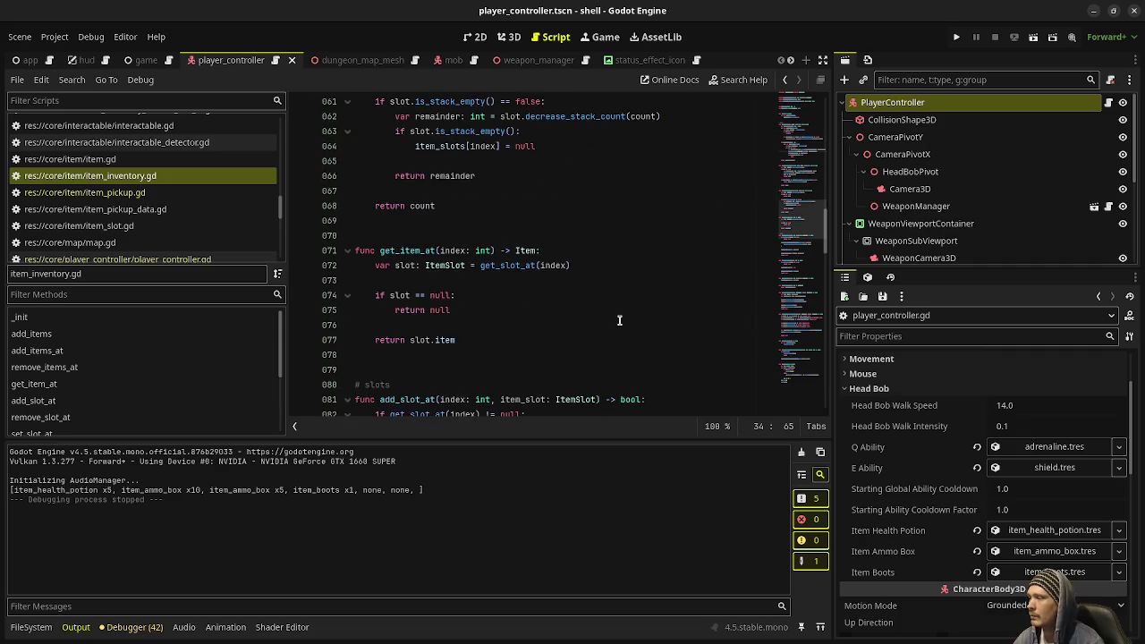
pyautogui.scroll(-6, 420, 233)
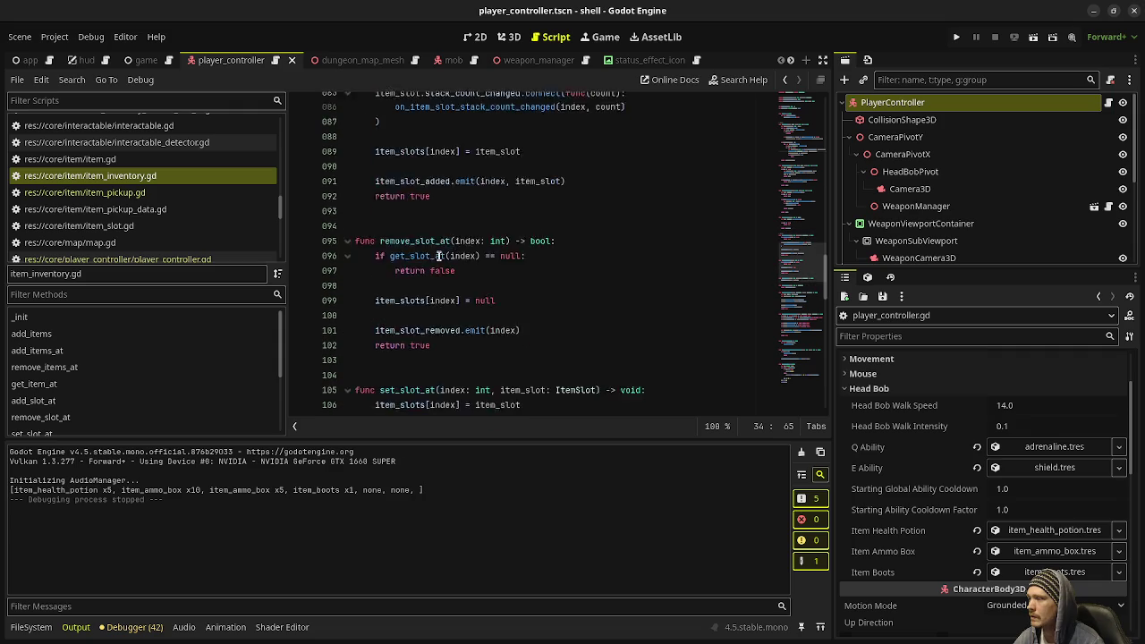
pyautogui.scroll(3, 450, 265)
pyautogui.scroll(3, 450, 265)
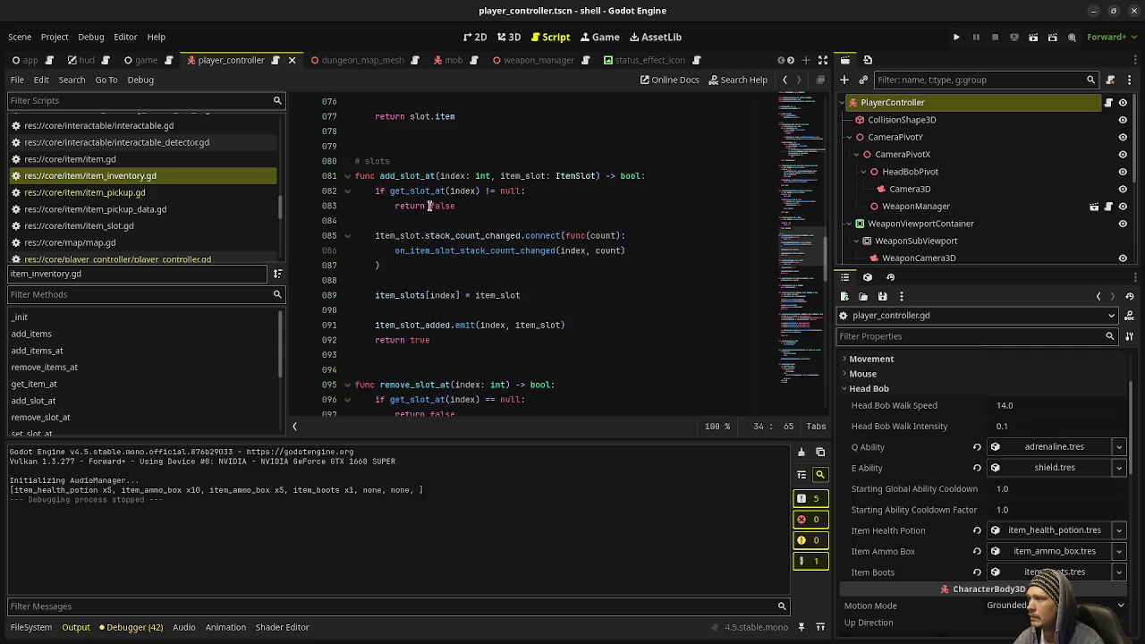
pyautogui.scroll(-2, 420, 295)
pyautogui.scroll(2, 444, 296)
pyautogui.click(548, 295)
pyautogui.press('Return')
pyautogui.press('Return')
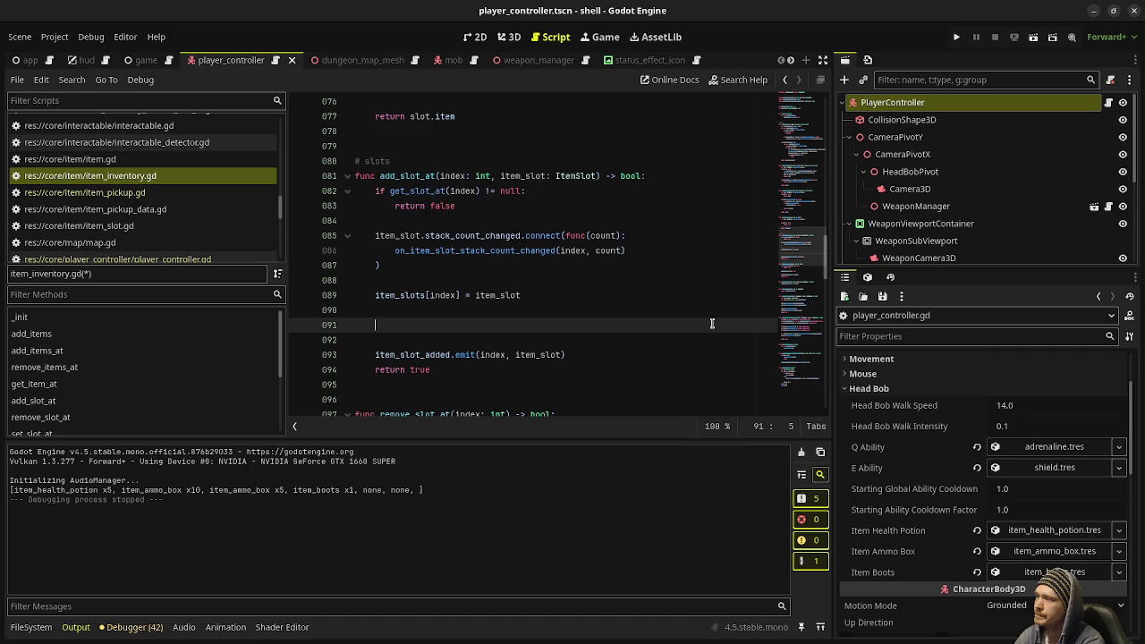
# Add an item_slot.item.equip() call in add_items_at, leaving its argument empty
pyautogui.write('item_slot')
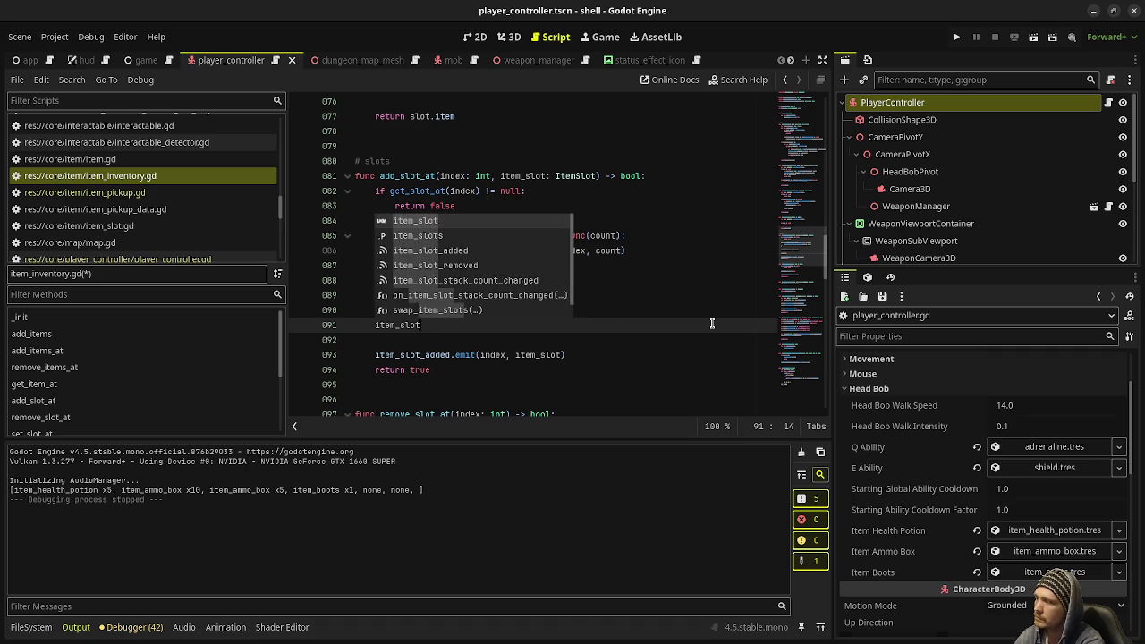
pyautogui.write('.item.e')
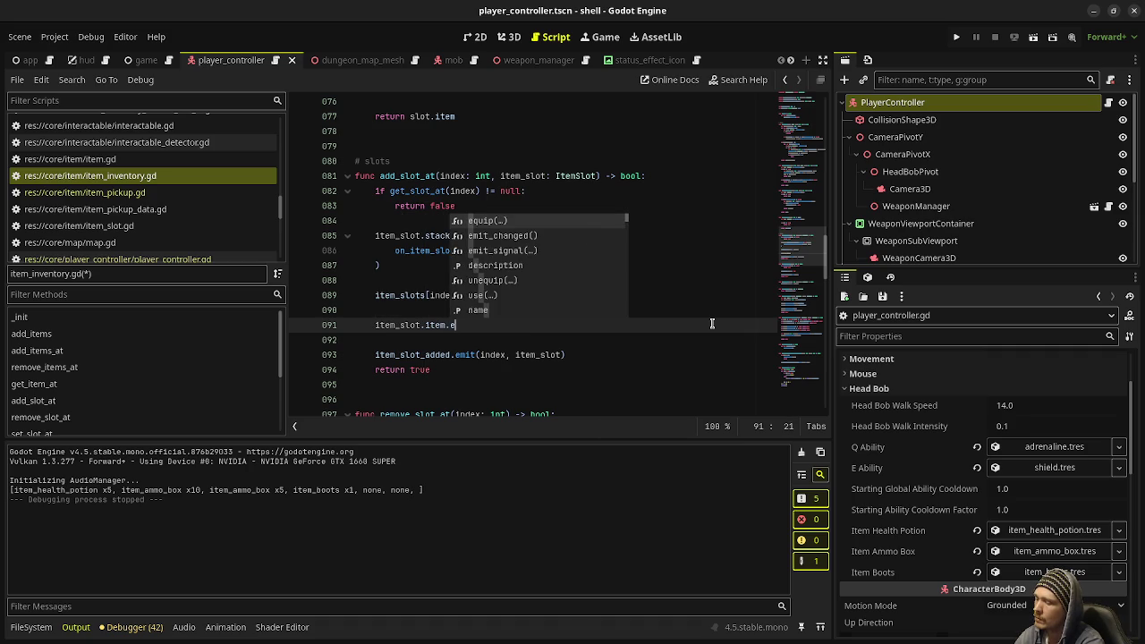
pyautogui.press('Return')
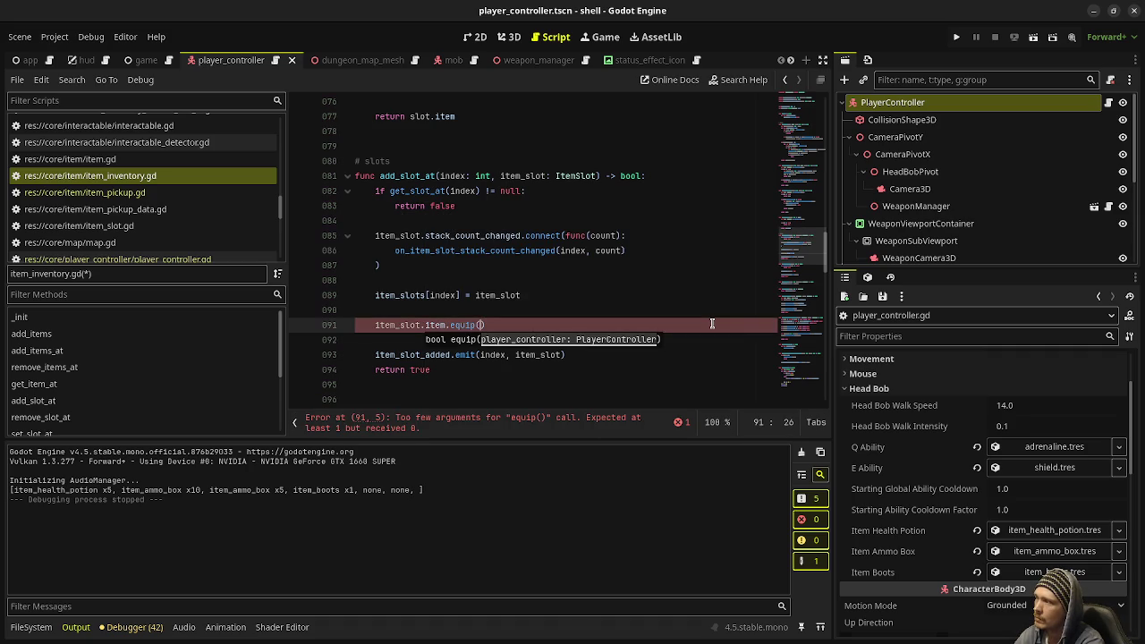
pyautogui.write('la')
pyautogui.press('BackSpace')
pyautogui.press('BackSpace')
pyautogui.press('BackSpace')
# Place the caret after the item_slots declaration, then switch to player_controller.gd
pyautogui.scroll(10, 712, 324)
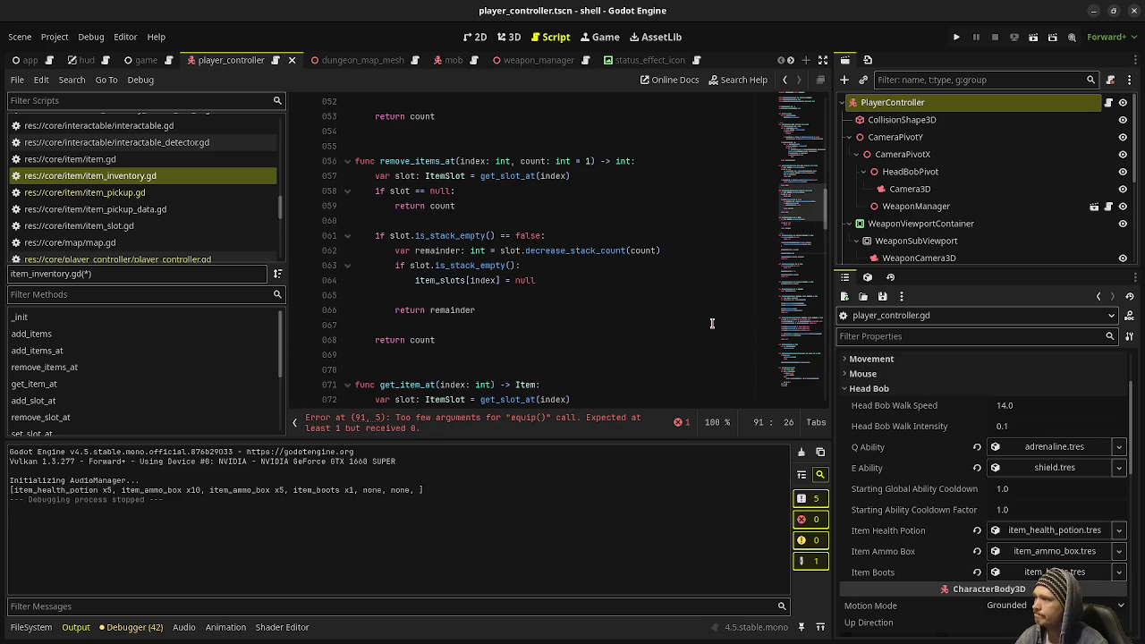
pyautogui.scroll(15, 712, 323)
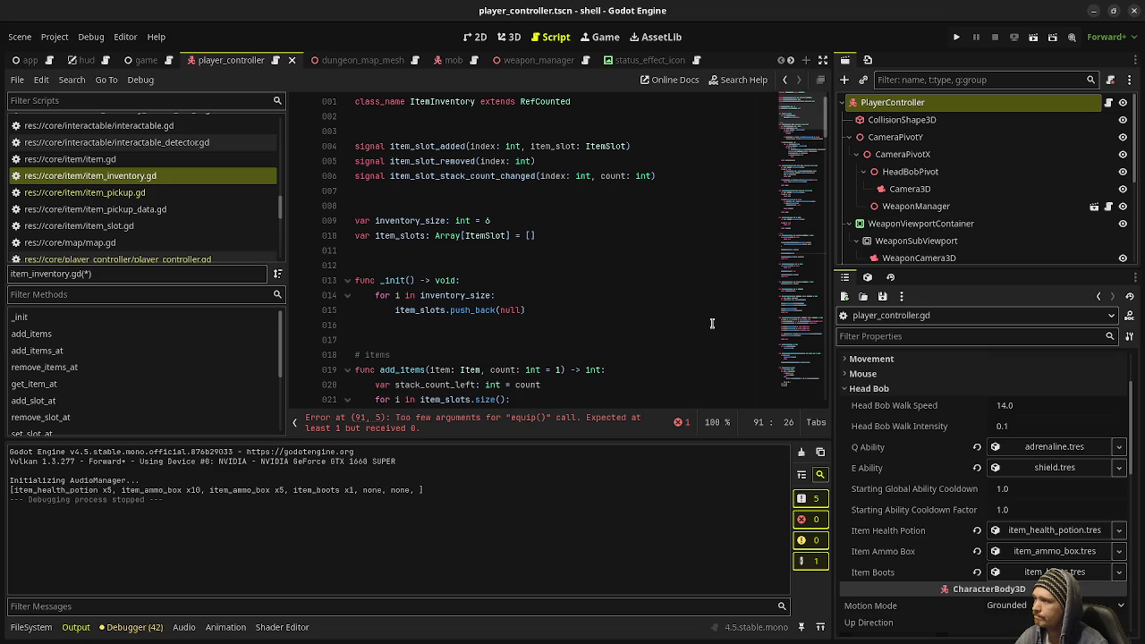
pyautogui.scroll(-20, 713, 324)
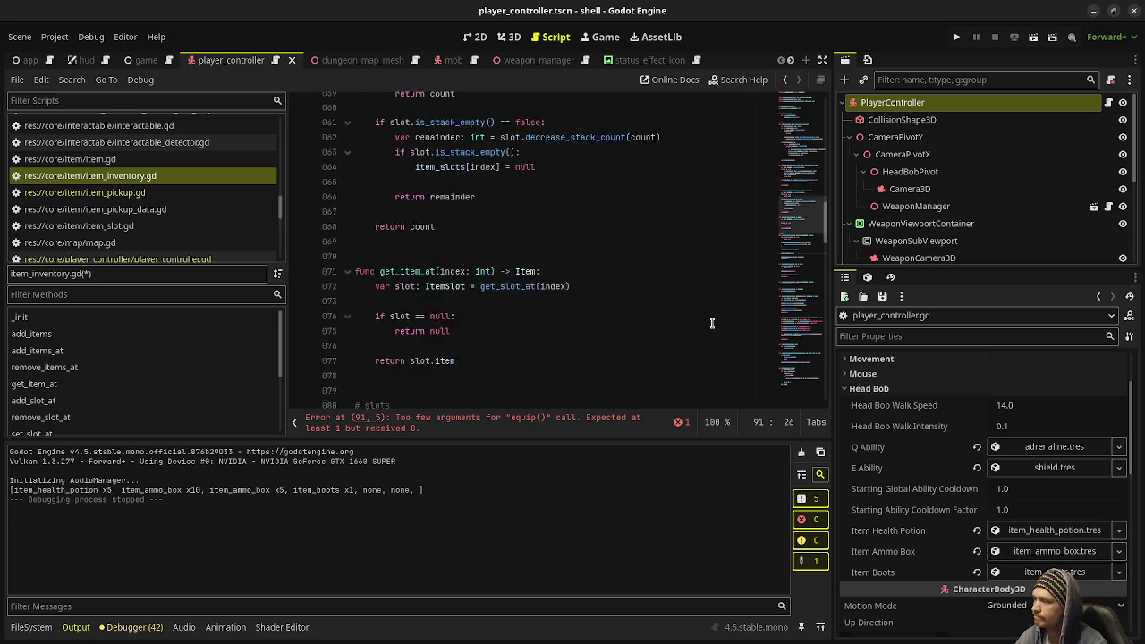
pyautogui.scroll(-4, 712, 323)
pyautogui.scroll(4, 712, 324)
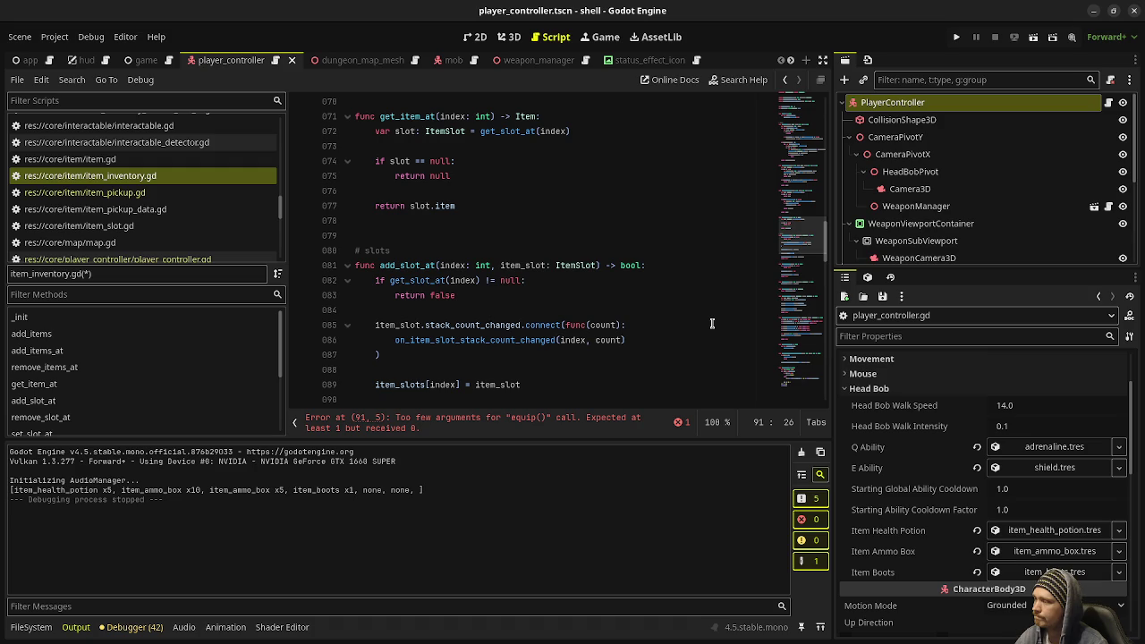
pyautogui.scroll(20, 713, 323)
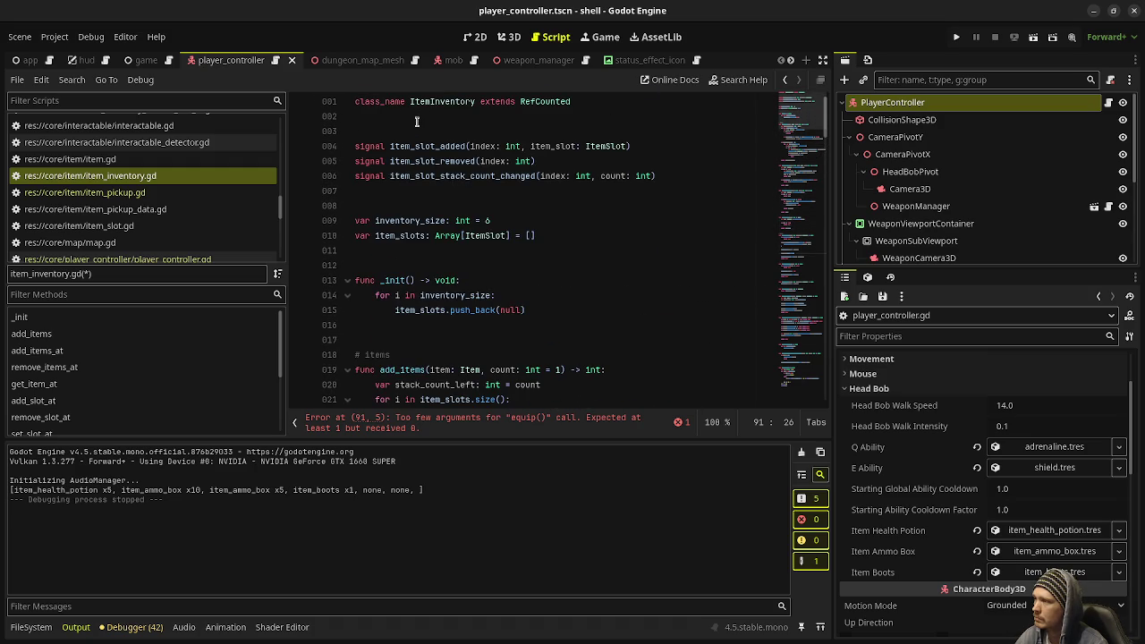
pyautogui.click(584, 236)
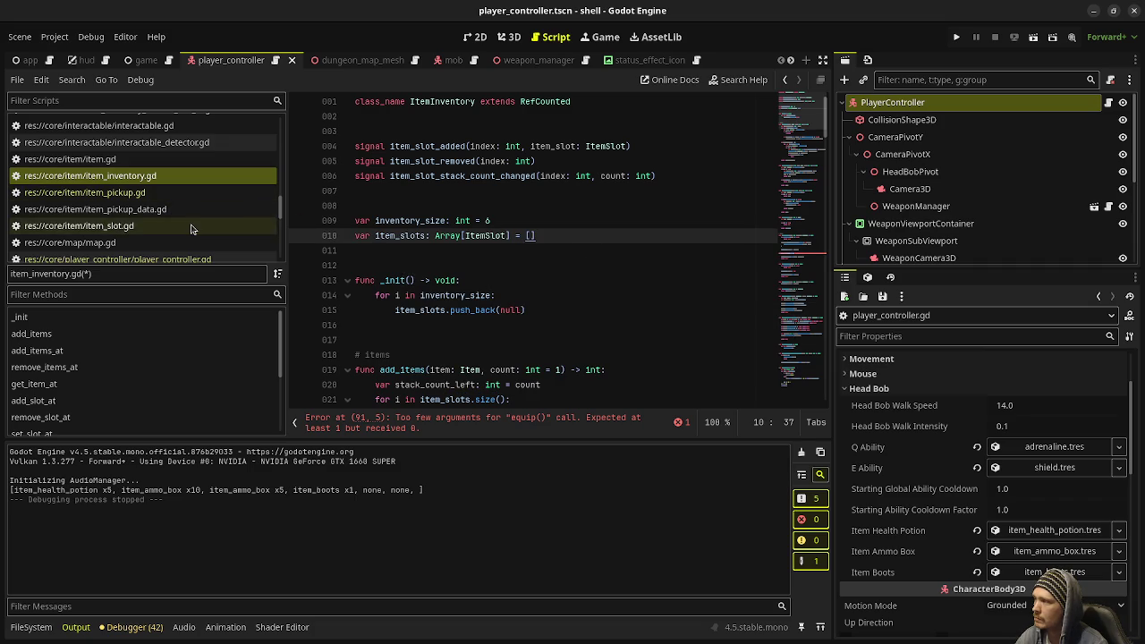
pyautogui.click(186, 259)
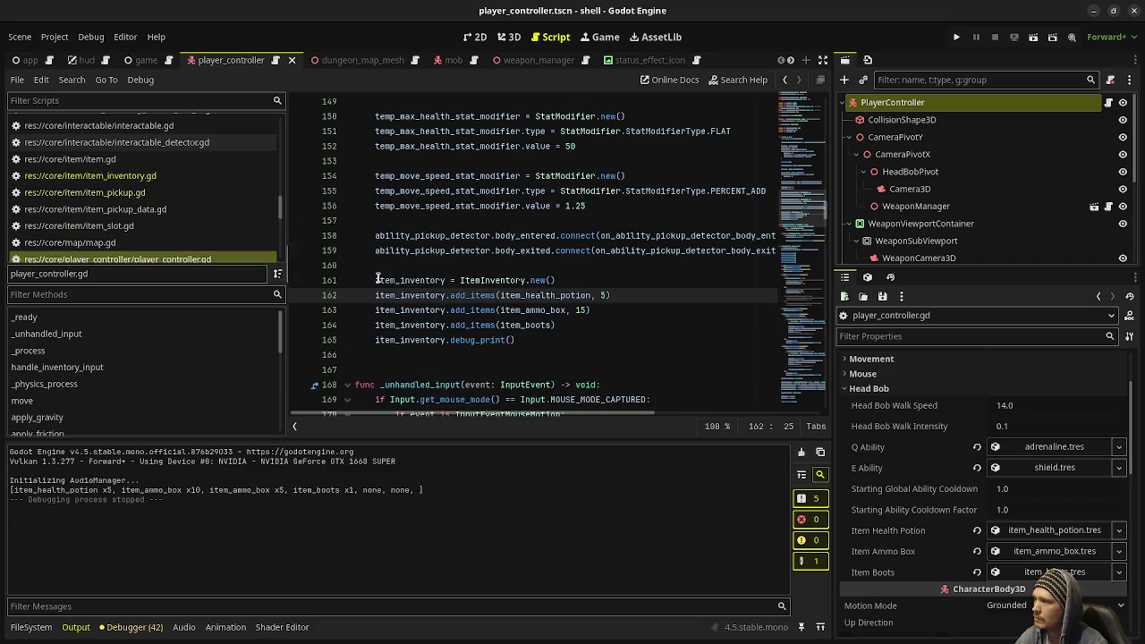
# Pass self to ItemInventory.new() and declare var player_controller: PlayerController = null in item_inventory.gd
pyautogui.click(552, 280)
pyautogui.write('self')
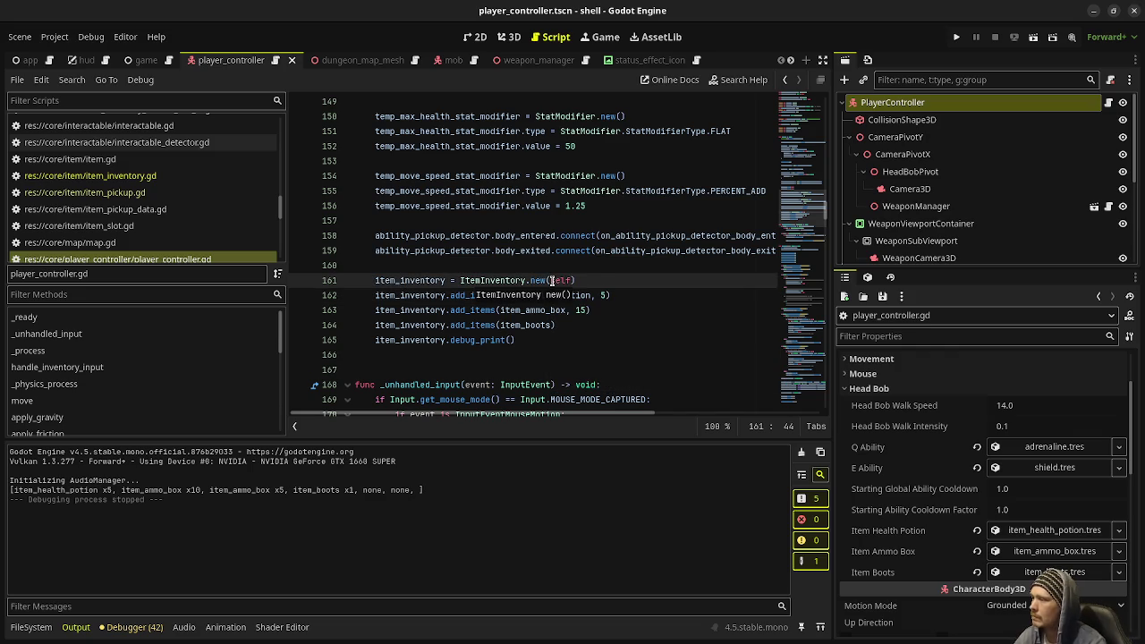
pyautogui.click(89, 175)
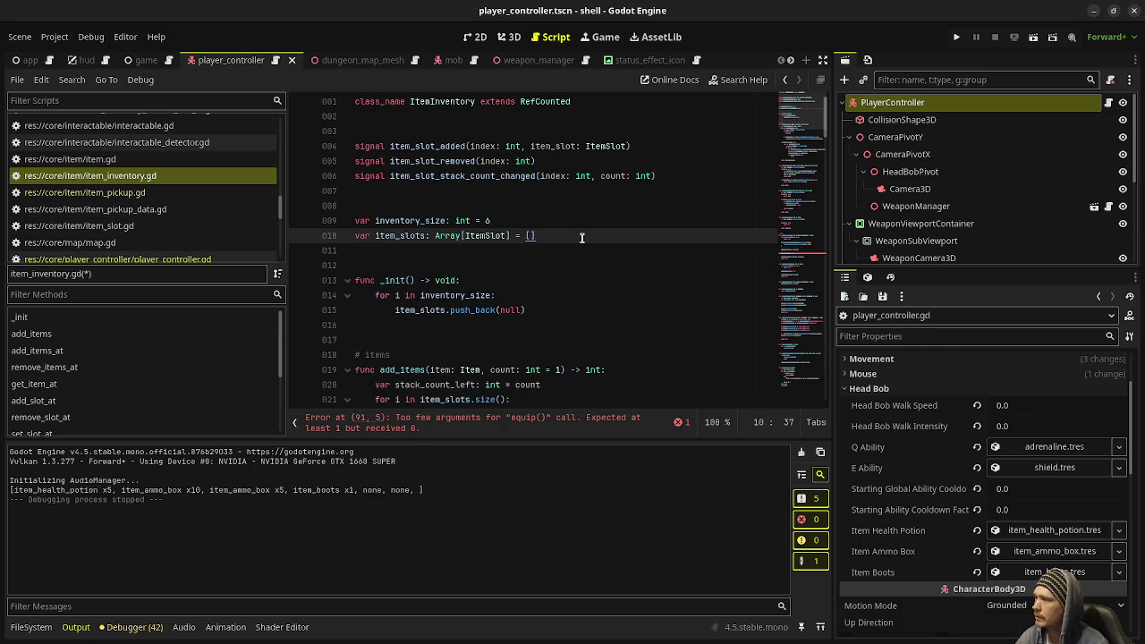
pyautogui.press('Return')
pyautogui.press('Return')
pyautogui.write('var play')
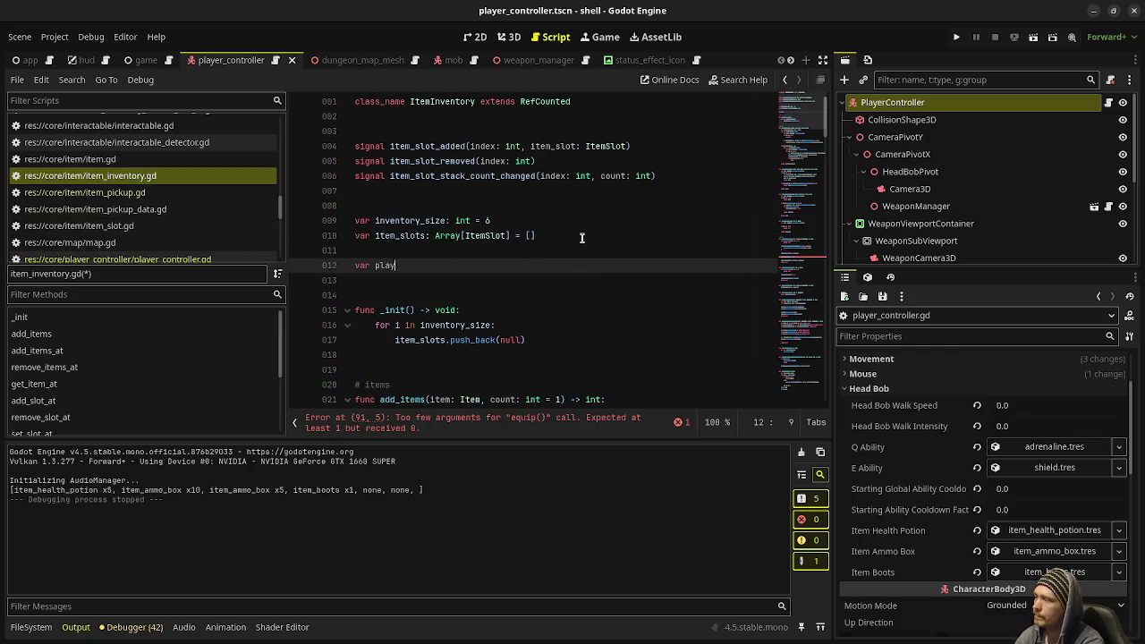
pyautogui.write('er_controller')
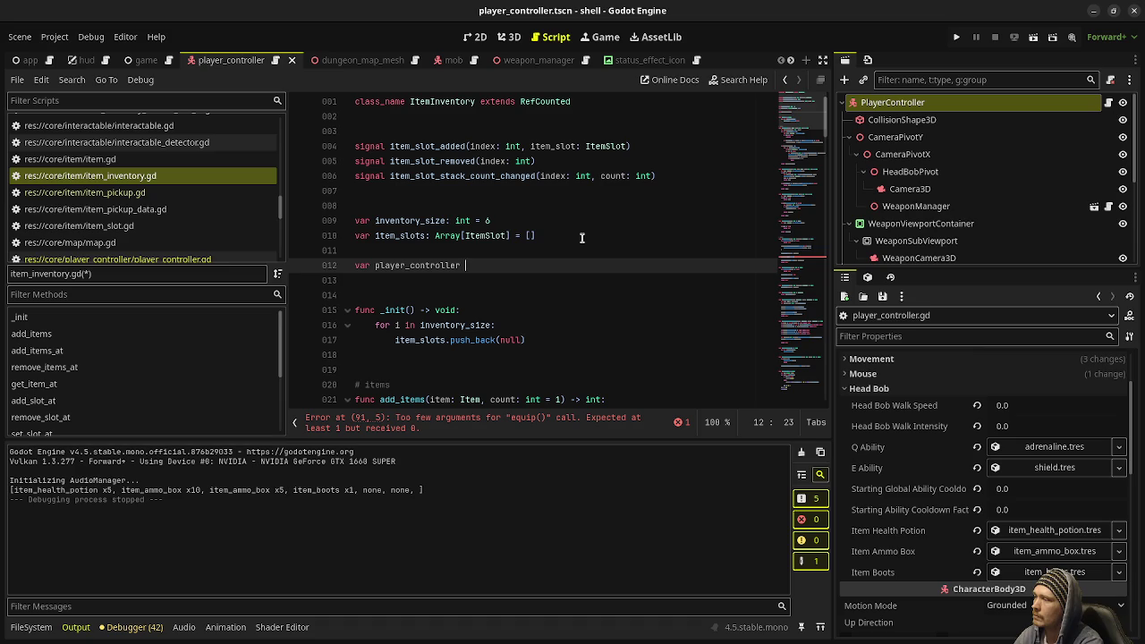
pyautogui.write(': PlayerC')
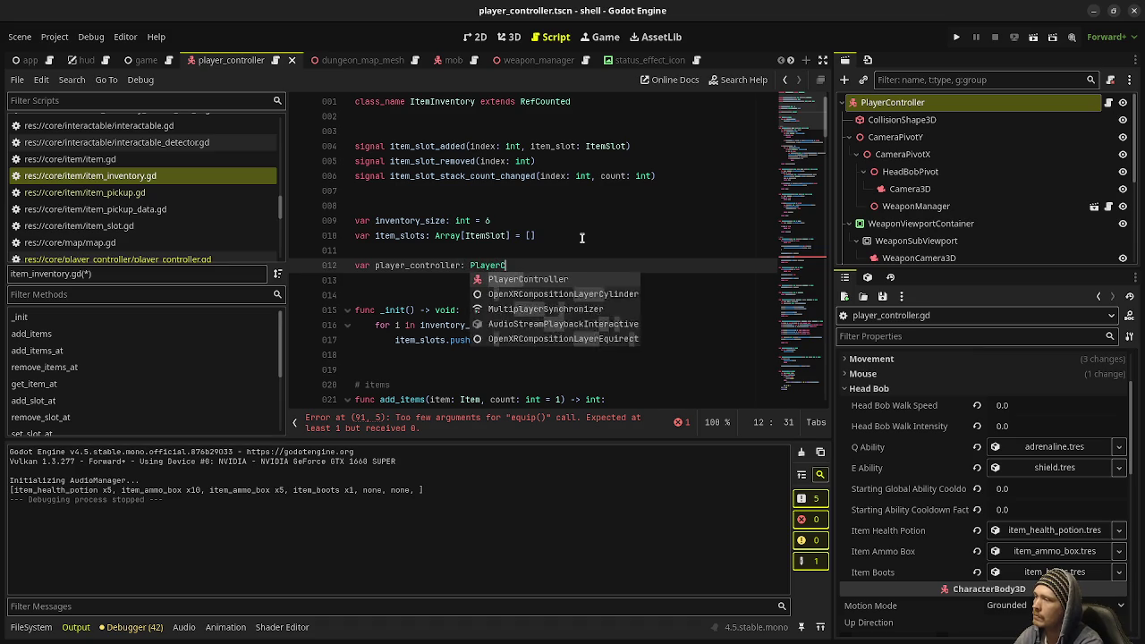
pyautogui.write('ontroller = null')
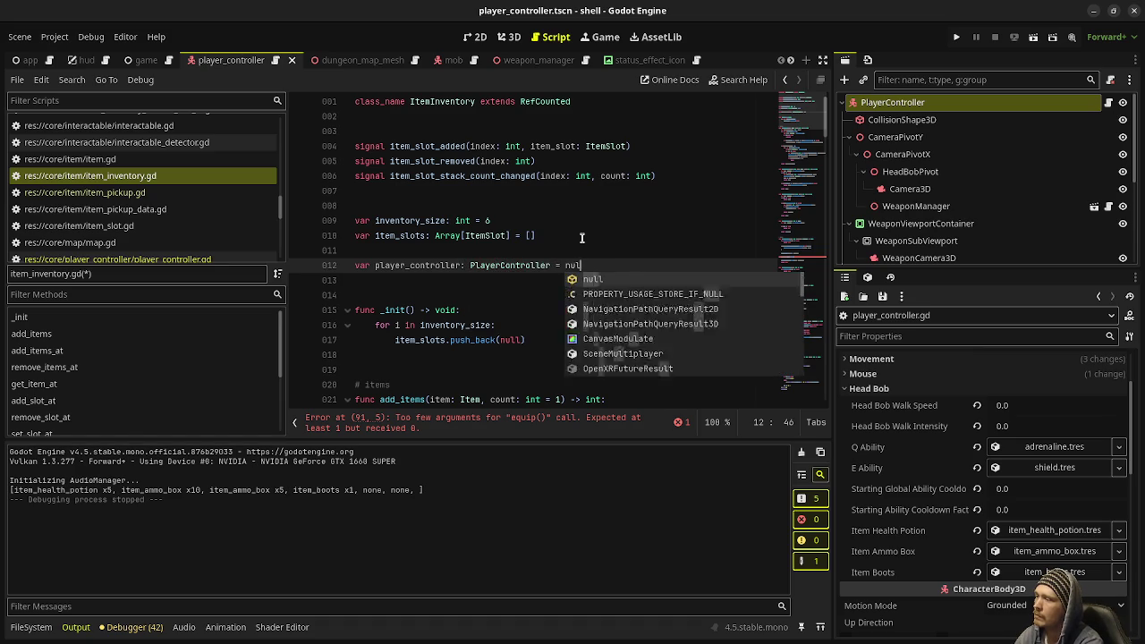
pyautogui.hotkey('ctrl', 's')
# Give _init a pc: PlayerController parameter that sets player_controller = pc, and save
pyautogui.click(410, 310)
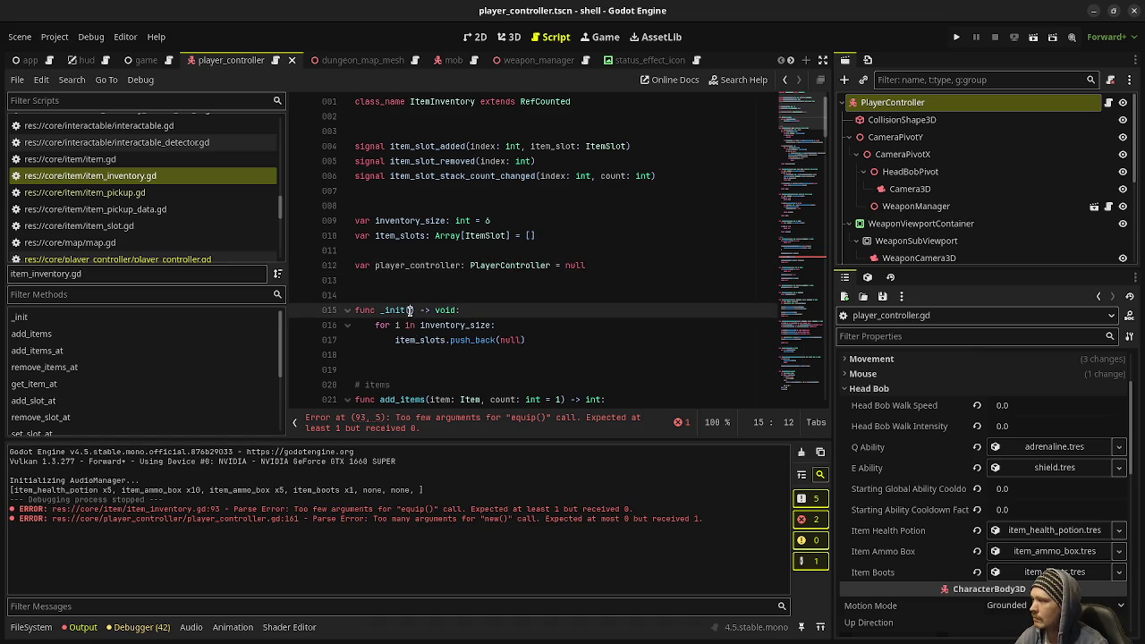
pyautogui.write('pc: PlayerCon')
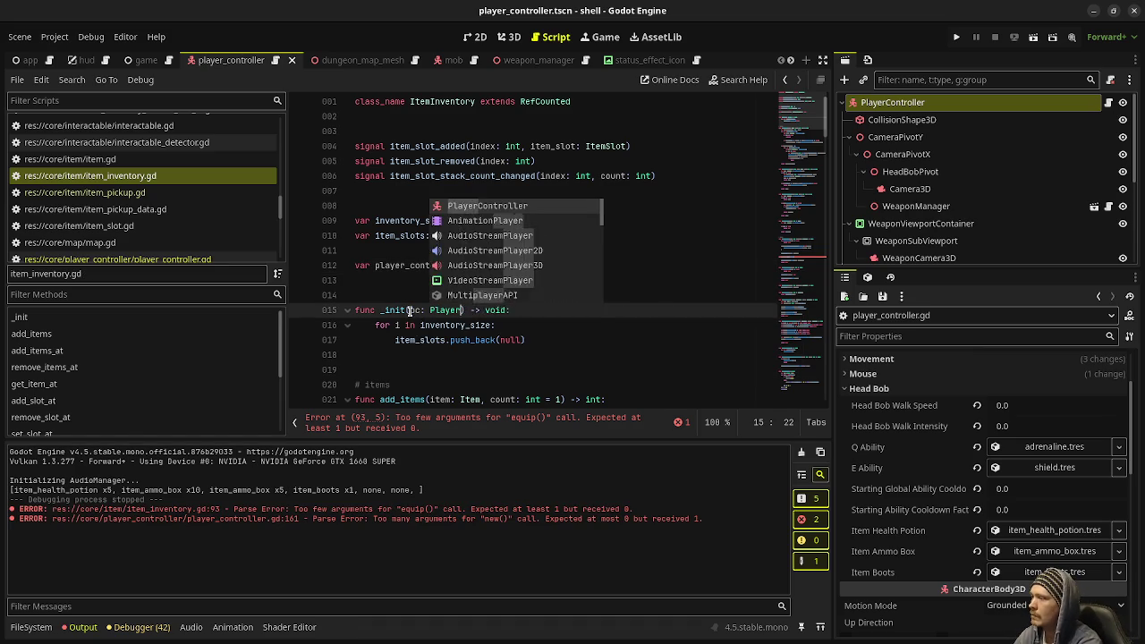
pyautogui.write('troller')
pyautogui.click(594, 309)
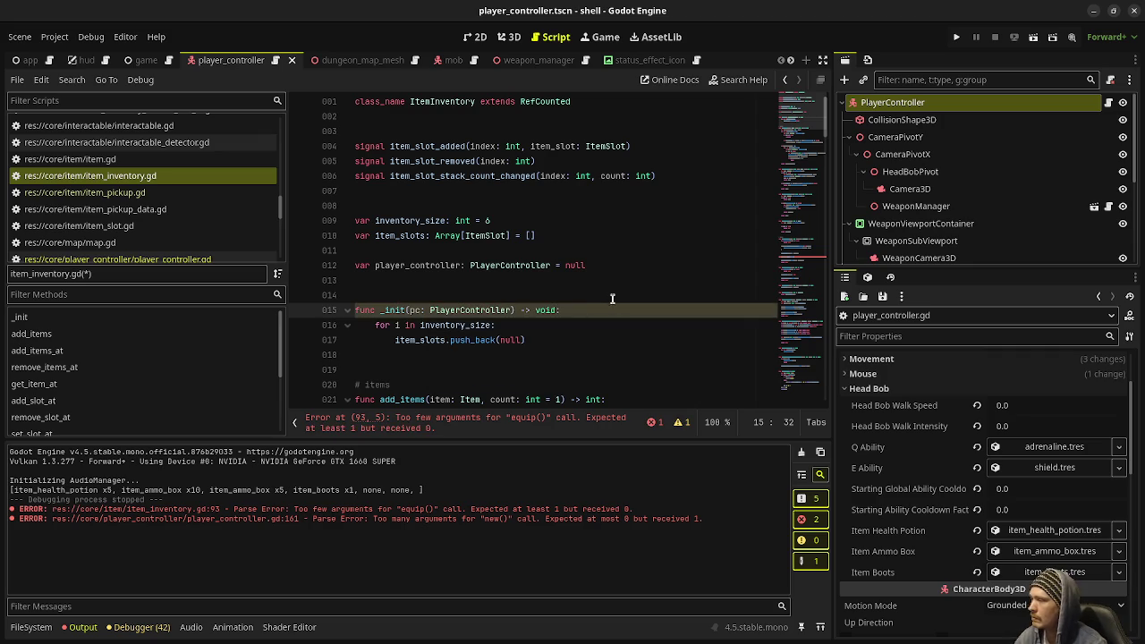
pyautogui.press('Return')
pyautogui.write('player')
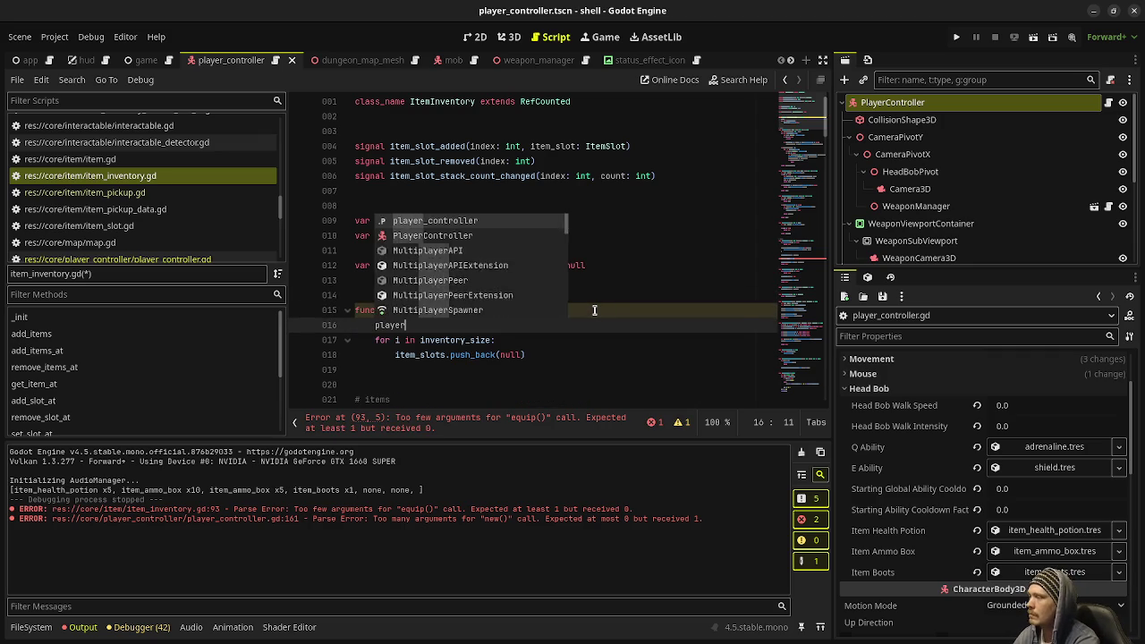
pyautogui.write('_controller = pc')
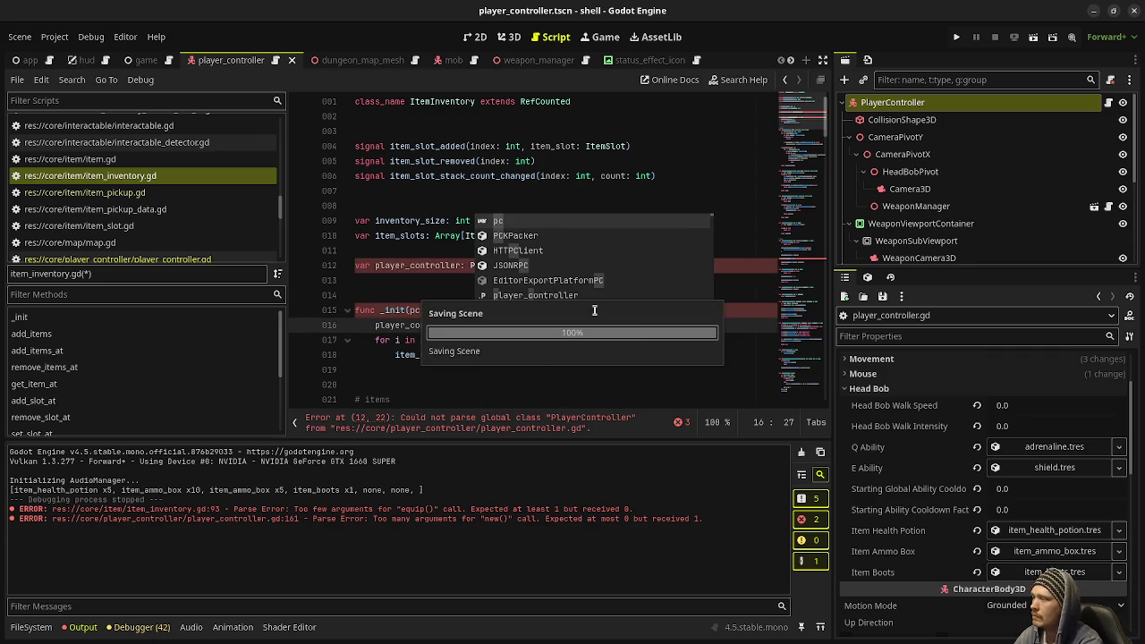
pyautogui.hotkey('ctrl', 's')
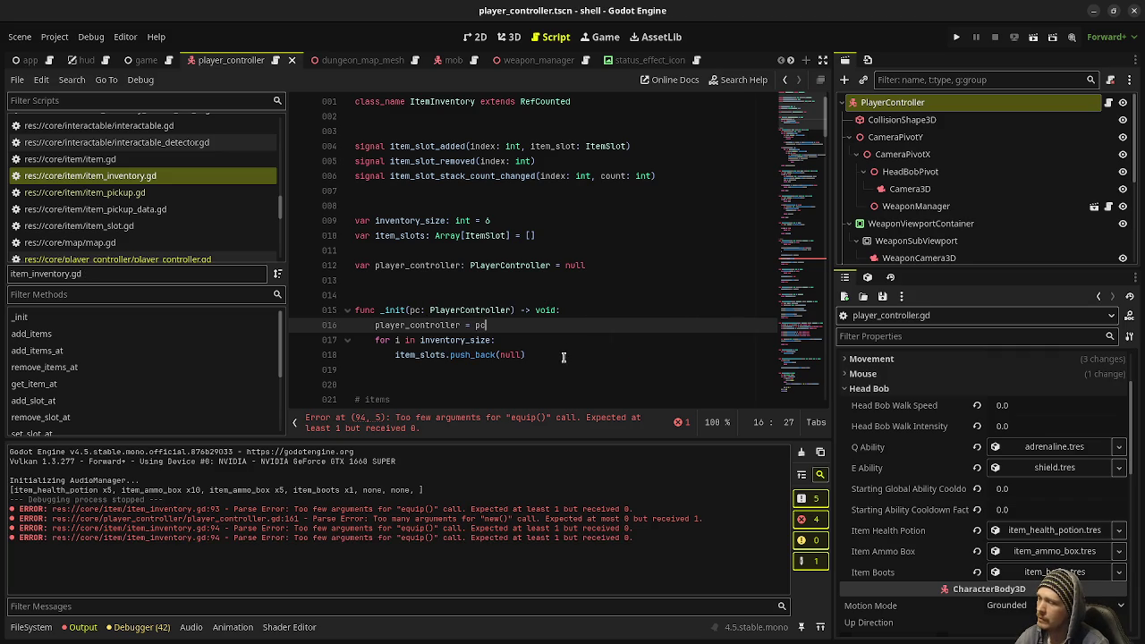
# Change line 94 to item_slot.item.equip(player_controller) and copy that call
pyautogui.scroll(-15, 555, 349)
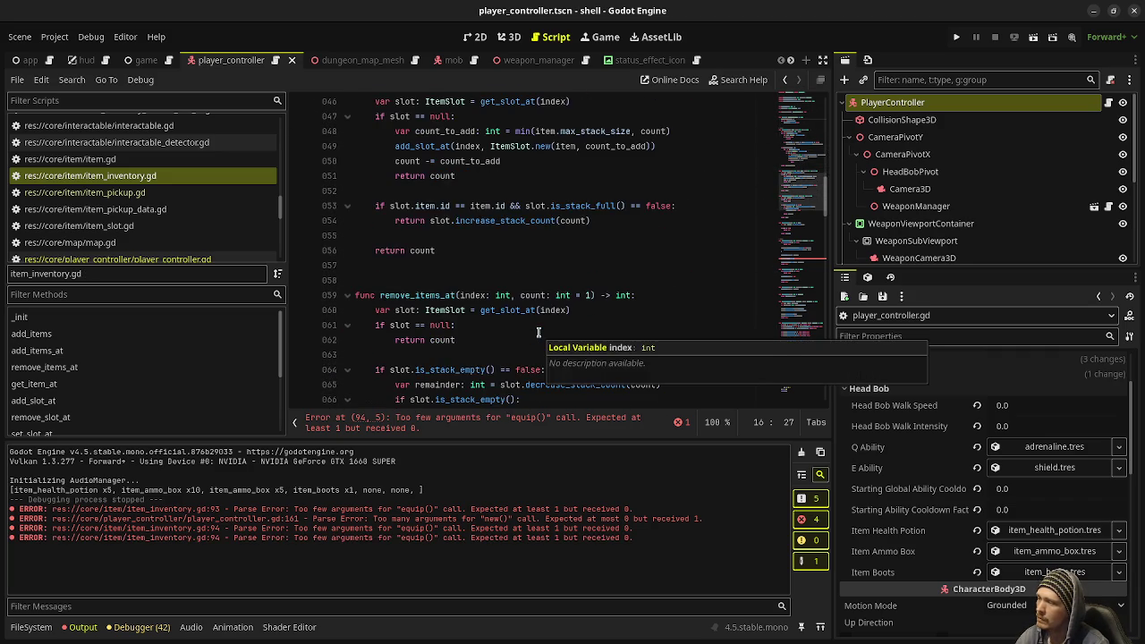
pyautogui.scroll(-14, 537, 331)
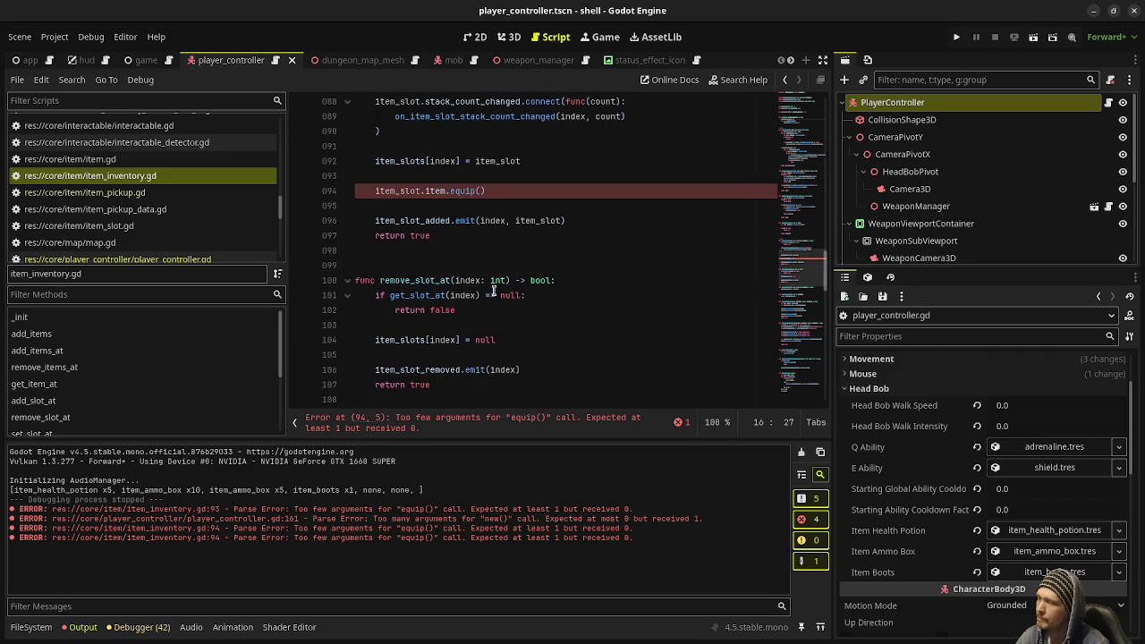
pyautogui.click(480, 190)
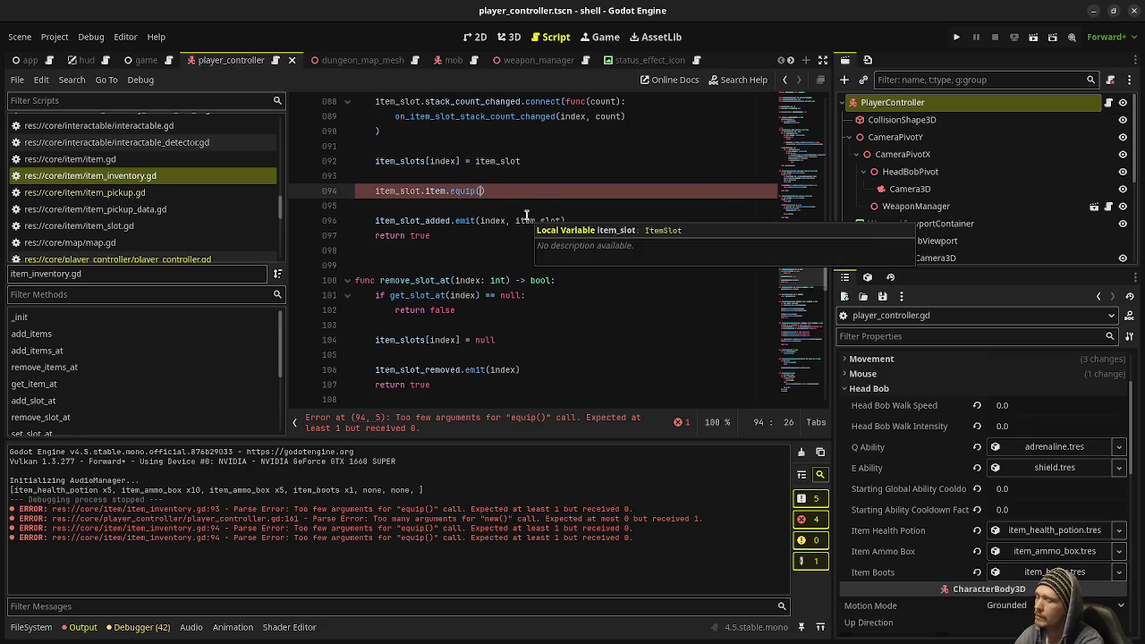
pyautogui.write('player_controll')
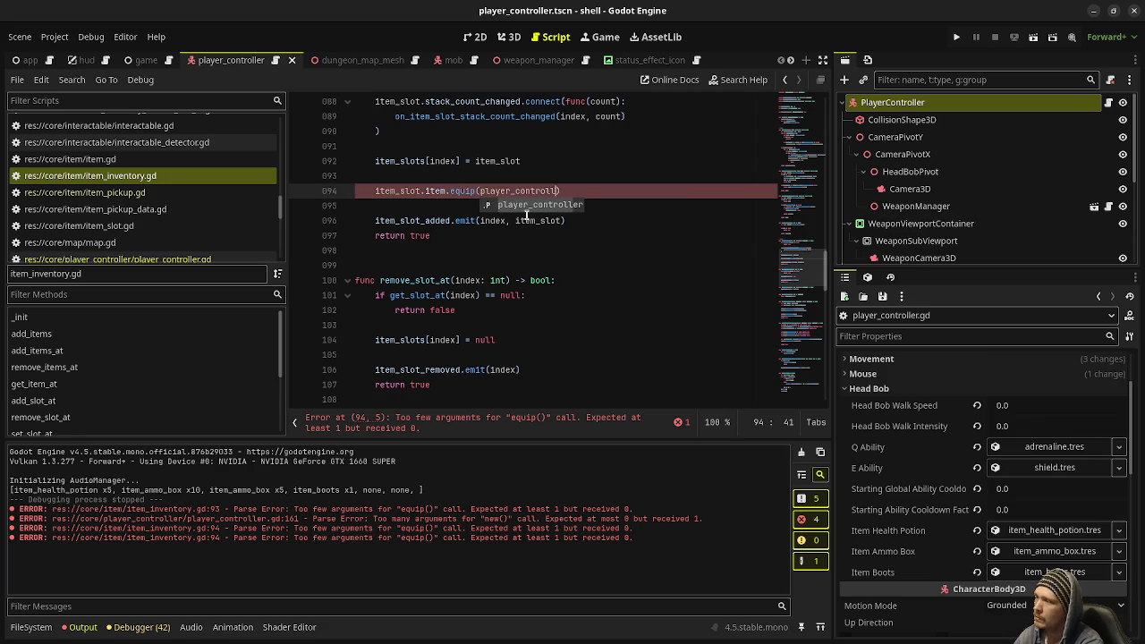
pyautogui.press('Return')
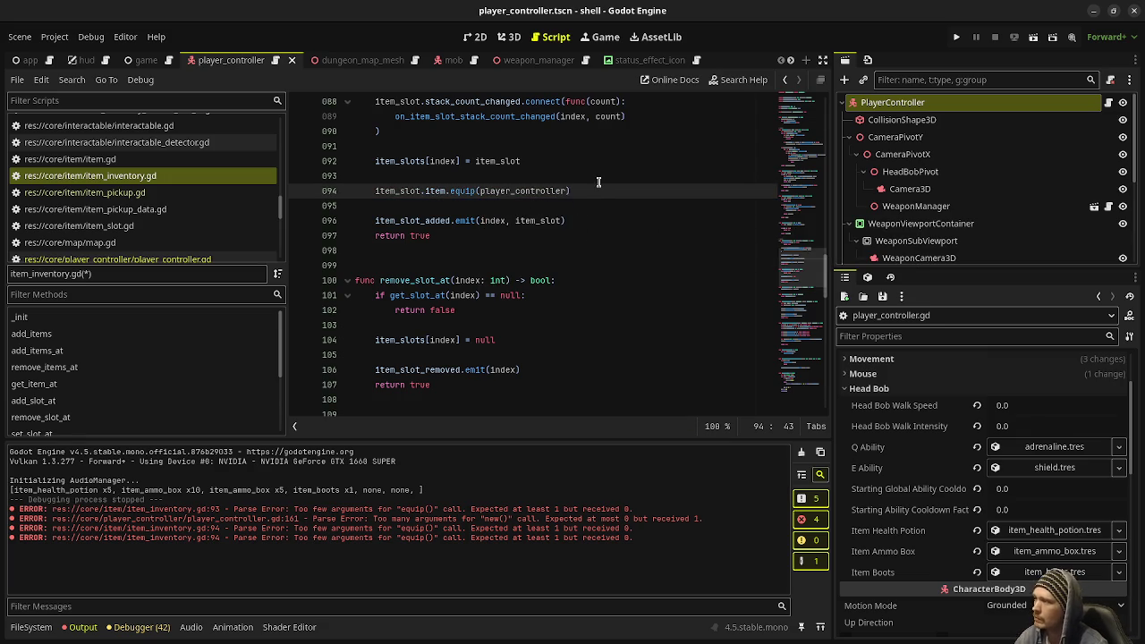
pyautogui.moveTo(586, 190); pyautogui.dragTo(375, 191)
pyautogui.hotkey('ctrl', 'c')
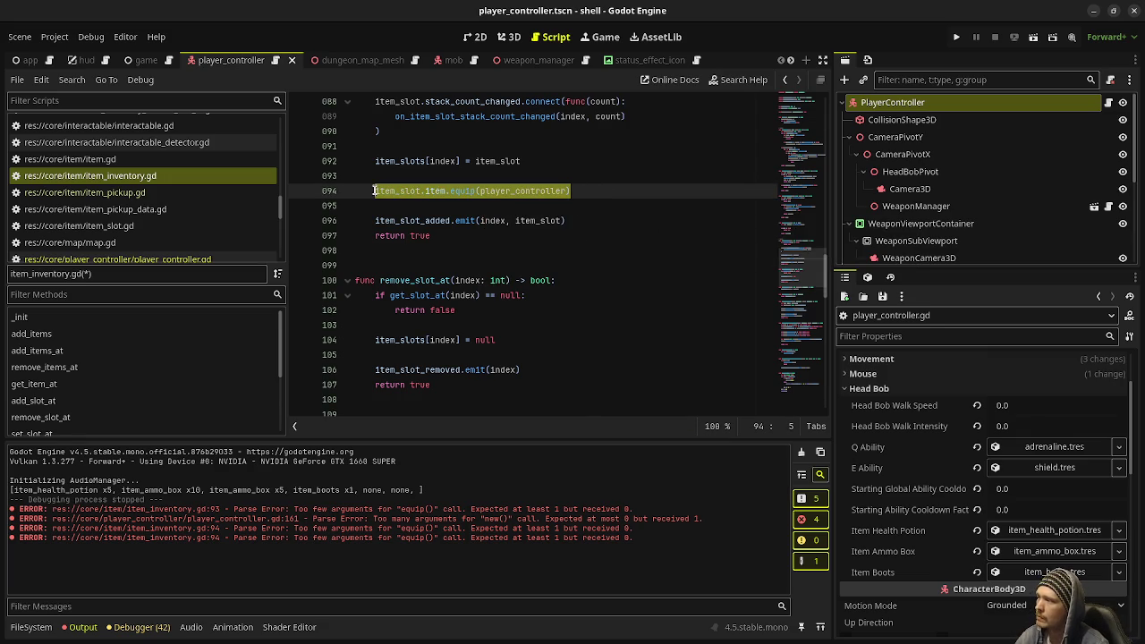
# Add item_slots[index].item.unequip(player_controller) in remove_slot_at, then run the game
pyautogui.click(524, 342)
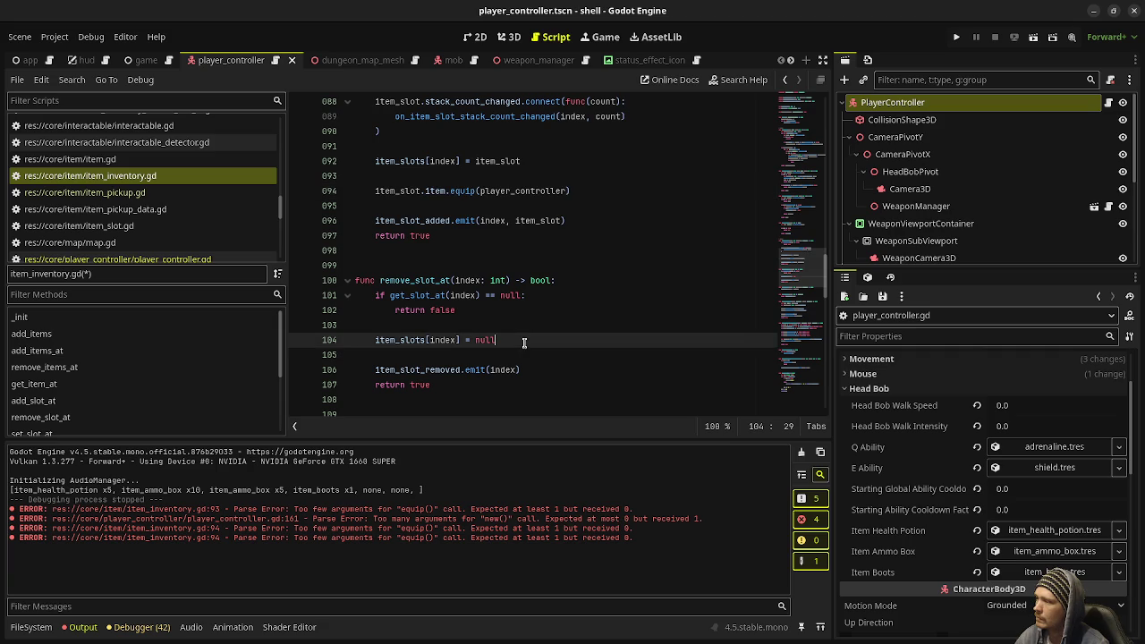
pyautogui.click(485, 311)
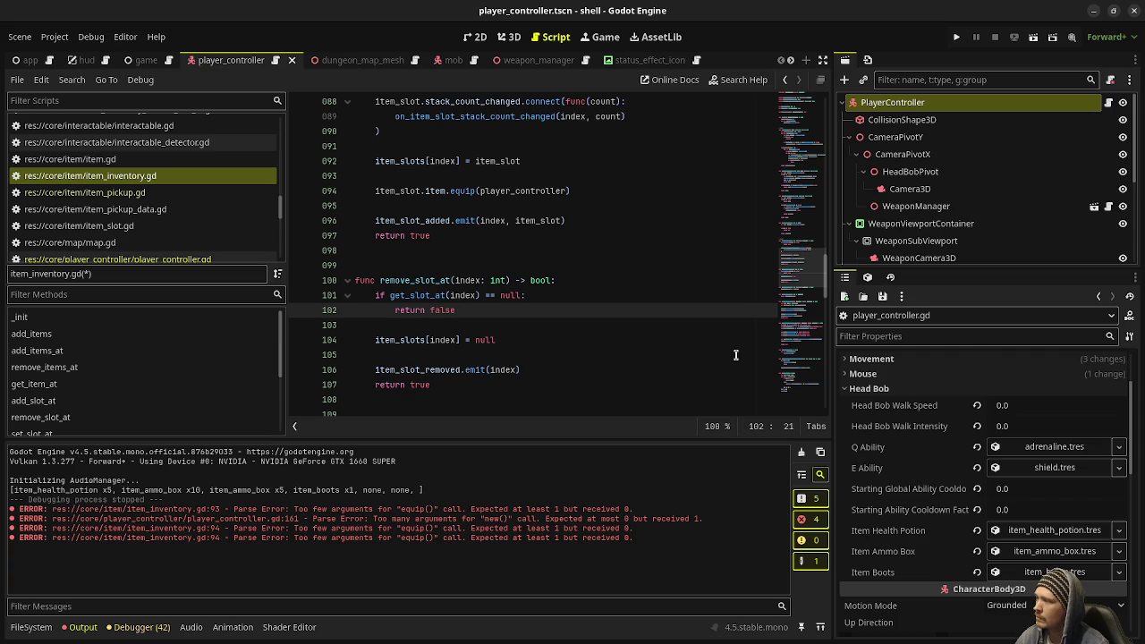
pyautogui.press('Return')
pyautogui.press('Return')
pyautogui.press('BackSpace')
pyautogui.hotkey('ctrl', 'v')
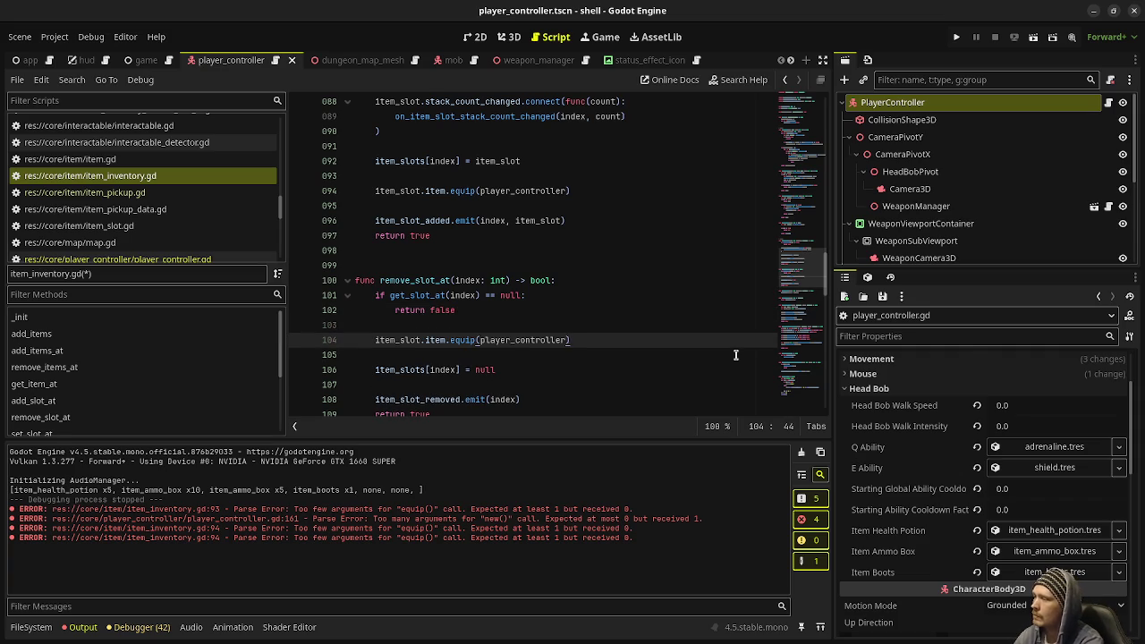
pyautogui.press('Home')
pyautogui.hotkey('ctrl', 'Right')
pyautogui.write('[index]')
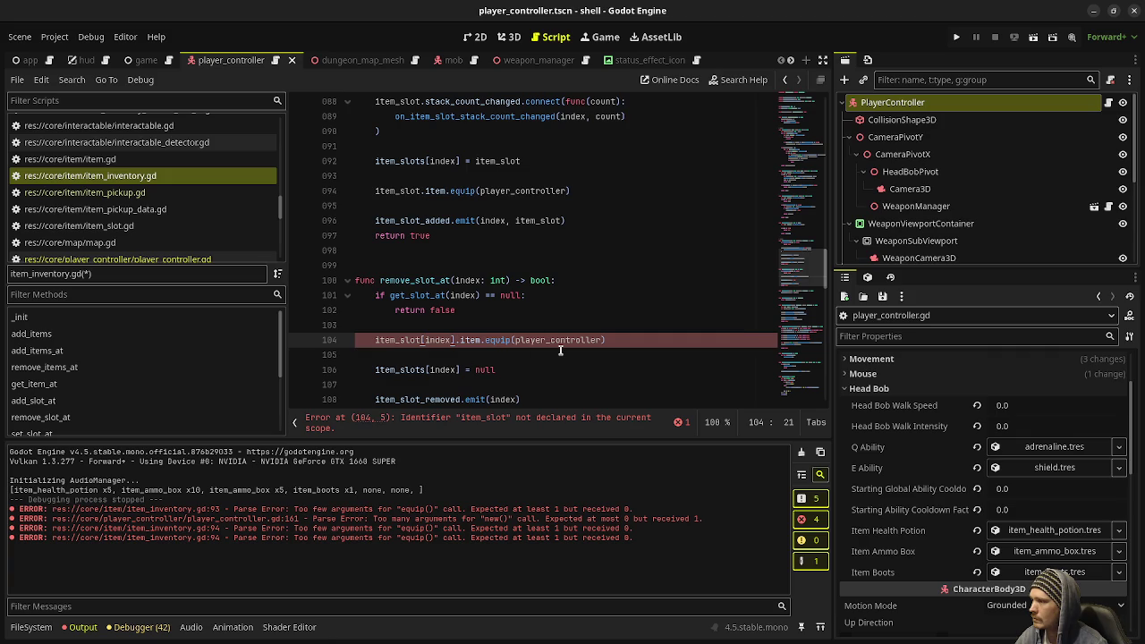
pyautogui.click(484, 340)
pyautogui.write('un')
pyautogui.hotkey('ctrl', 'Left')
pyautogui.hotkey('ctrl', 'Left')
pyautogui.hotkey('ctrl', 'Left')
pyautogui.write('s')
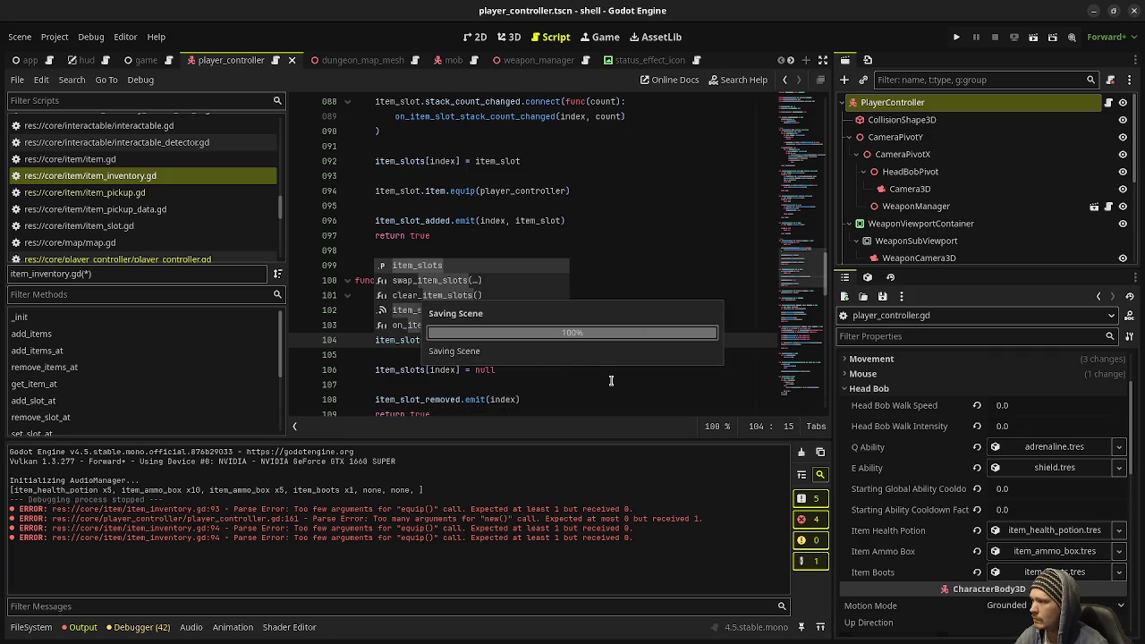
pyautogui.click(664, 261)
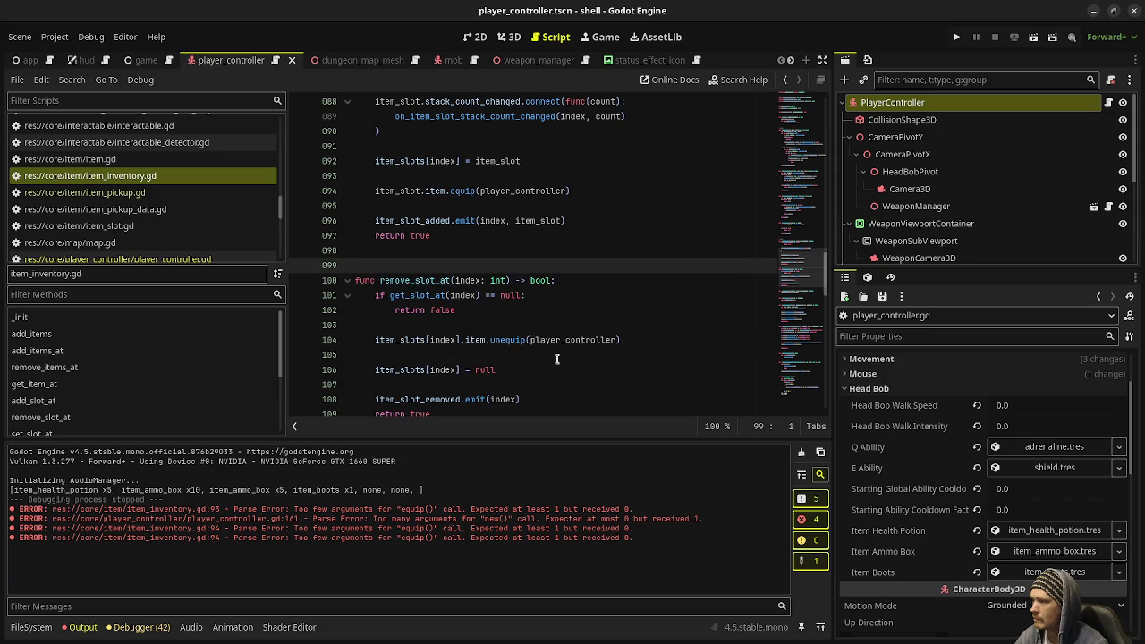
pyautogui.scroll(-1, 555, 353)
pyautogui.press('F5')
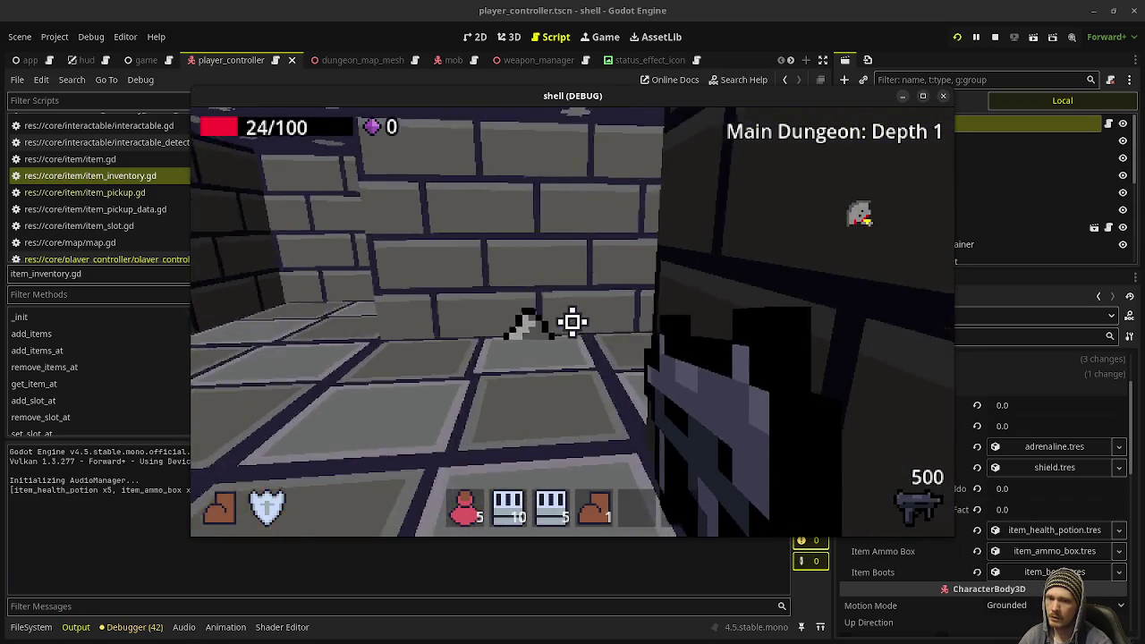
# Shoot at the enemy until it dies, with the boots still in the hotbar
pyautogui.click(572, 322)
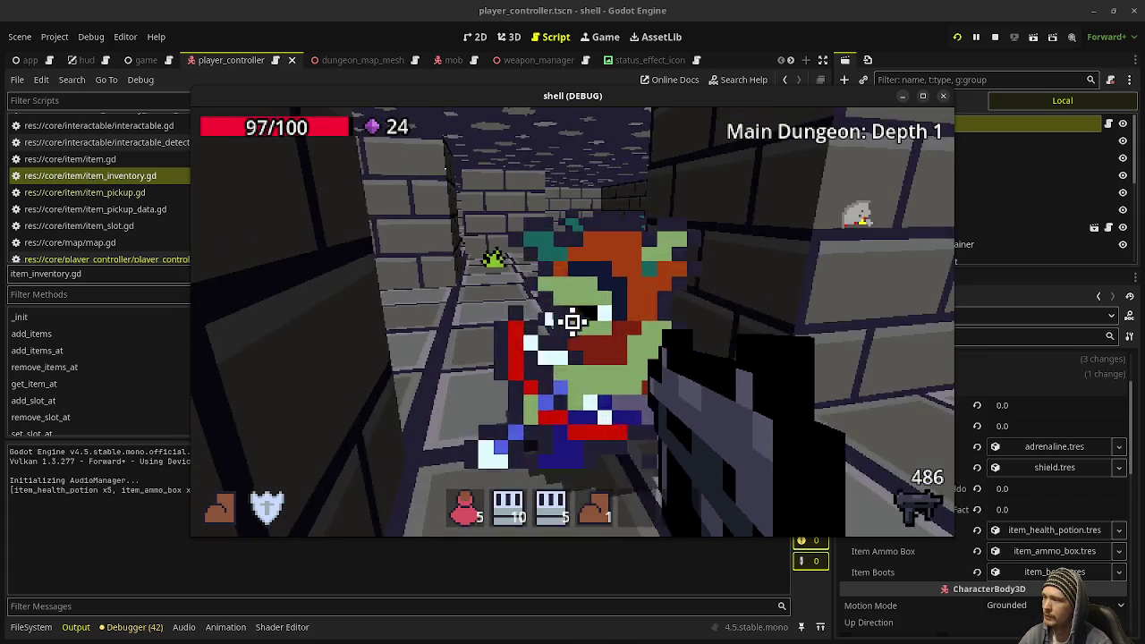
pyautogui.moveTo(573, 322); pyautogui.dragTo(572, 322)
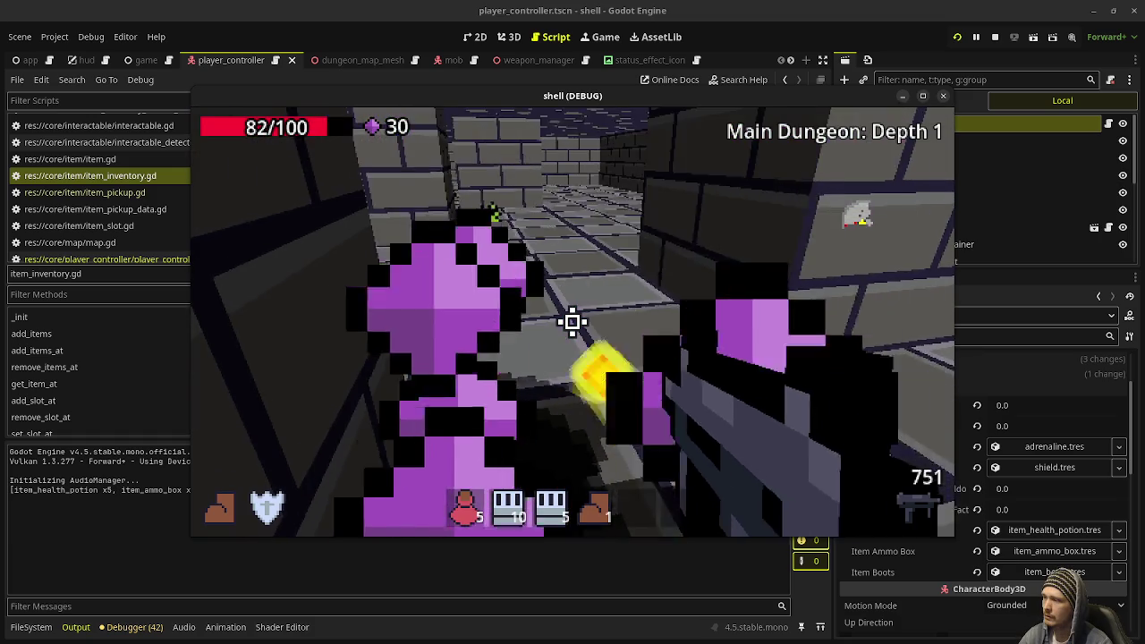
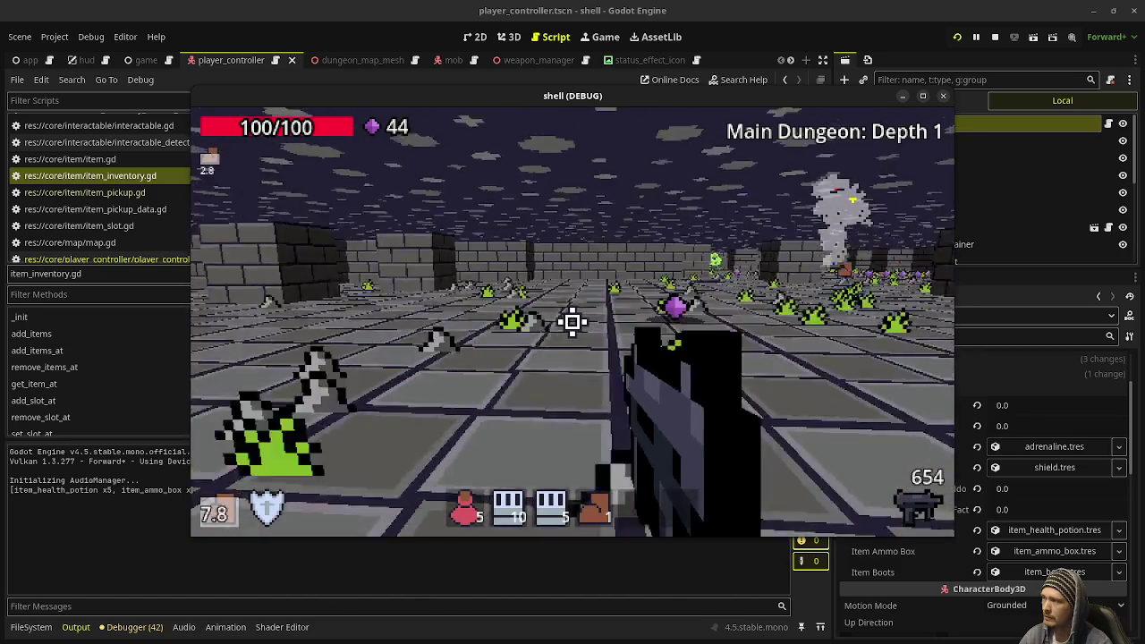
# Walk forward in the dungeon, release the mouse with Esc, and stop the running game
pyautogui.press('w')
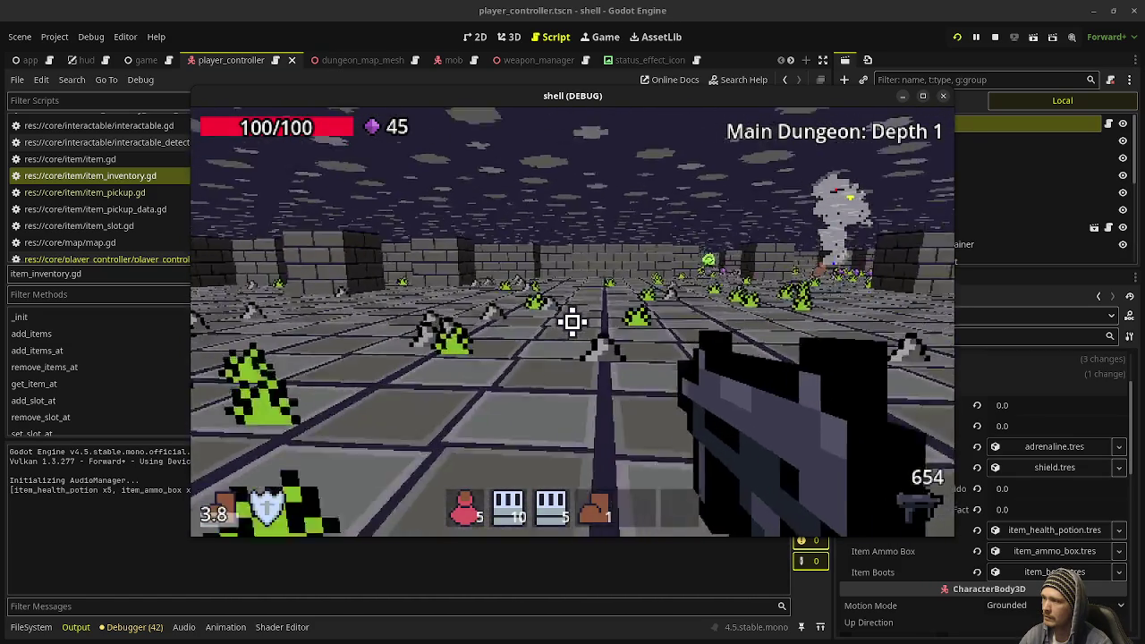
pyautogui.press('Escape')
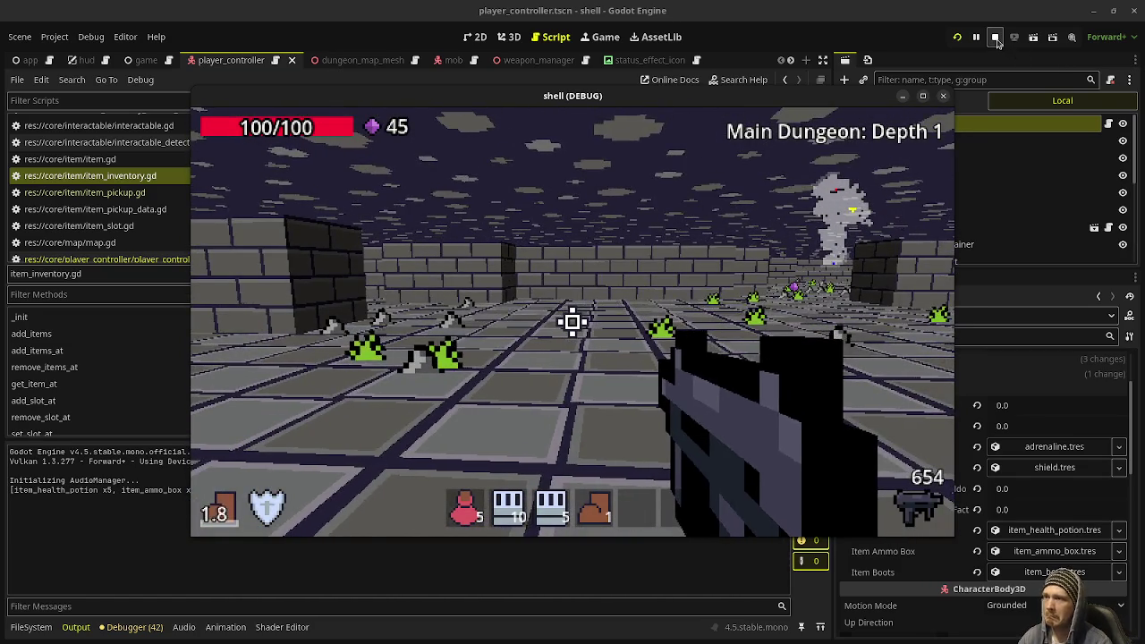
pyautogui.click(995, 37)
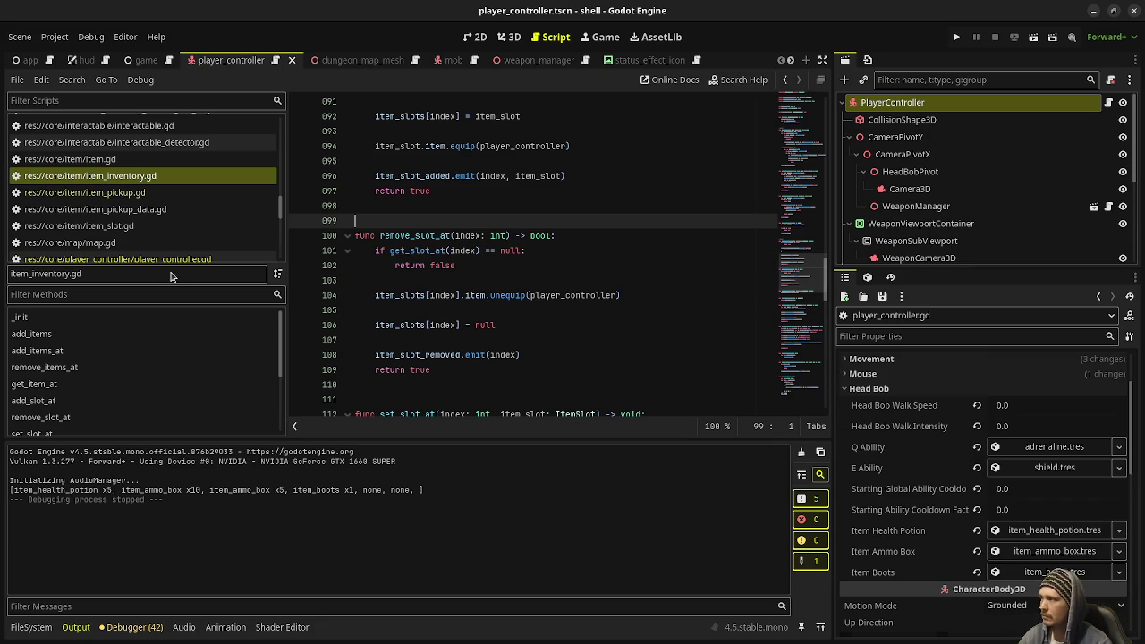
# Scroll the script list and switch the bottom panel to the FileSystem browser
pyautogui.scroll(3, 164, 238)
pyautogui.scroll(15, 164, 238)
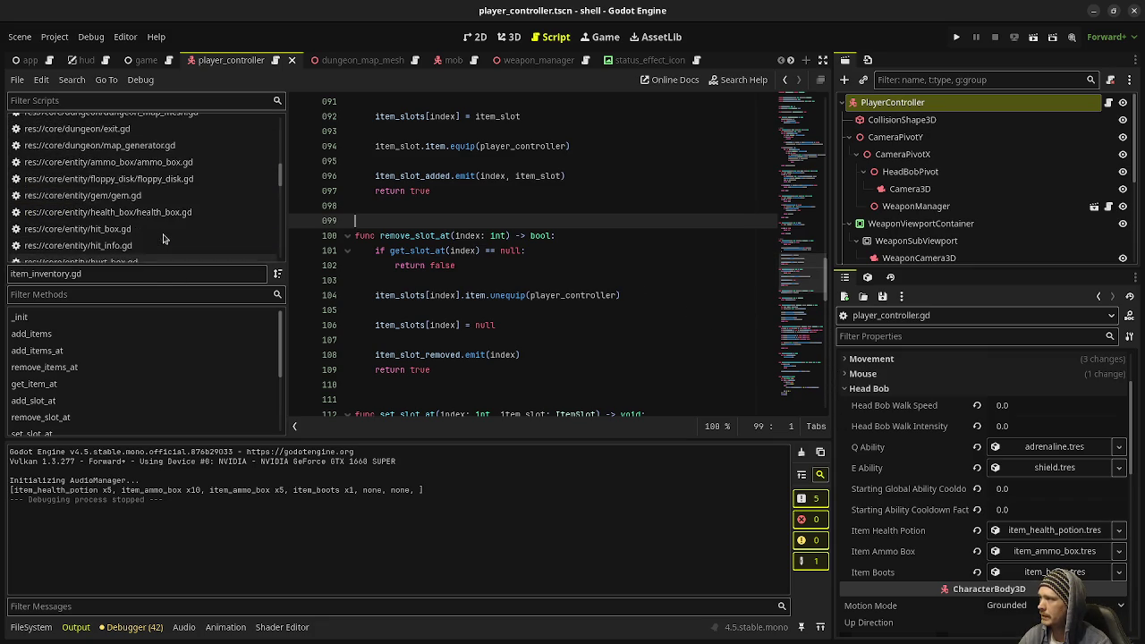
pyautogui.scroll(1, 163, 238)
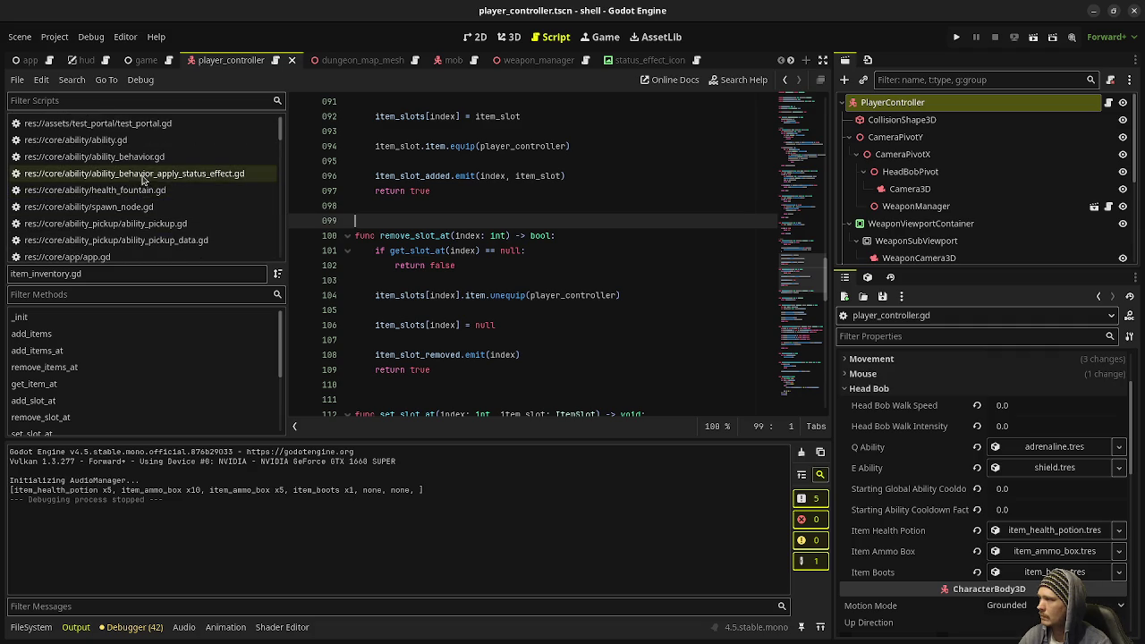
pyautogui.click(30, 628)
# Open adrenaline.tres from the abilities folder and expand its Boost status effect (5.0 seconds)
pyautogui.click(61, 516)
pyautogui.doubleClick(241, 516)
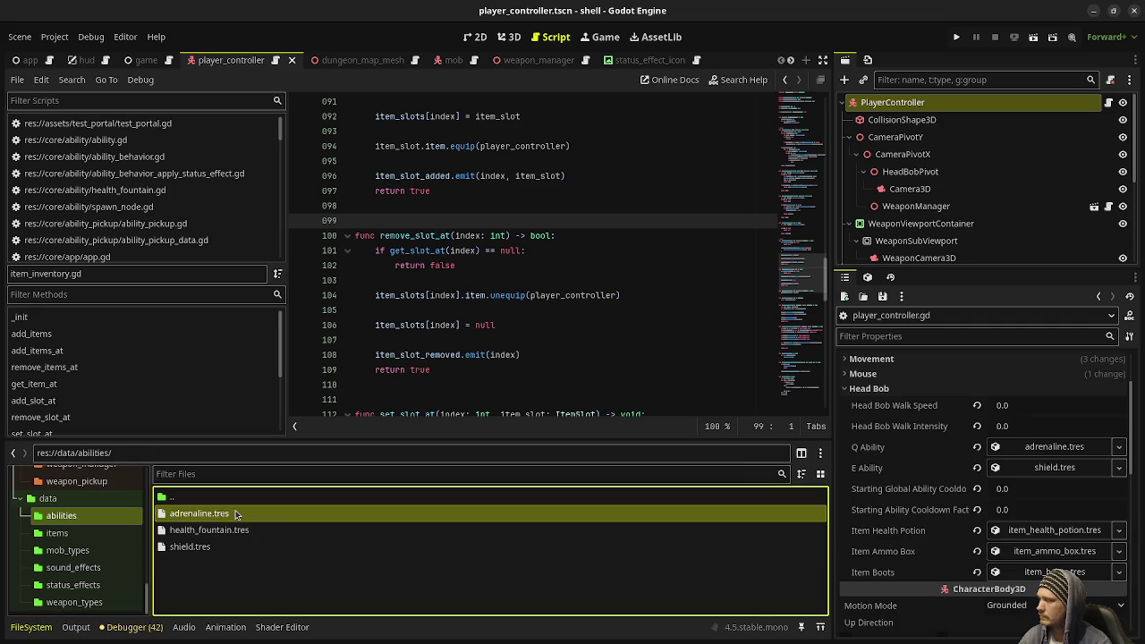
pyautogui.click(1042, 453)
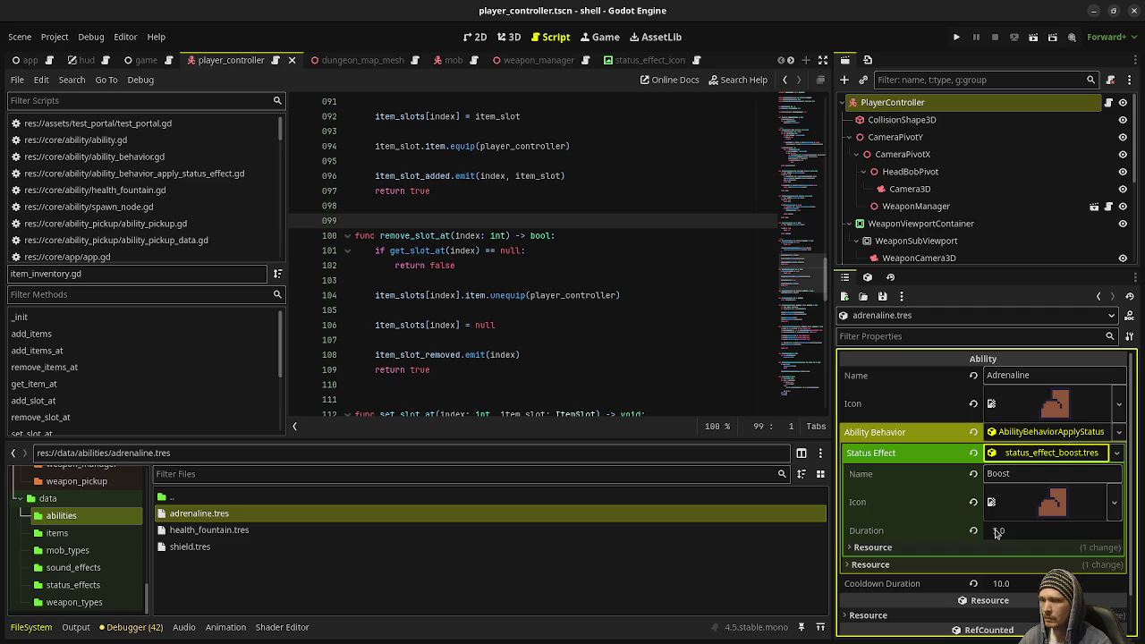
pyautogui.click(1031, 458)
pyautogui.click(1083, 458)
# Filter the FileSystem file list by 'status'
pyautogui.scroll(15, 112, 552)
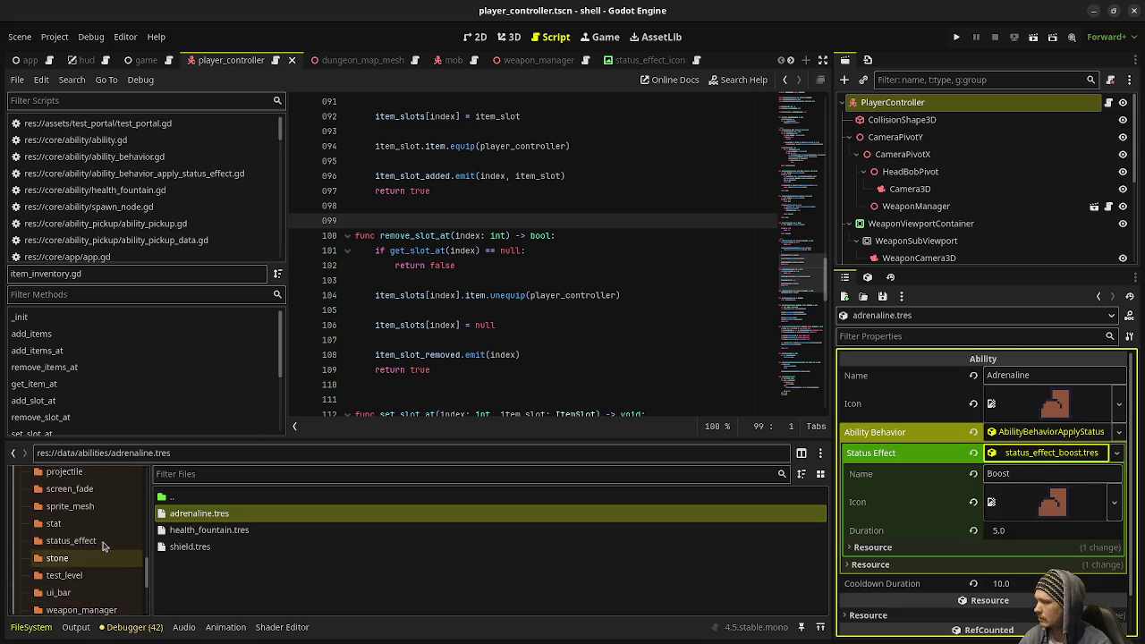
pyautogui.scroll(3, 117, 483)
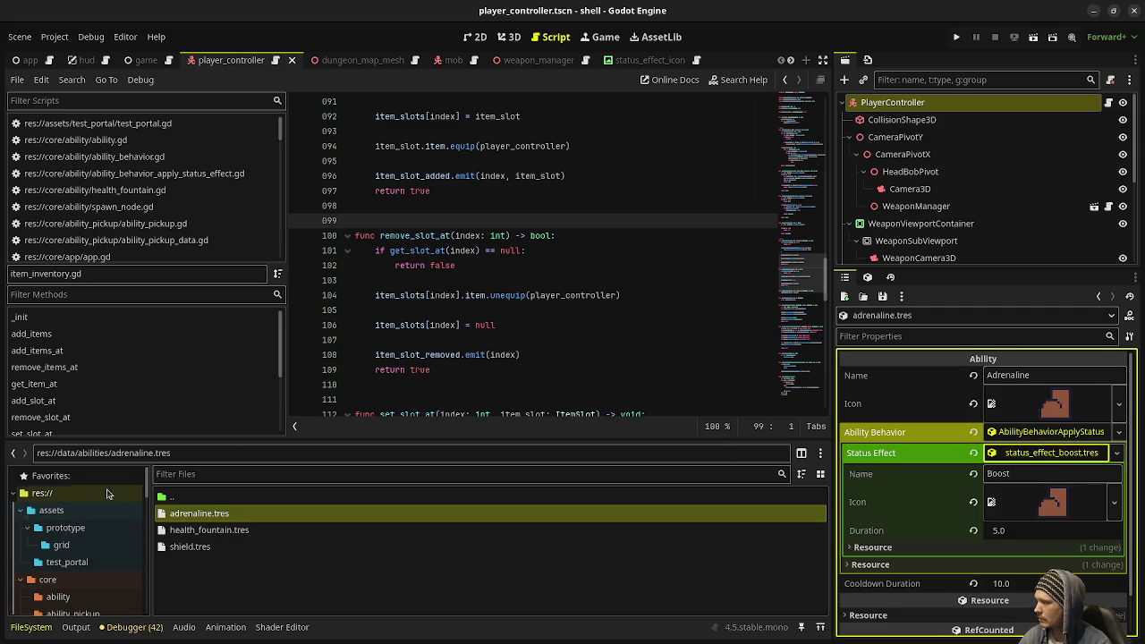
pyautogui.click(240, 475)
pyautogui.write('status')
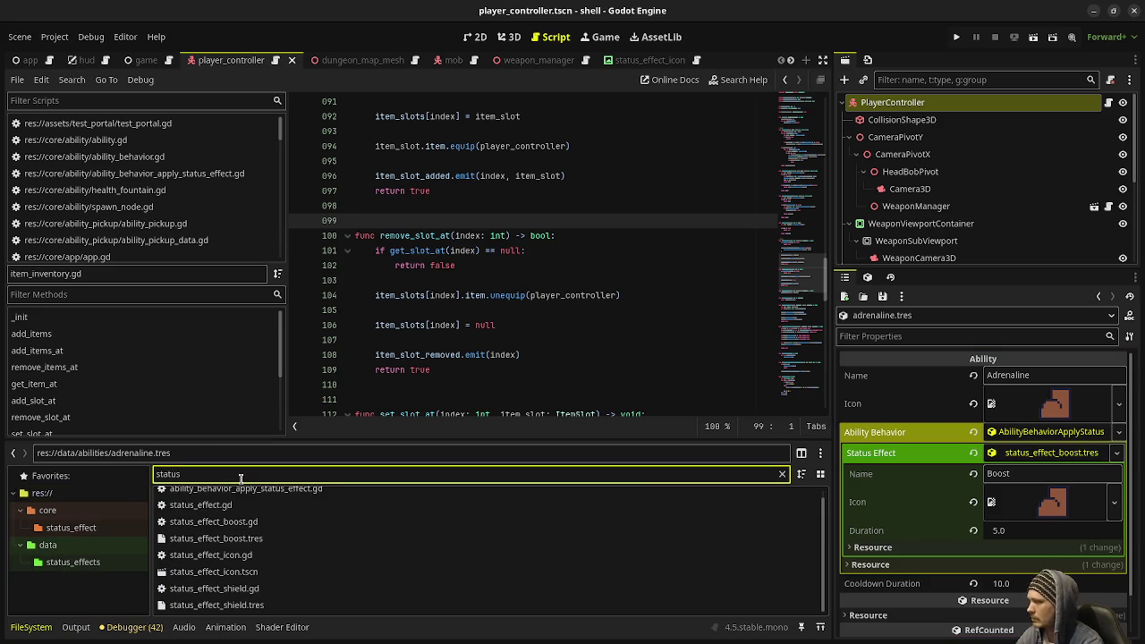
# Open status_effect_boost.gd and review its PERCENT_MULTIPLY modifier on line 11
pyautogui.doubleClick(245, 526)
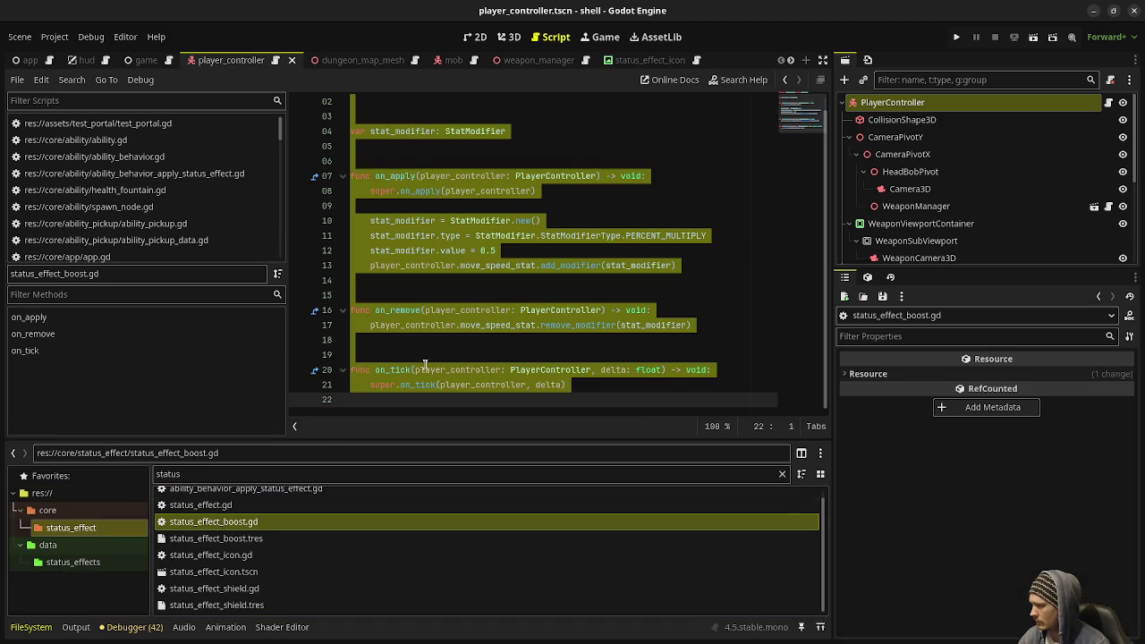
pyautogui.click(537, 265)
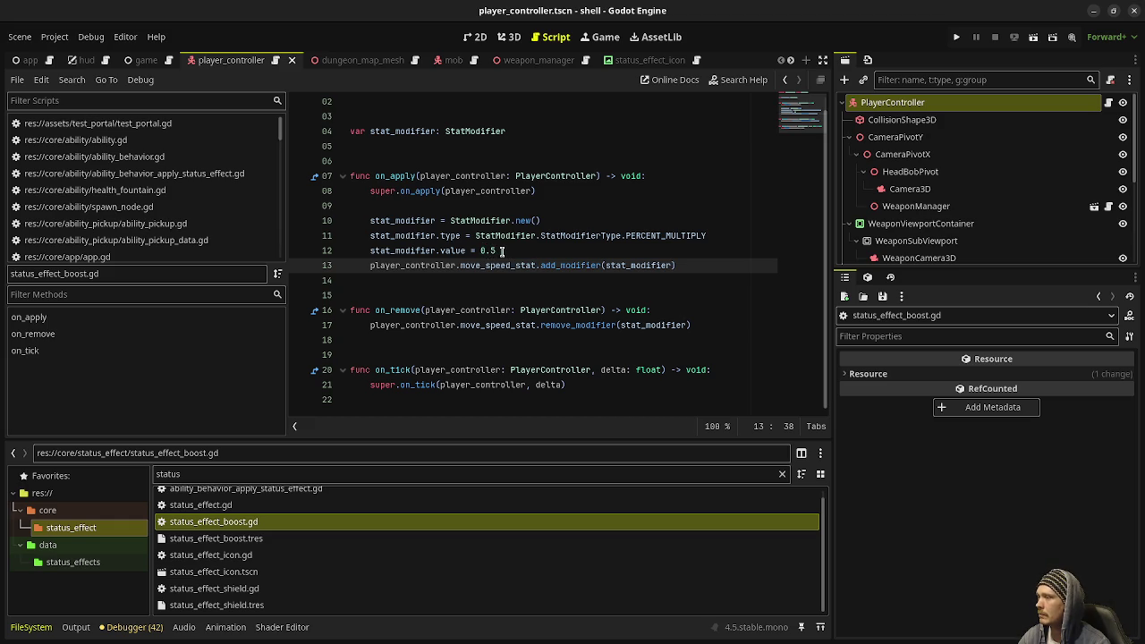
pyautogui.doubleClick(655, 235)
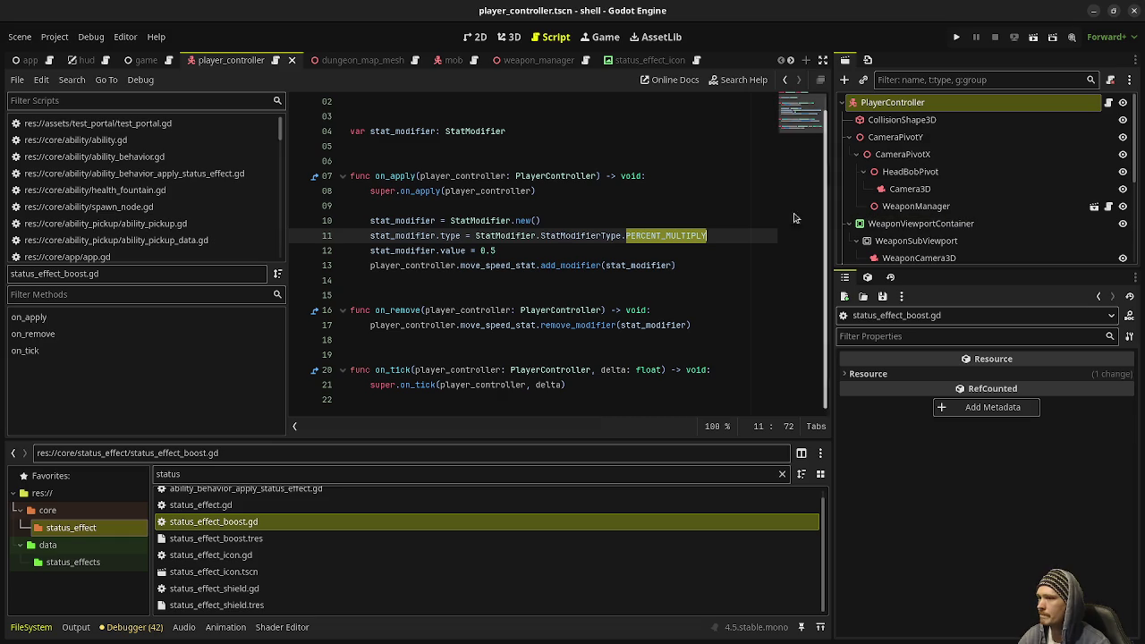
pyautogui.scroll(-3, 227, 217)
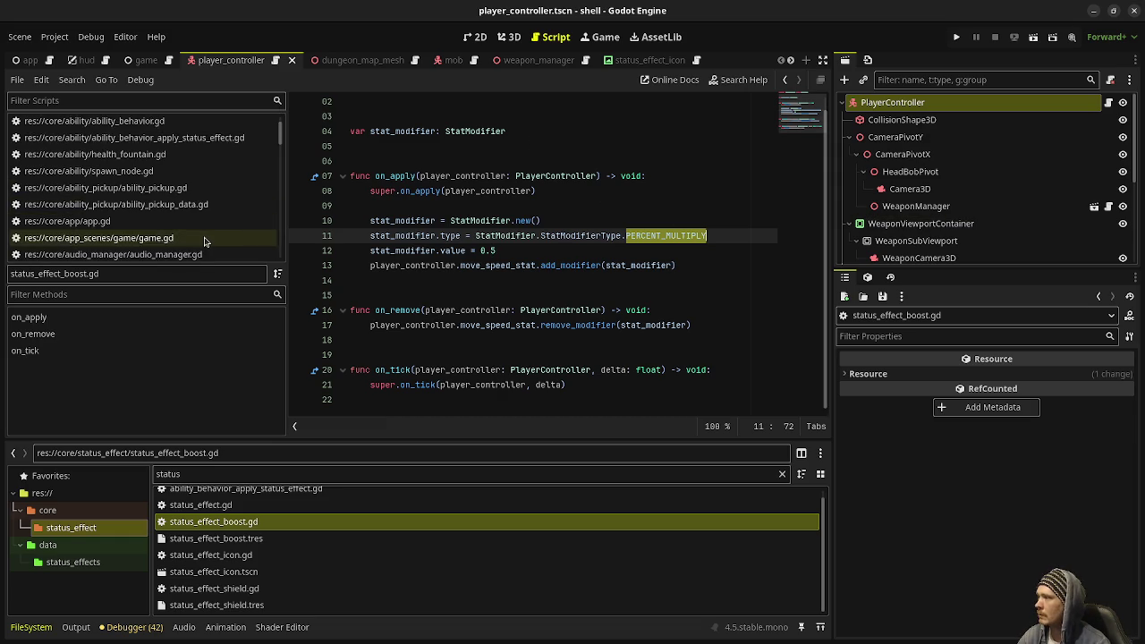
pyautogui.click(727, 235)
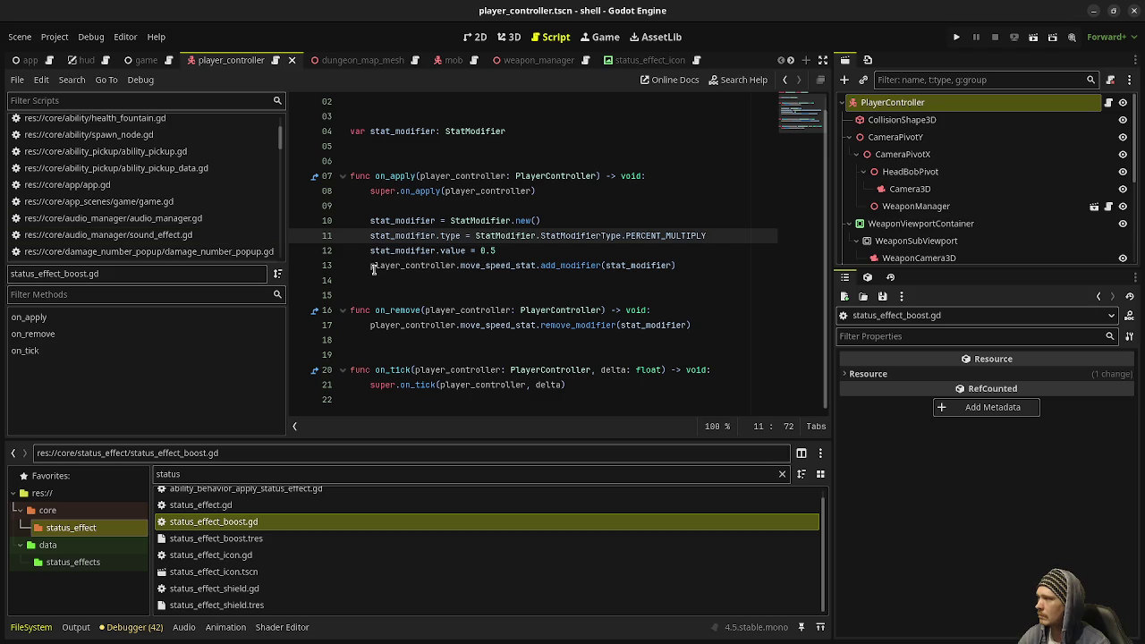
pyautogui.scroll(-10, 144, 250)
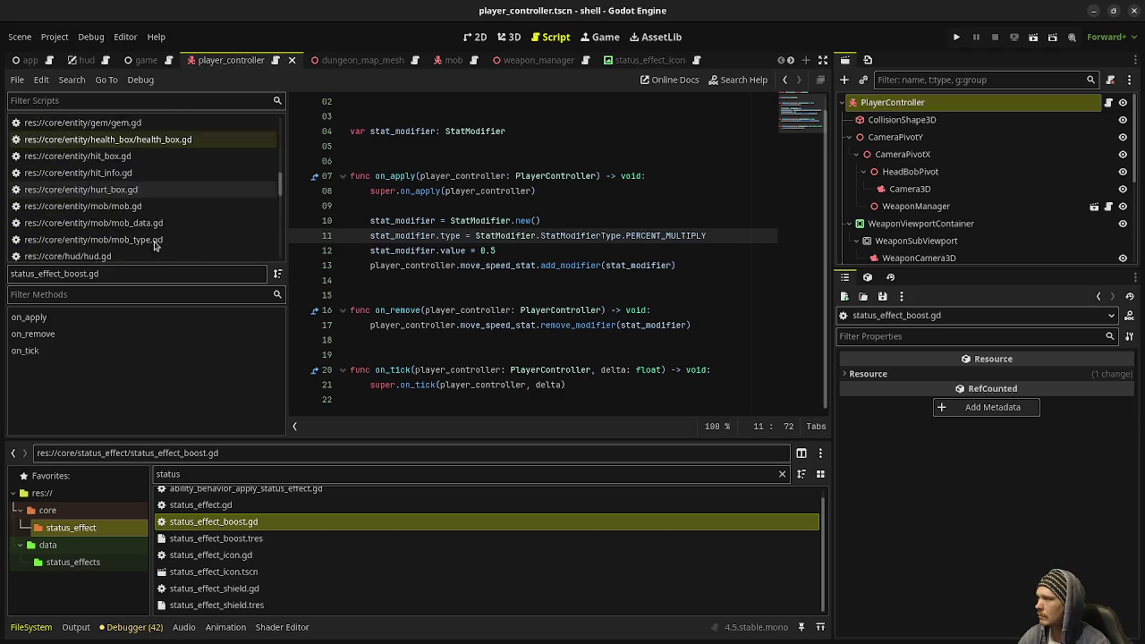
pyautogui.scroll(10, 175, 187)
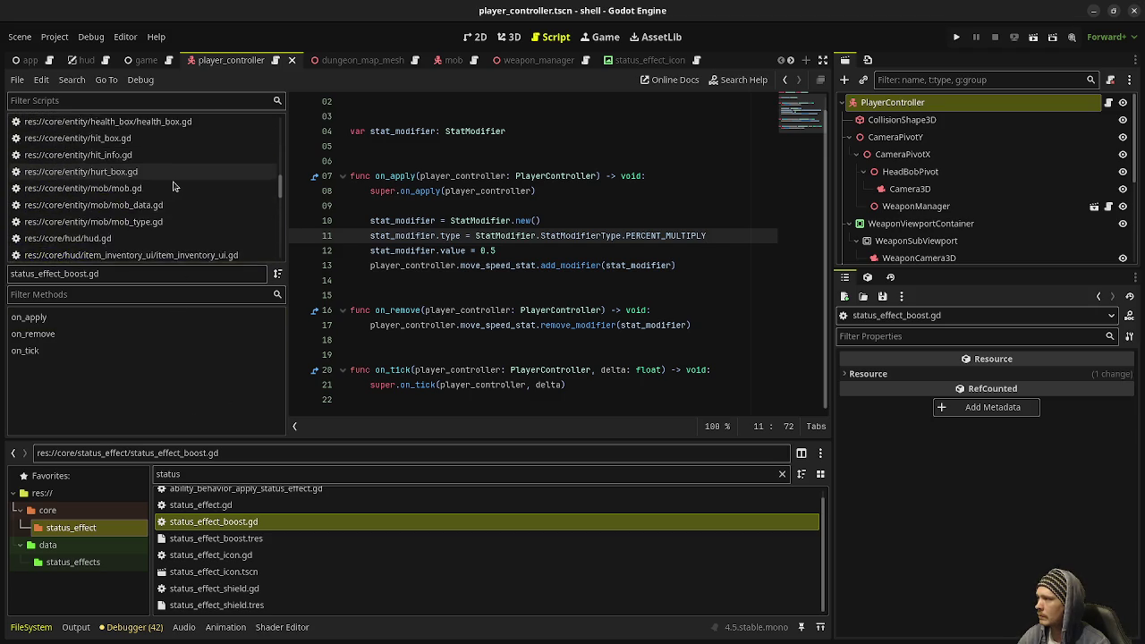
pyautogui.scroll(-10, 175, 186)
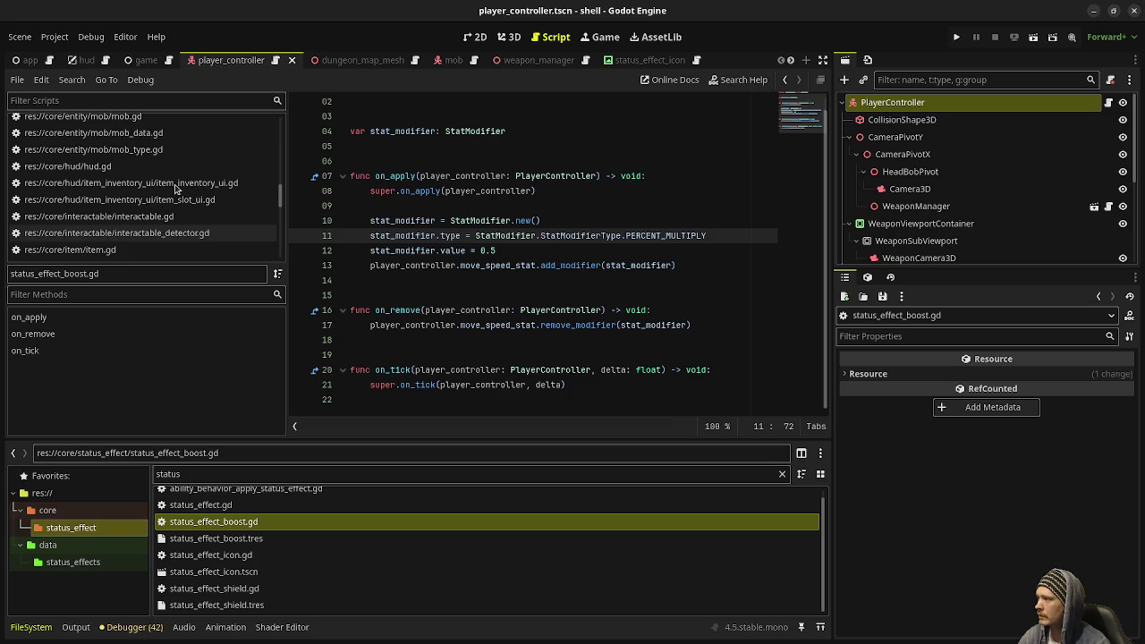
pyautogui.scroll(-5, 175, 190)
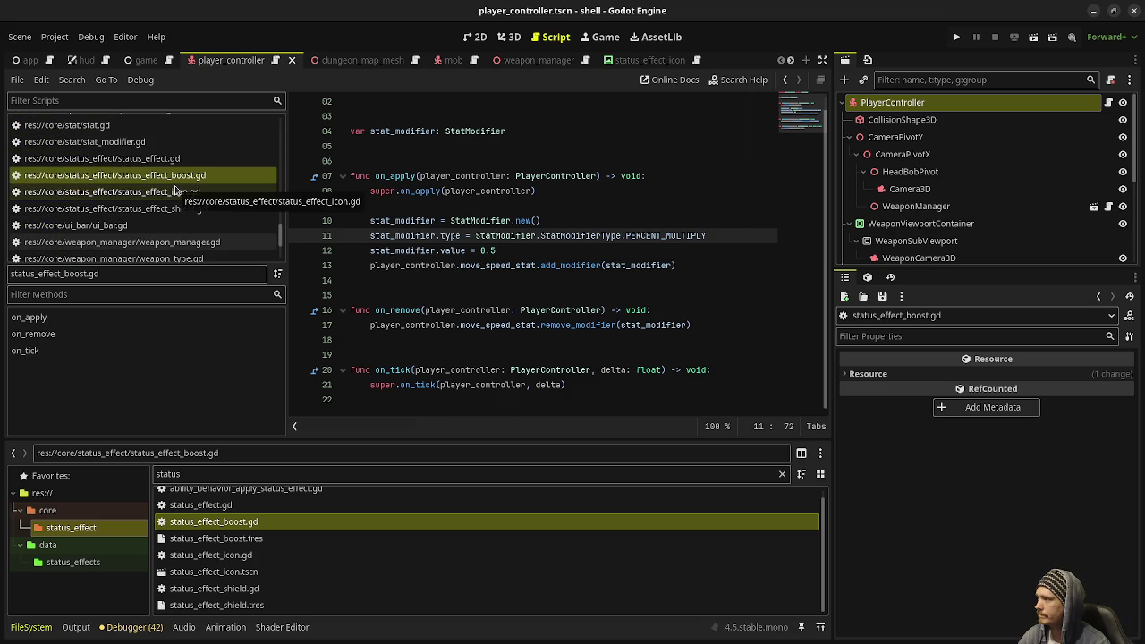
pyautogui.scroll(-3, 176, 191)
# Open item_boots.gd in the script editor and clear the 'status' file filter
pyautogui.click(89, 234)
pyautogui.click(514, 236)
pyautogui.scroll(3, 519, 284)
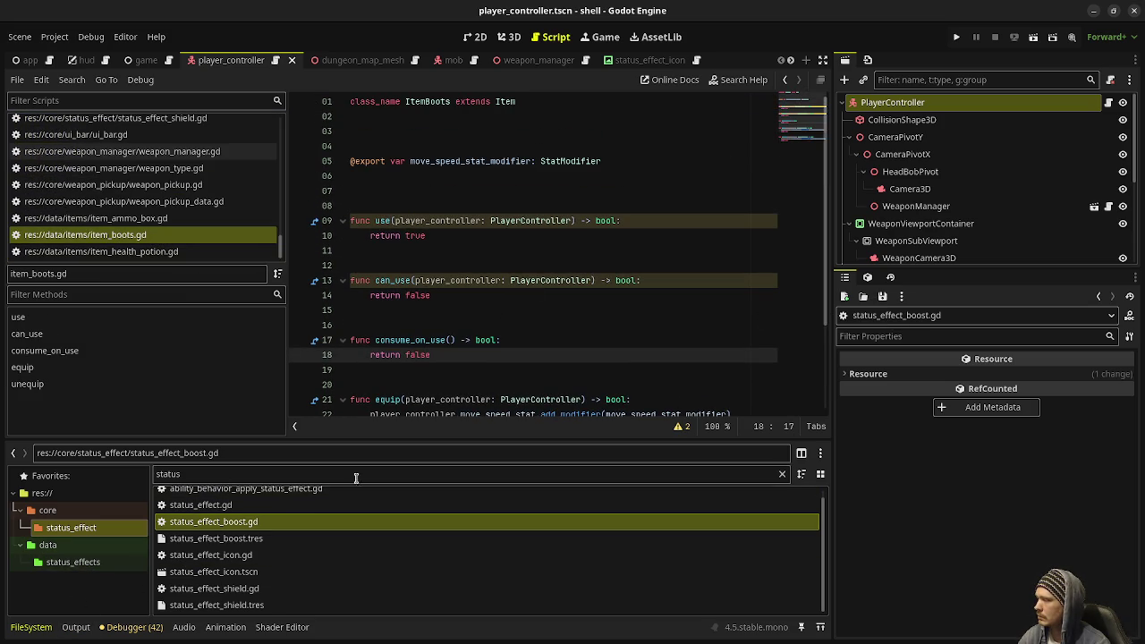
pyautogui.click(783, 474)
# Set item_boots.tres's move-speed modifier type to Percent Multiply, save, and run the project
pyautogui.scroll(-5, 87, 552)
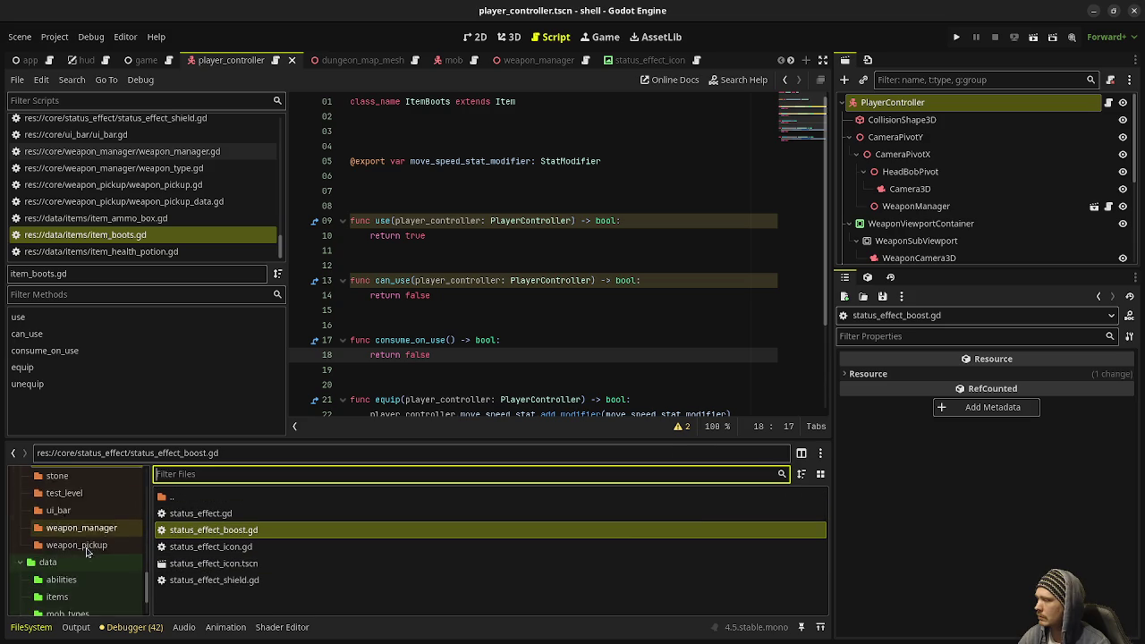
pyautogui.click(57, 534)
pyautogui.click(231, 549)
pyautogui.click(225, 564)
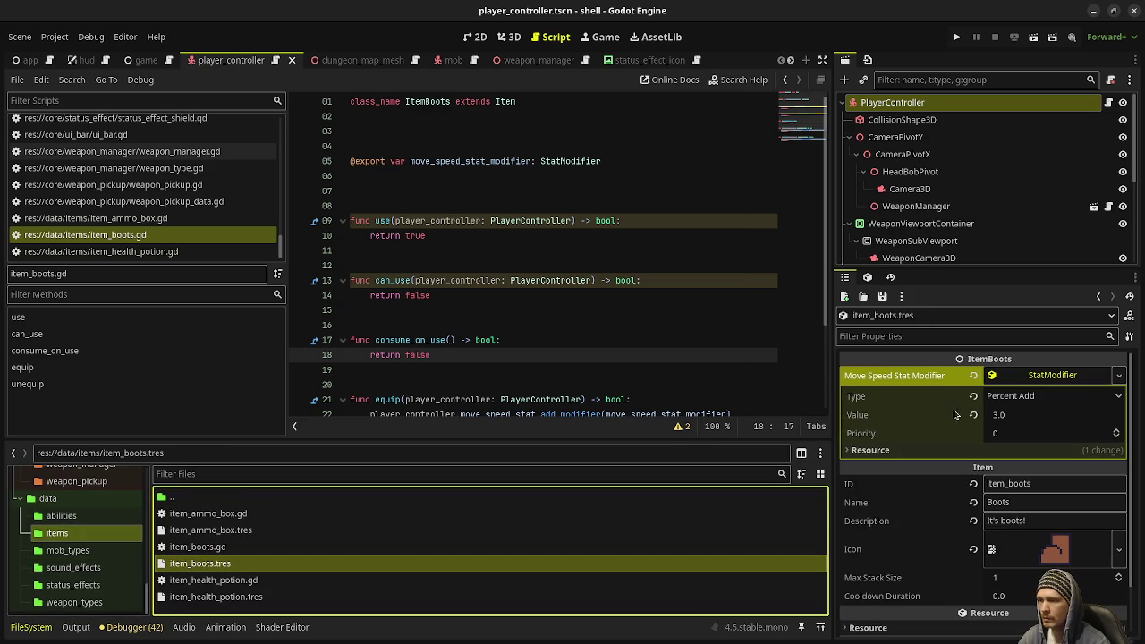
pyautogui.click(1038, 397)
pyautogui.click(1029, 443)
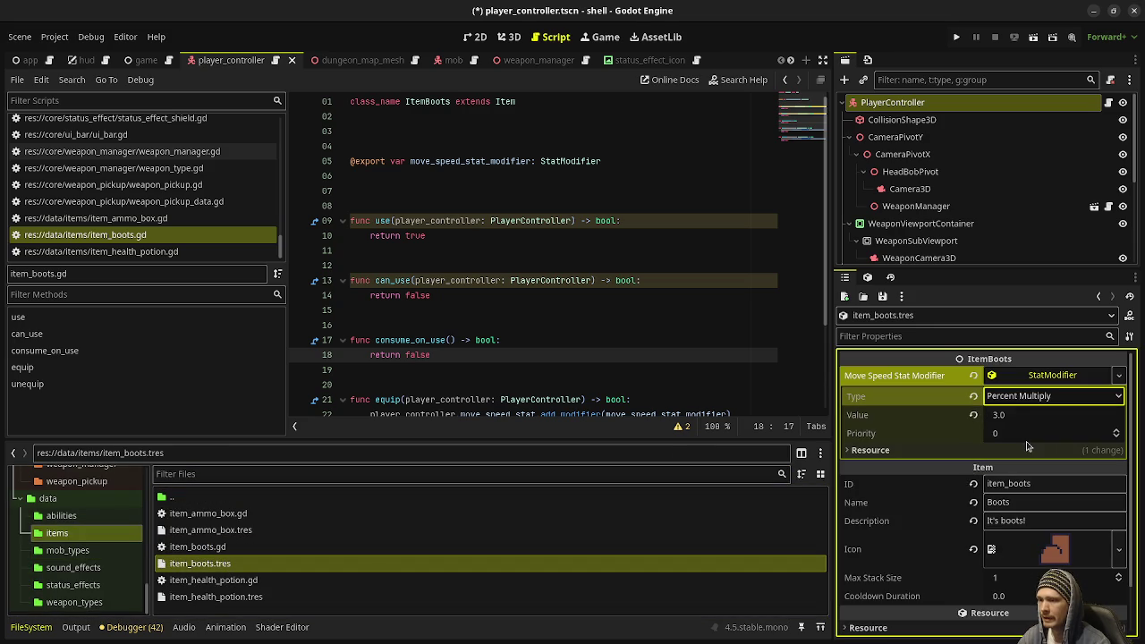
pyautogui.hotkey('ctrl', 's')
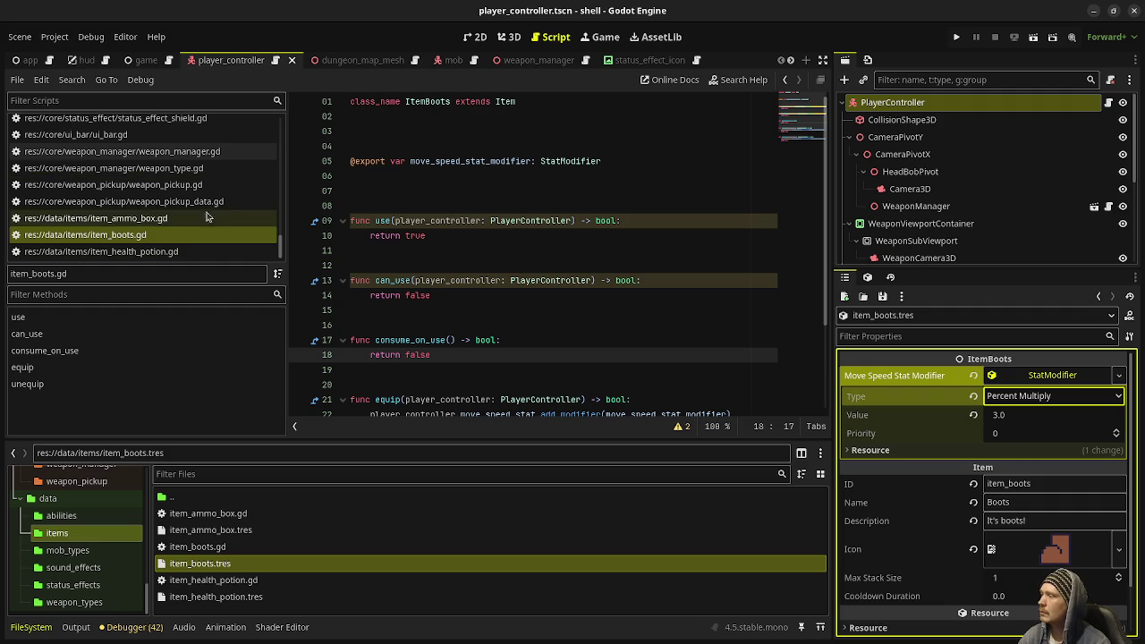
pyautogui.click(957, 36)
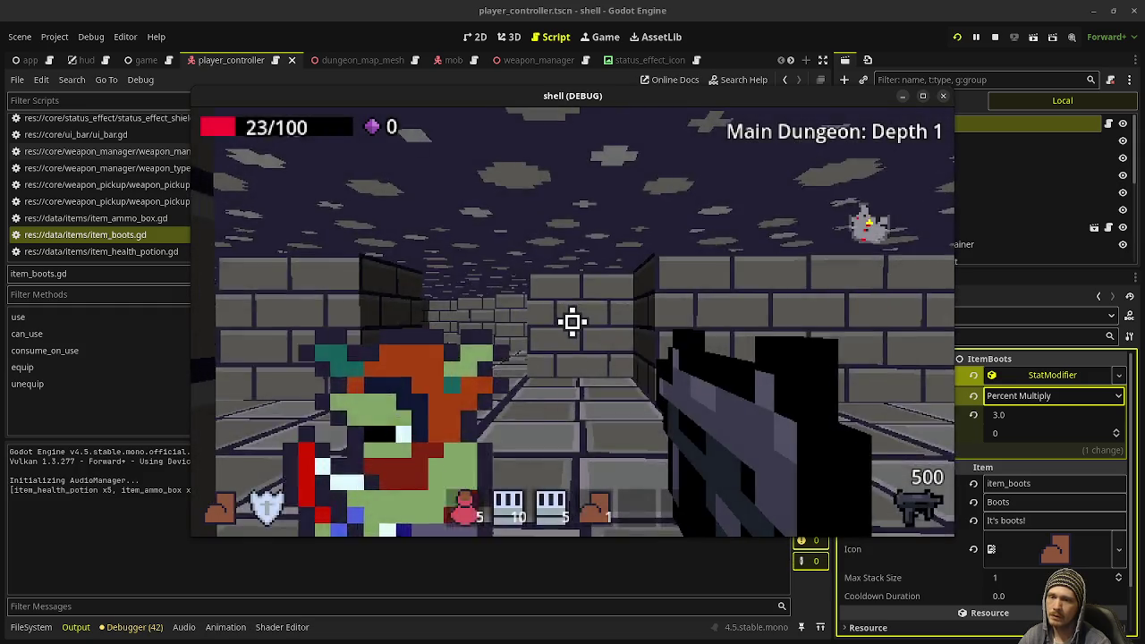
# Shoot crystals and enemies while moving through the dungeon, then stop the game with F8
pyautogui.click(573, 322)
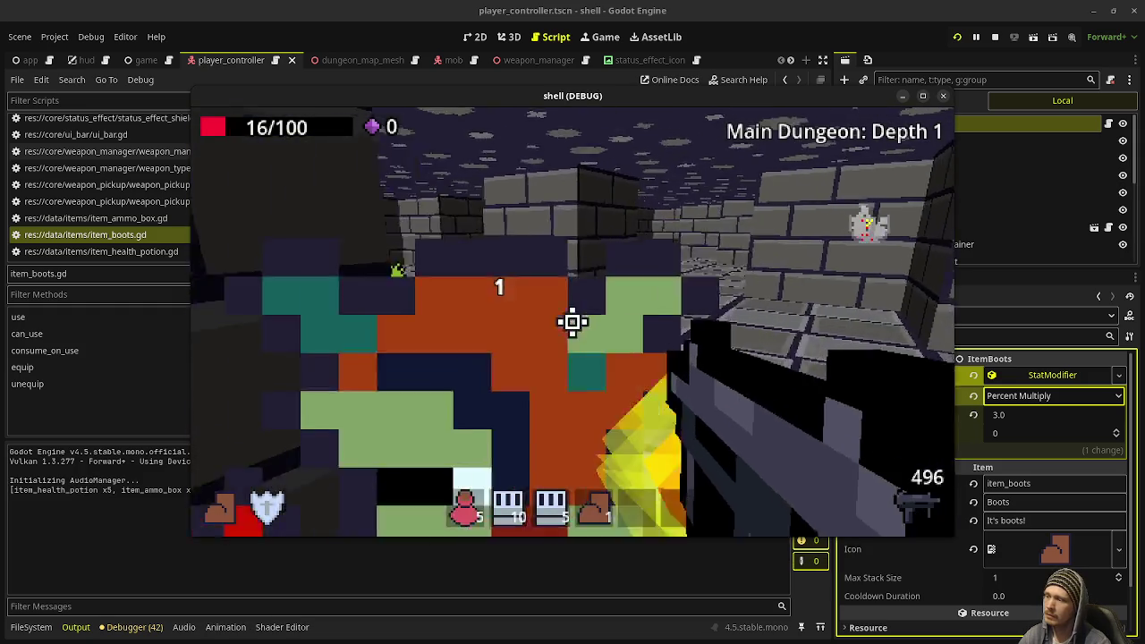
pyautogui.moveTo(573, 322); pyautogui.dragTo(573, 322)
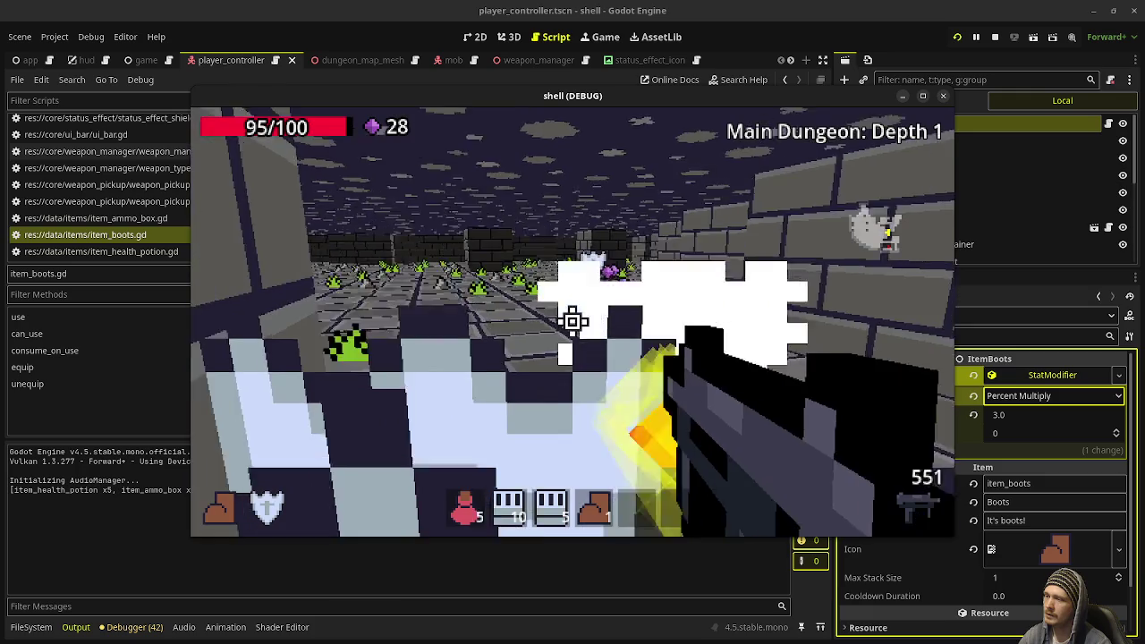
pyautogui.click(573, 322)
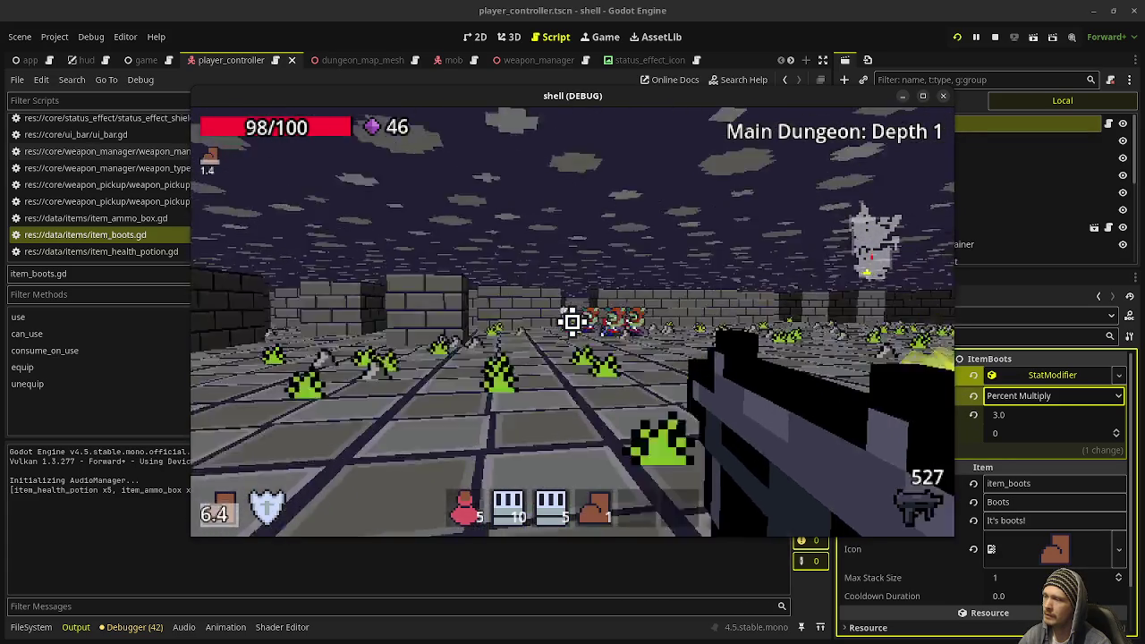
pyautogui.moveTo(572, 322); pyautogui.dragTo(573, 322)
pyautogui.press('w')
pyautogui.press('w')
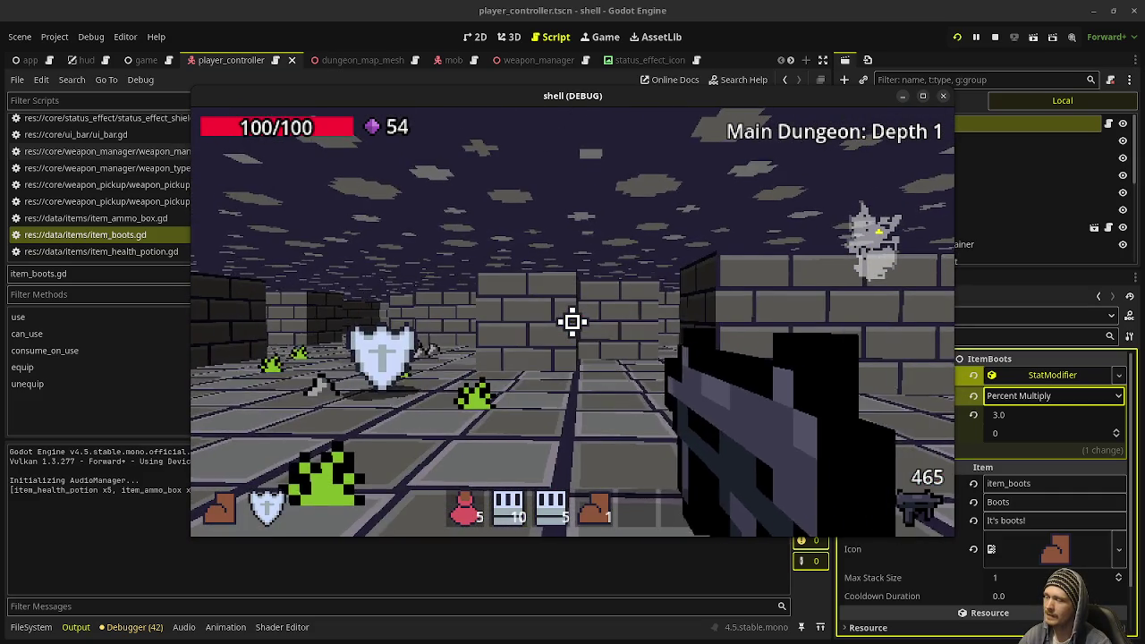
pyautogui.press('F8')
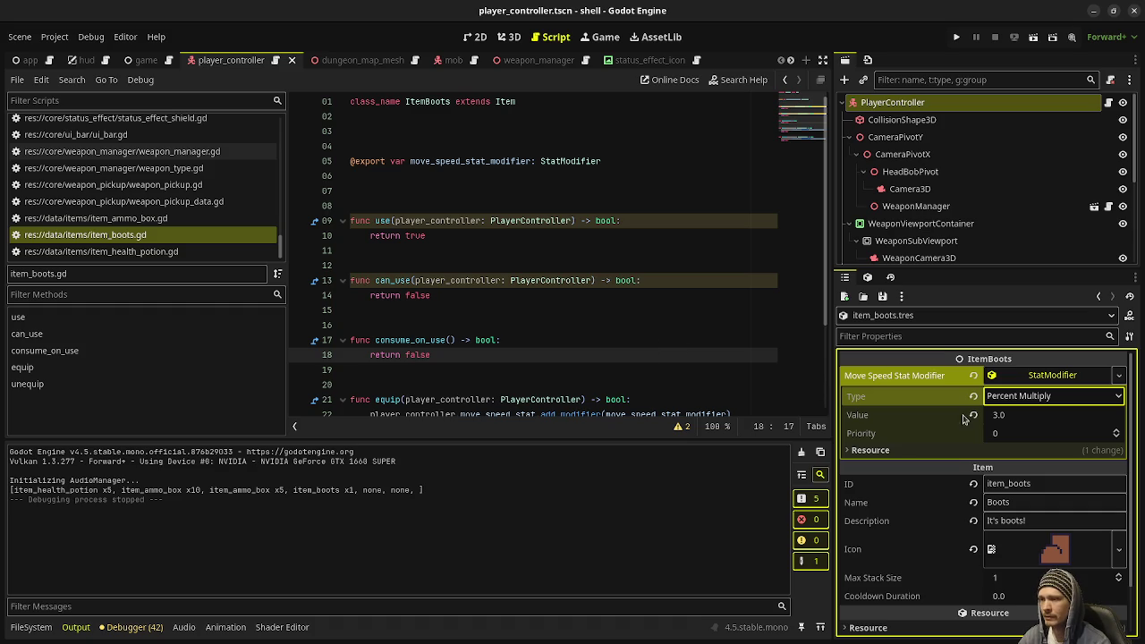
# Enter 0.25 as the boots' StatModifier Value and save the scene with Ctrl+S
pyautogui.click(1025, 414)
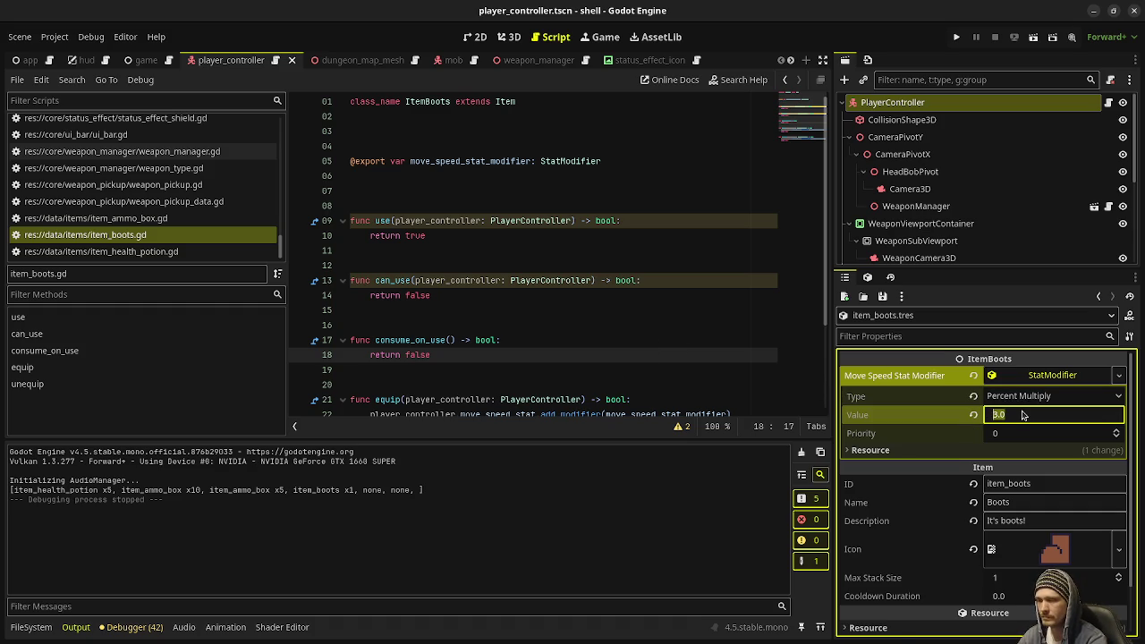
pyautogui.write('0.25')
pyautogui.press('Return')
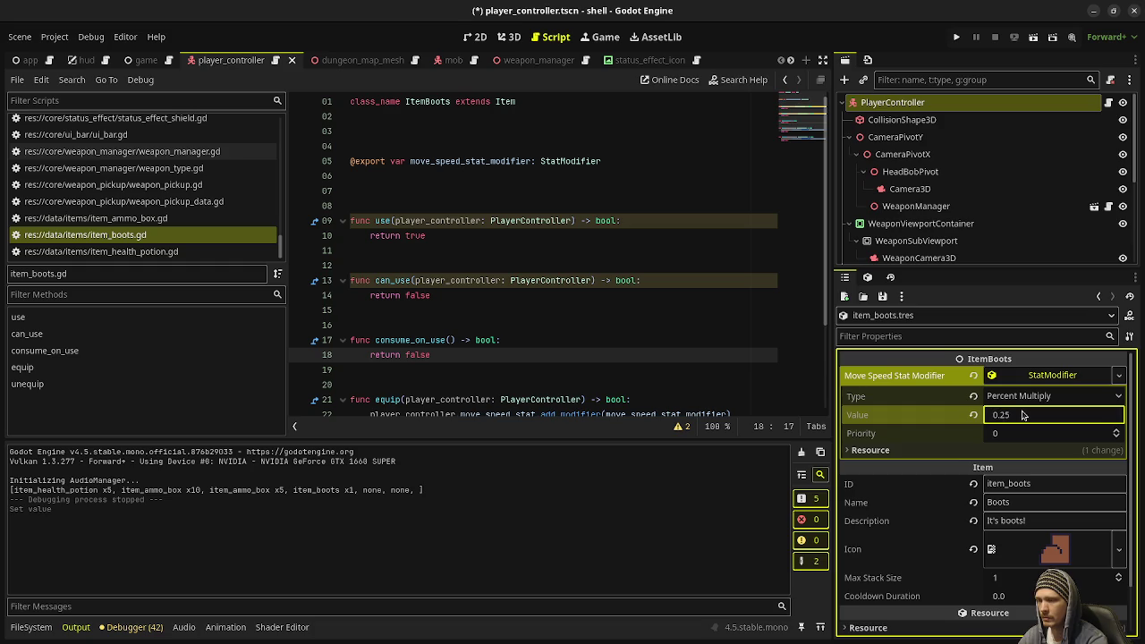
pyautogui.hotkey('ctrl', 's')
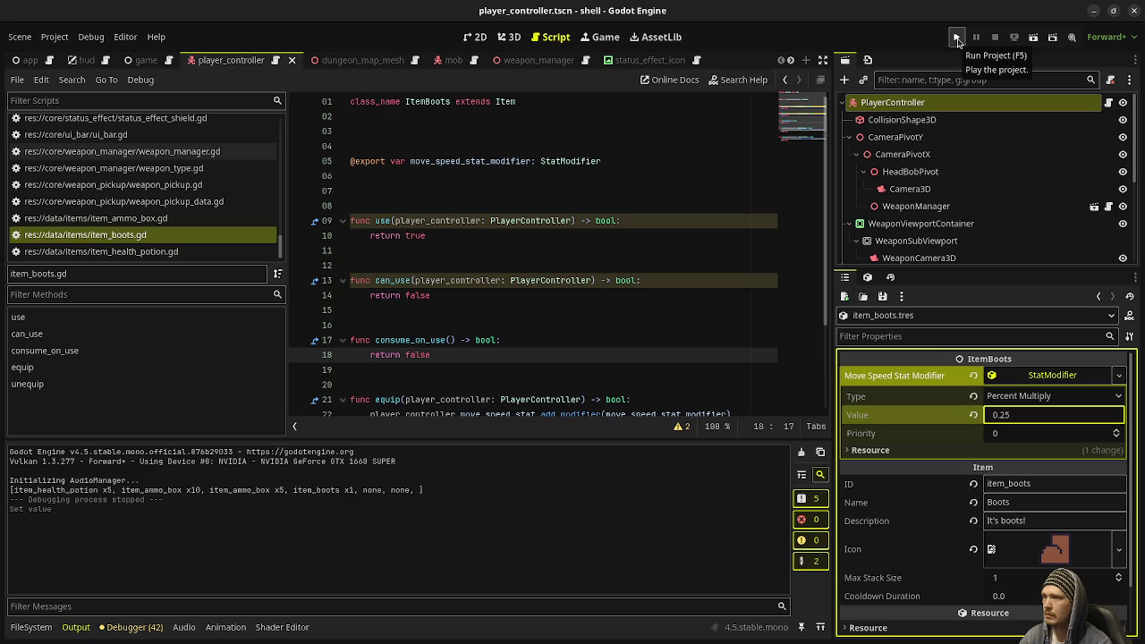
# Launch the game, fire at the enemies, and drink a health potion from slot 1
pyautogui.click(956, 40)
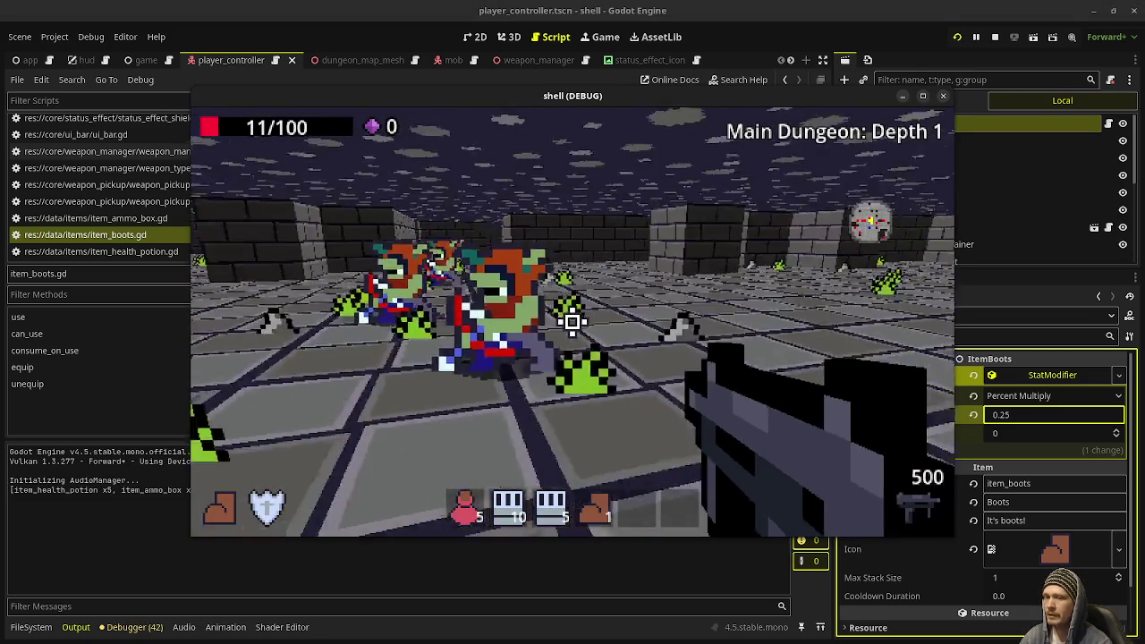
pyautogui.press('s')
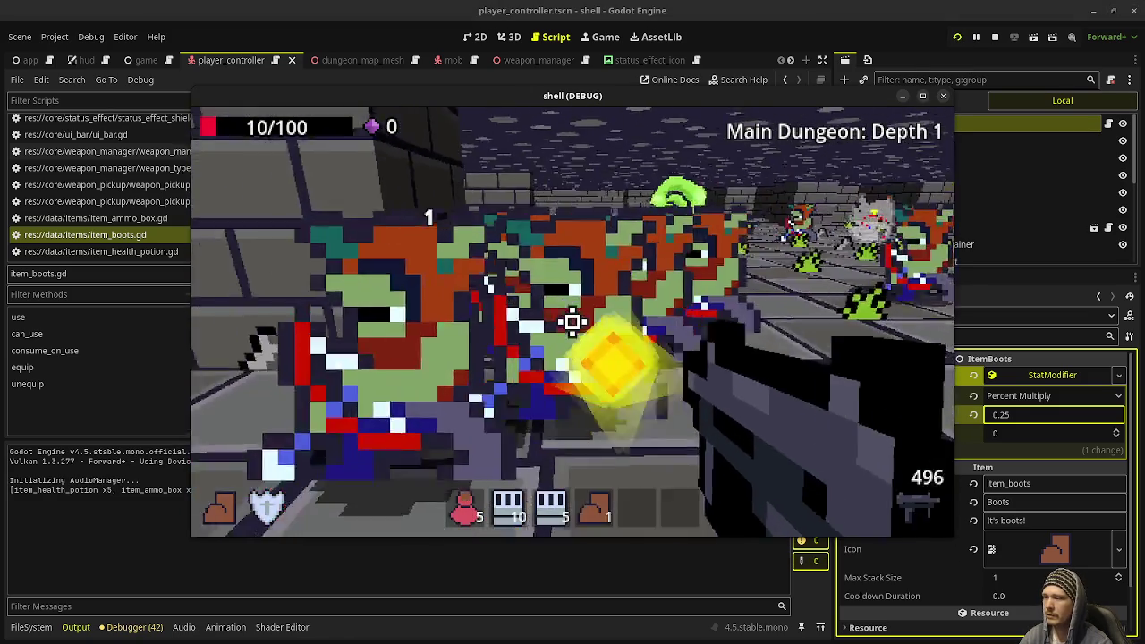
pyautogui.moveTo(573, 322); pyautogui.dragTo(573, 322)
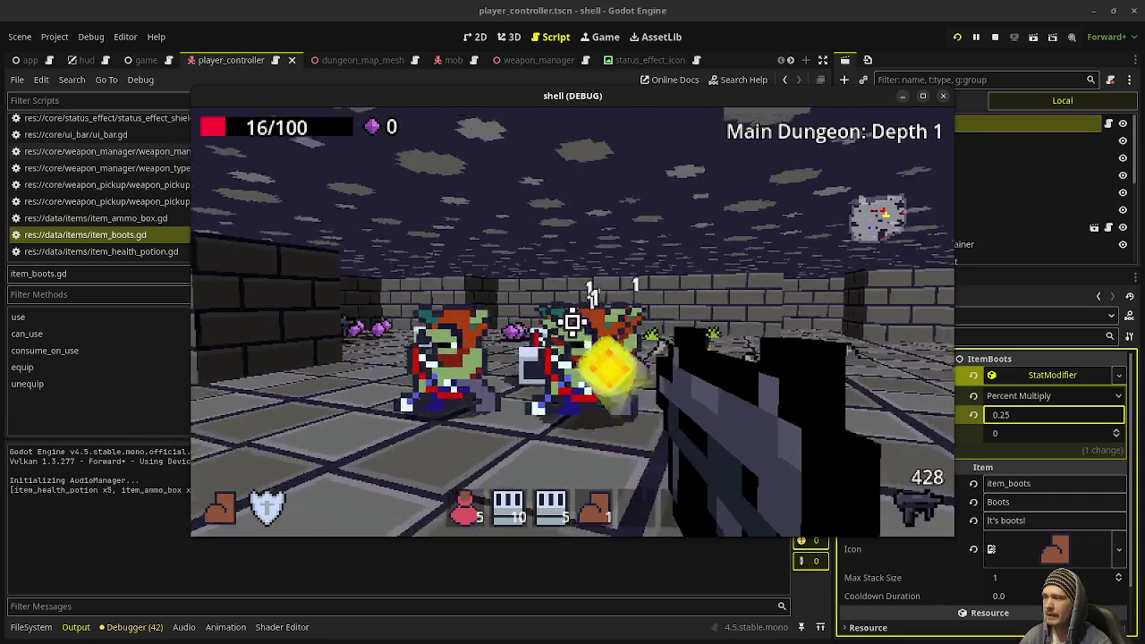
pyautogui.moveTo(572, 322); pyautogui.dragTo(573, 322)
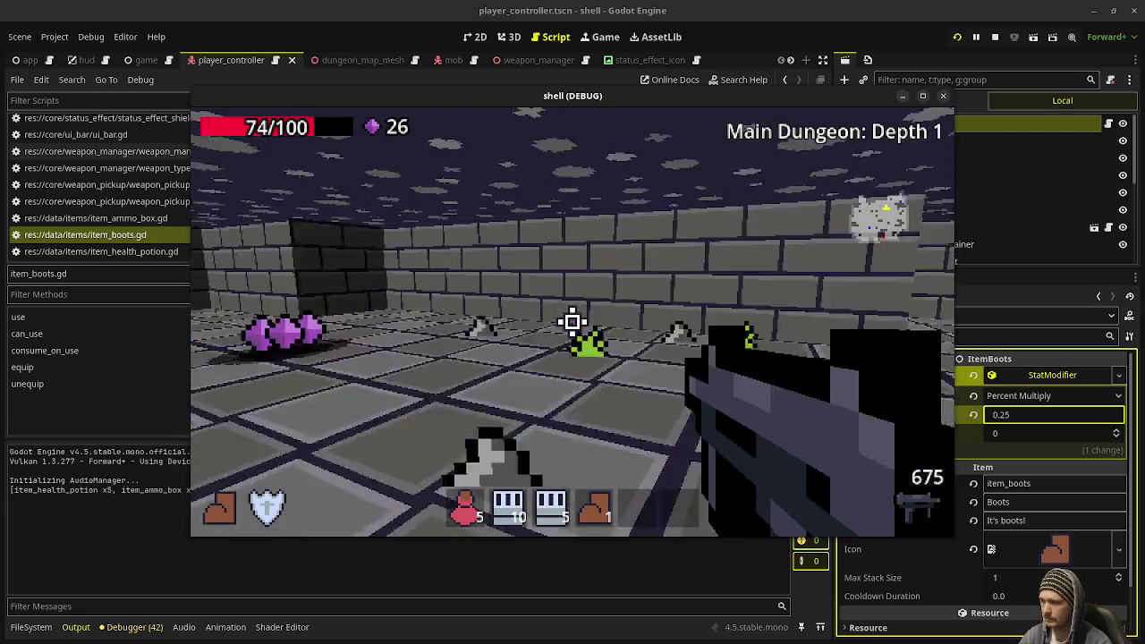
pyautogui.press('1')
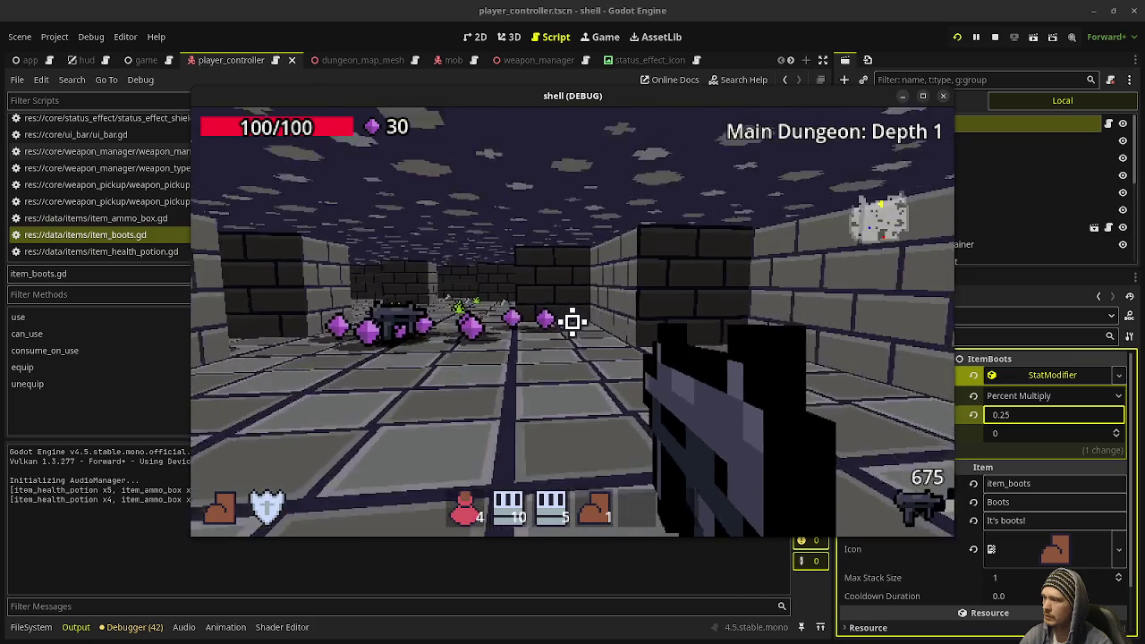
# Walk forward collecting gems and use up the ammo boxes in slots 3 and 2
pyautogui.press('w')
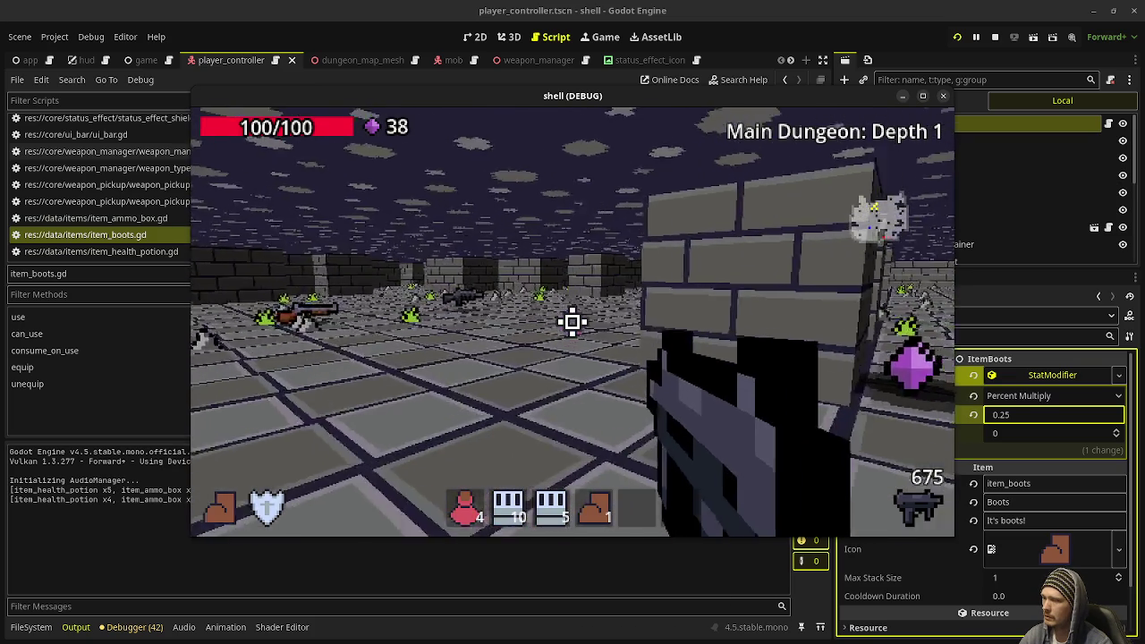
pyautogui.press('w')
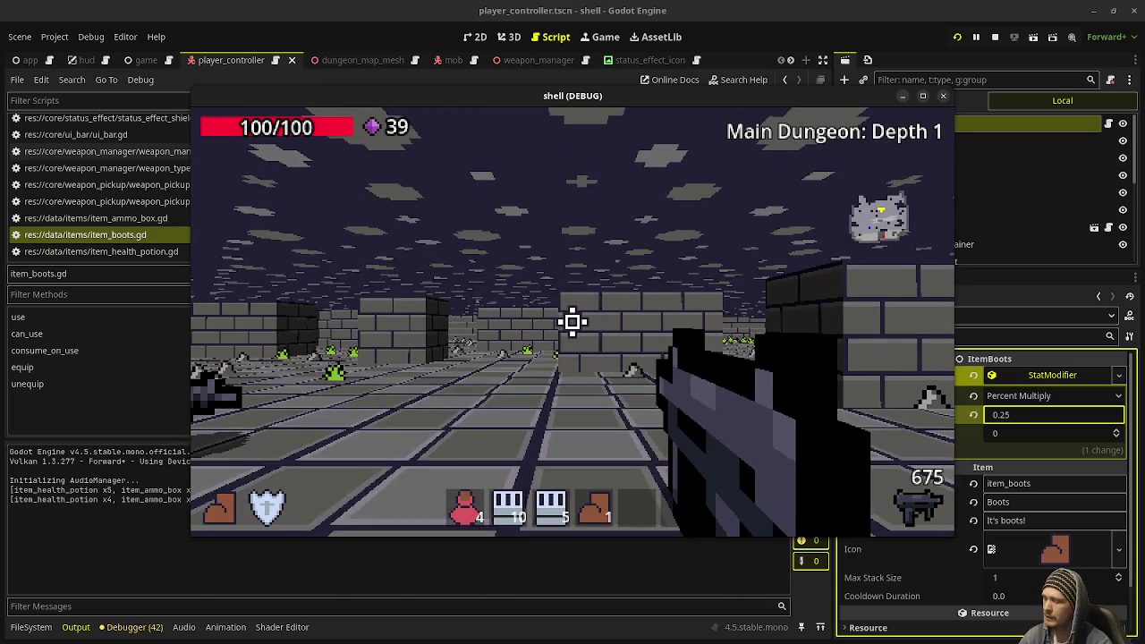
pyautogui.press('w')
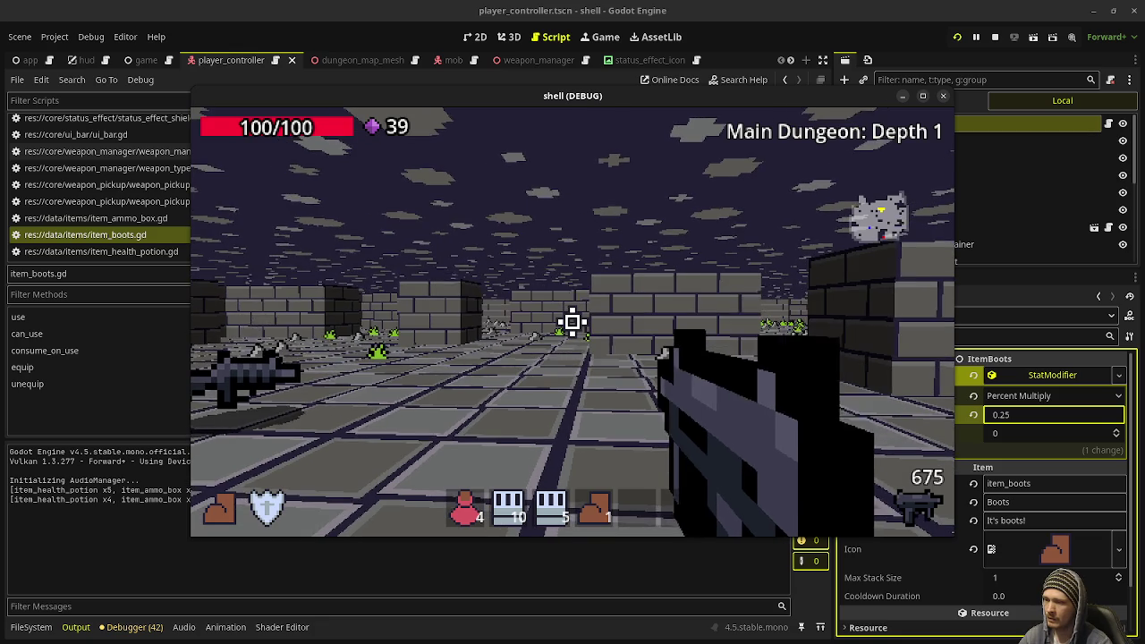
pyautogui.press('w')
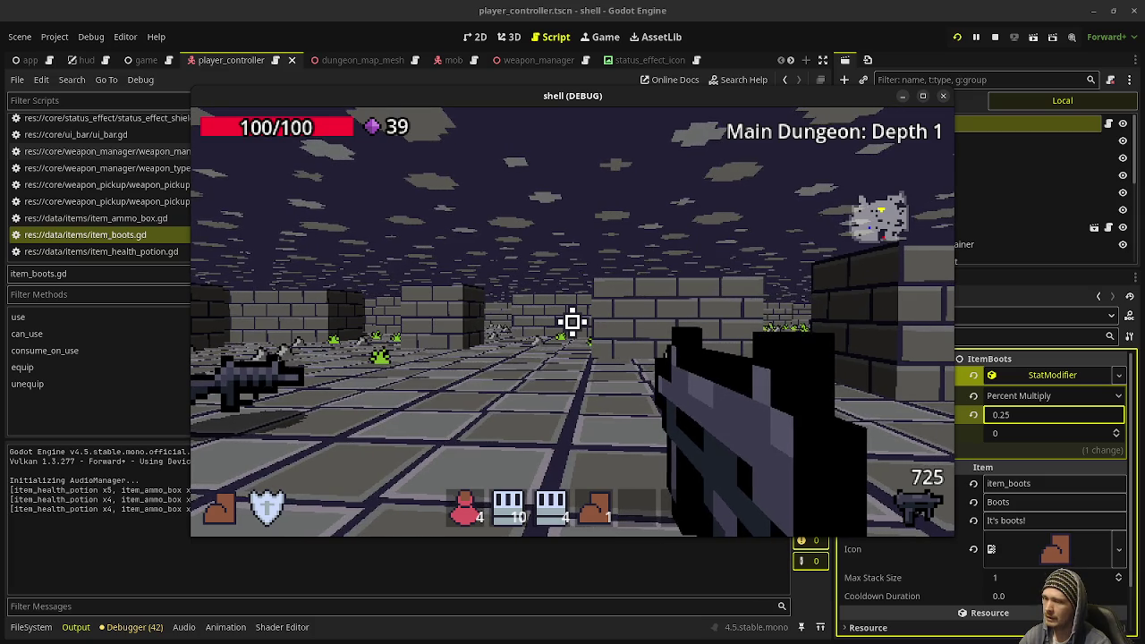
pyautogui.press('3')
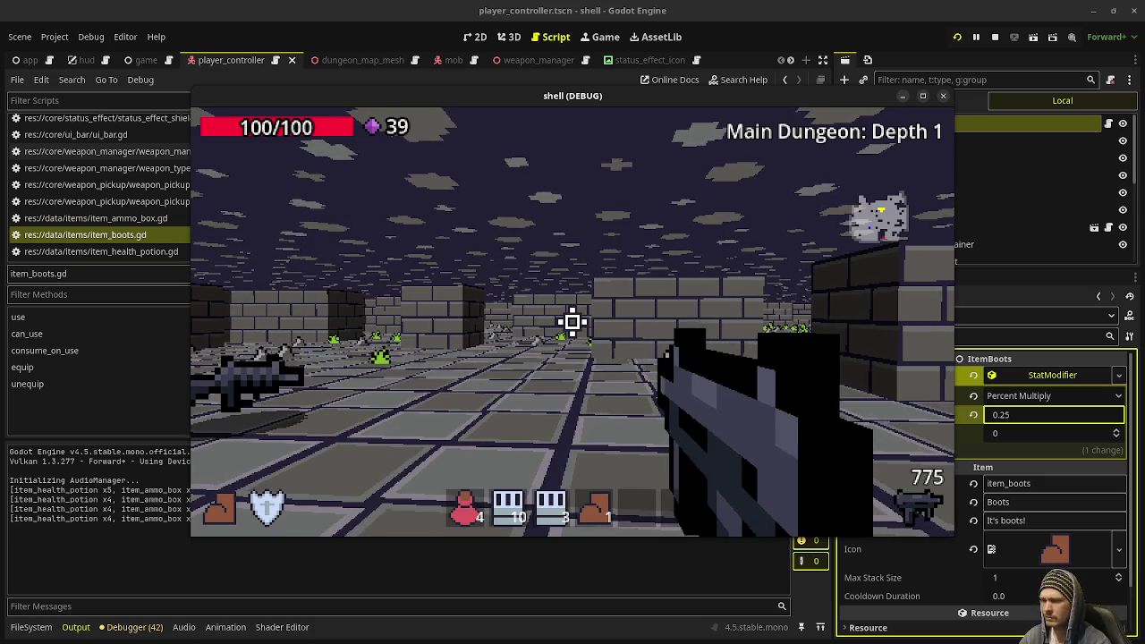
pyautogui.press('3')
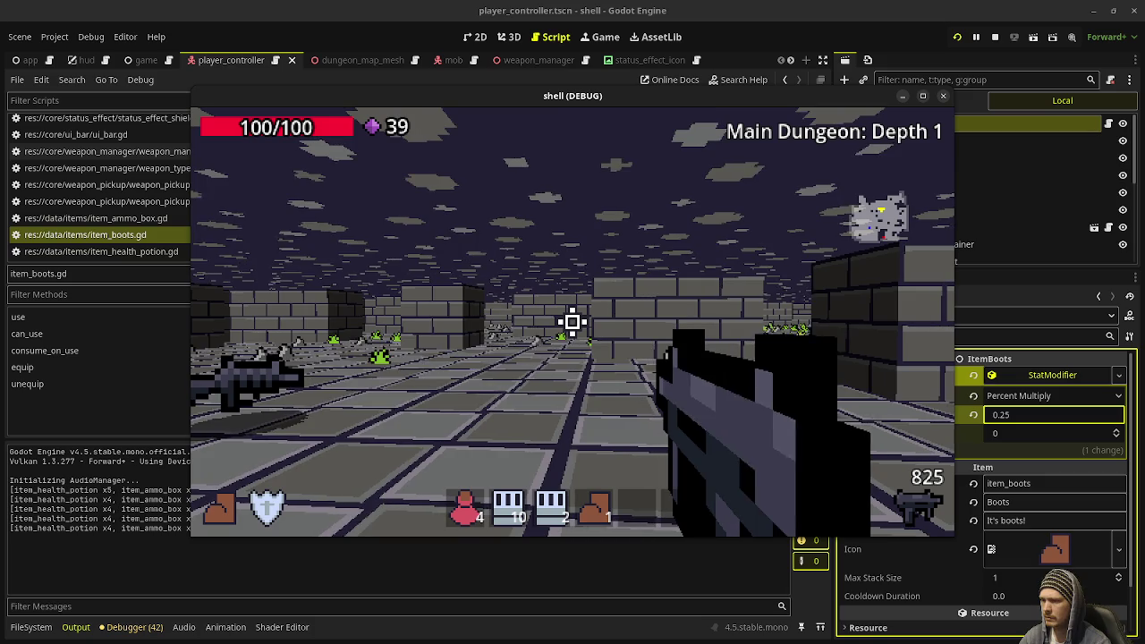
pyautogui.press('3')
pyautogui.press('3')
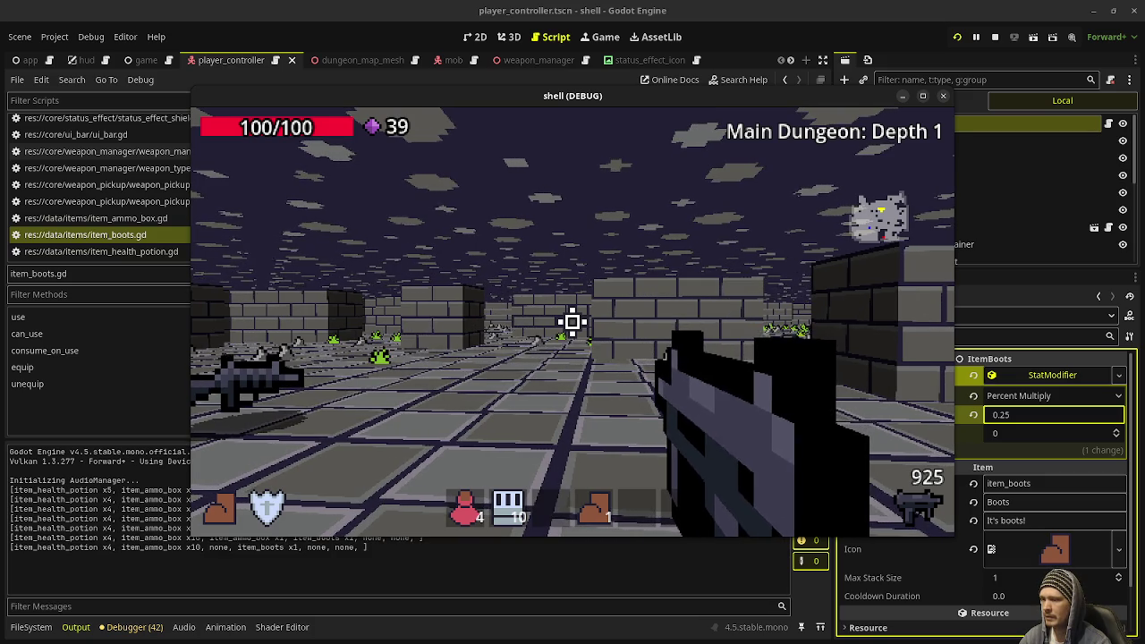
pyautogui.press('2')
pyautogui.press('2')
pyautogui.press('2')
pyautogui.press('2')
pyautogui.press('2')
pyautogui.press('2')
pyautogui.press('2')
pyautogui.press('2')
pyautogui.press('2')
pyautogui.press('2')
# Advance through the room, shoot the slime, then release the mouse and stop the game
pyautogui.press('w')
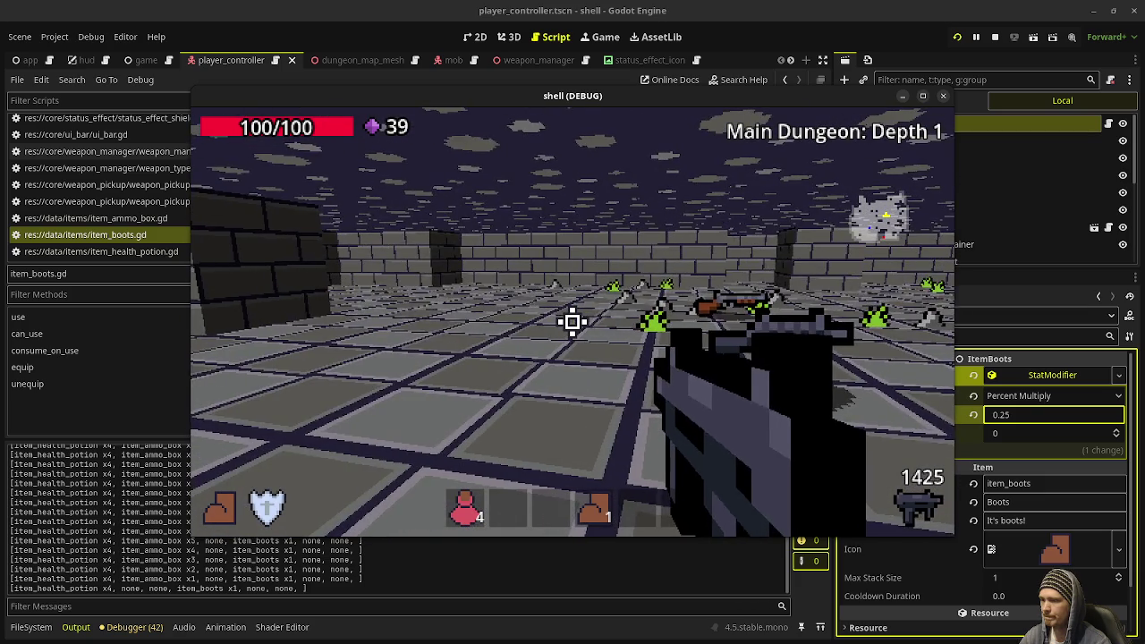
pyautogui.click(603, 488)
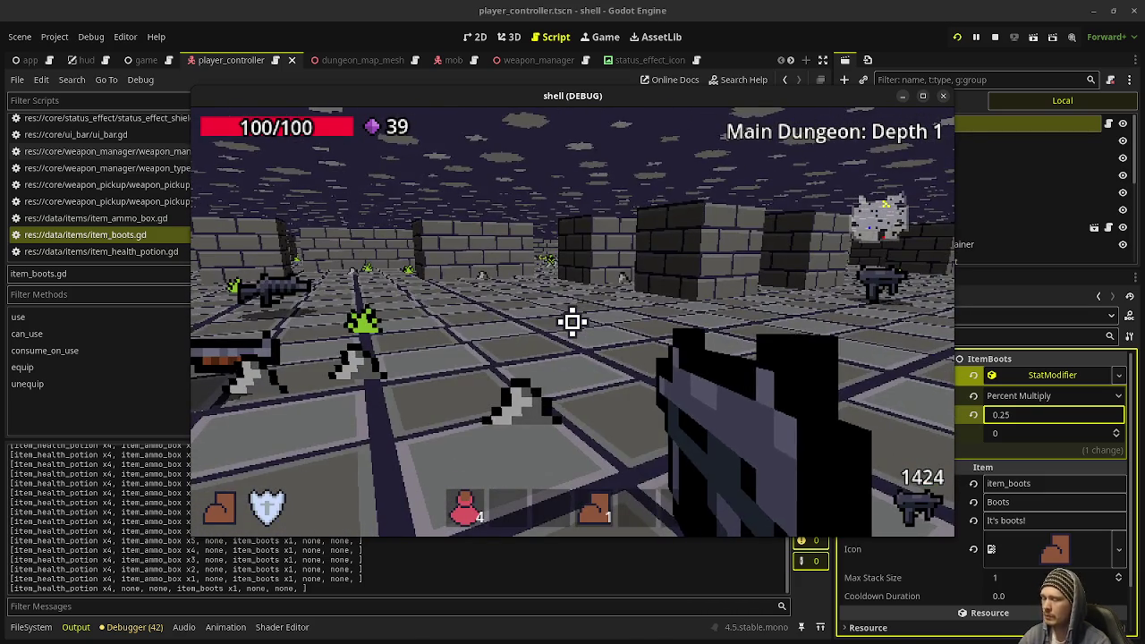
pyautogui.press('w')
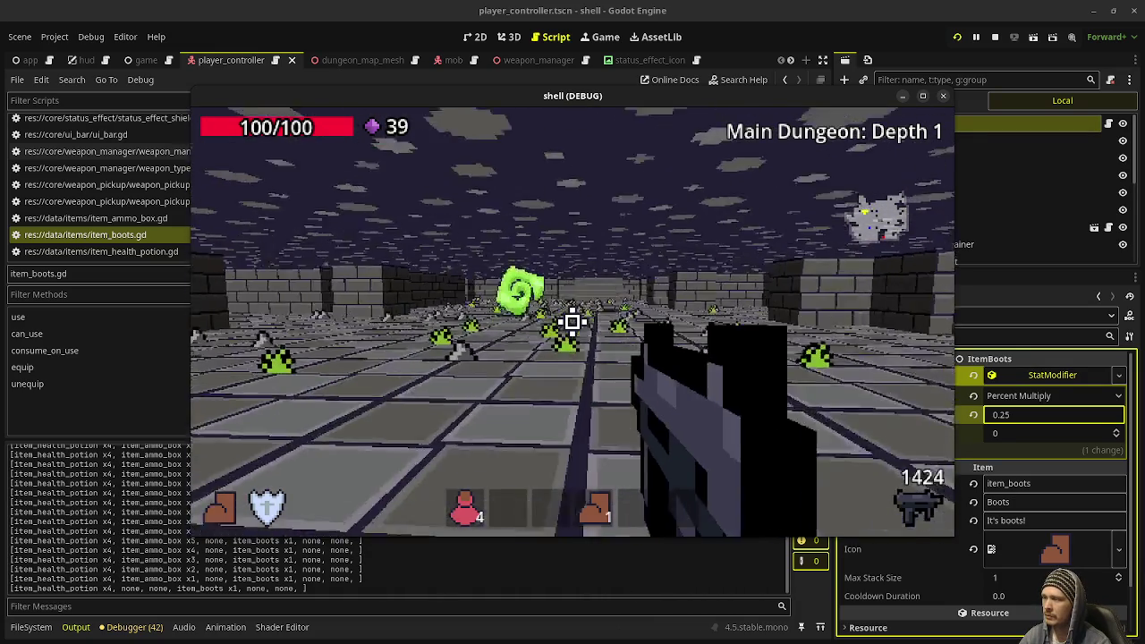
pyautogui.press('w')
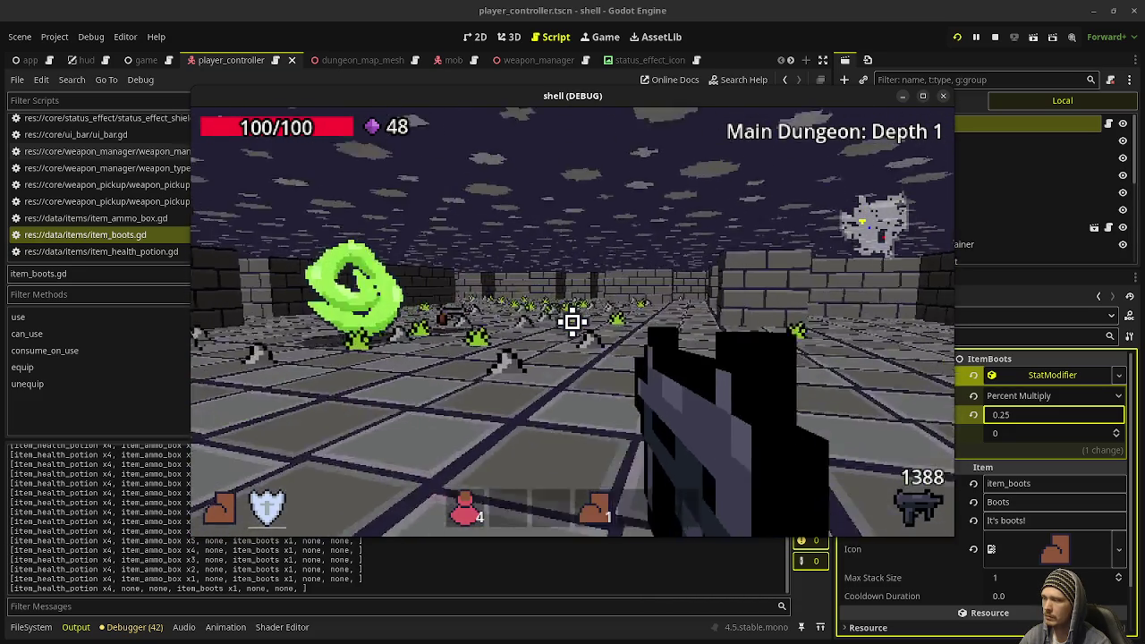
pyautogui.press('w')
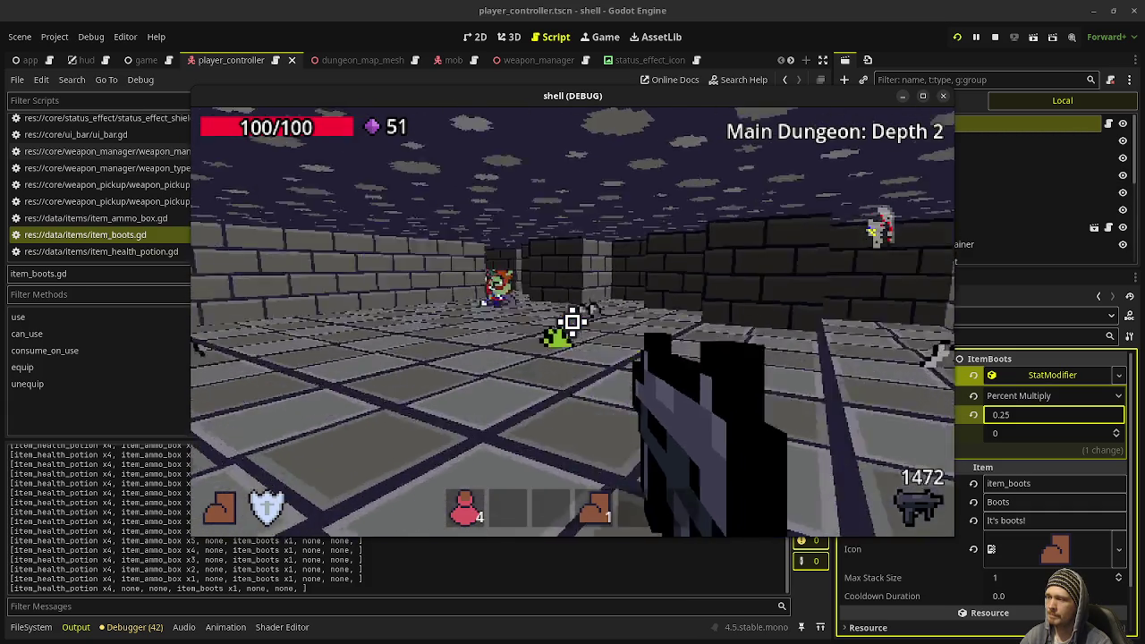
pyautogui.click(573, 321)
pyautogui.press('Escape')
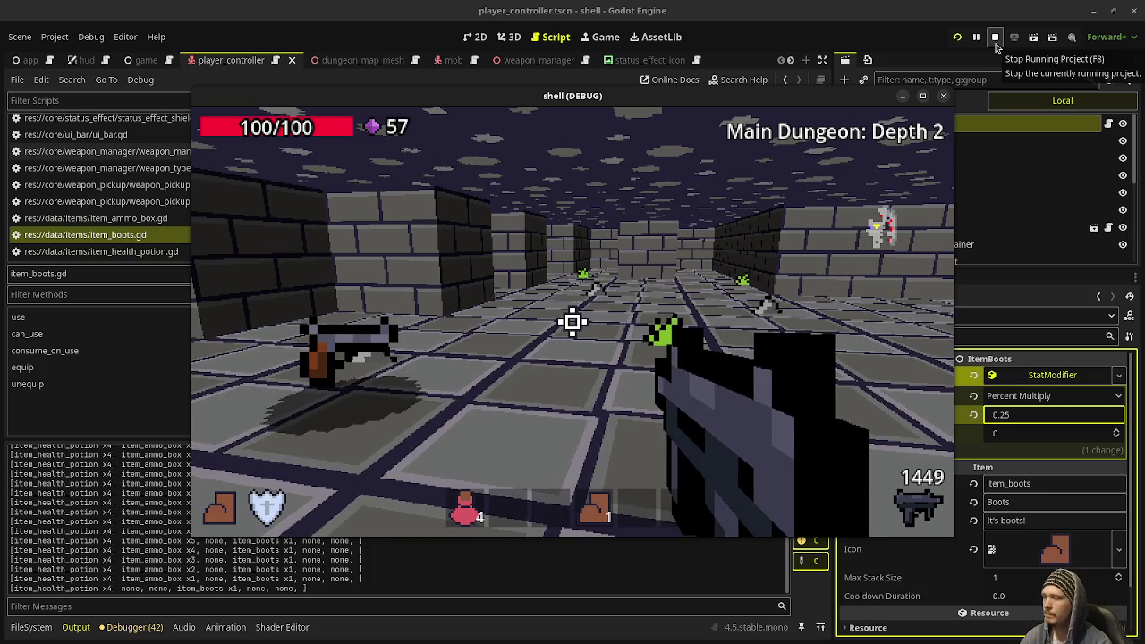
pyautogui.click(995, 41)
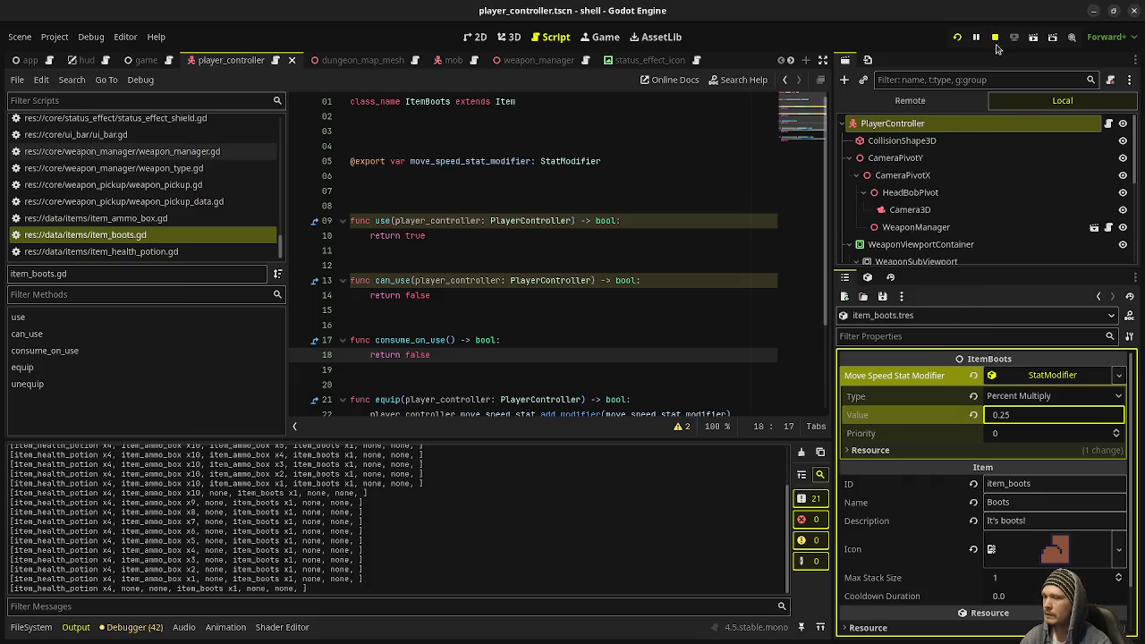
# Save the current scene with Ctrl+S
pyautogui.click(669, 323)
pyautogui.hotkey('ctrl', 's')
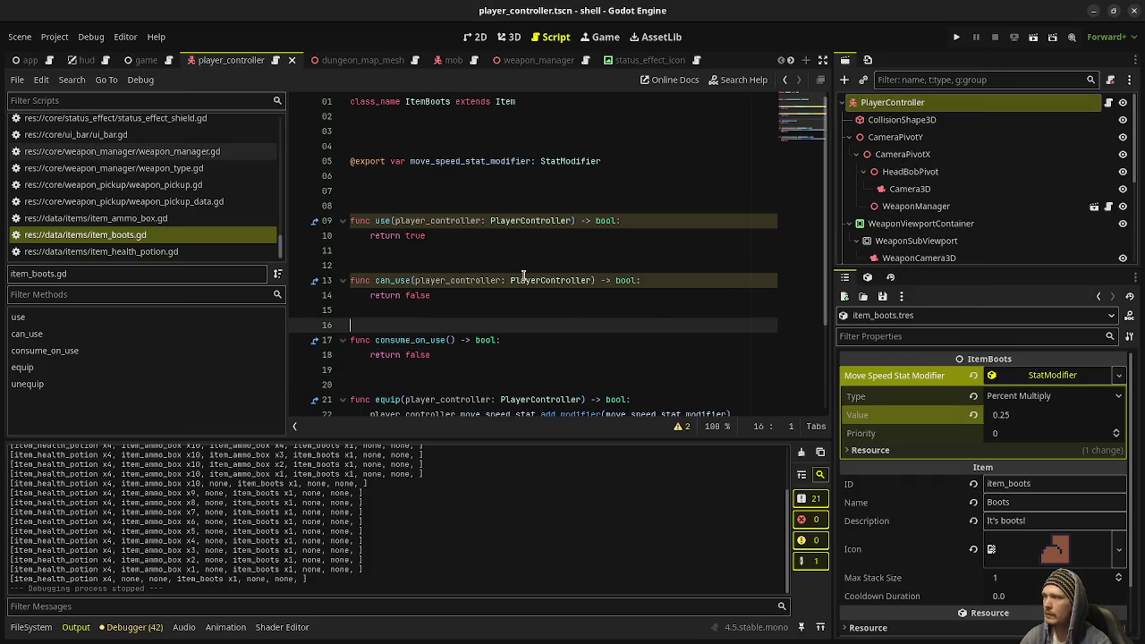
pyautogui.scroll(-8, 673, 60)
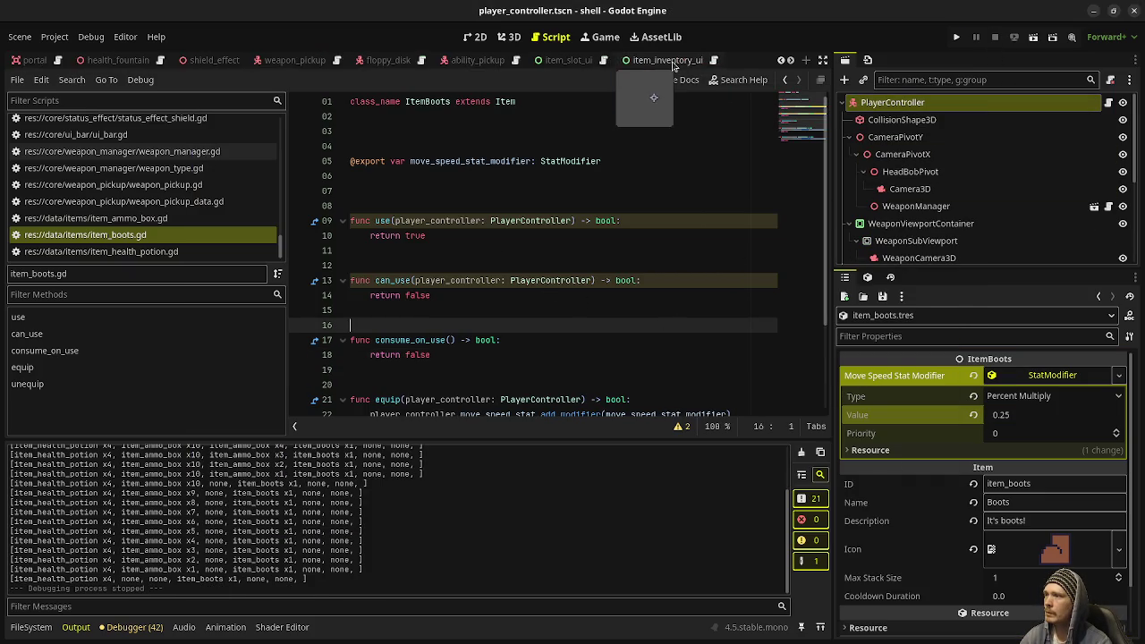
pyautogui.scroll(-1, 676, 62)
# Open the item_pickup scene in 3D view and read through item_pickup.gd
pyautogui.click(680, 63)
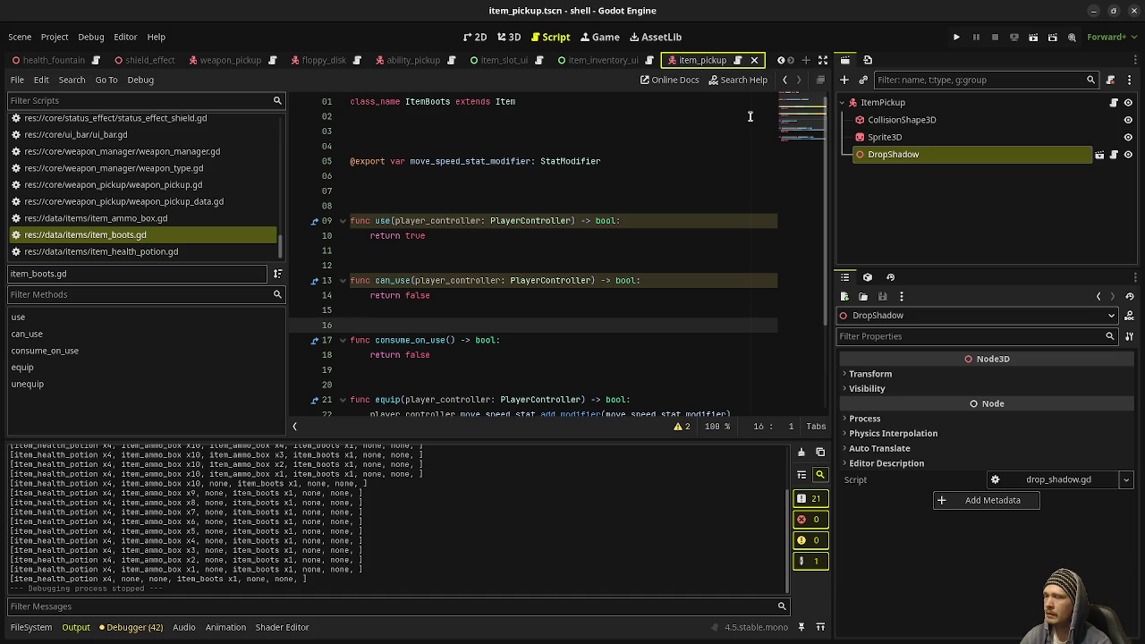
pyautogui.click(509, 37)
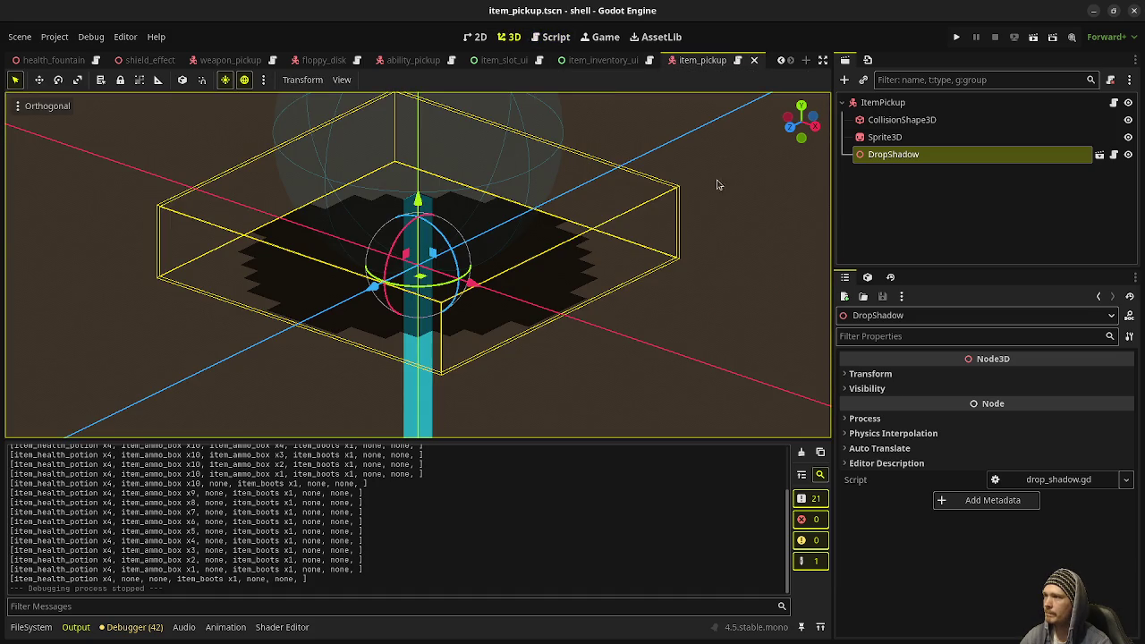
pyautogui.click(1114, 102)
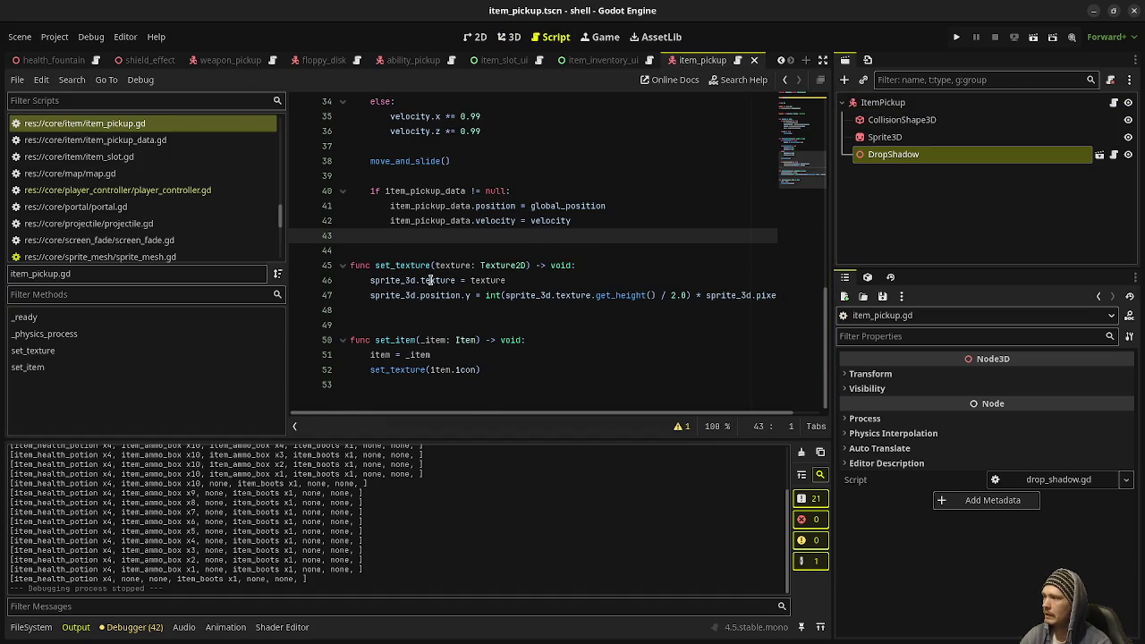
pyautogui.scroll(10, 429, 280)
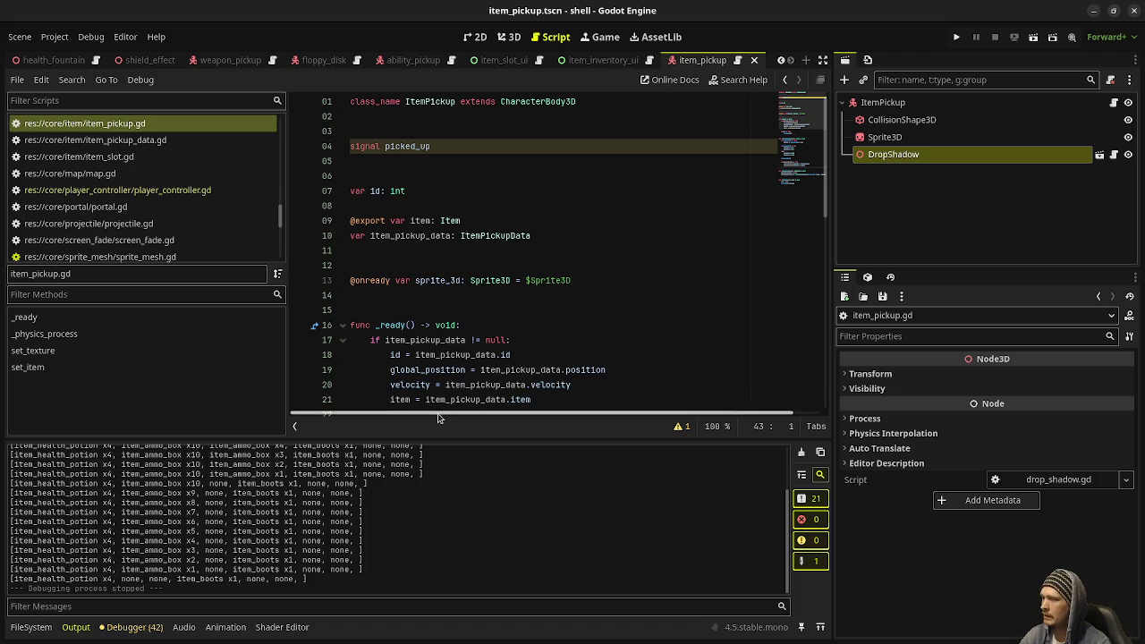
pyautogui.scroll(-2, 463, 379)
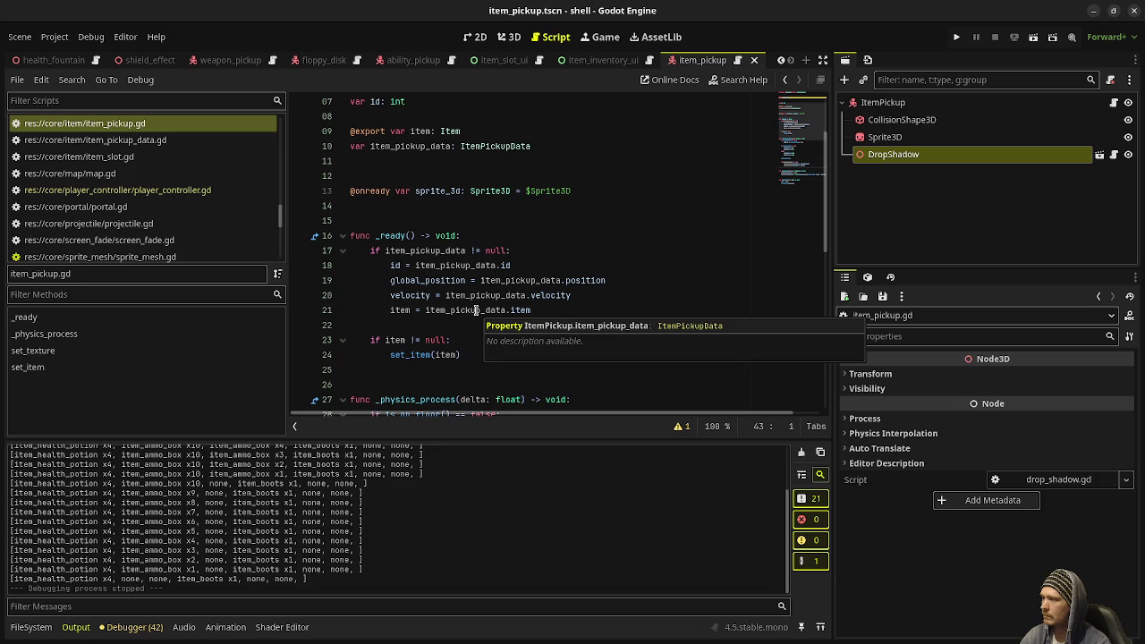
pyautogui.scroll(-3, 421, 332)
pyautogui.scroll(-5, 437, 347)
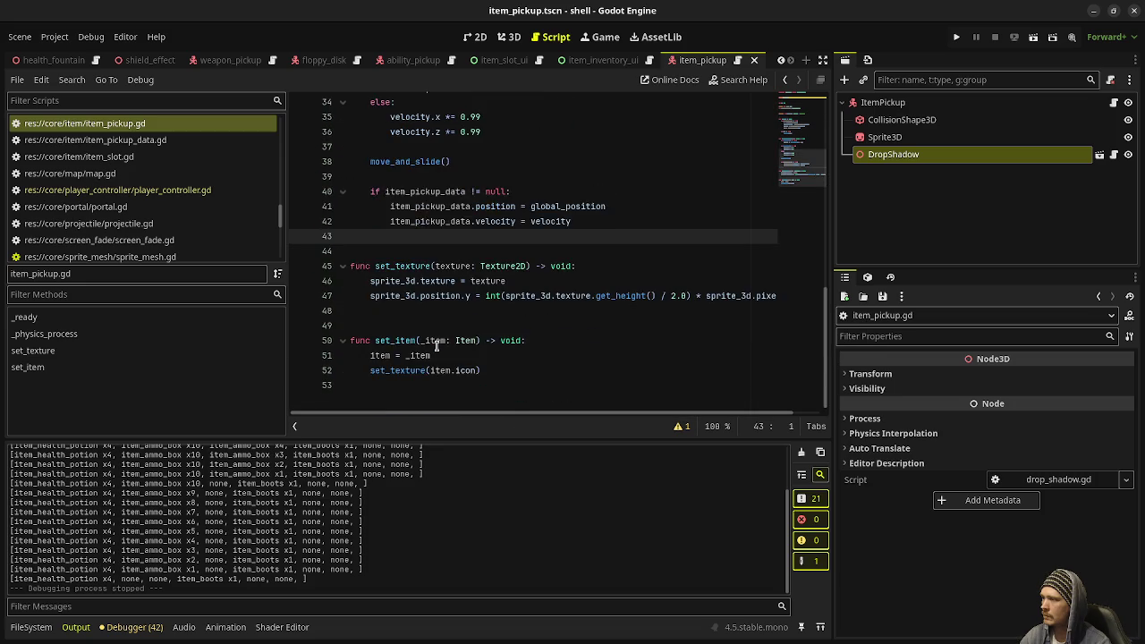
pyautogui.scroll(3, 179, 212)
pyautogui.scroll(10, 179, 212)
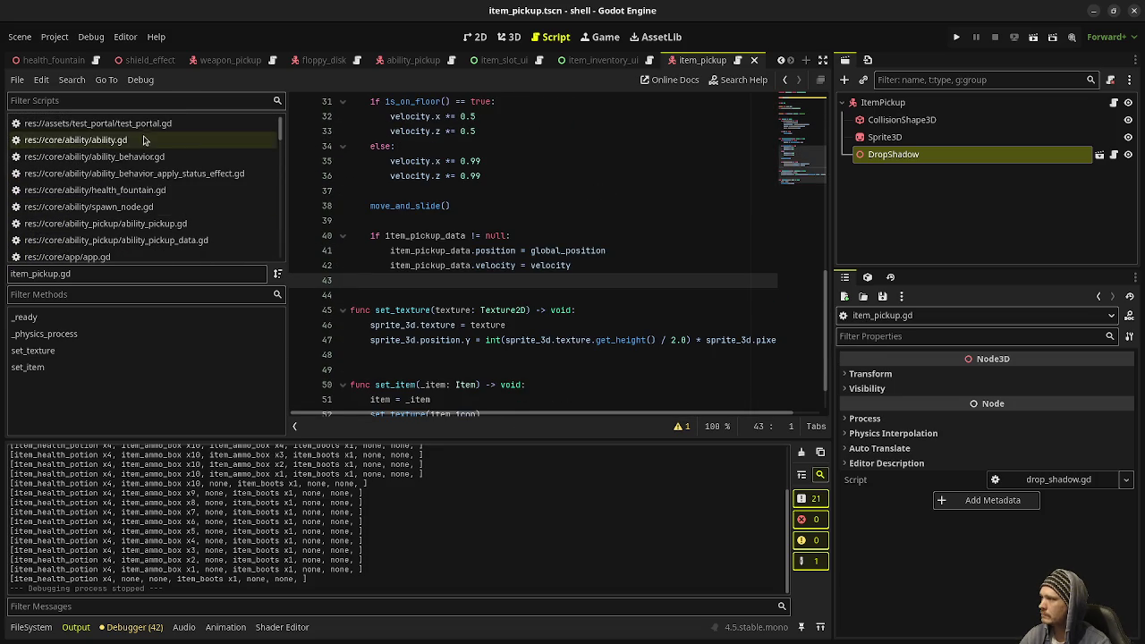
pyautogui.scroll(-2, 146, 142)
# Open game.gd and expand the code editor to full width
pyautogui.click(140, 219)
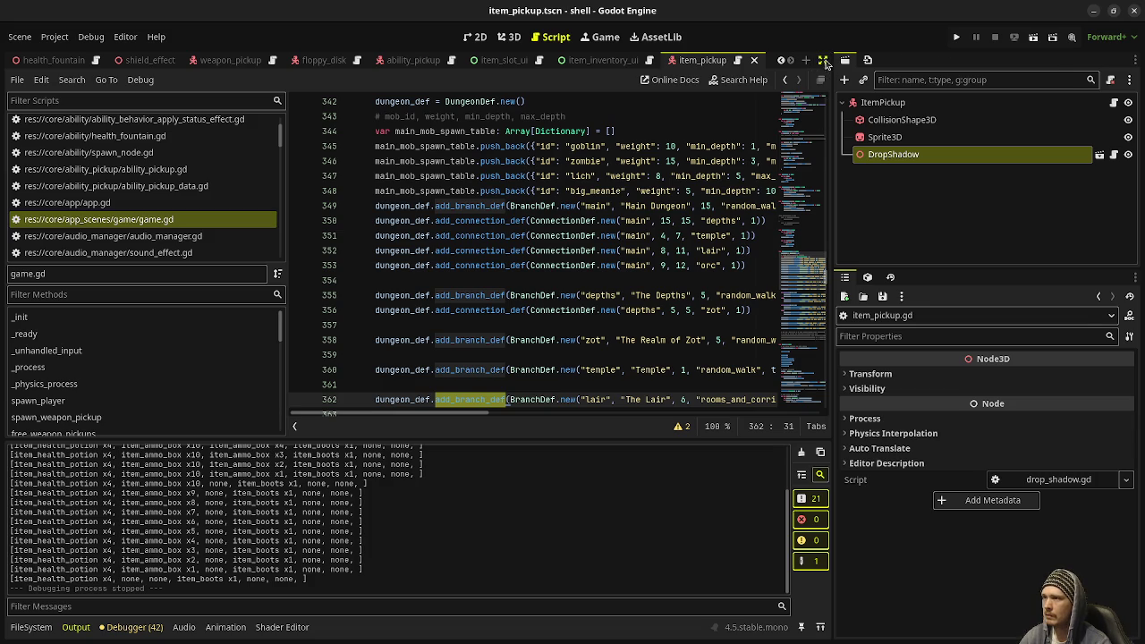
pyautogui.click(823, 60)
pyautogui.click(1110, 255)
pyautogui.moveTo(1111, 255); pyautogui.dragTo(1099, 188)
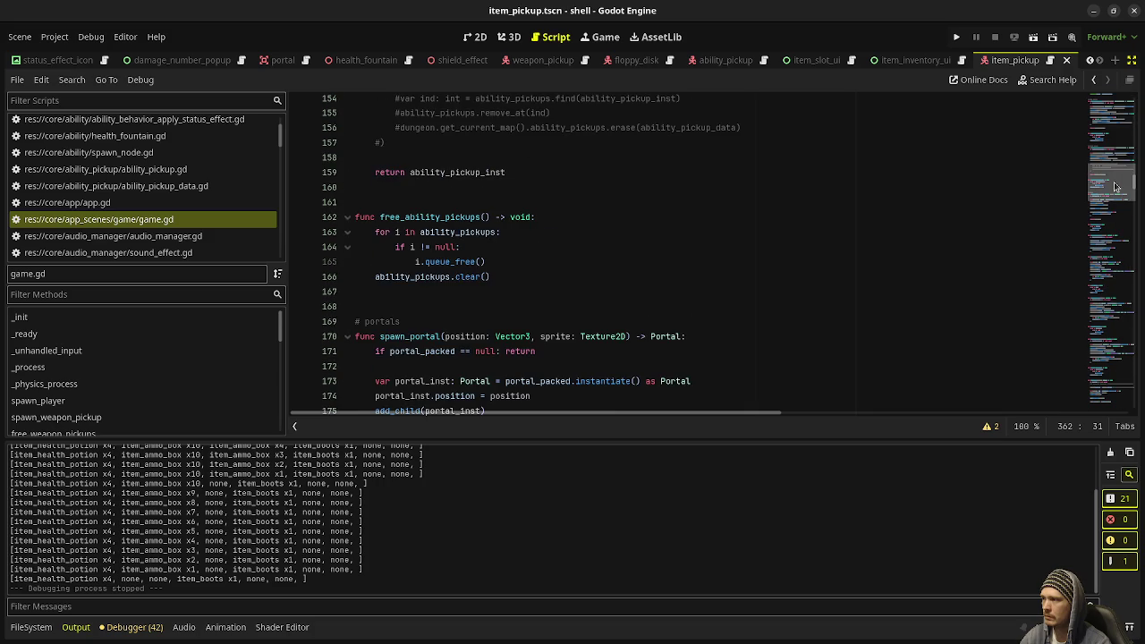
# Below free_ability_pickups, add a '# item pickups' comment and a 'func spawn_item_pickup(' line
pyautogui.scroll(1, 414, 318)
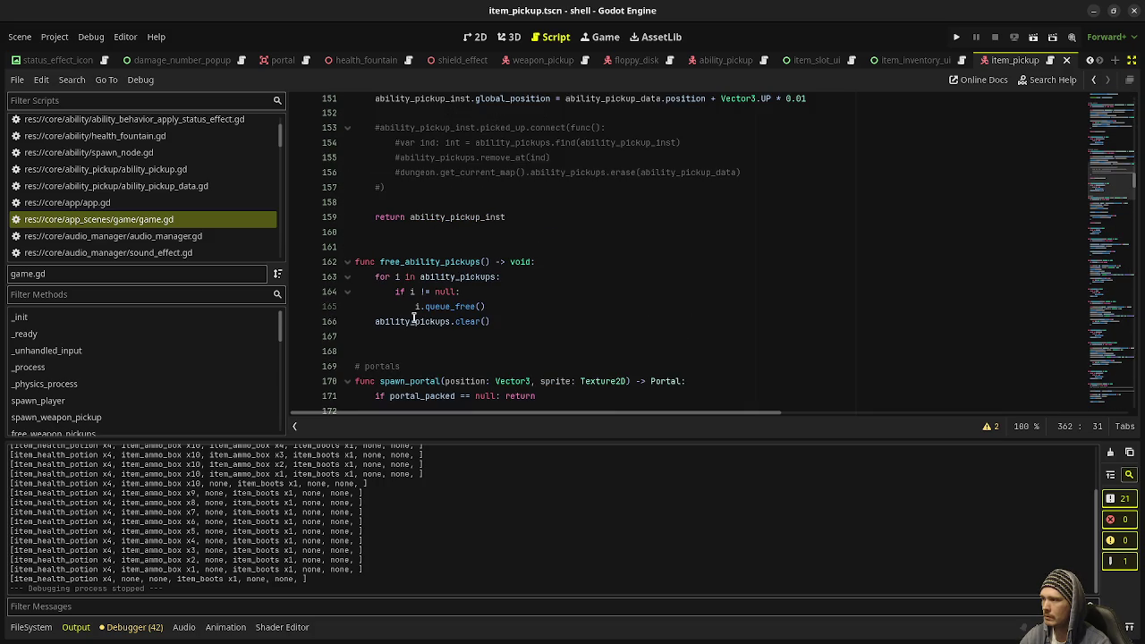
pyautogui.scroll(4, 413, 318)
pyautogui.scroll(-4, 474, 366)
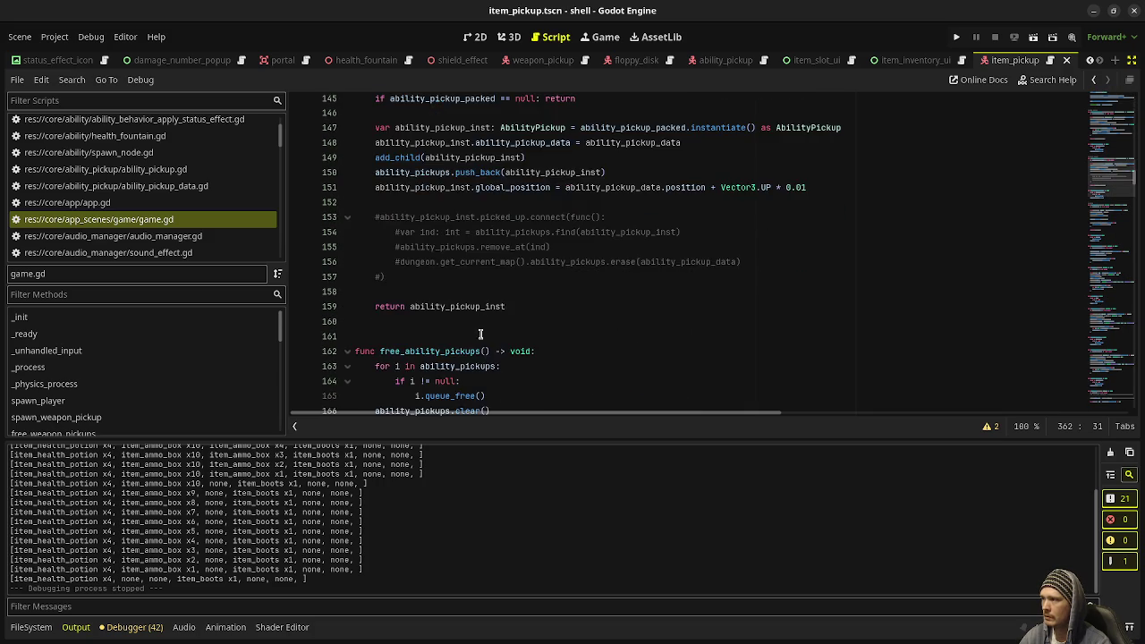
pyautogui.click(425, 351)
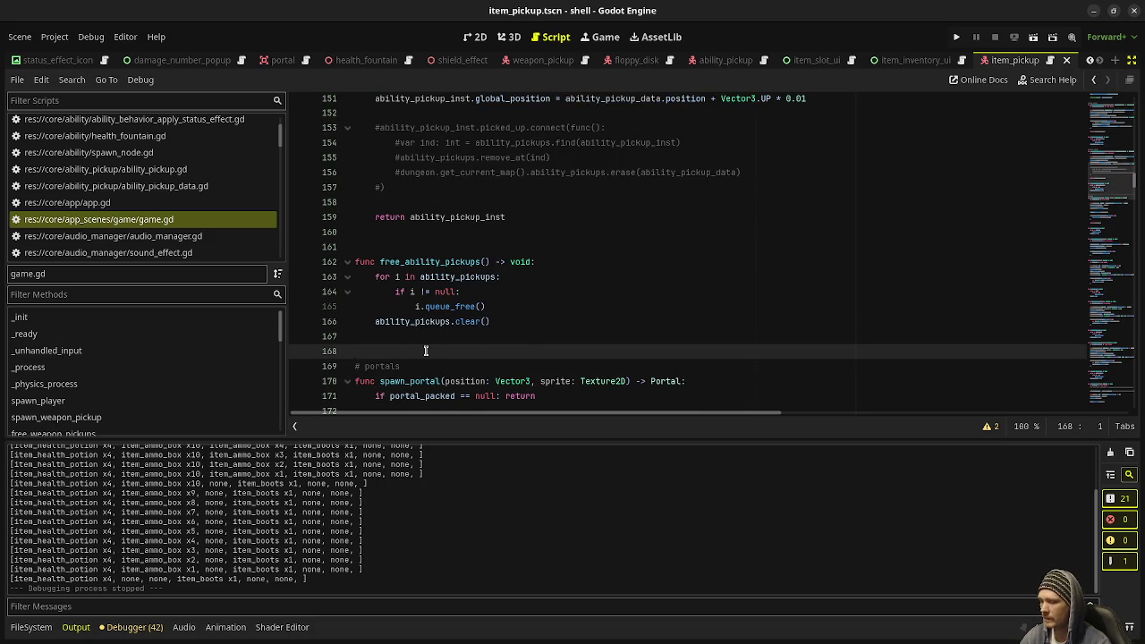
pyautogui.press('Return')
pyautogui.write('# item pi')
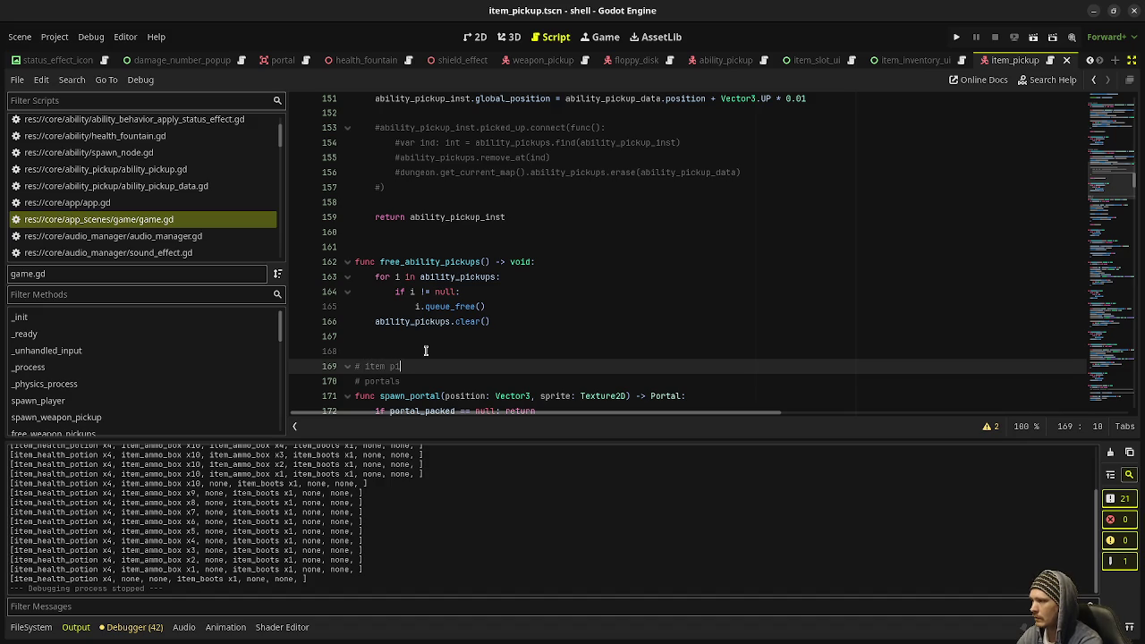
pyautogui.write('ckukups')
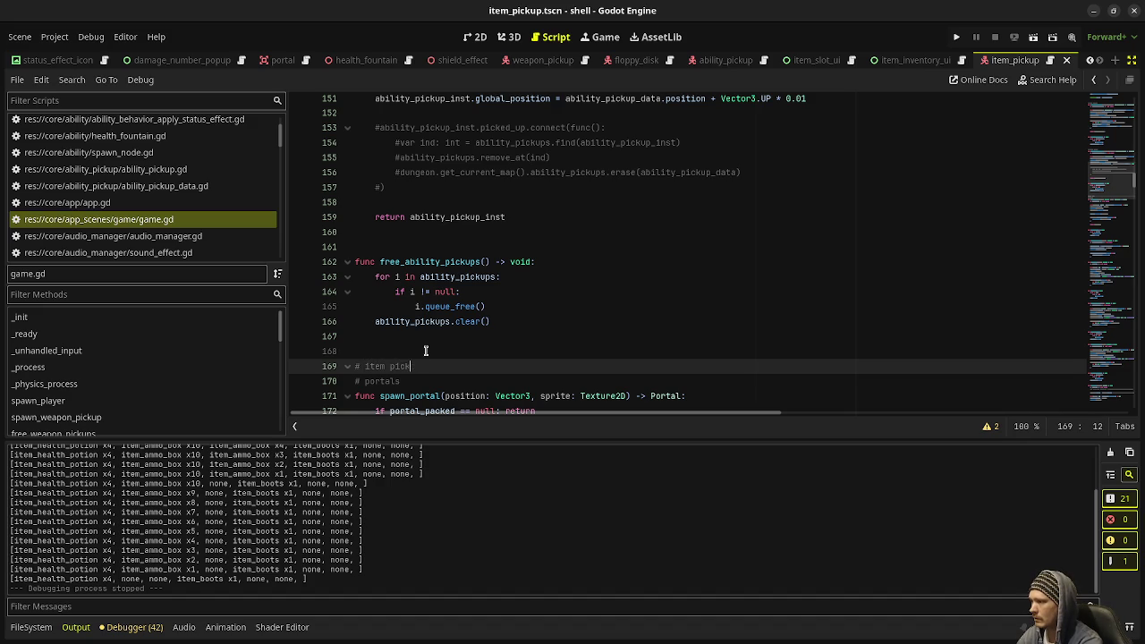
pyautogui.press('Return')
pyautogui.write('fu')
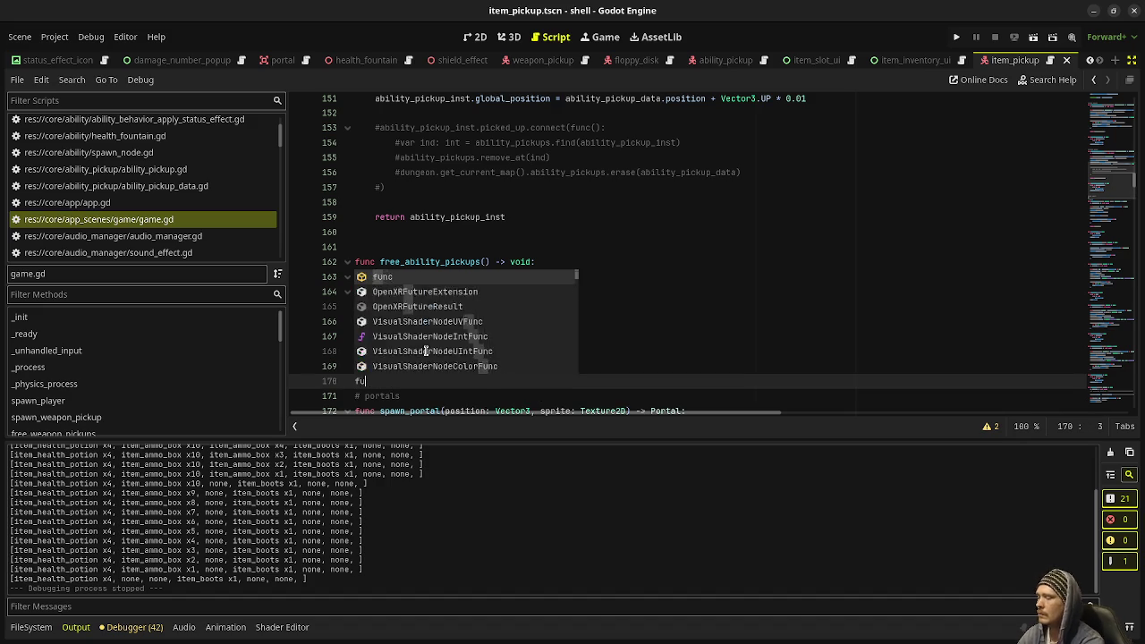
pyautogui.write('nc spawn_item_pi')
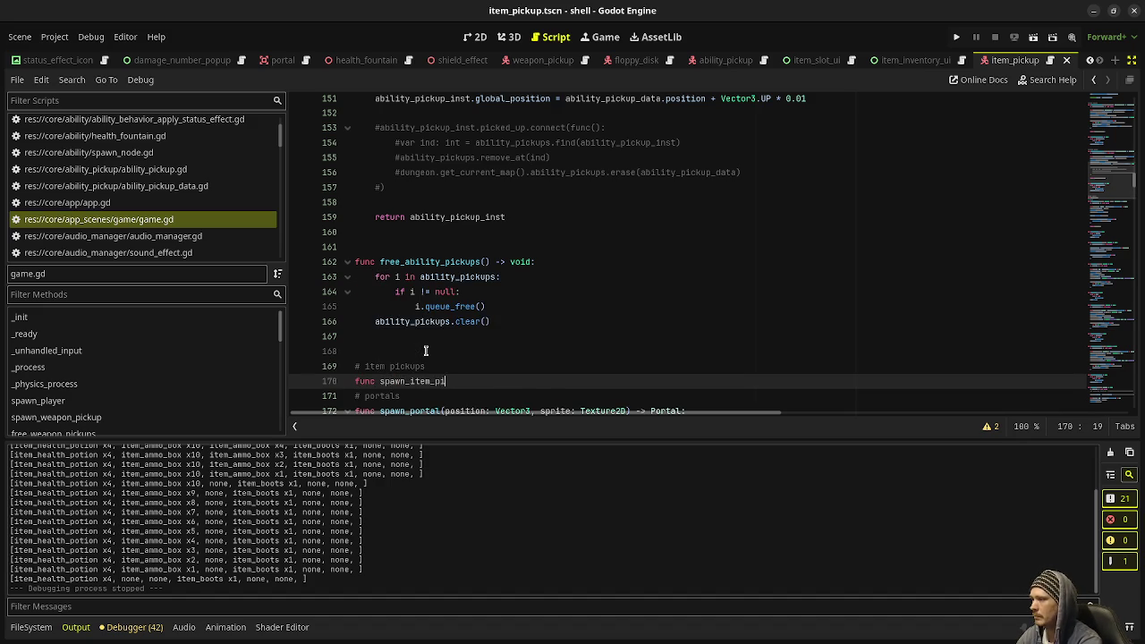
pyautogui.write('ck(')
# Paste spawn_ability_pickup's code into the new spawn_item_pickup function and save game.gd
pyautogui.scroll(4, 426, 350)
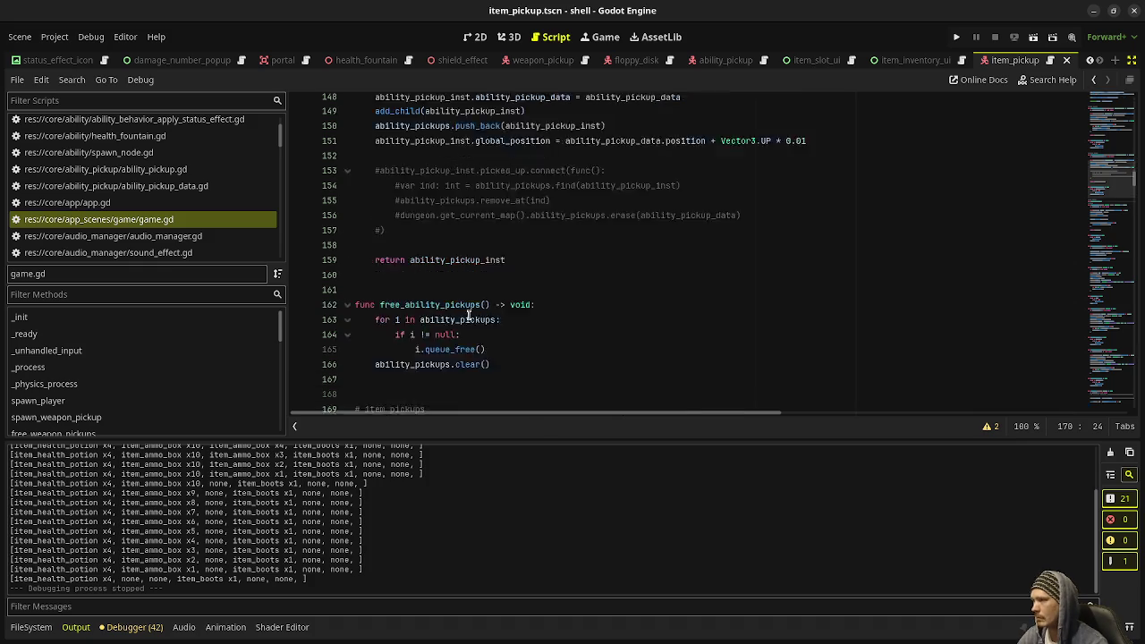
pyautogui.moveTo(518, 394)
pyautogui.mouseDown()
pyautogui.moveTo(376, 220)
pyautogui.moveTo(374, 185)
pyautogui.moveTo(482, 175)
pyautogui.mouseUp()
pyautogui.hotkey('ctrl', 'c')
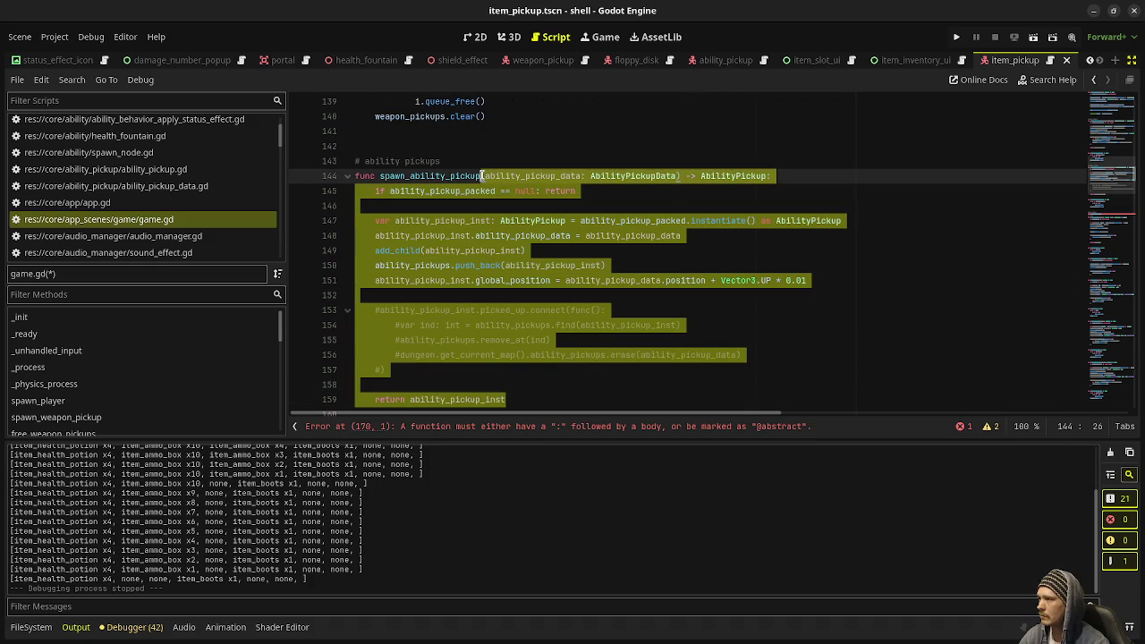
pyautogui.scroll(-5, 424, 287)
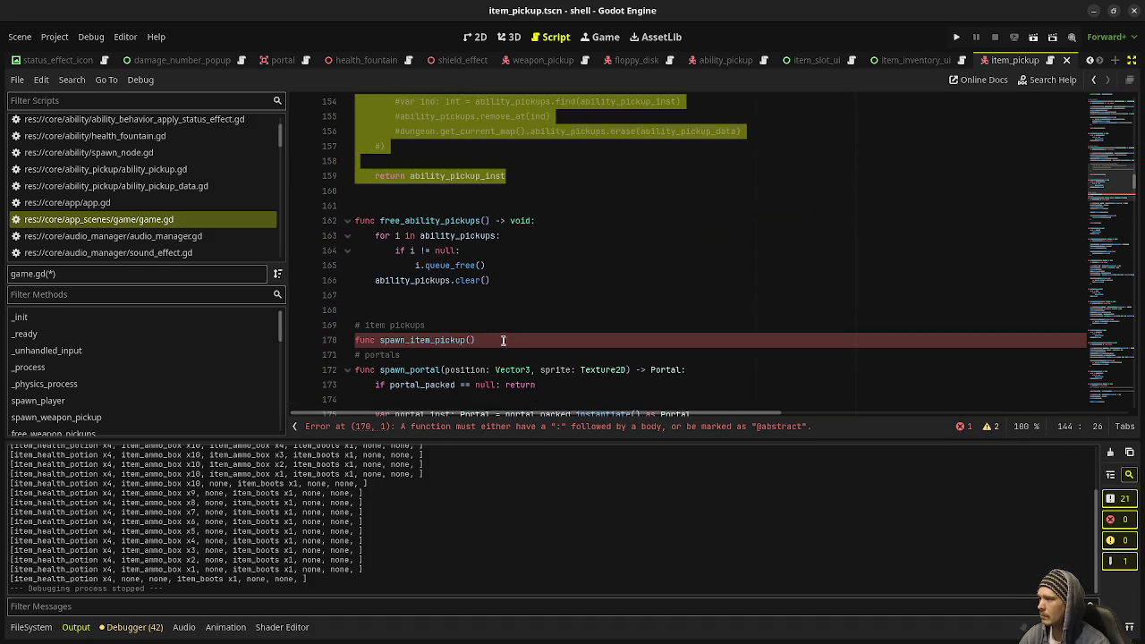
pyautogui.click(467, 340)
pyautogui.hotkey('ctrl', 'v')
pyautogui.press('Return')
pyautogui.press('Return')
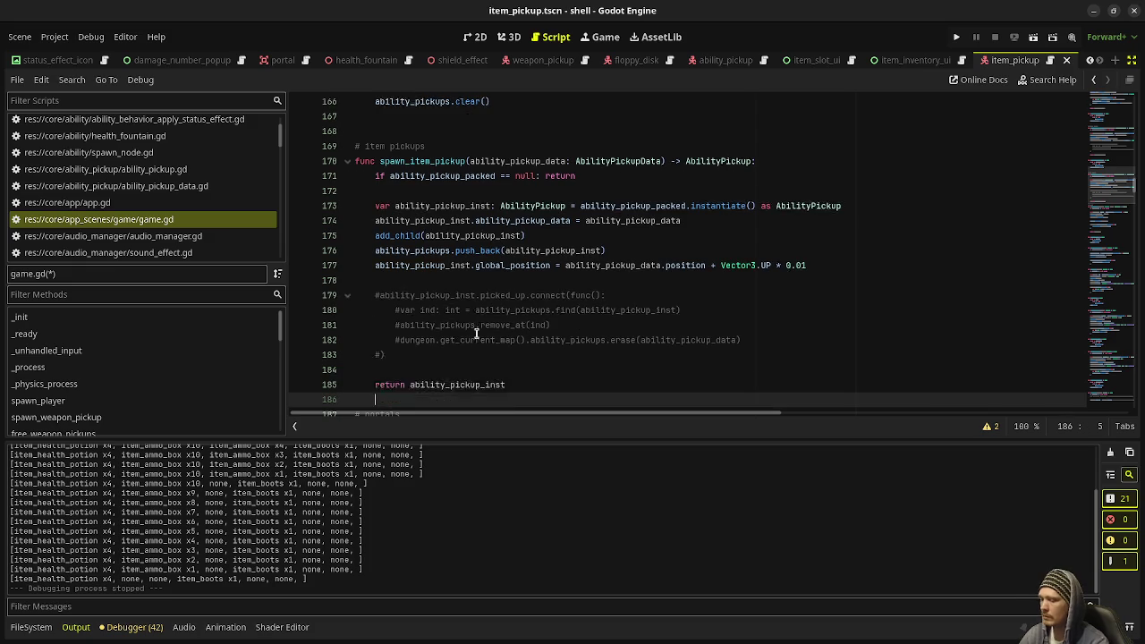
pyautogui.hotkey('ctrl', 's')
pyautogui.scroll(-3, 479, 278)
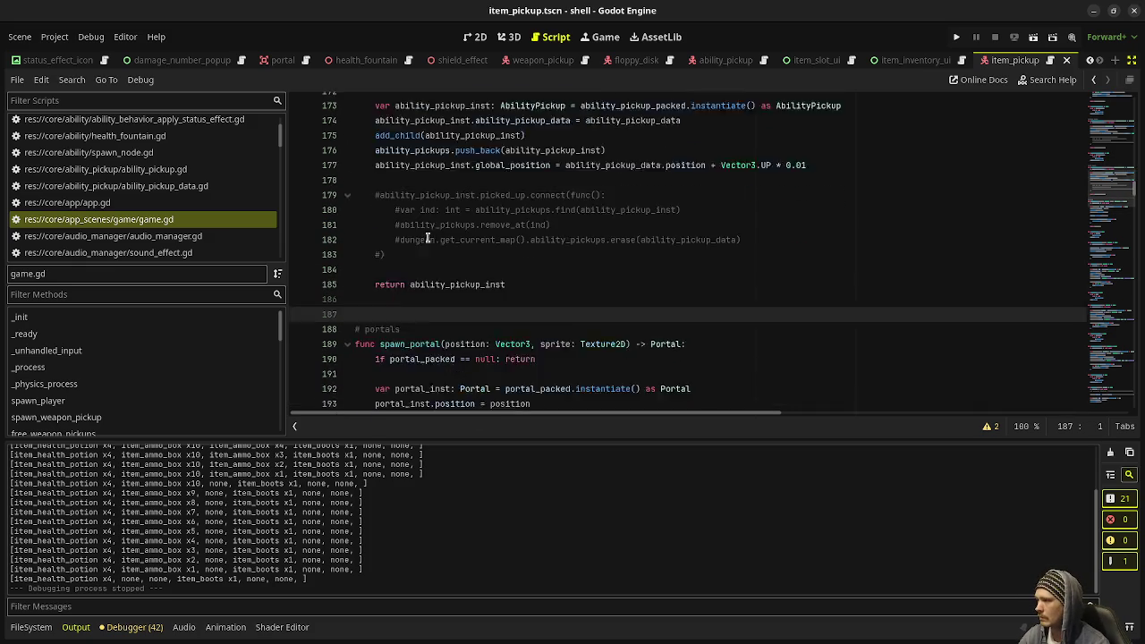
pyautogui.scroll(3, 474, 224)
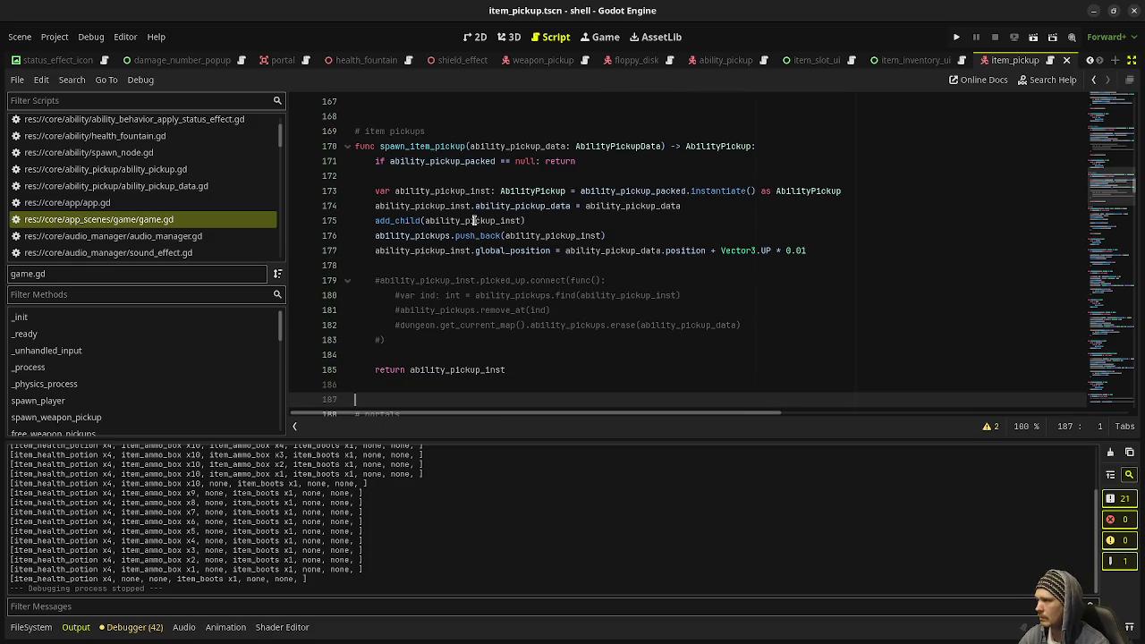
# Change the signature to take item_pickup_data: ItemPickupData and return ItemPickup, then save
pyautogui.doubleClick(504, 147)
pyautogui.write('item_pickup')
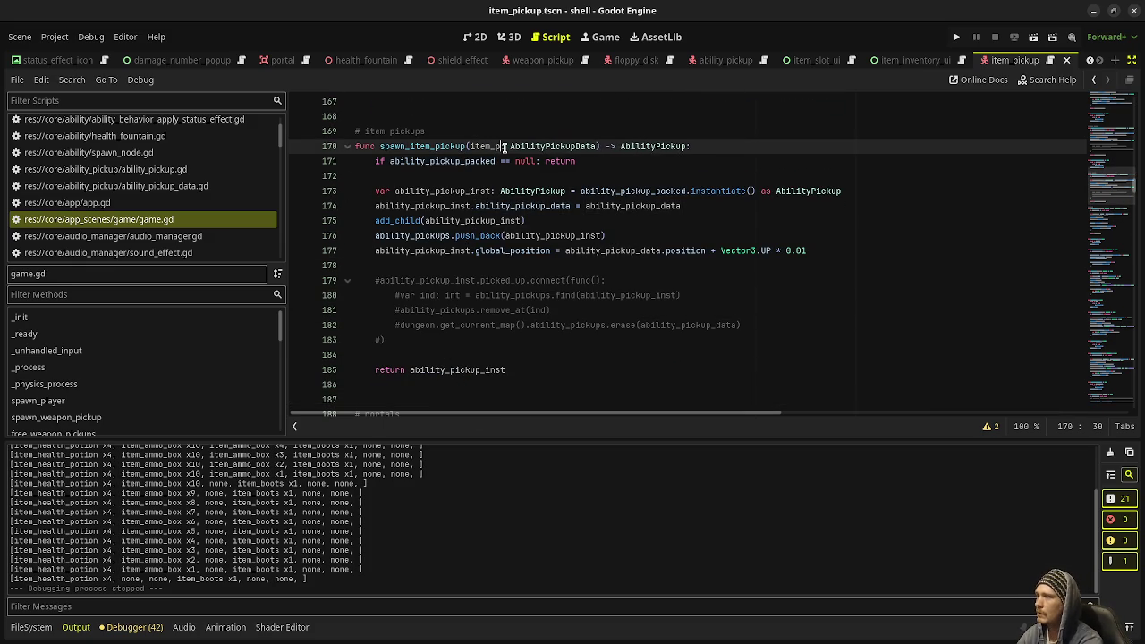
pyautogui.write('_data')
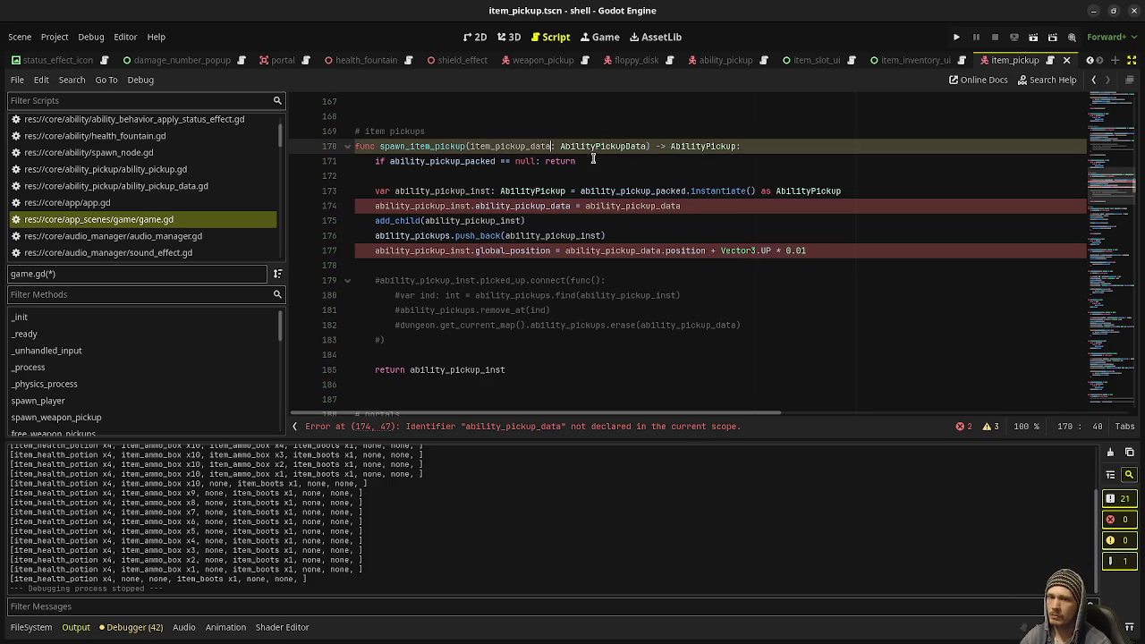
pyautogui.click(594, 146)
pyautogui.press('BackSpace')
pyautogui.press('BackSpace')
pyautogui.press('BackSpace')
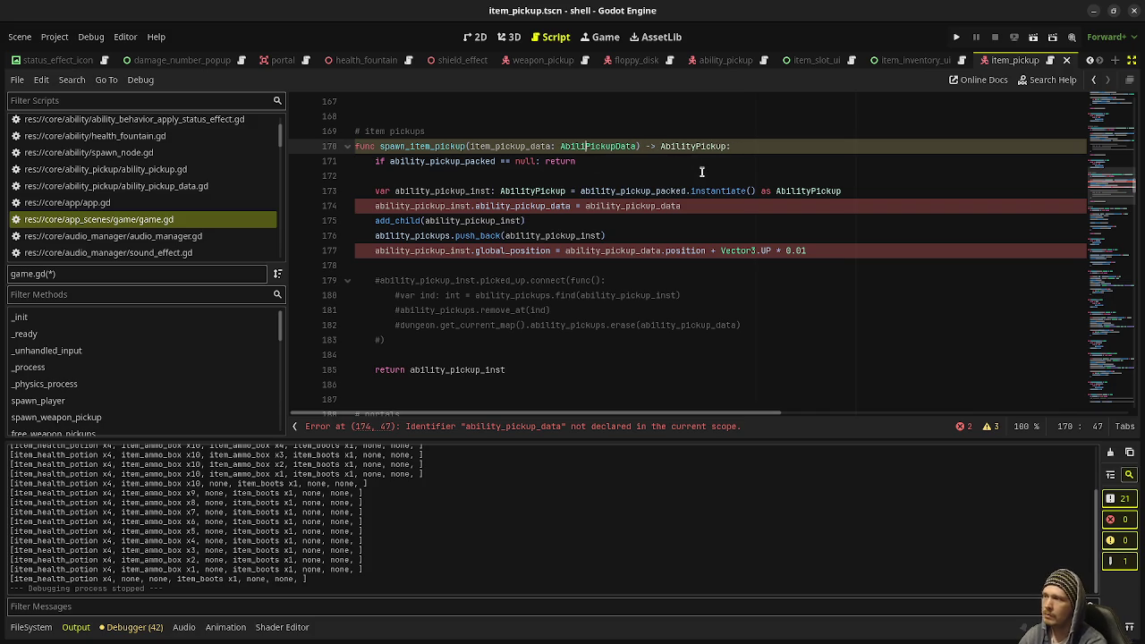
pyautogui.write('Item')
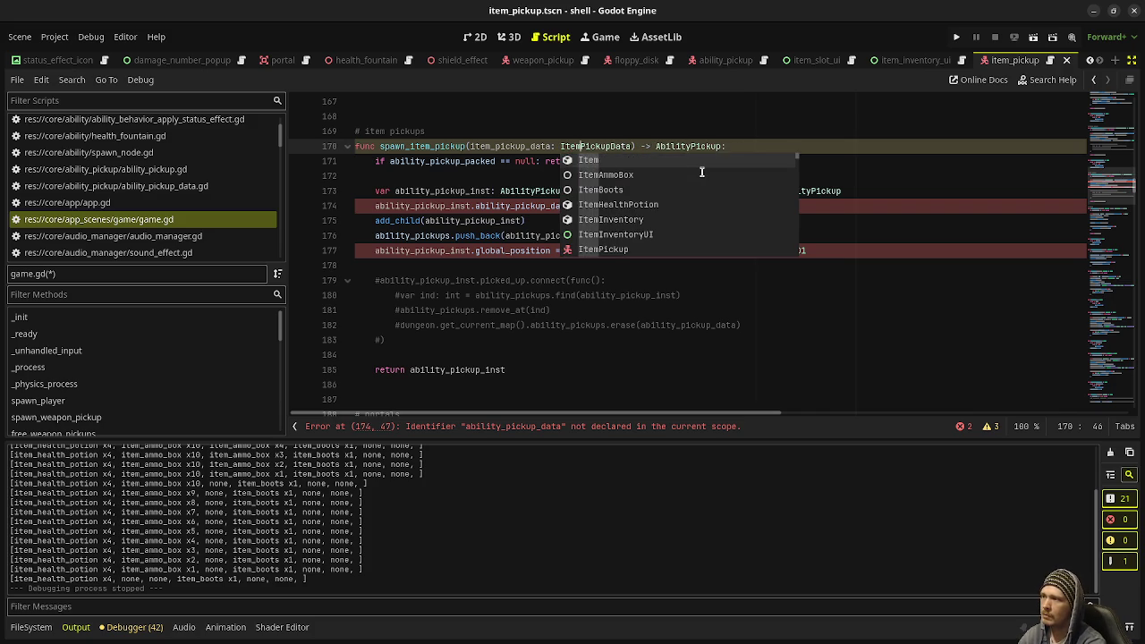
pyautogui.click(695, 149)
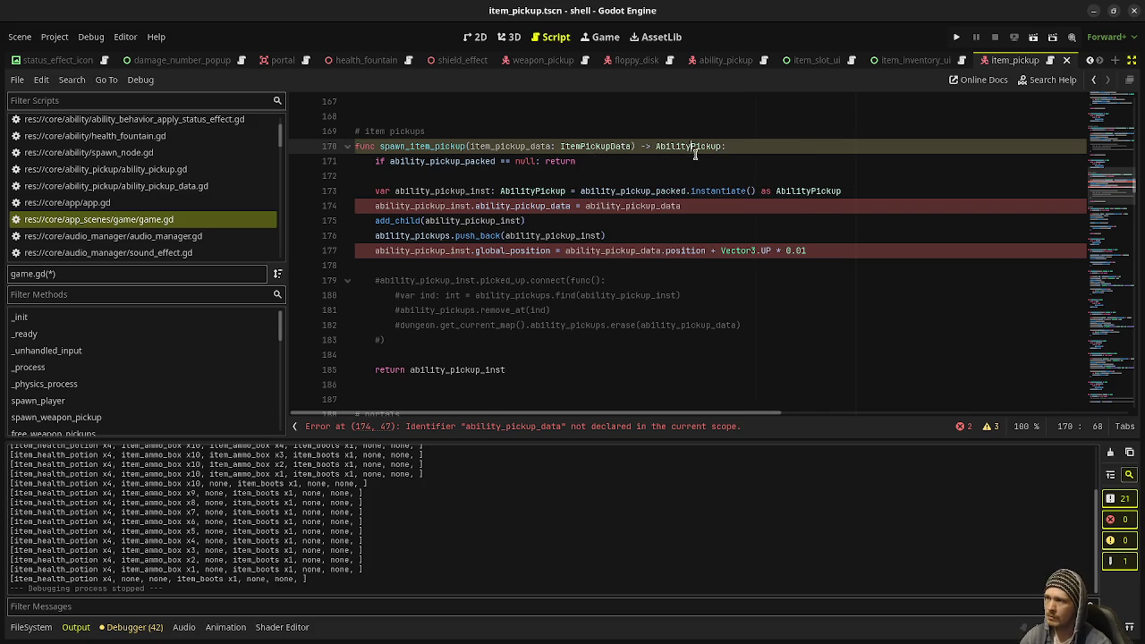
pyautogui.press('BackSpace')
pyautogui.press('BackSpace')
pyautogui.press('BackSpace')
pyautogui.write('Item')
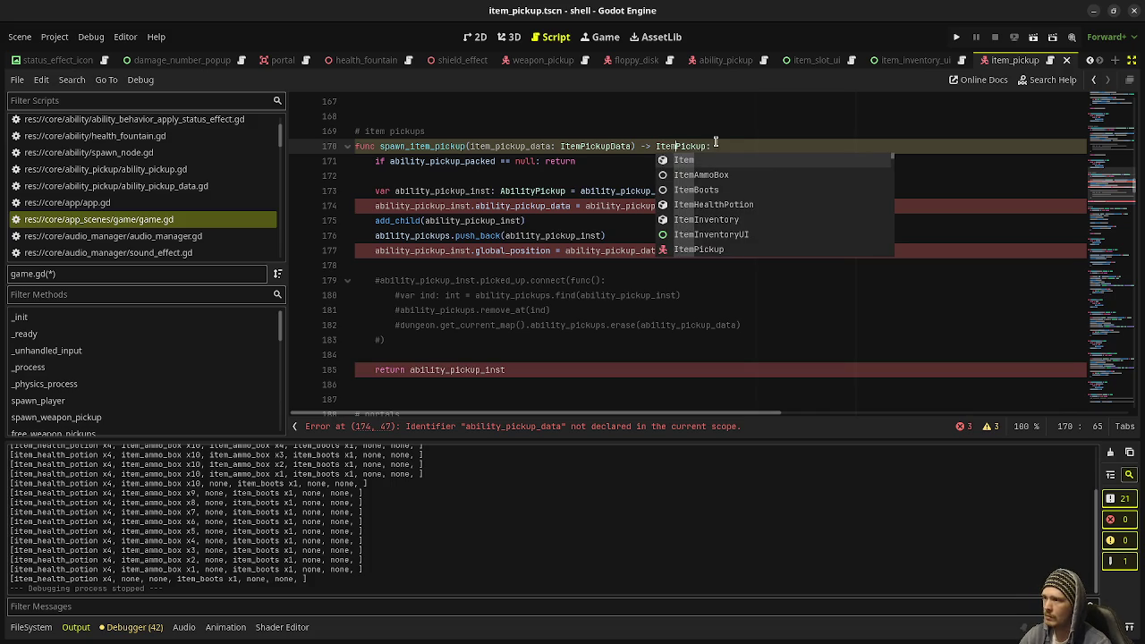
pyautogui.click(717, 143)
pyautogui.hotkey('ctrl', 's')
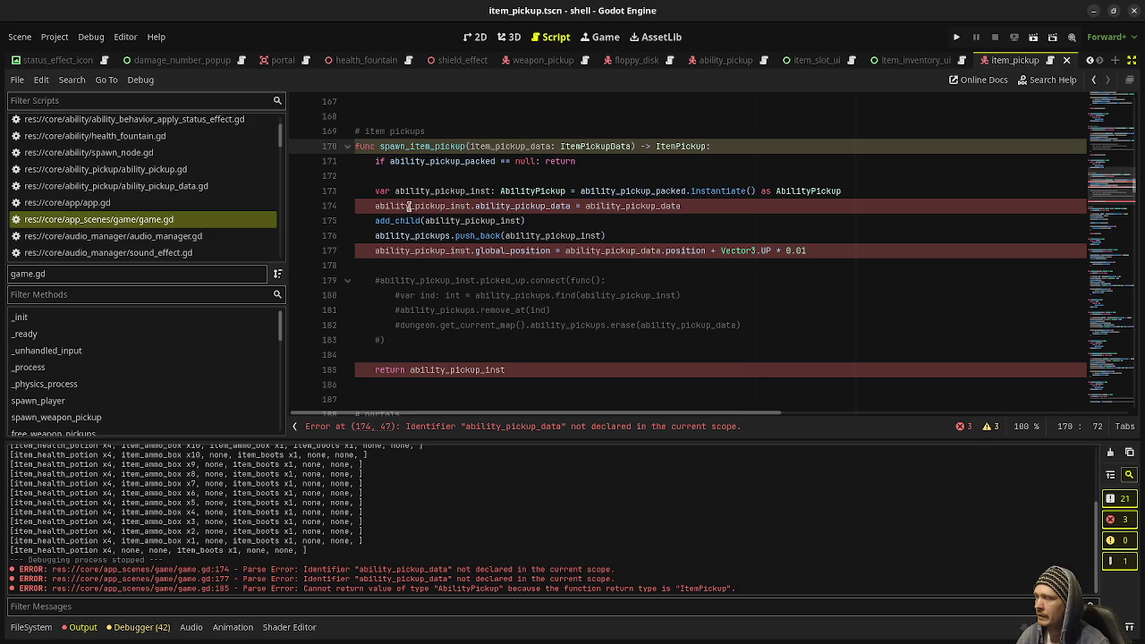
# Rename the packed scene reference to item_pickup_packed and the instance variable to item_pickup_inst
pyautogui.doubleClick(437, 191)
pyautogui.click(432, 190)
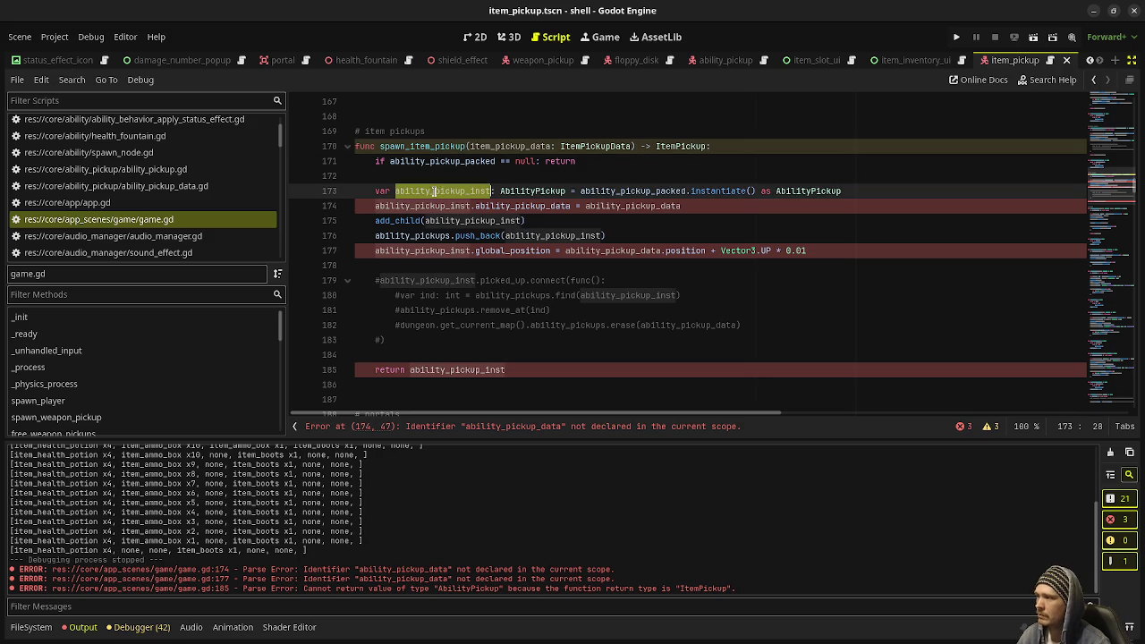
pyautogui.press('BackSpace')
pyautogui.press('BackSpace')
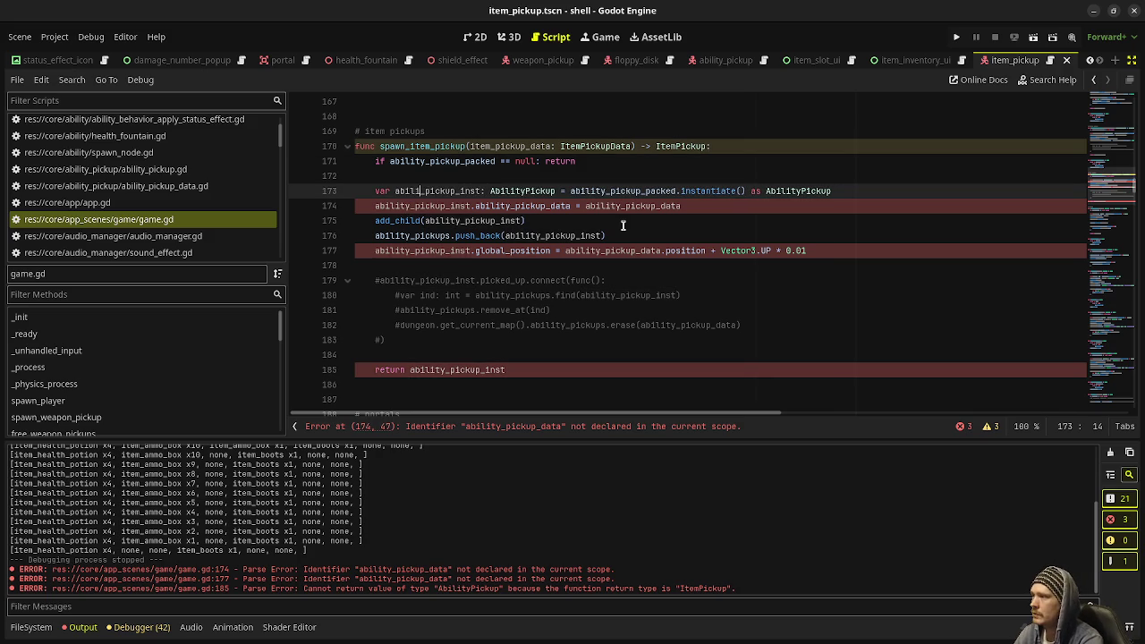
pyautogui.hotkey('ctrl', 'z')
pyautogui.moveTo(424, 167); pyautogui.dragTo(389, 162)
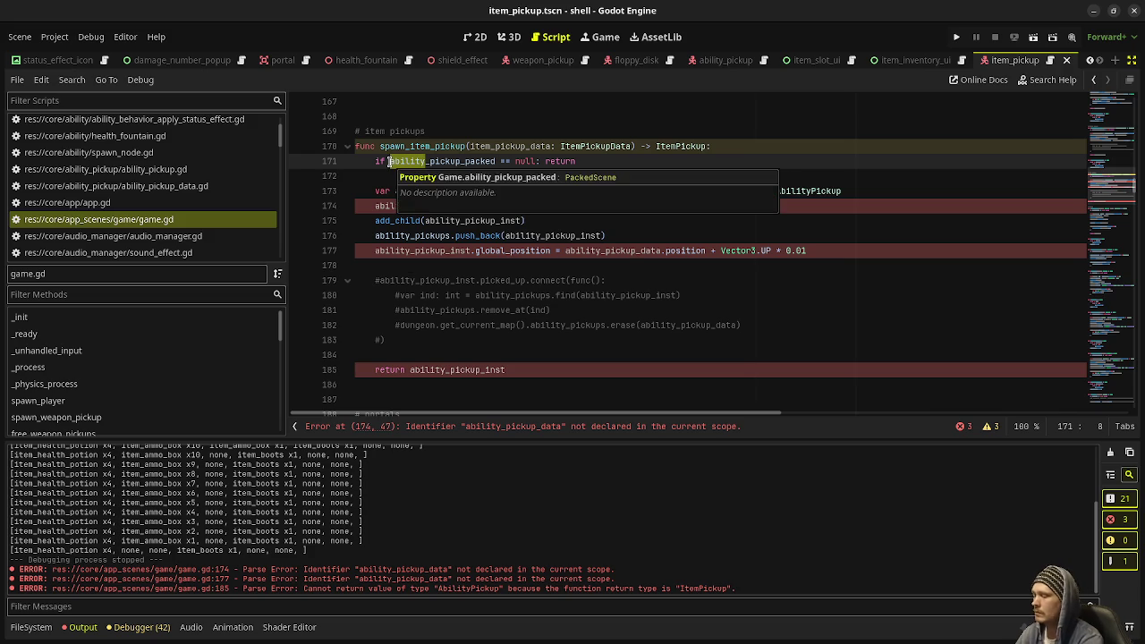
pyautogui.write('item')
pyautogui.press('Escape')
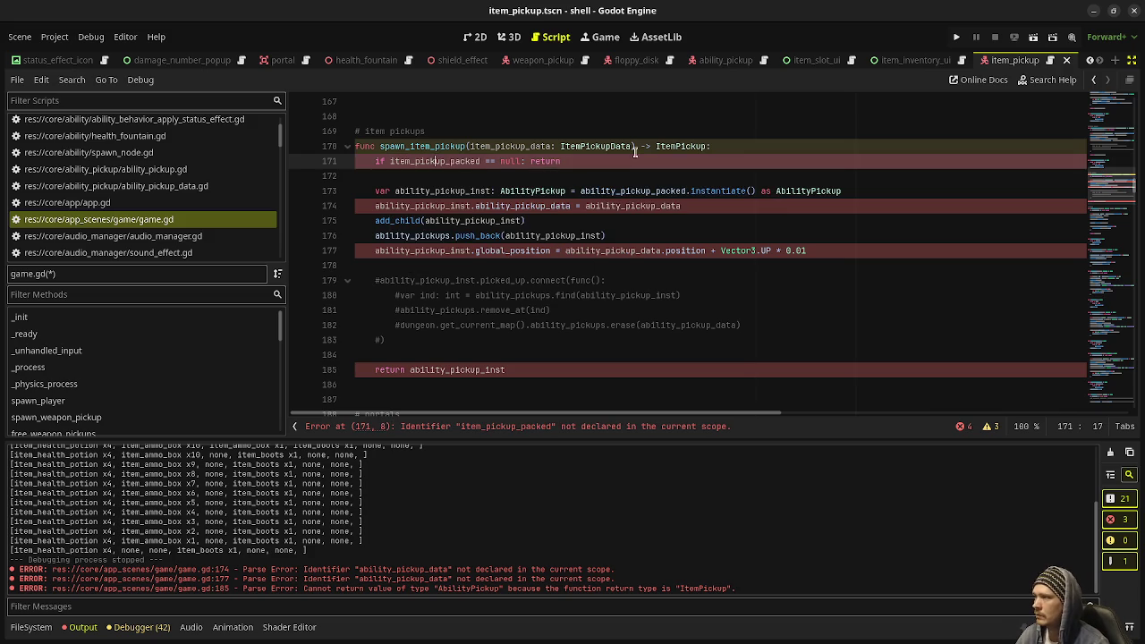
pyautogui.moveTo(430, 191); pyautogui.dragTo(394, 190)
pyautogui.write('item')
pyautogui.press('Escape')
# Replace the old instance name with item_pickup_inst on lines 174 through 177
pyautogui.doubleClick(421, 189)
pyautogui.hotkey('ctrl', 'c')
pyautogui.doubleClick(428, 205)
pyautogui.hotkey('ctrl', 'v')
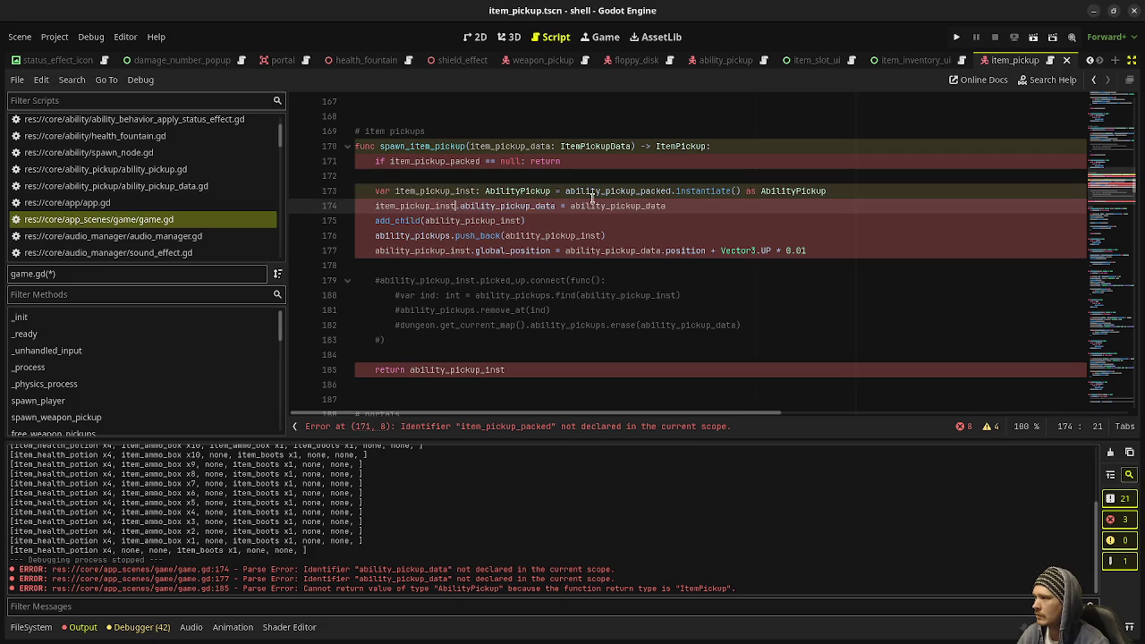
pyautogui.doubleClick(474, 220)
pyautogui.hotkey('ctrl', 'v')
pyautogui.doubleClick(543, 235)
pyautogui.hotkey('ctrl', 'v')
pyautogui.doubleClick(421, 251)
pyautogui.hotkey('ctrl', 'v')
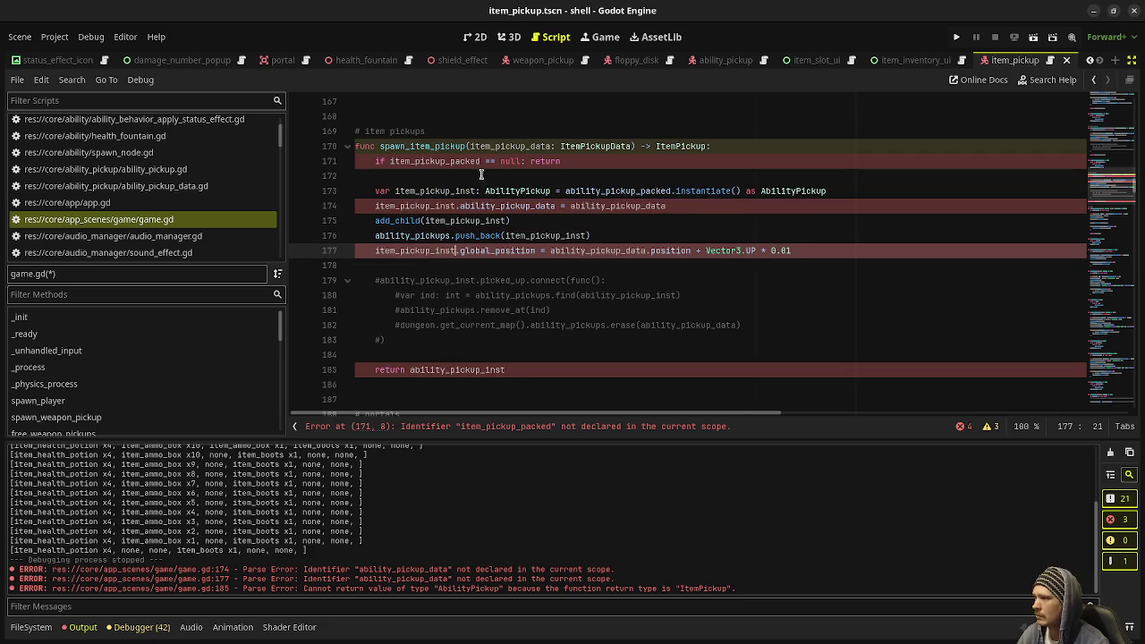
# Replace the remaining ability_pickup_data references with item_pickup_data
pyautogui.doubleClick(452, 161)
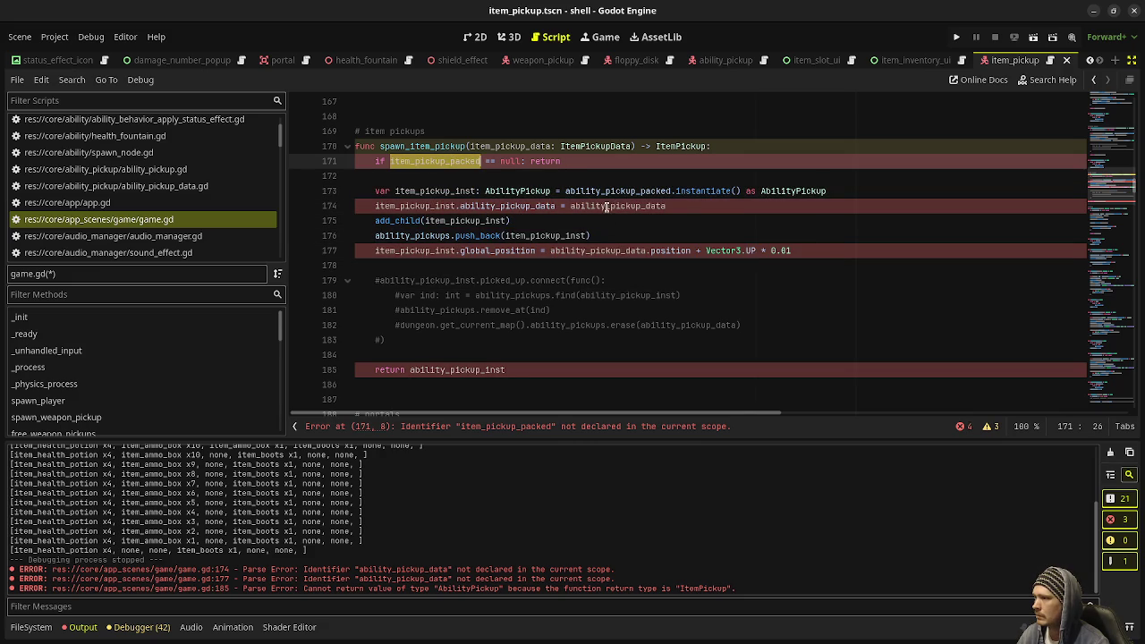
pyautogui.doubleClick(518, 146)
pyautogui.doubleClick(625, 205)
pyautogui.hotkey('ctrl', 'v')
pyautogui.doubleClick(598, 250)
pyautogui.hotkey('ctrl', 'v')
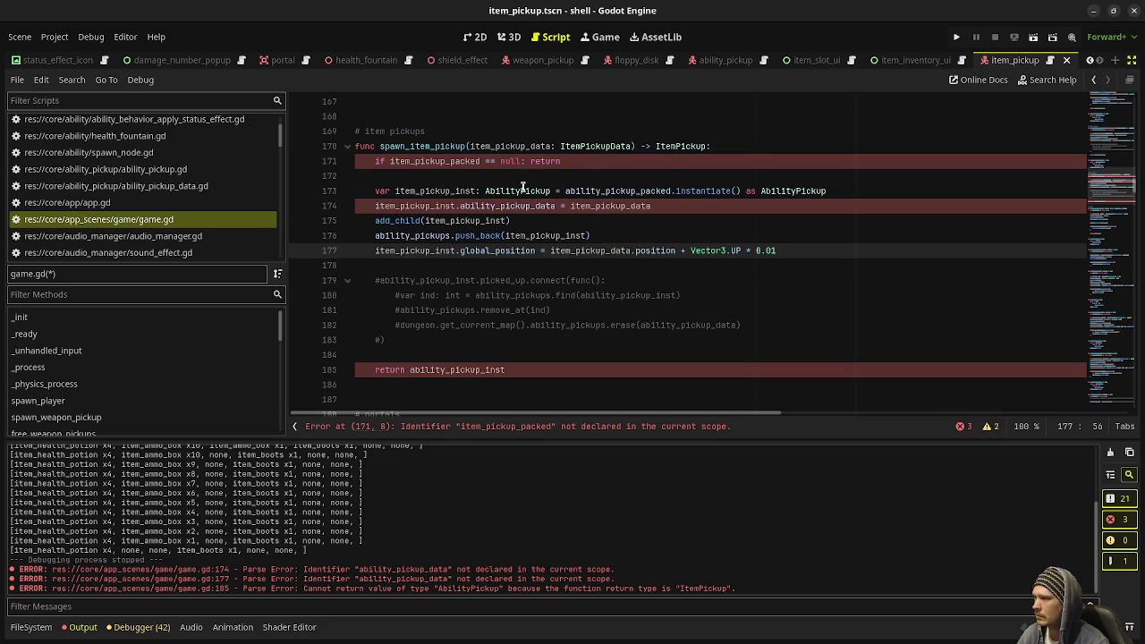
# Change the instance type and cast to ItemPickup, return item_pickup_inst, and save
pyautogui.moveTo(523, 191); pyautogui.dragTo(485, 190)
pyautogui.write('Item')
pyautogui.click(783, 190)
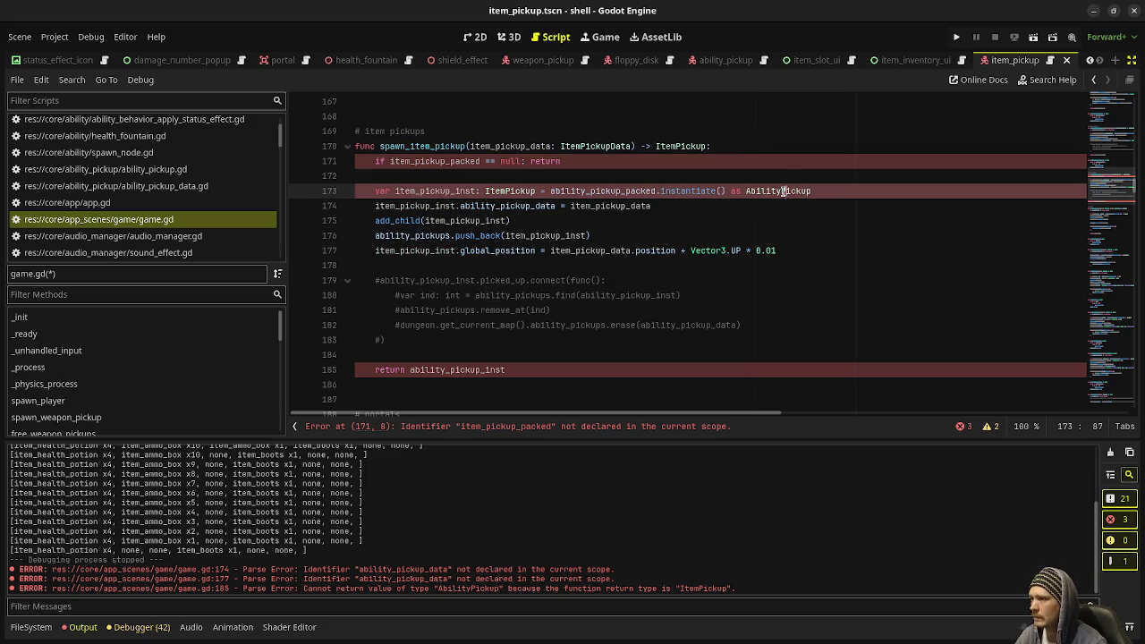
pyautogui.press('BackSpace')
pyautogui.press('BackSpace')
pyautogui.press('BackSpace')
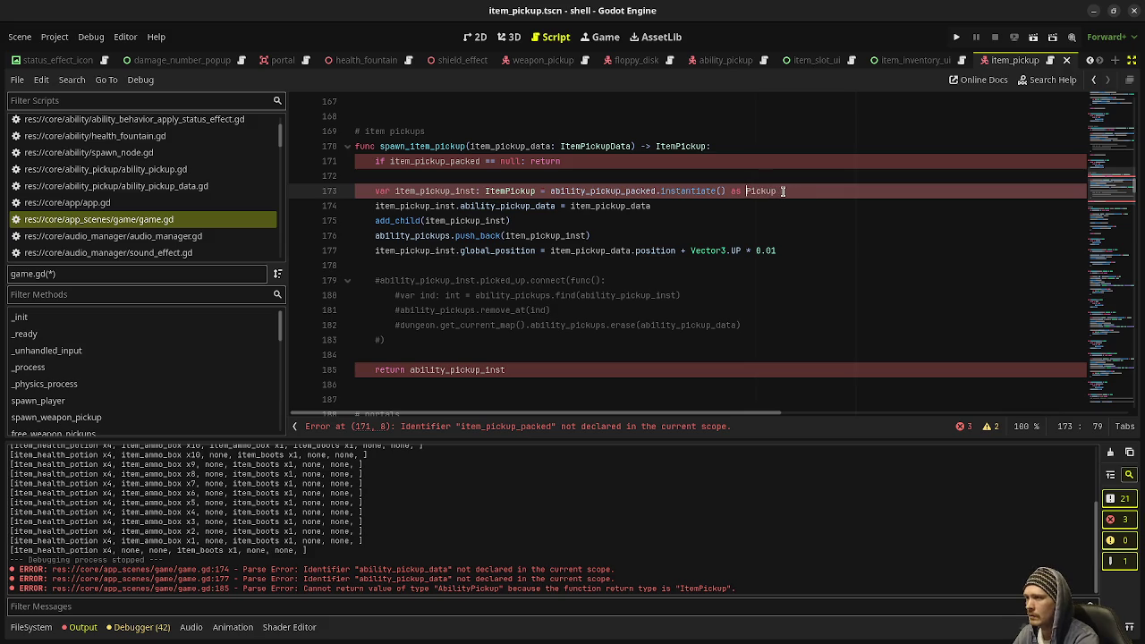
pyautogui.write('Item')
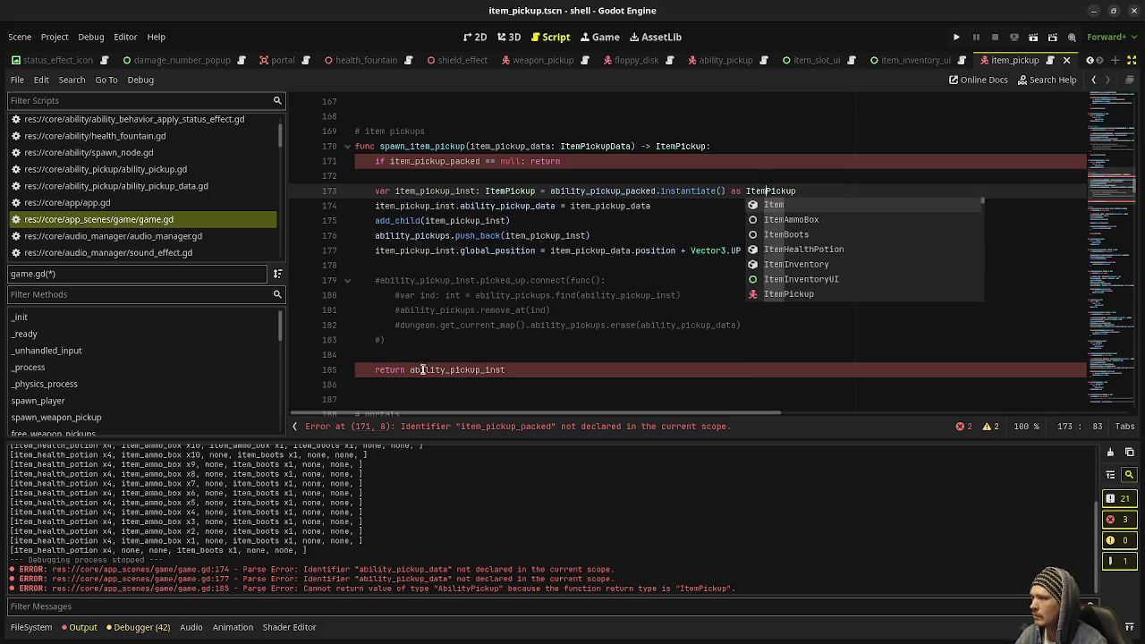
pyautogui.click(423, 370)
pyautogui.doubleClick(429, 205)
pyautogui.hotkey('ctrl', 'c')
pyautogui.doubleClick(457, 369)
pyautogui.hotkey('ctrl', 'v')
pyautogui.hotkey('ctrl', 's')
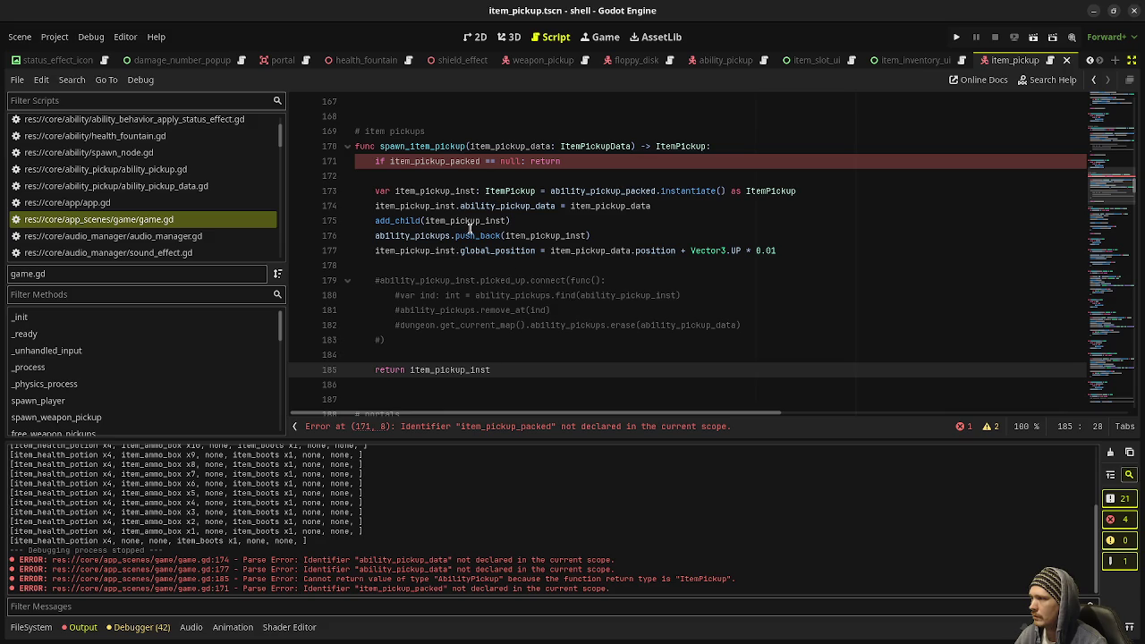
# Select the free_ability_pickups function to copy it
pyautogui.scroll(1, 424, 191)
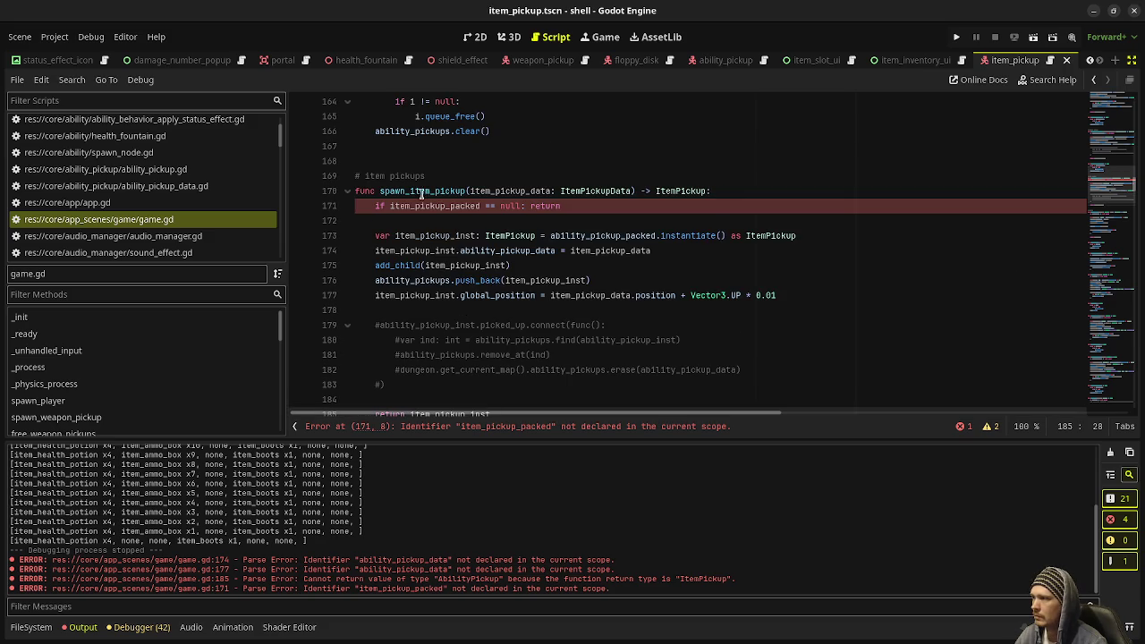
pyautogui.scroll(2, 462, 207)
pyautogui.moveTo(491, 220); pyautogui.dragTo(341, 173)
pyautogui.click(339, 159)
pyautogui.scroll(-4, 445, 286)
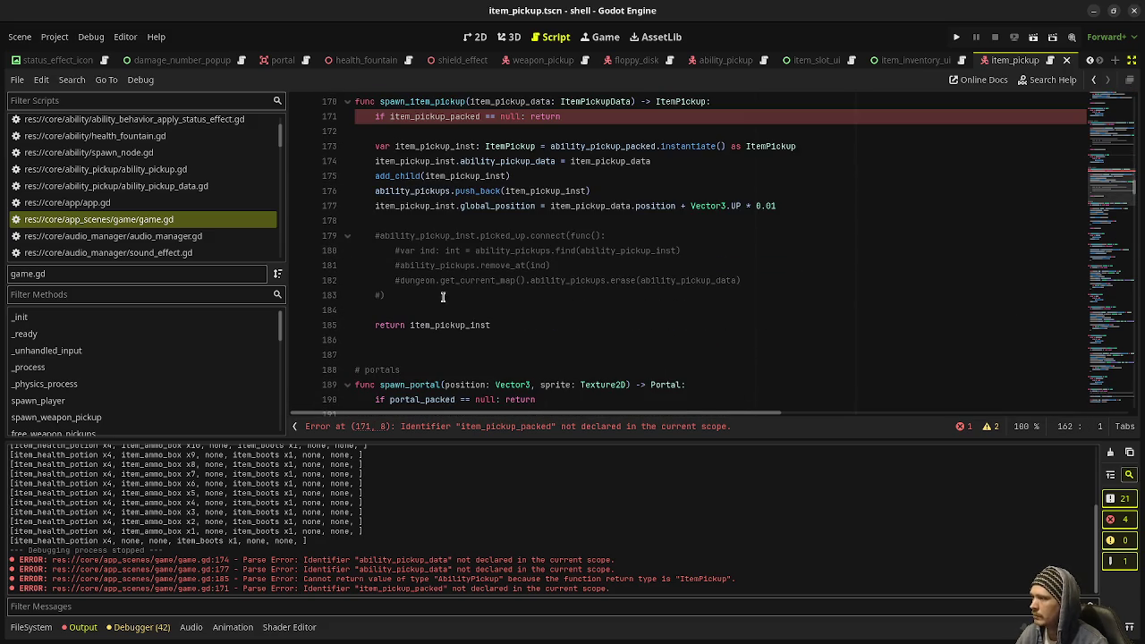
# Paste free_ability_pickups as a new free_item_pickups function that loops over and clears item_pickups
pyautogui.click(413, 357)
pyautogui.hotkey('ctrl', 'v')
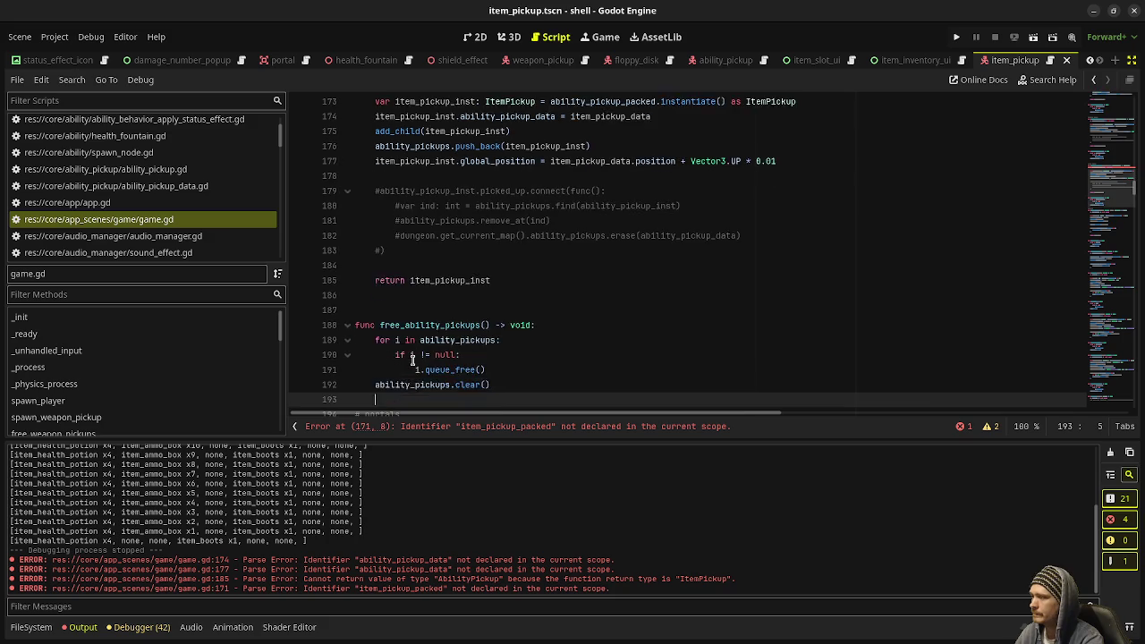
pyautogui.hotkey('ctrl', 's')
pyautogui.moveTo(405, 313); pyautogui.dragTo(437, 311)
pyautogui.write('item')
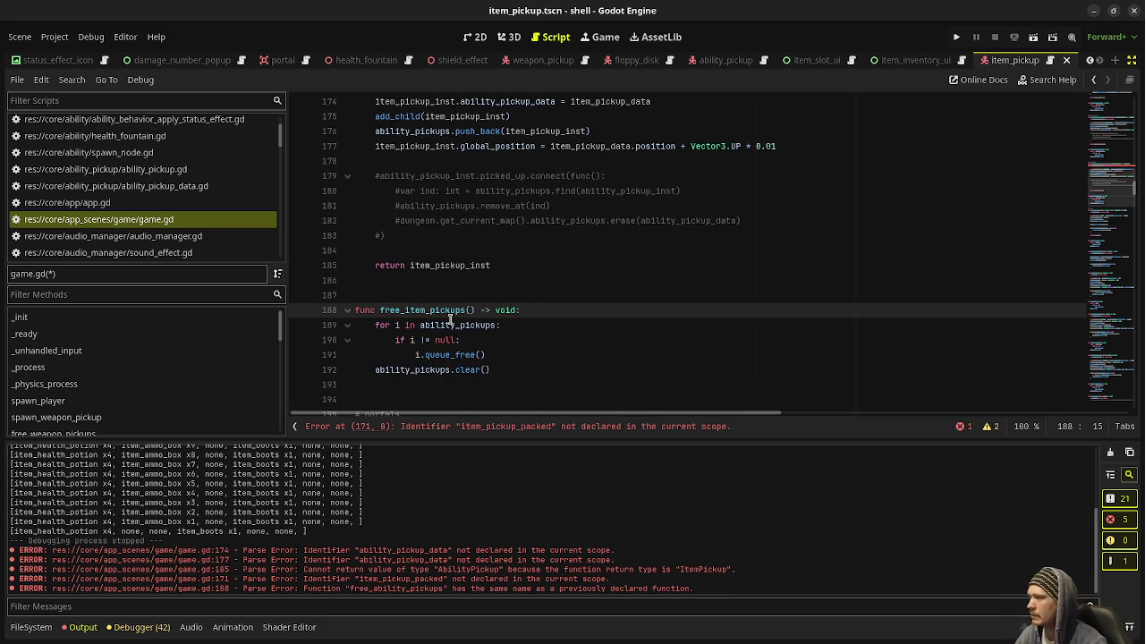
pyautogui.click(455, 324)
pyautogui.press('BackSpace')
pyautogui.press('BackSpace')
pyautogui.press('BackSpace')
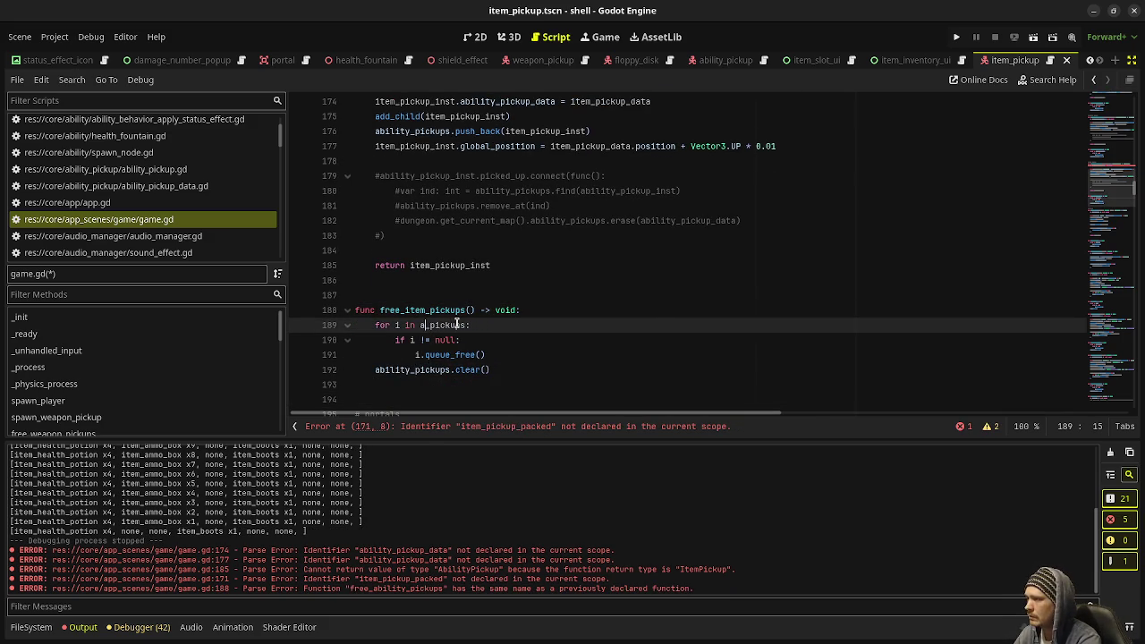
pyautogui.write('item_')
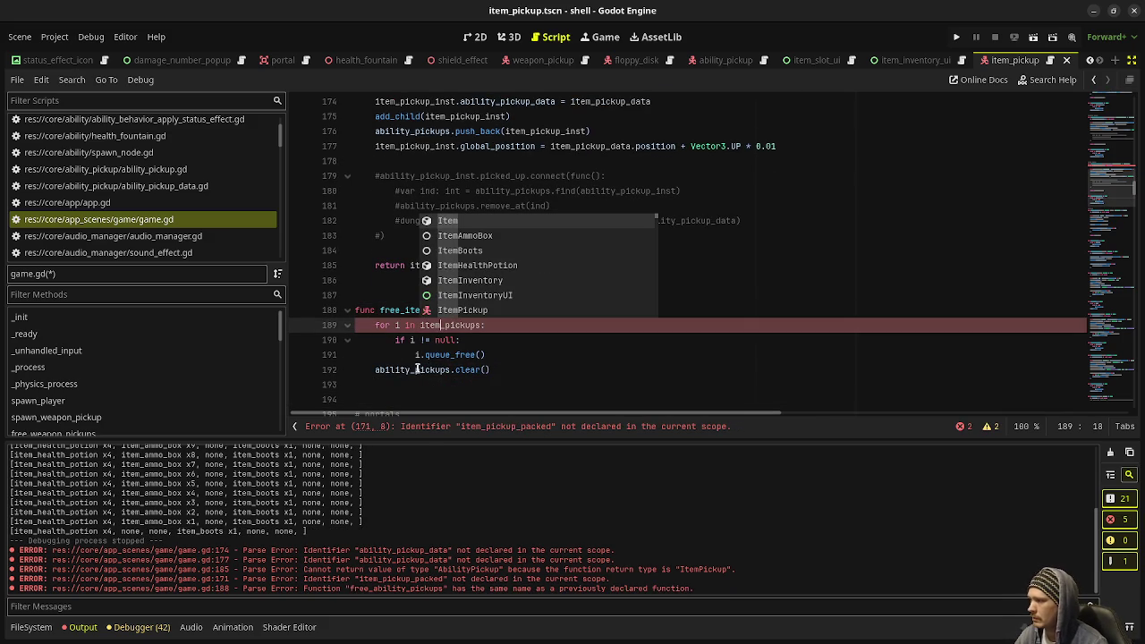
pyautogui.click(413, 370)
pyautogui.press('BackSpace')
pyautogui.press('BackSpace')
pyautogui.press('BackSpace')
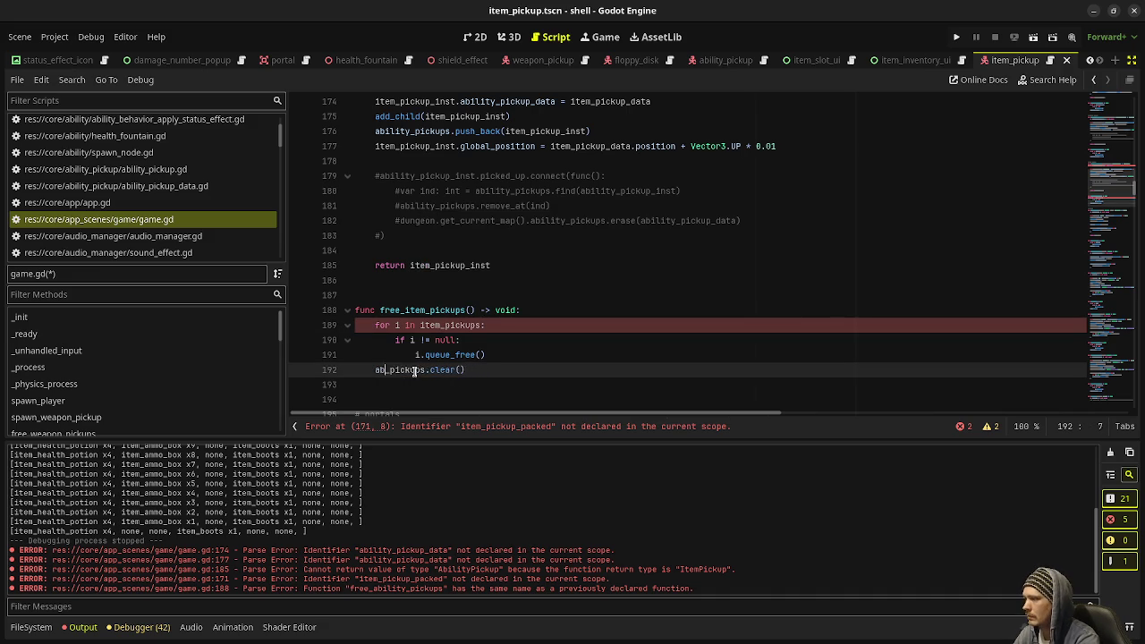
pyautogui.write('item')
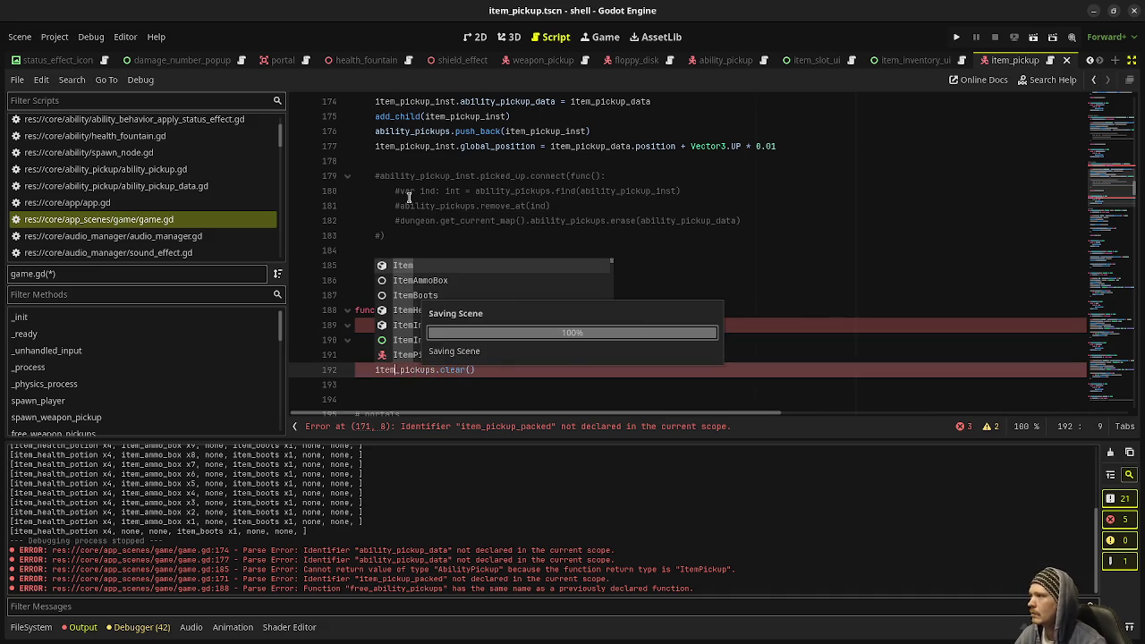
# In spawn_item_pickup, switch to item_pickup_data, item_pickup_packed and the item_pickups array
pyautogui.scroll(4, 484, 281)
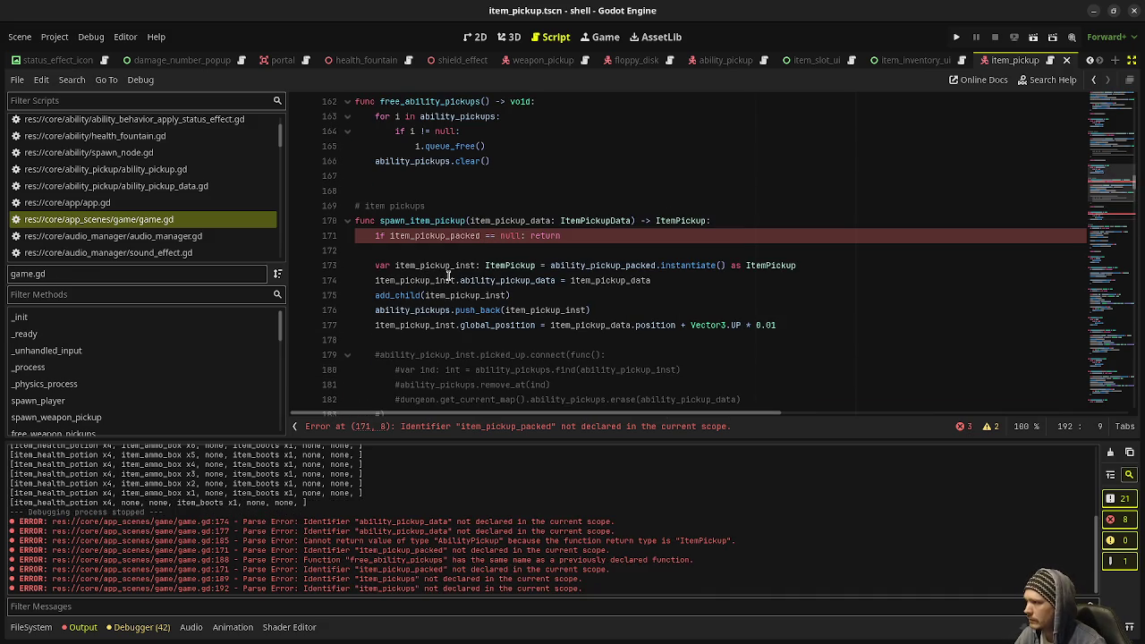
pyautogui.moveTo(493, 280); pyautogui.dragTo(459, 281)
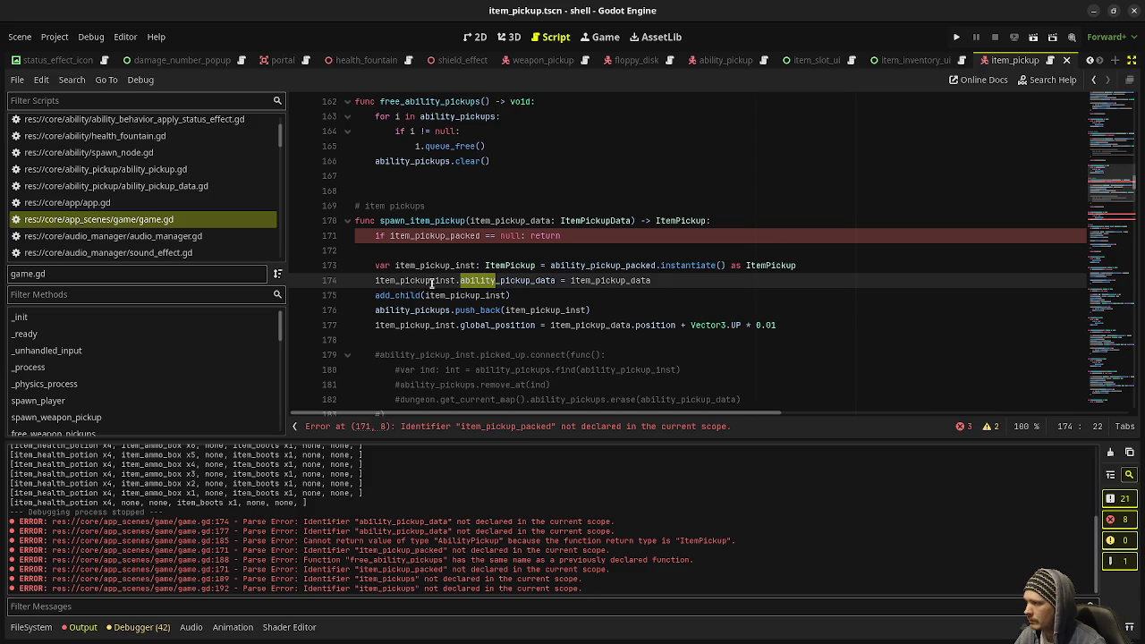
pyautogui.write('item')
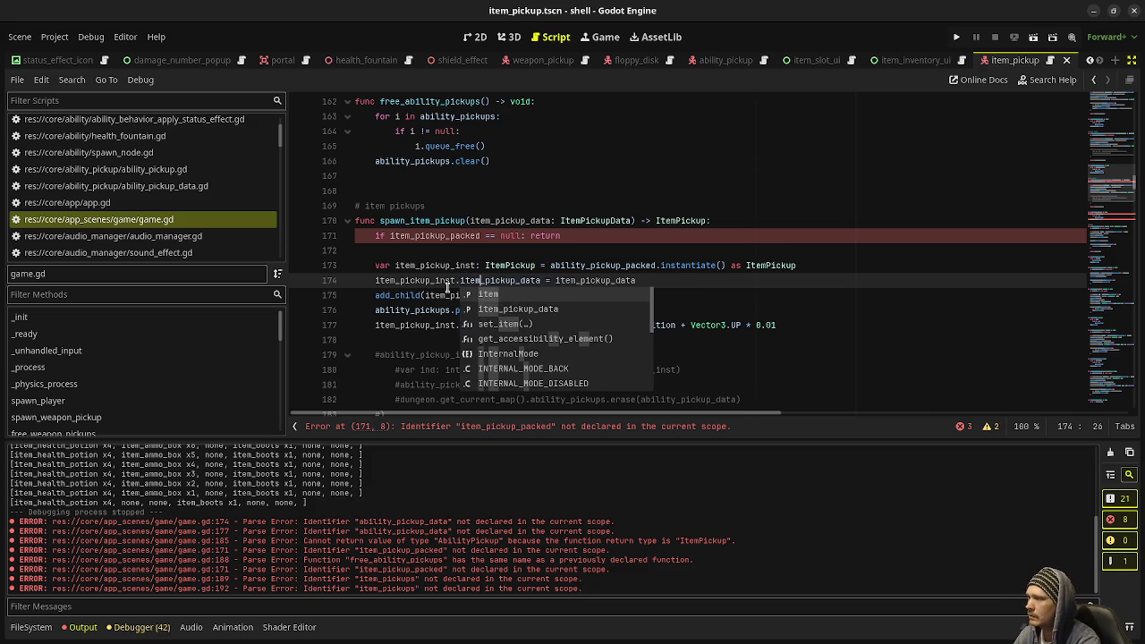
pyautogui.click(552, 263)
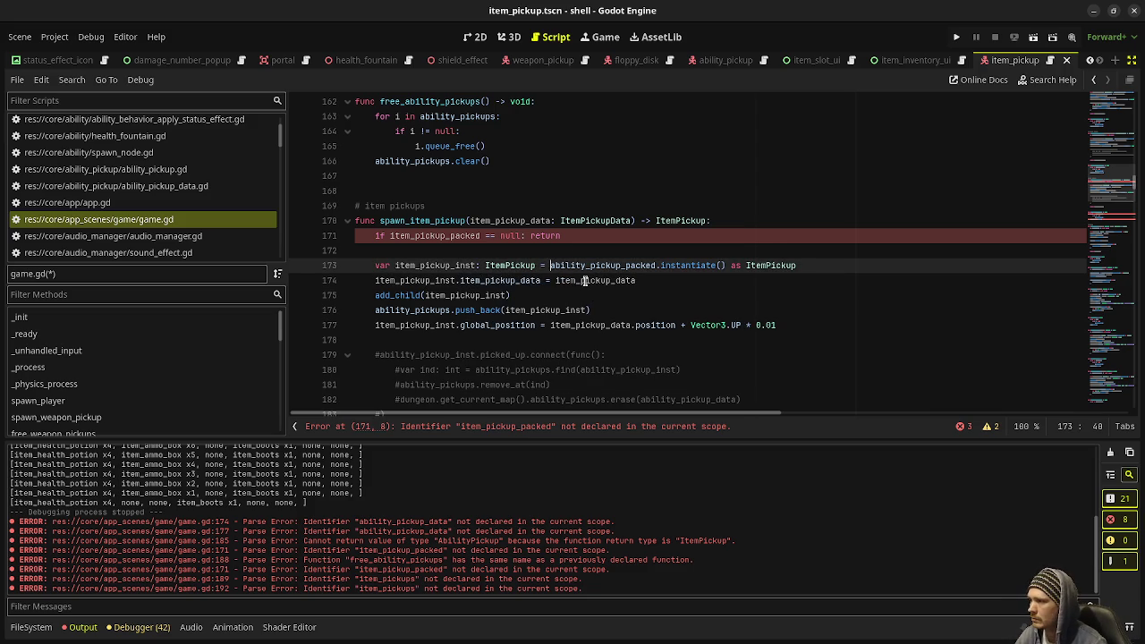
pyautogui.moveTo(584, 264); pyautogui.dragTo(551, 265)
pyautogui.write('item')
pyautogui.click(633, 236)
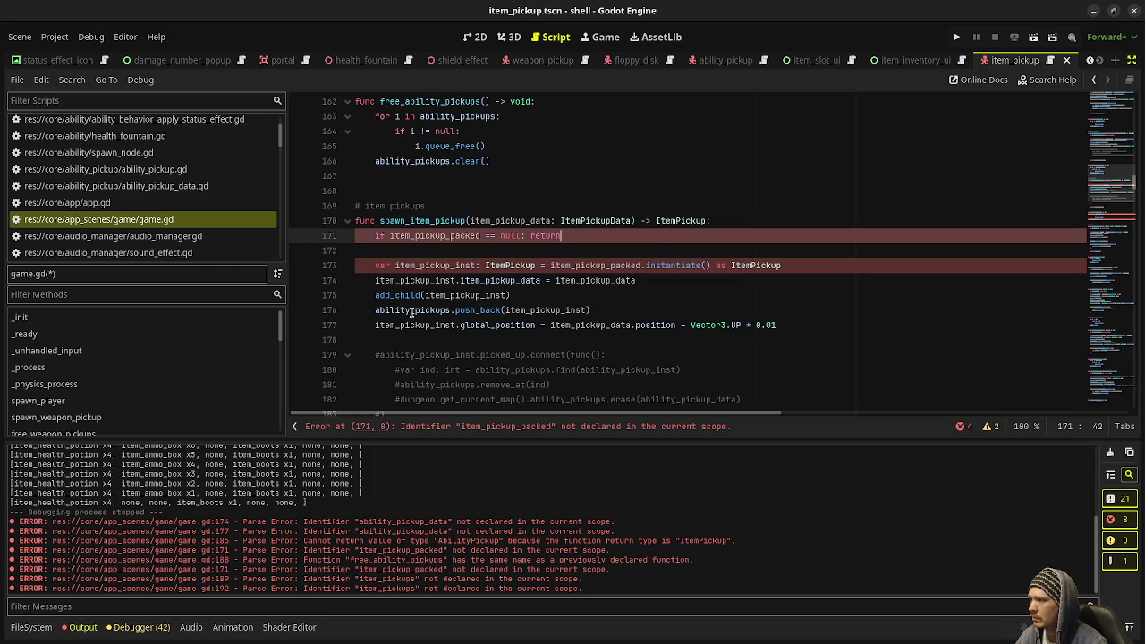
pyautogui.moveTo(411, 310); pyautogui.dragTo(375, 310)
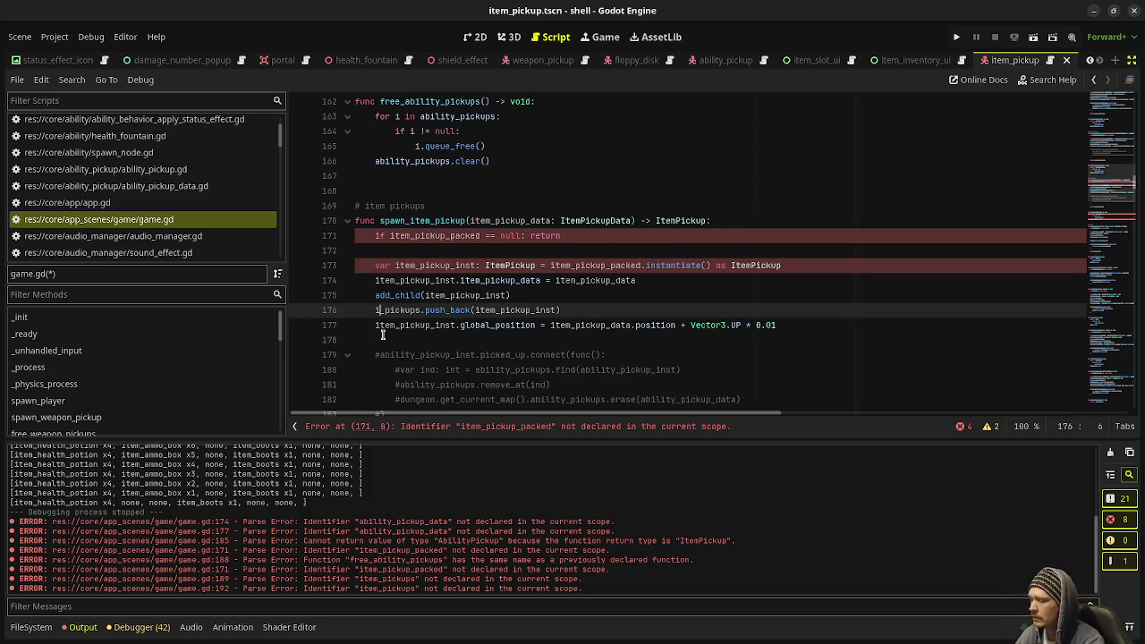
pyautogui.write('item')
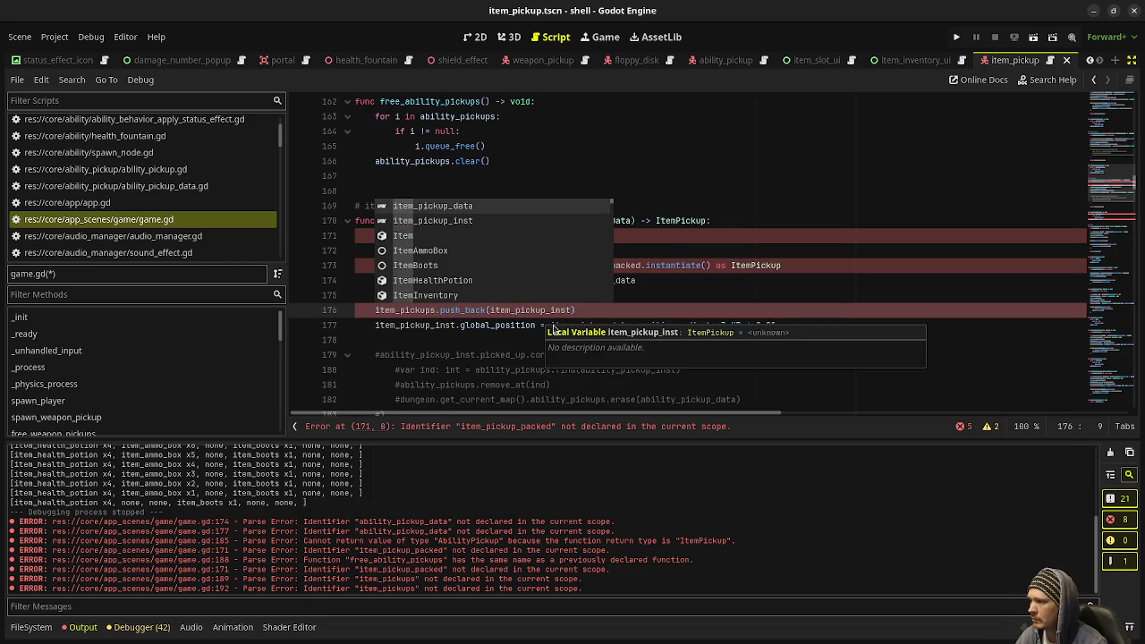
pyautogui.press('Escape')
pyautogui.press('Up')
pyautogui.press('Up')
pyautogui.press('End')
pyautogui.scroll(-2, 694, 322)
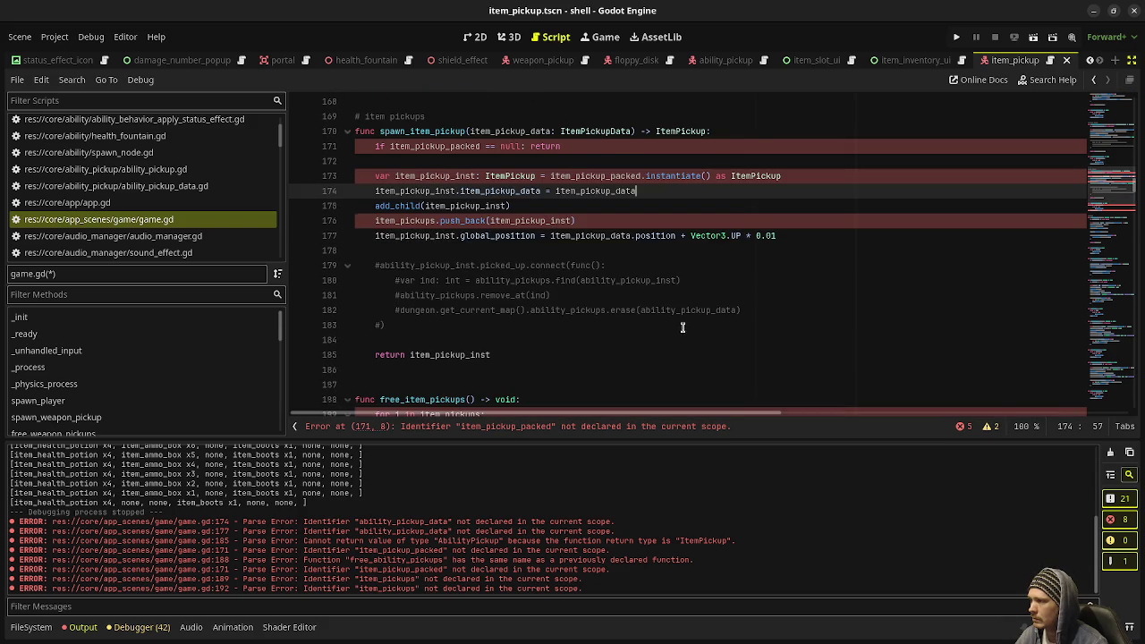
pyautogui.scroll(-2, 504, 348)
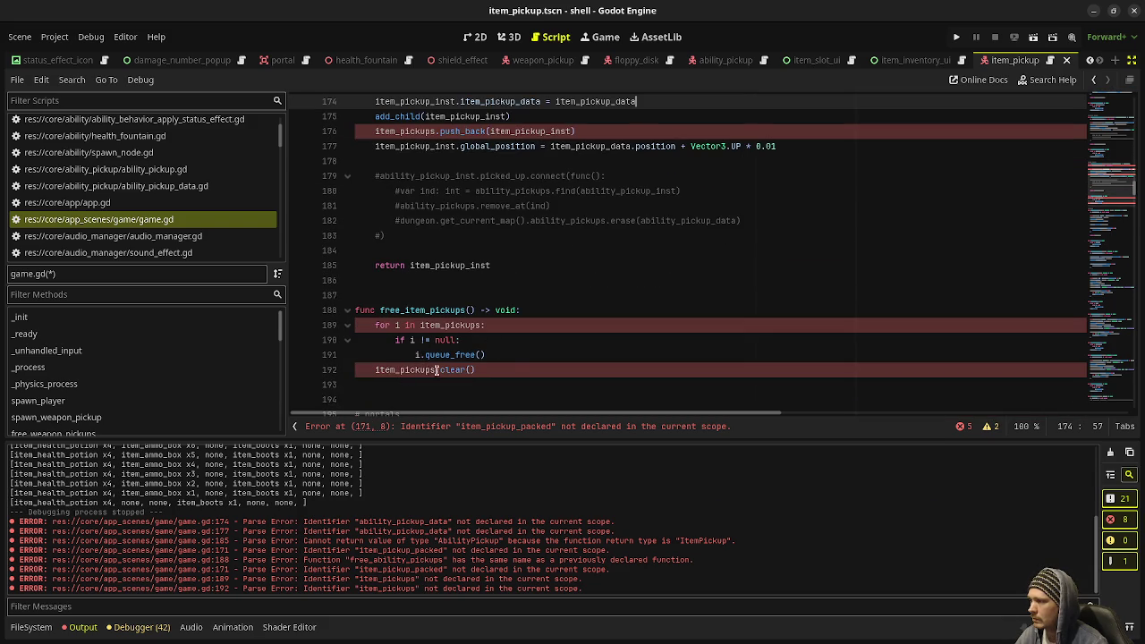
pyautogui.scroll(19, 658, 340)
pyautogui.scroll(20, 659, 335)
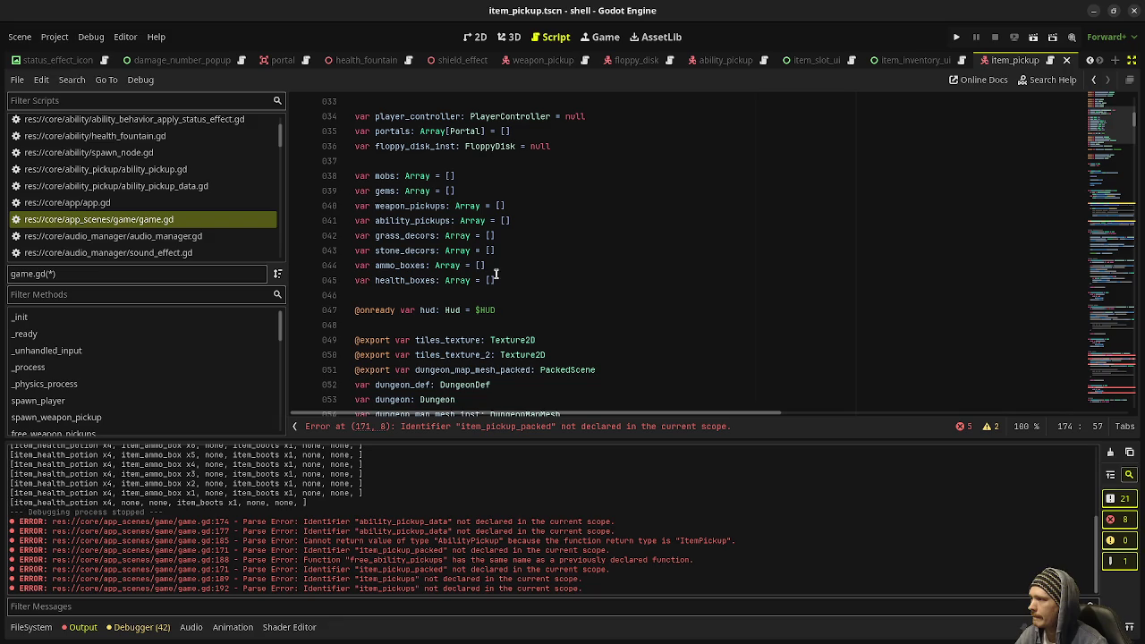
# Declare 'var item_pickups: Array = []' below ability_pickups and save
pyautogui.click(520, 222)
pyautogui.press('Return')
pyautogui.write('var item_p')
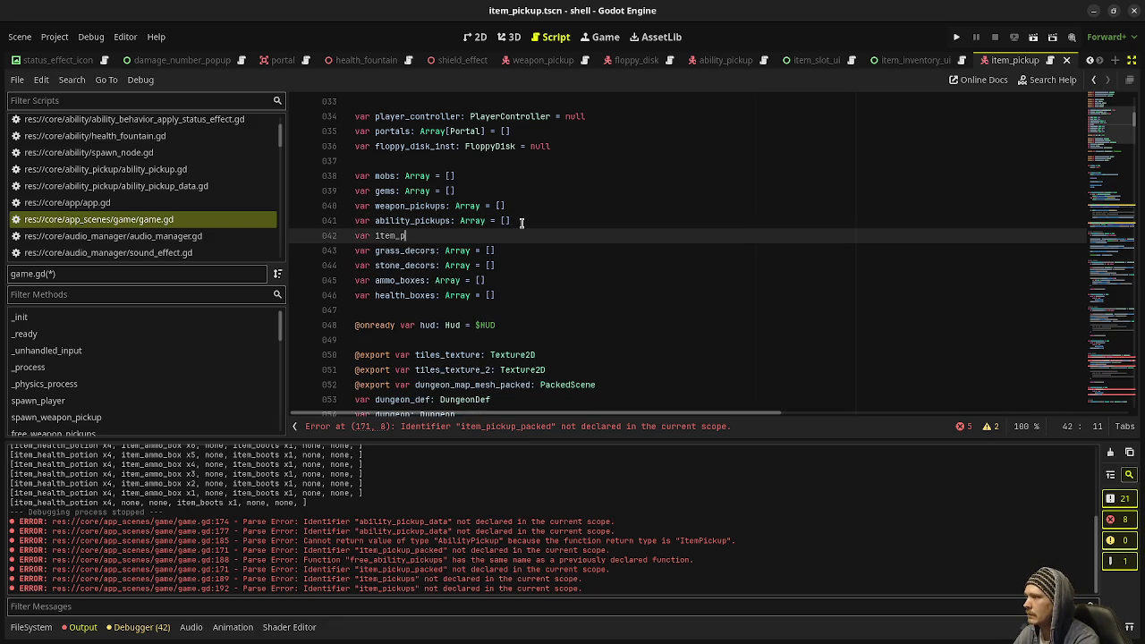
pyautogui.write('ickups: Array ')
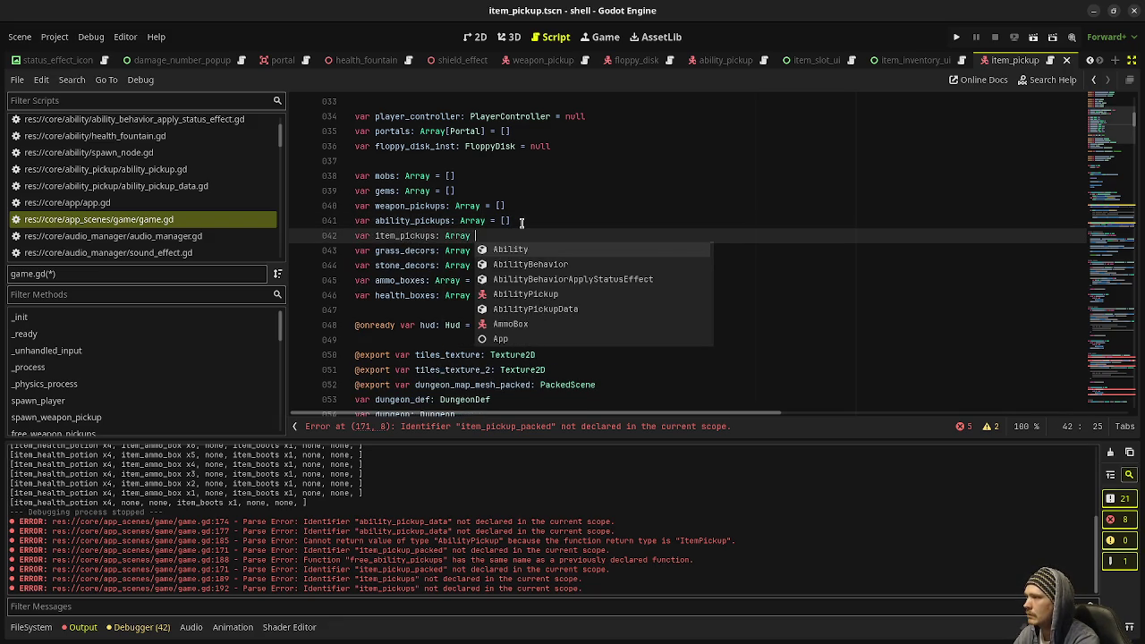
pyautogui.write('= []')
pyautogui.hotkey('ctrl', 's')
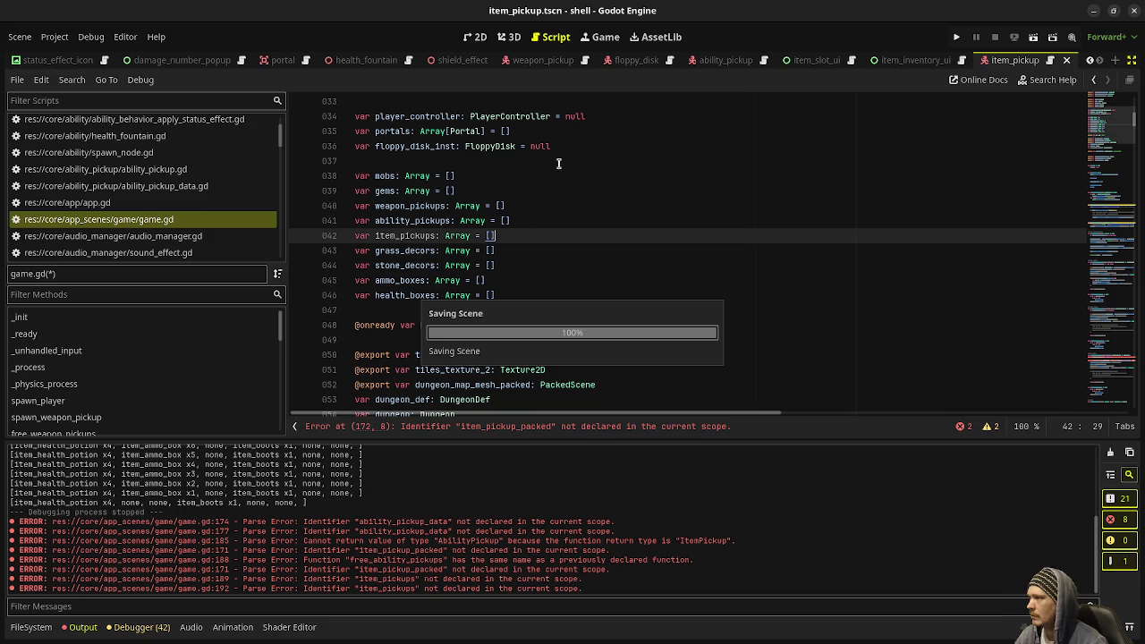
pyautogui.scroll(-1, 612, 252)
pyautogui.scroll(6, 613, 252)
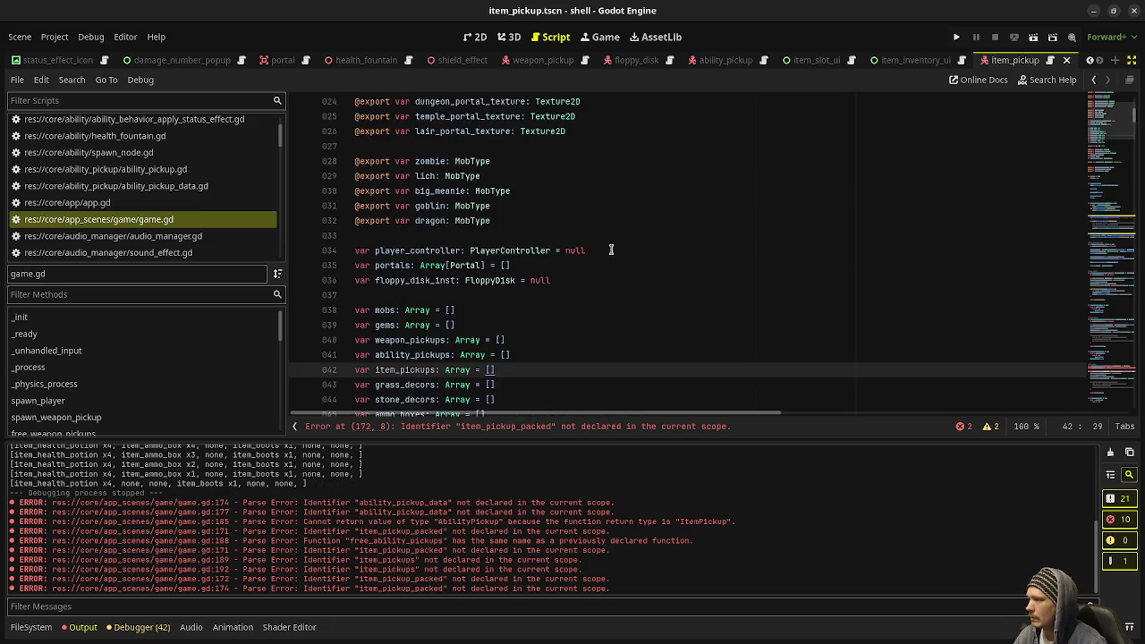
pyautogui.scroll(5, 611, 250)
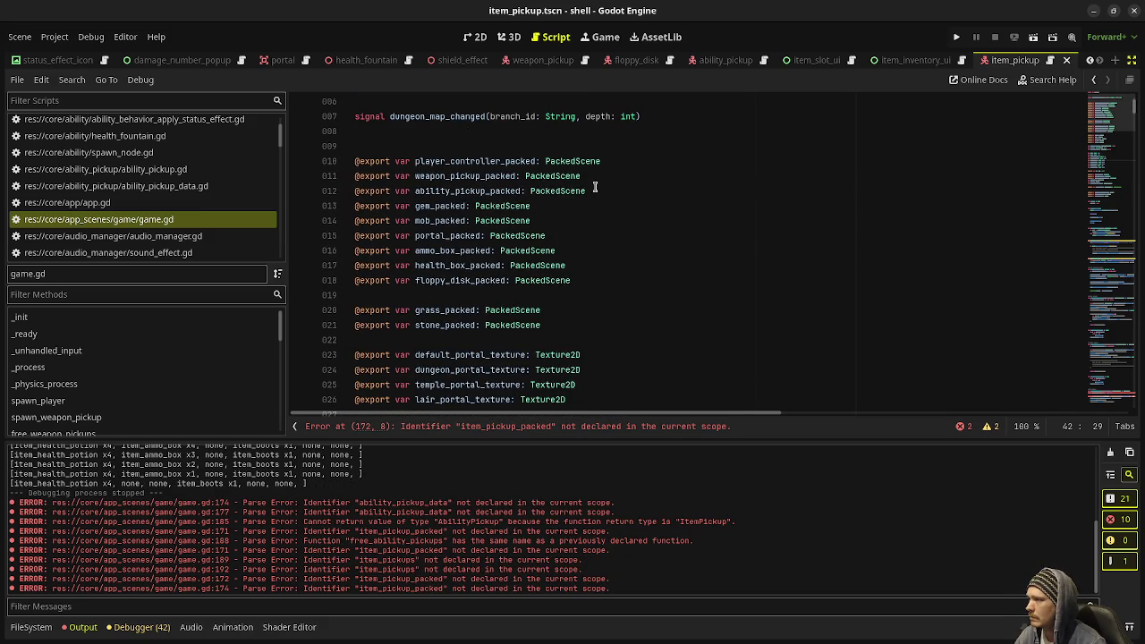
pyautogui.click(609, 190)
pyautogui.press('Return')
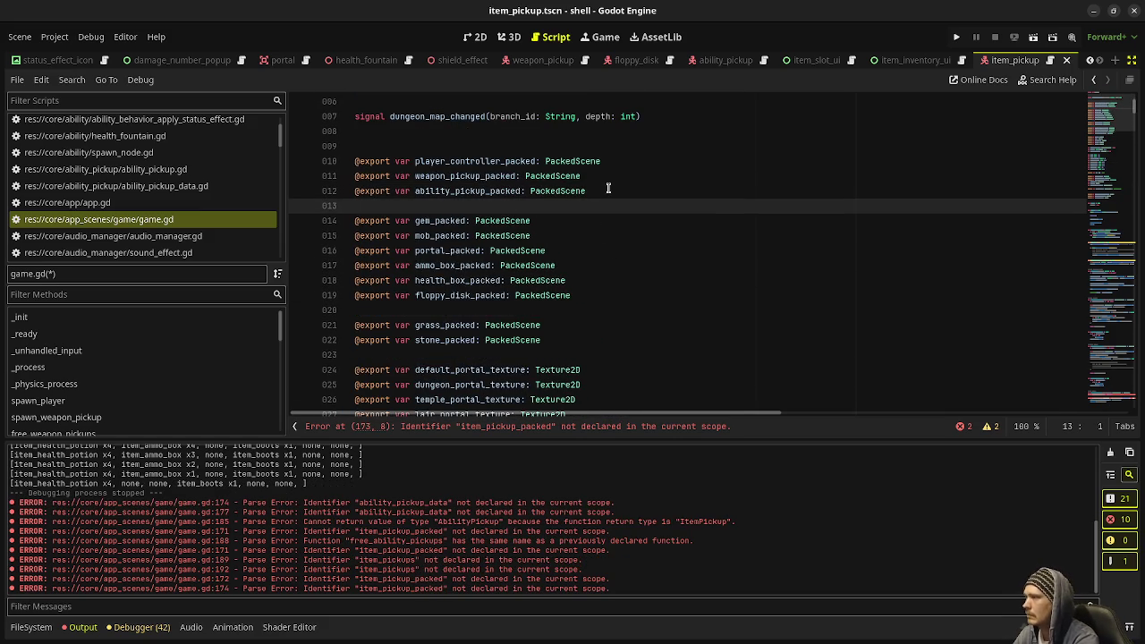
pyautogui.write('@export var ite')
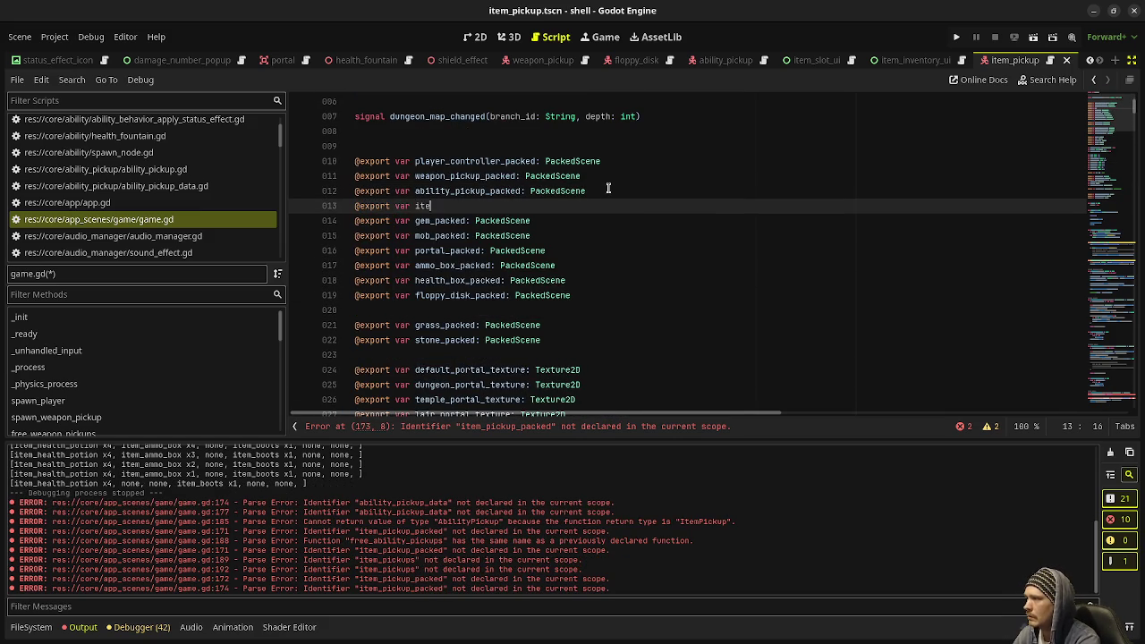
pyautogui.write('m_pickup_packed:')
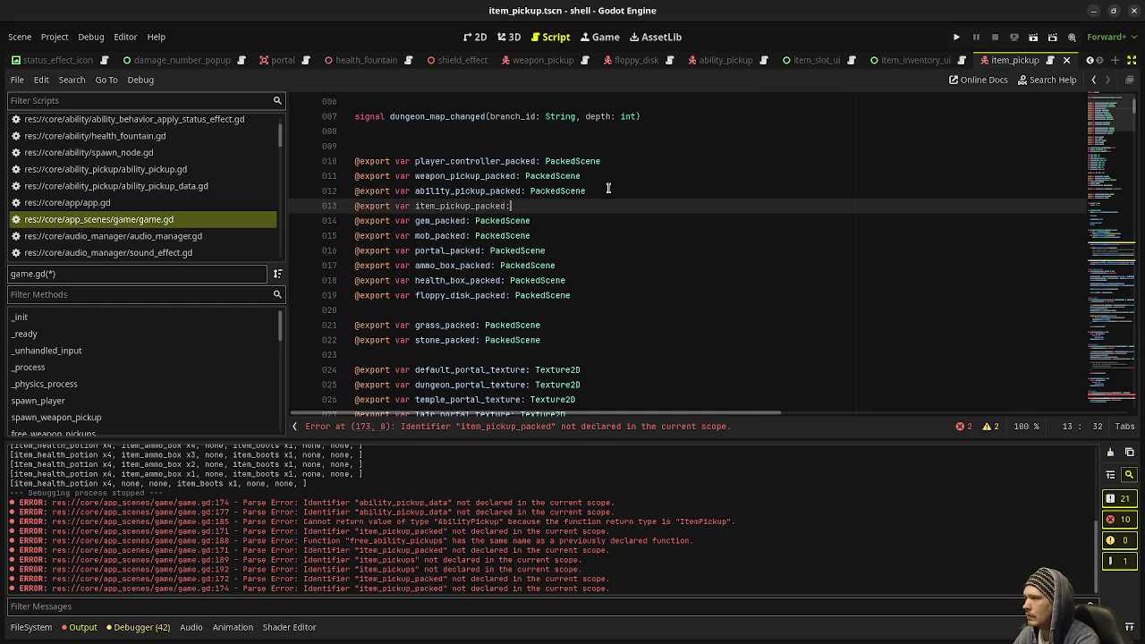
pyautogui.write(' PackedScene')
pyautogui.hotkey('ctrl', 's')
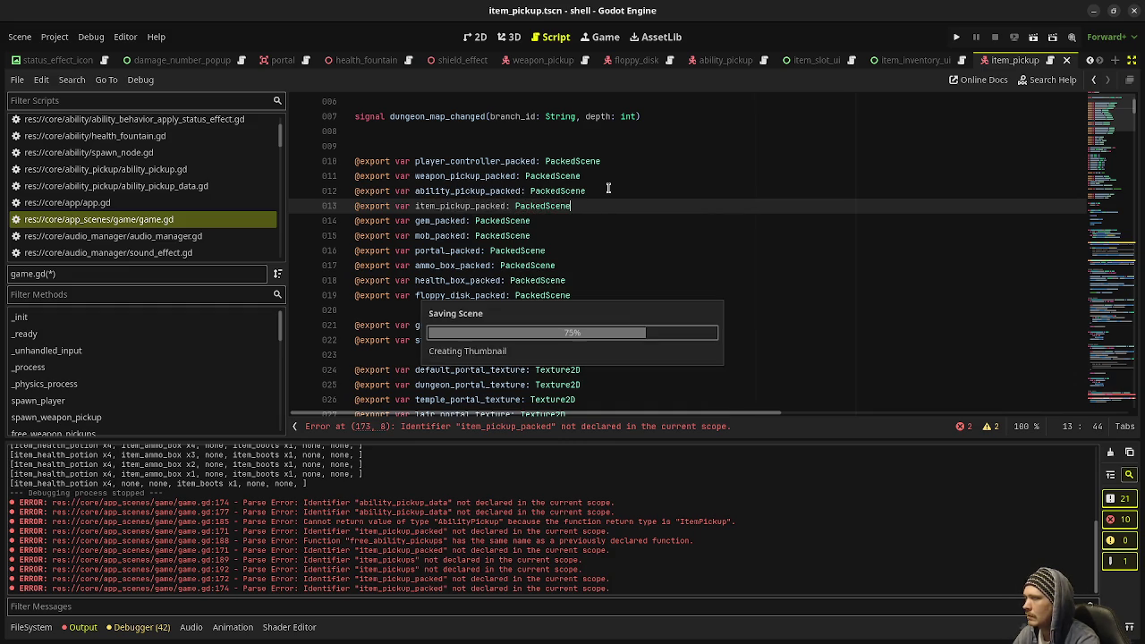
pyautogui.click(624, 262)
pyautogui.scroll(-2, 621, 277)
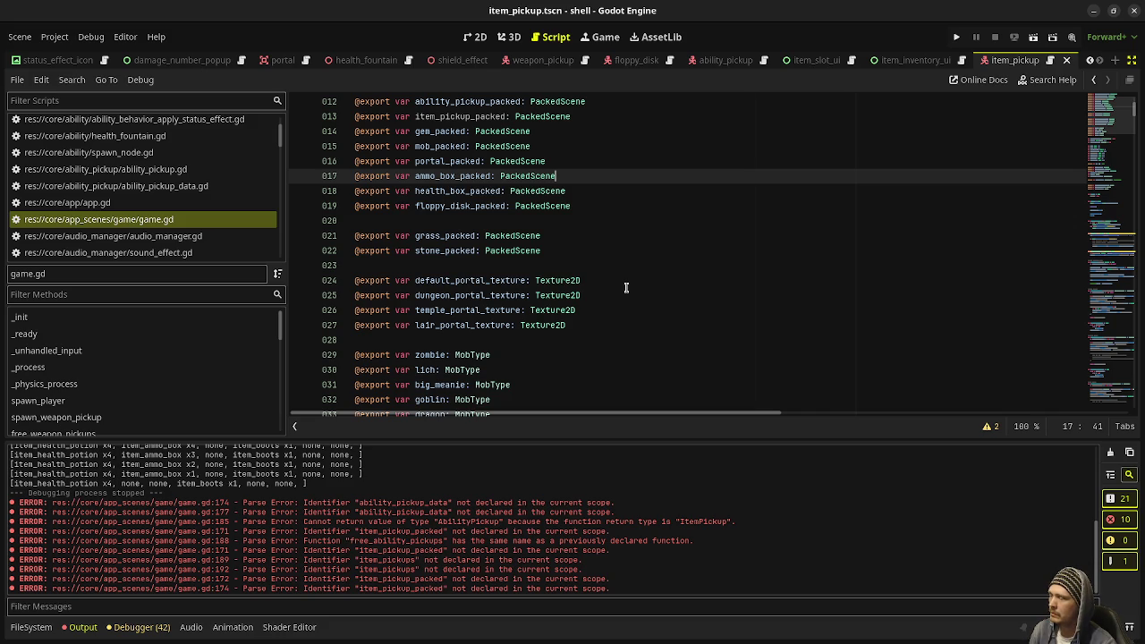
# In dungeon_map.gd, declare 'var item_pickups: Array[ItemPickupData] = []'
pyautogui.moveTo(1112, 142)
pyautogui.mouseDown()
pyautogui.moveTo(1123, 358)
pyautogui.moveTo(1143, 426)
pyautogui.mouseUp()
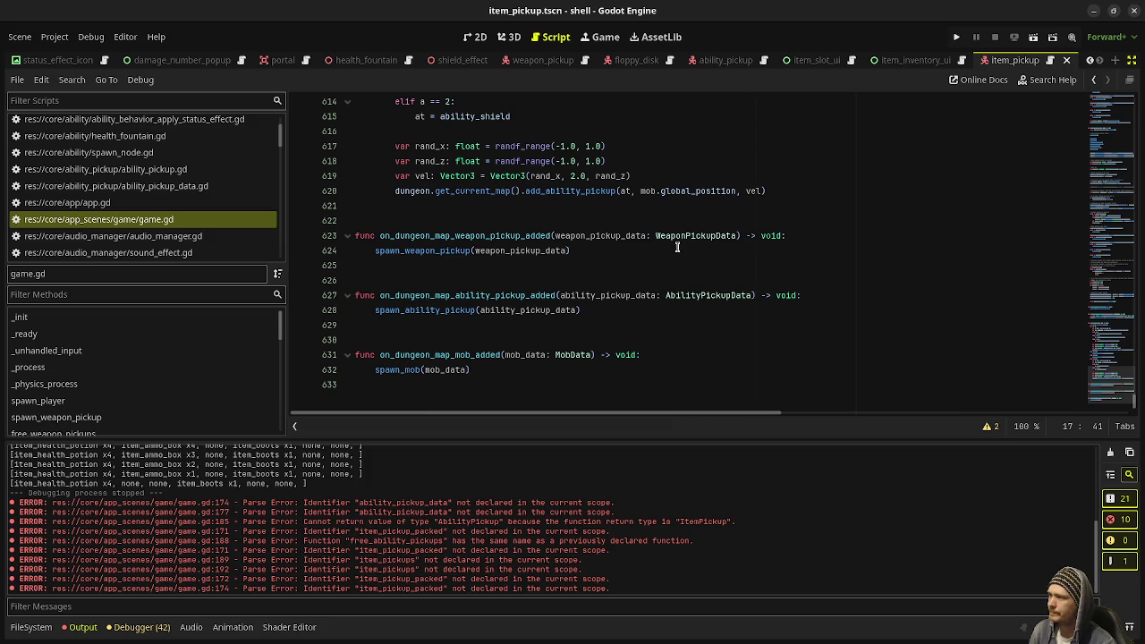
pyautogui.scroll(1, 186, 224)
pyautogui.scroll(-1, 186, 227)
pyautogui.scroll(-5, 186, 227)
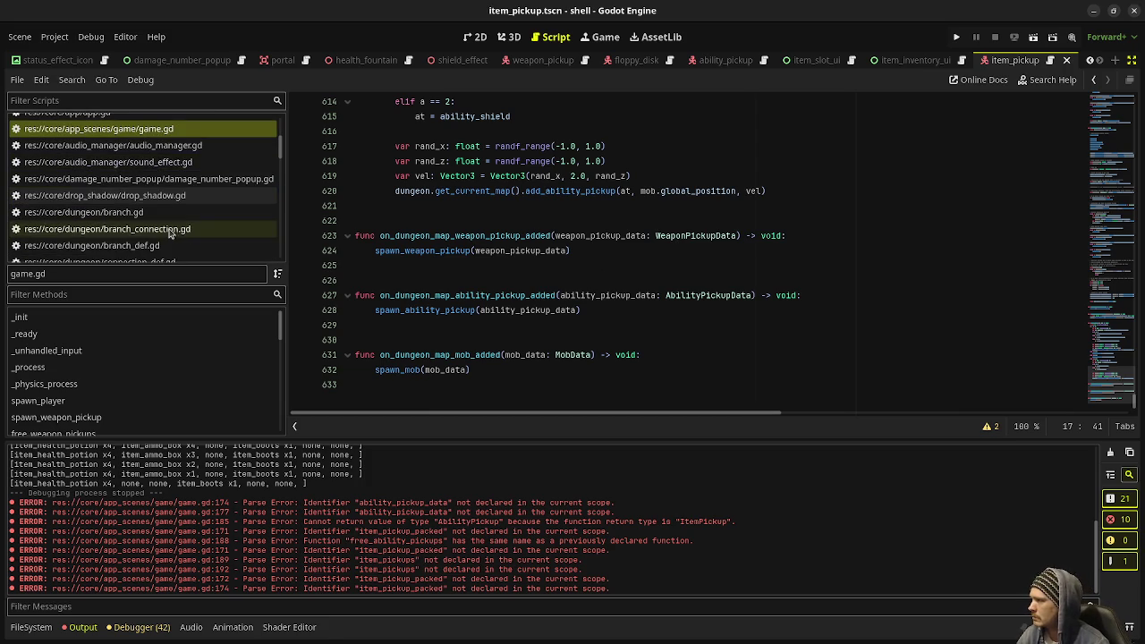
pyautogui.scroll(-1, 170, 233)
pyautogui.scroll(-3, 166, 232)
pyautogui.click(99, 240)
pyautogui.write('Data')
pyautogui.press('BackSpace')
pyautogui.press('BackSpace')
pyautogui.press('BackSpace')
pyautogui.write('ata] = []')
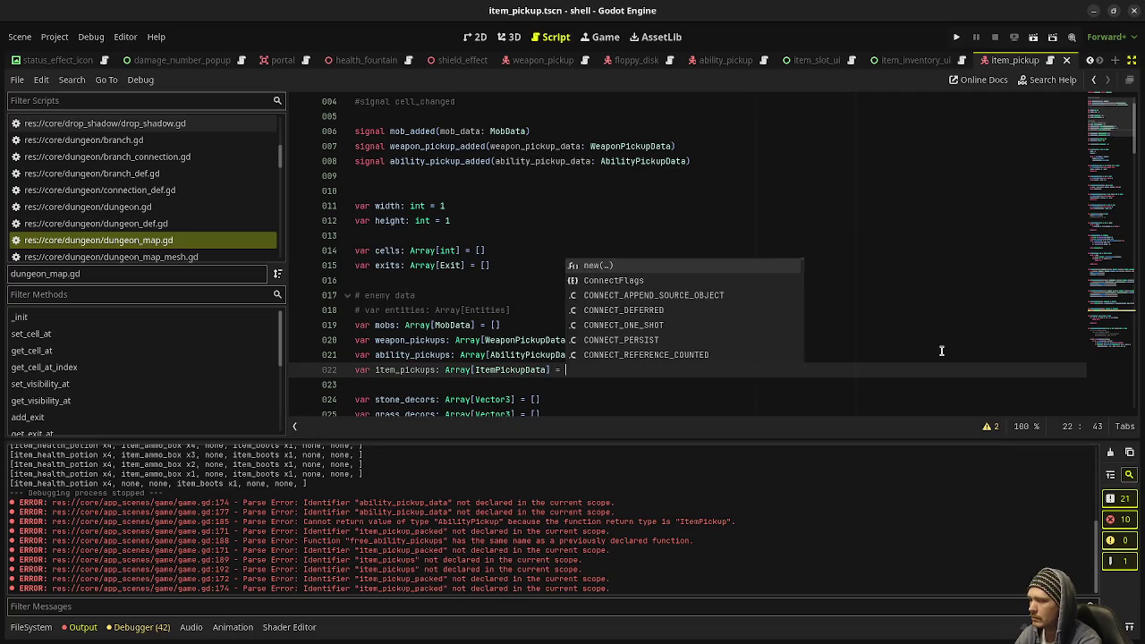
# Duplicate the ability_pickup_added signal declaration onto the next line
pyautogui.moveTo(703, 162); pyautogui.dragTo(353, 161)
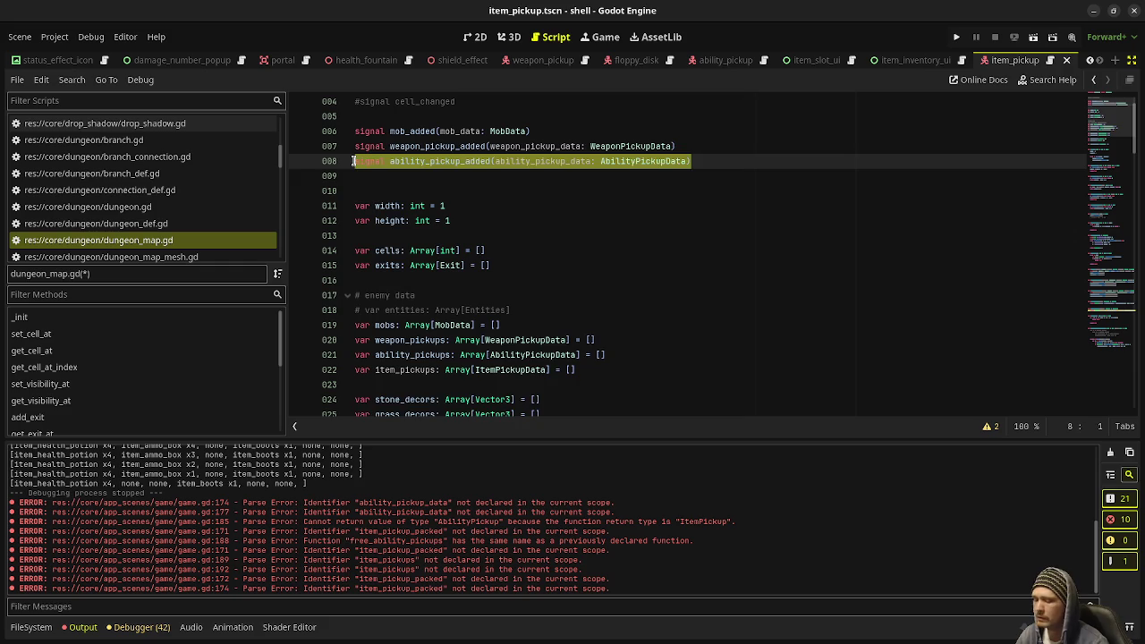
pyautogui.hotkey('ctrl', 'c')
pyautogui.press('End')
pyautogui.press('Return')
pyautogui.hotkey('ctrl', 'v')
# Rename the copy to item_pickup_added(item_pickup_data: ItemPickupData) and save
pyautogui.click(388, 177)
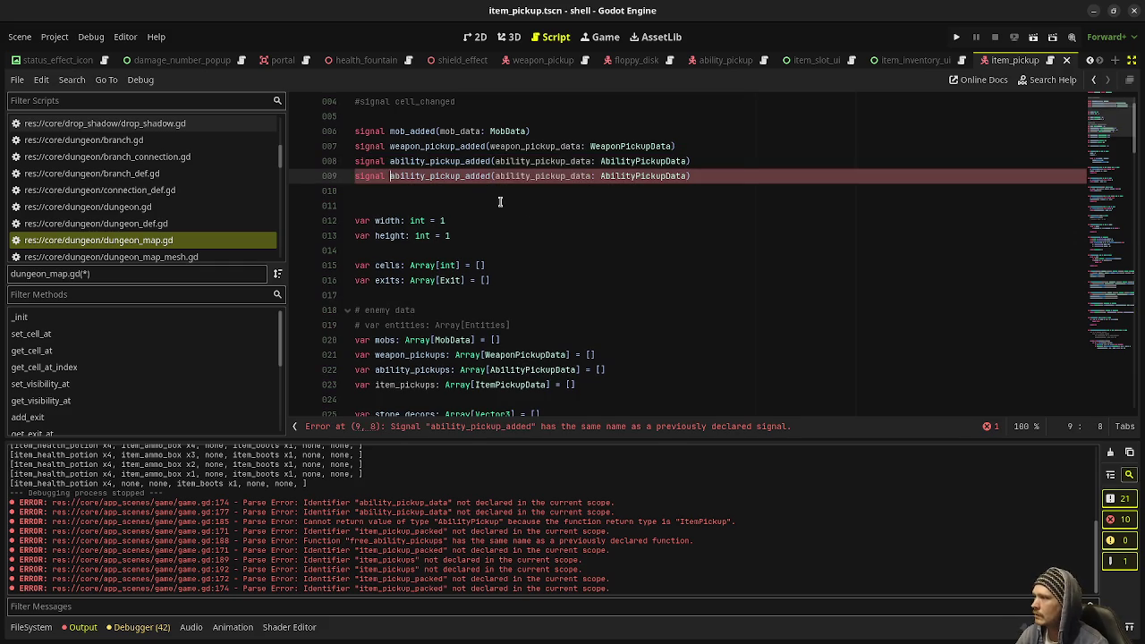
pyautogui.hotkey('shift', 'Right')
pyautogui.hotkey('shift', 'Right')
pyautogui.hotkey('shift', 'Right')
pyautogui.hotkey('shift', 'Right')
pyautogui.hotkey('shift', 'Right')
pyautogui.write('item')
pyautogui.click(515, 177)
pyautogui.press('BackSpace')
pyautogui.press('BackSpace')
pyautogui.press('BackSpace')
pyautogui.write('item')
pyautogui.click(601, 175)
pyautogui.press('BackSpace')
pyautogui.press('BackSpace')
pyautogui.press('BackSpace')
pyautogui.press('Delete')
pyautogui.press('Delete')
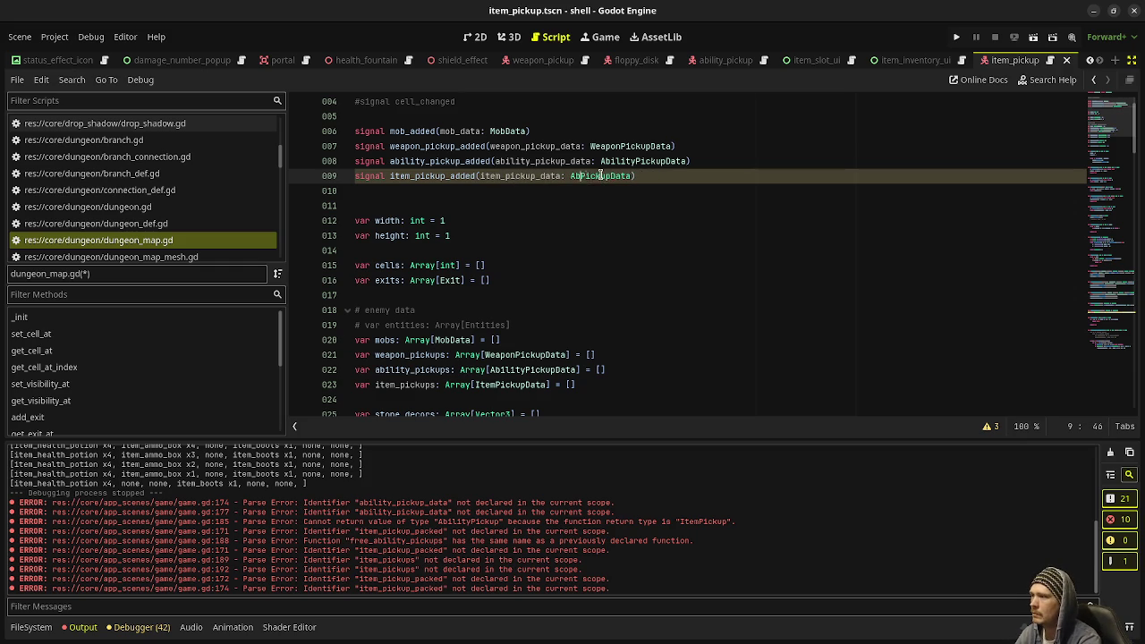
pyautogui.write('Item')
pyautogui.hotkey('ctrl', 's')
pyautogui.click(425, 176)
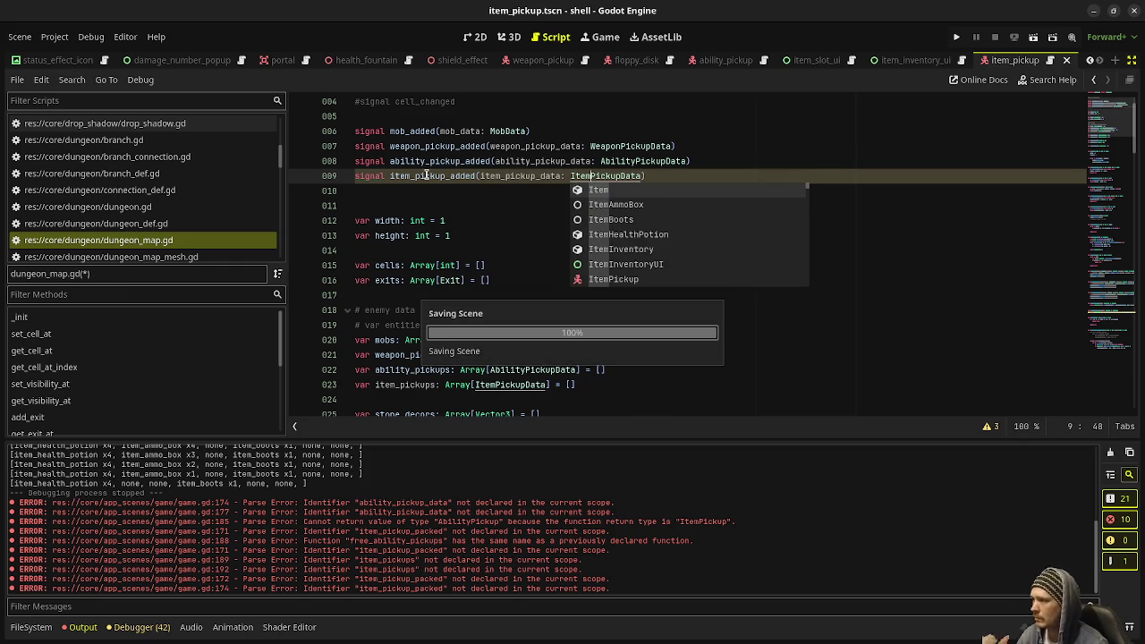
pyautogui.scroll(-2, 560, 301)
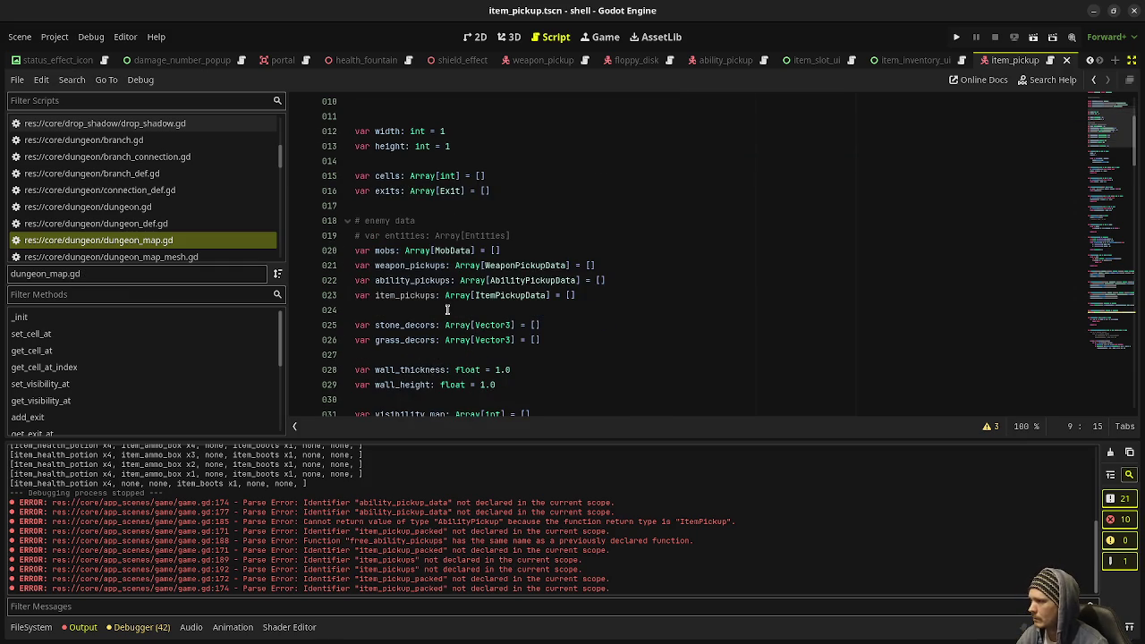
pyautogui.scroll(-6, 433, 301)
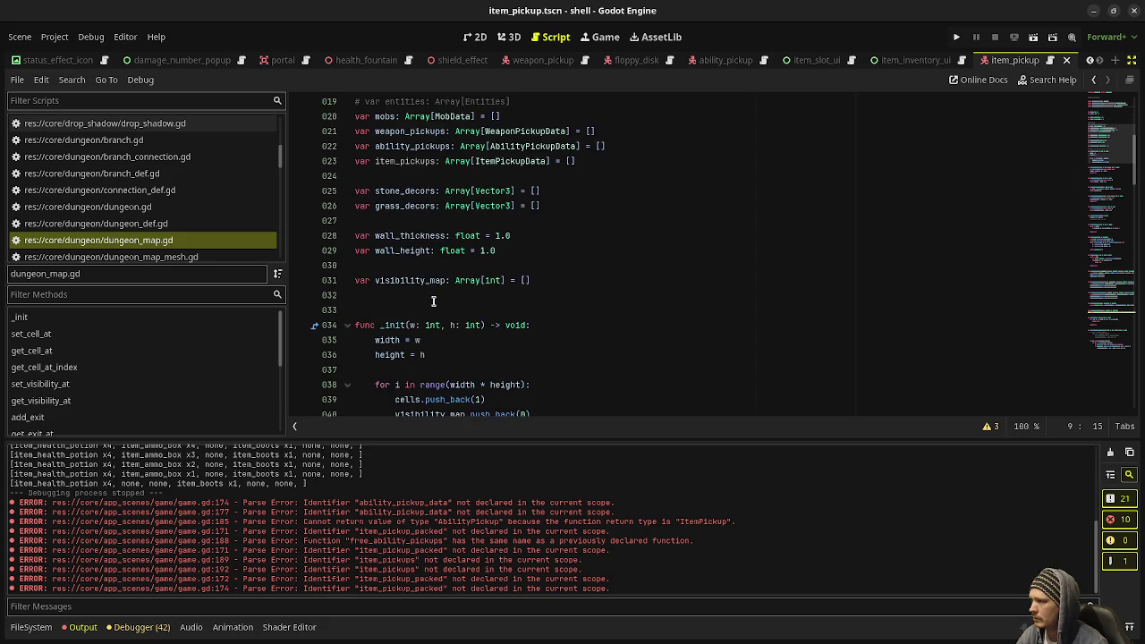
pyautogui.scroll(-9, 426, 250)
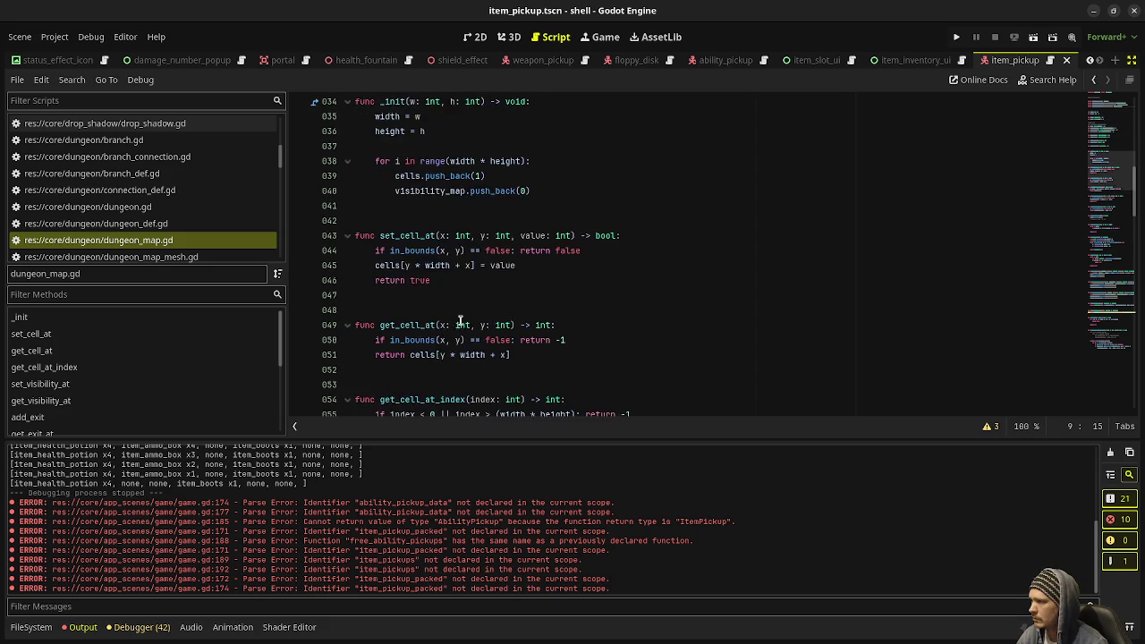
# Paste a copy of the add_ability_pickup function directly below it
pyautogui.scroll(-9, 456, 314)
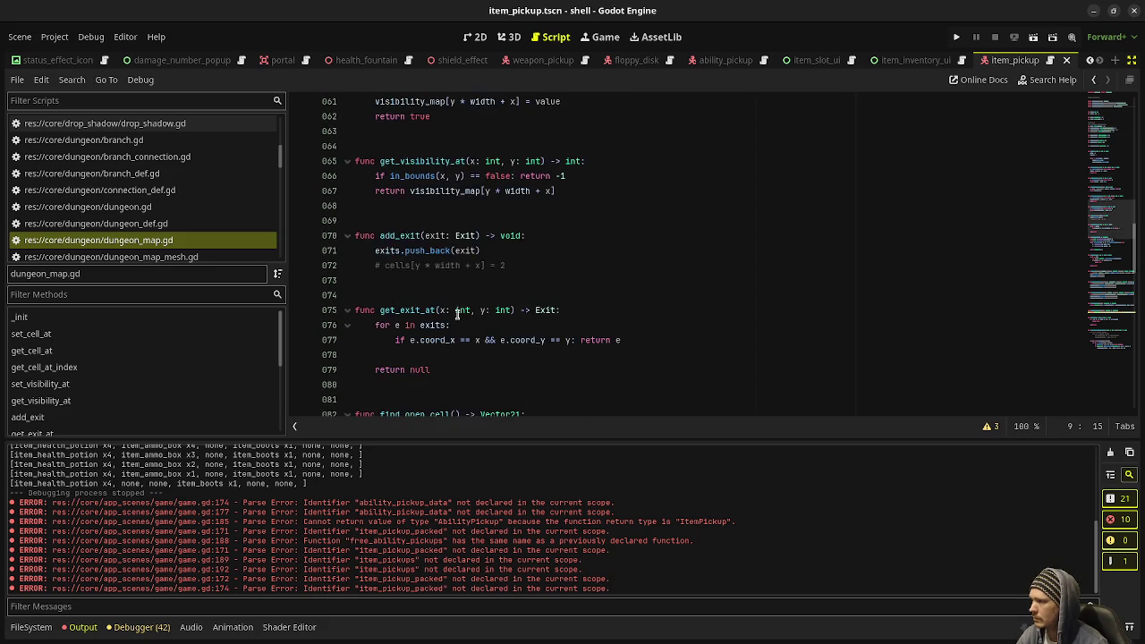
pyautogui.scroll(-7, 456, 313)
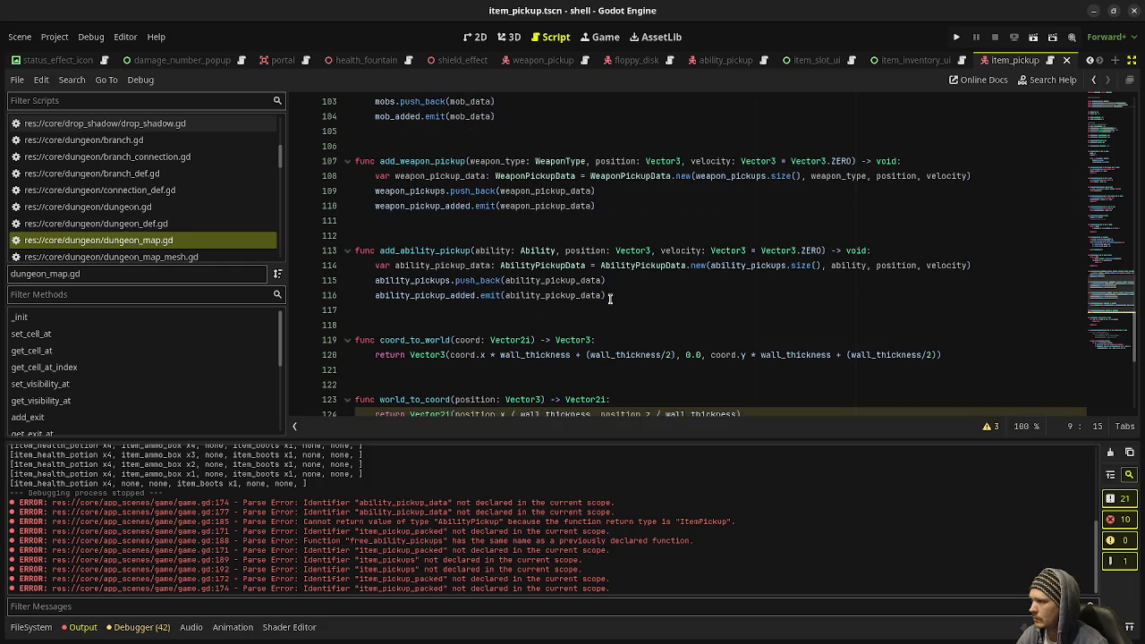
pyautogui.moveTo(629, 296)
pyautogui.mouseDown()
pyautogui.moveTo(358, 263)
pyautogui.moveTo(354, 253)
pyautogui.mouseUp()
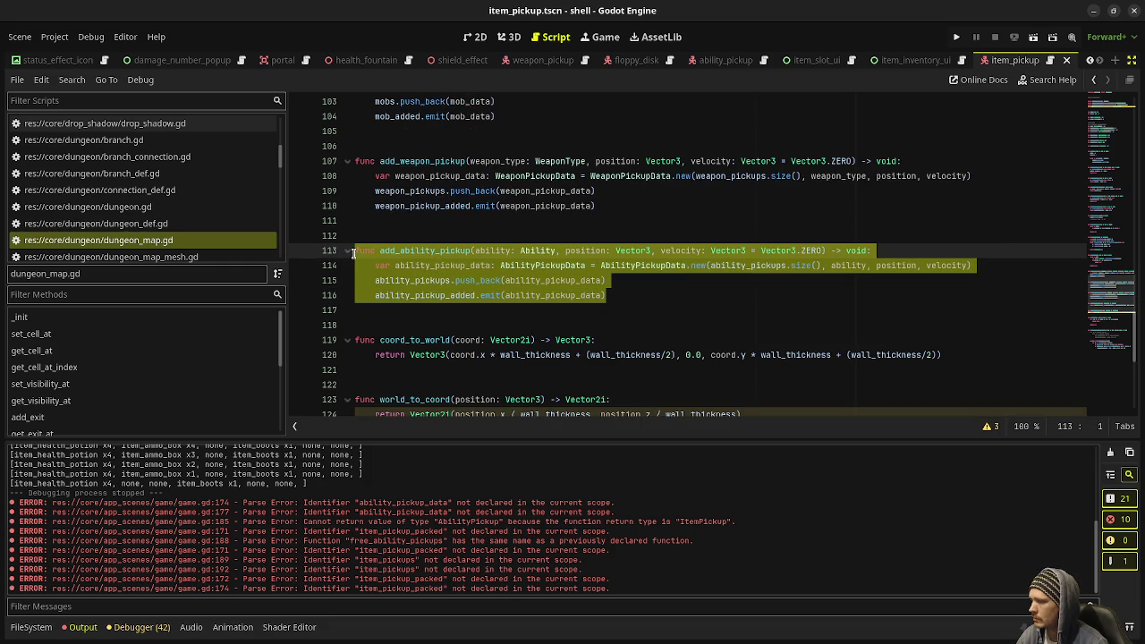
pyautogui.click(642, 293)
pyautogui.press('Return')
pyautogui.press('Return')
pyautogui.press('Return')
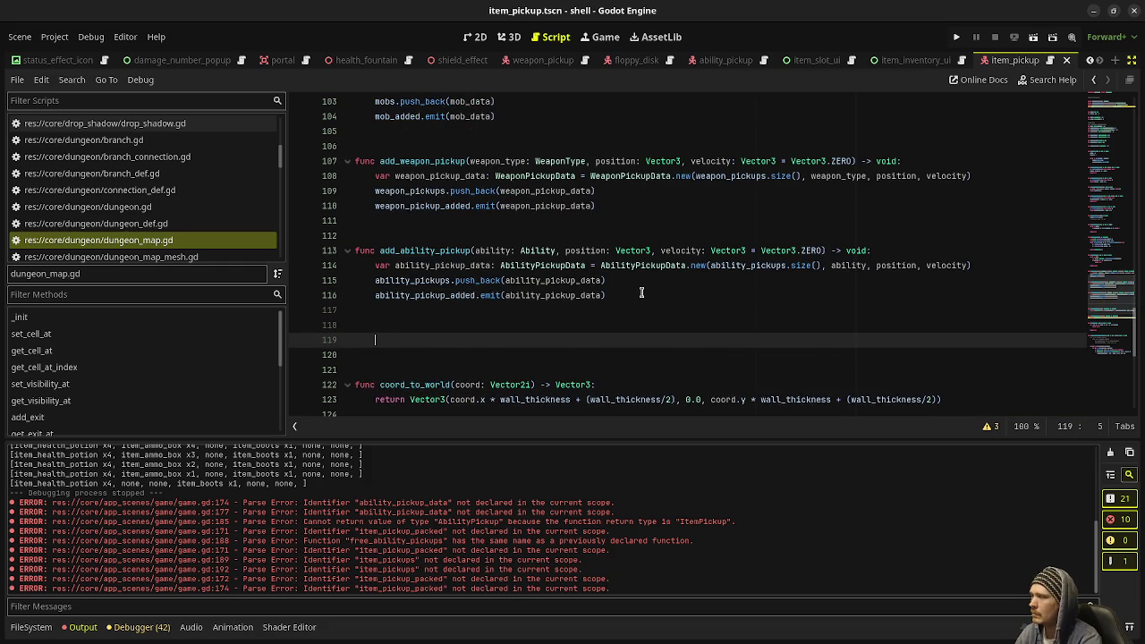
pyautogui.hotkey('ctrl', 'v')
# Rename the copy to add_item_pickup with an item: Item parameter
pyautogui.moveTo(402, 338); pyautogui.dragTo(433, 339)
pyautogui.write('item')
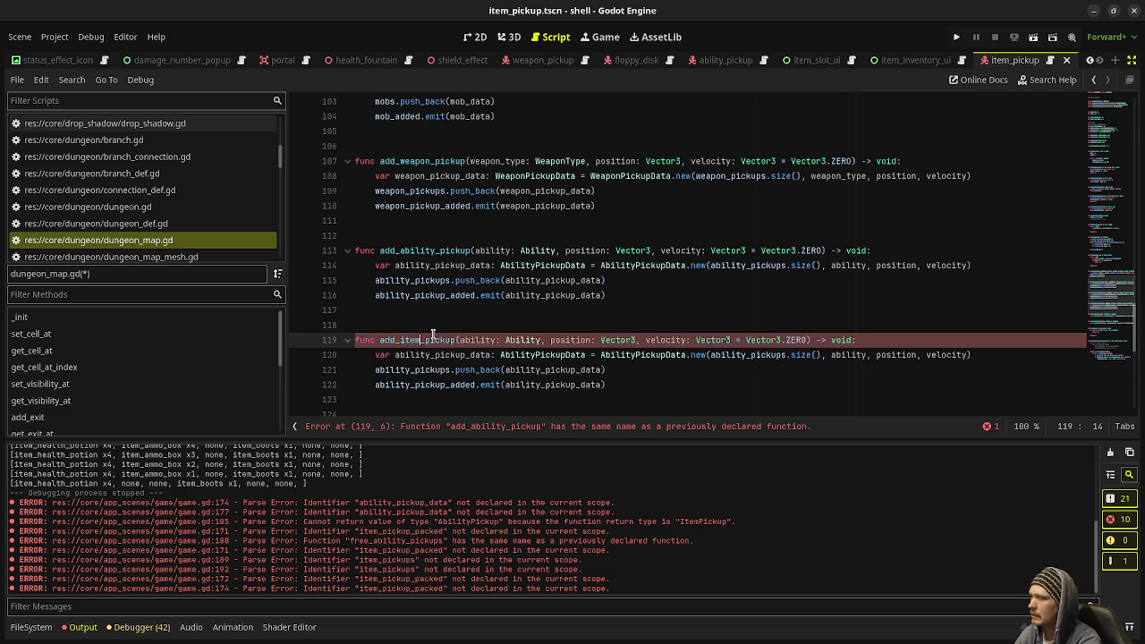
pyautogui.click(480, 340)
pyautogui.doubleClick(480, 340)
pyautogui.write('item')
pyautogui.doubleClick(512, 340)
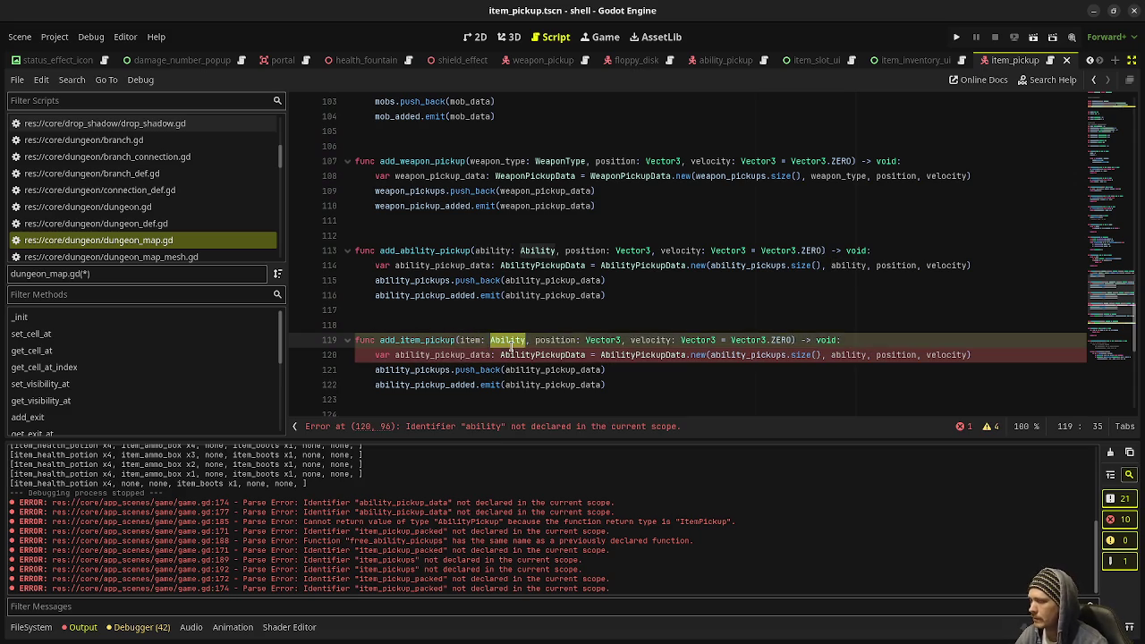
pyautogui.write('Item')
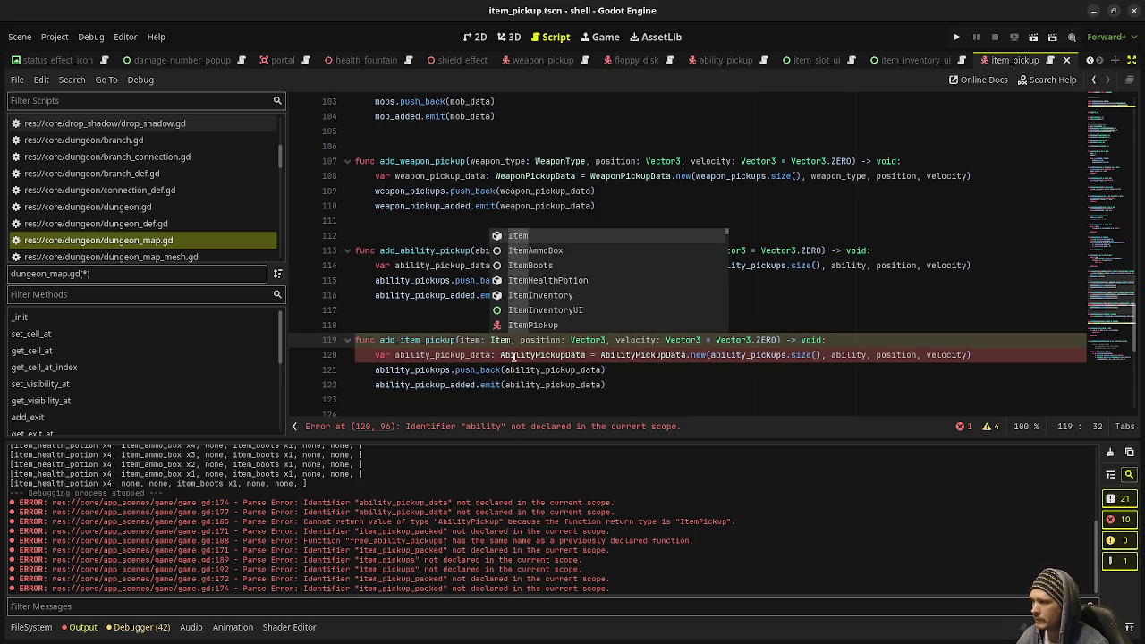
# Rename the ability_pickup_data variable to item_pickup_data throughout the new function's body
pyautogui.click(394, 354)
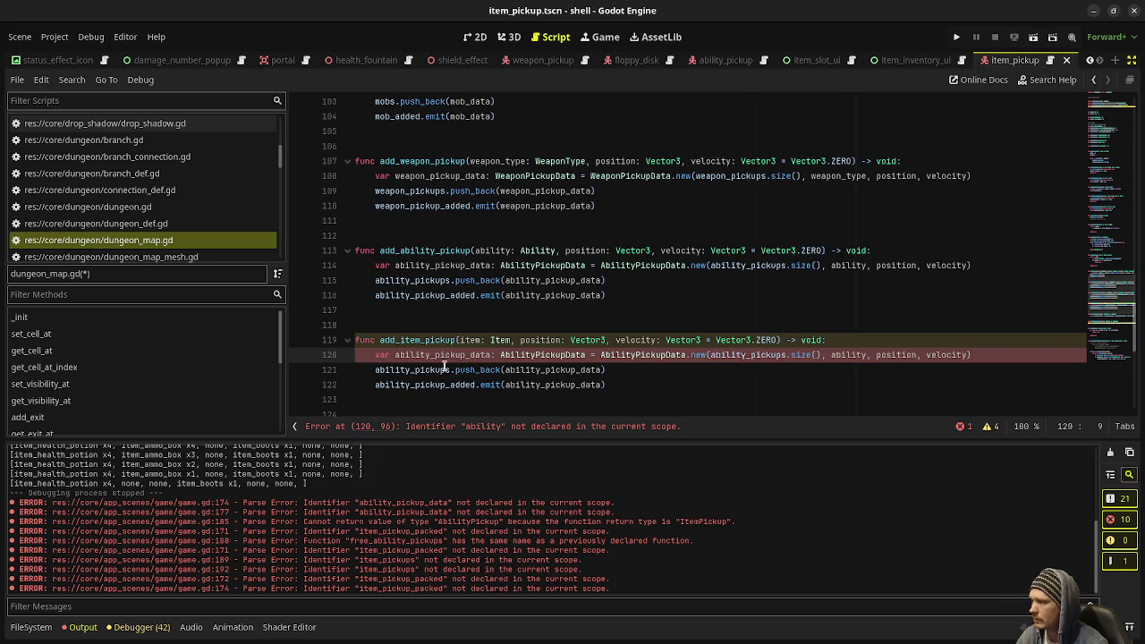
pyautogui.hotkey('shift', 'Right')
pyautogui.hotkey('shift', 'Right')
pyautogui.hotkey('shift', 'Right')
pyautogui.hotkey('shift', 'Right')
pyautogui.hotkey('shift', 'Right')
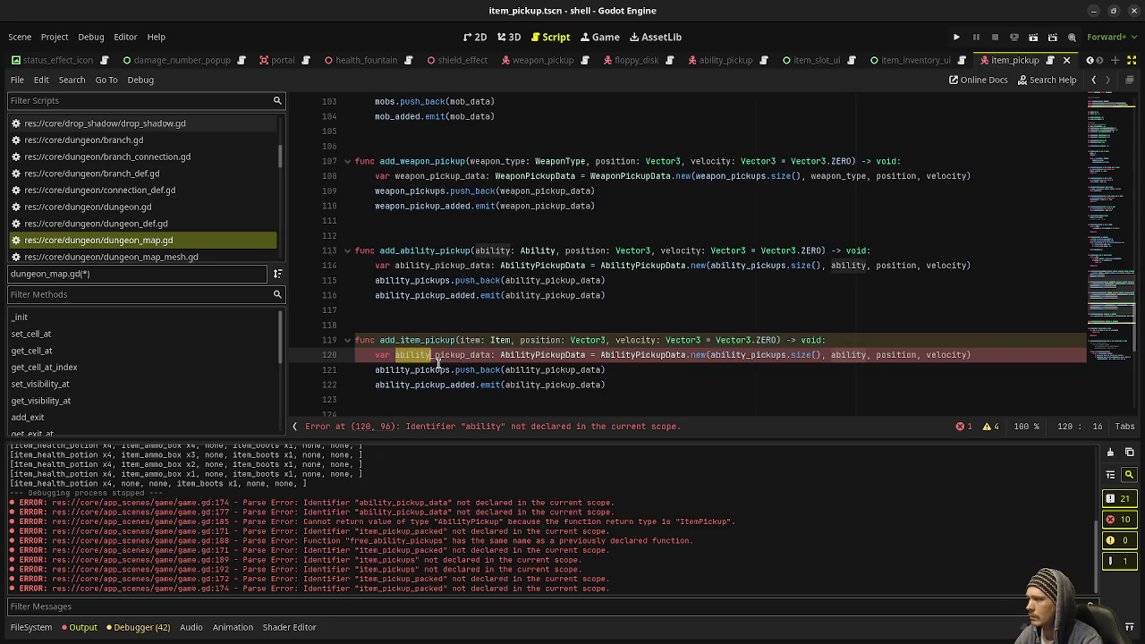
pyautogui.write('item')
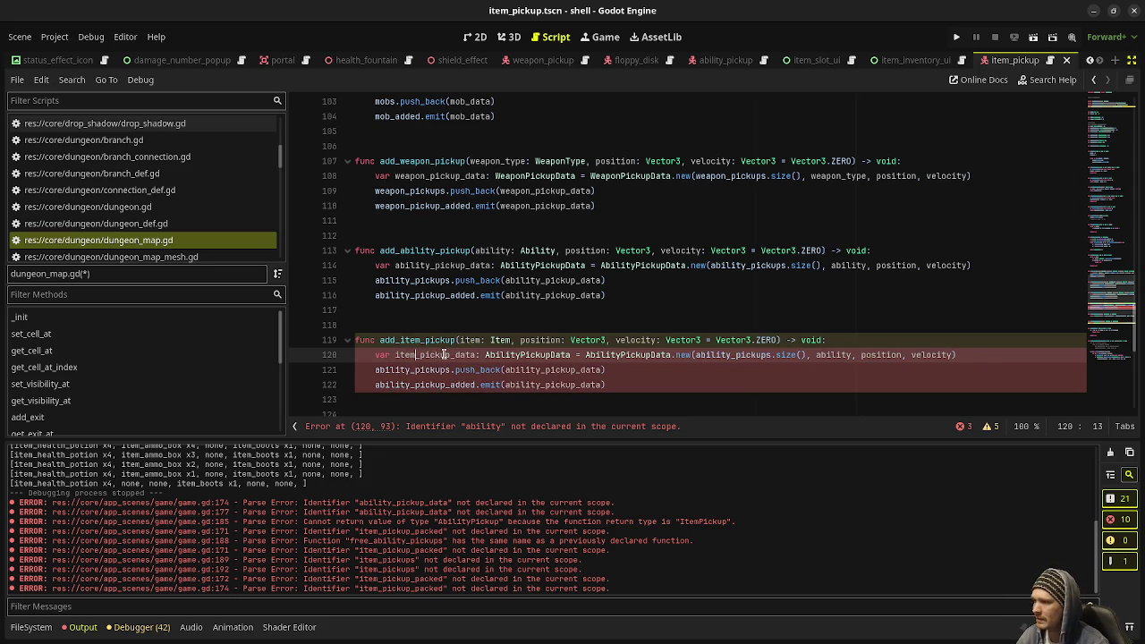
pyautogui.doubleClick(445, 355)
pyautogui.hotkey('ctrl', 'c')
pyautogui.doubleClick(547, 369)
pyautogui.hotkey('ctrl', 'v')
pyautogui.doubleClick(553, 385)
pyautogui.hotkey('ctrl', 'v')
pyautogui.click(375, 370)
pyautogui.hotkey('shift', 'alt', 'Down')
pyautogui.hotkey('shift', 'Right')
pyautogui.hotkey('shift', 'Right')
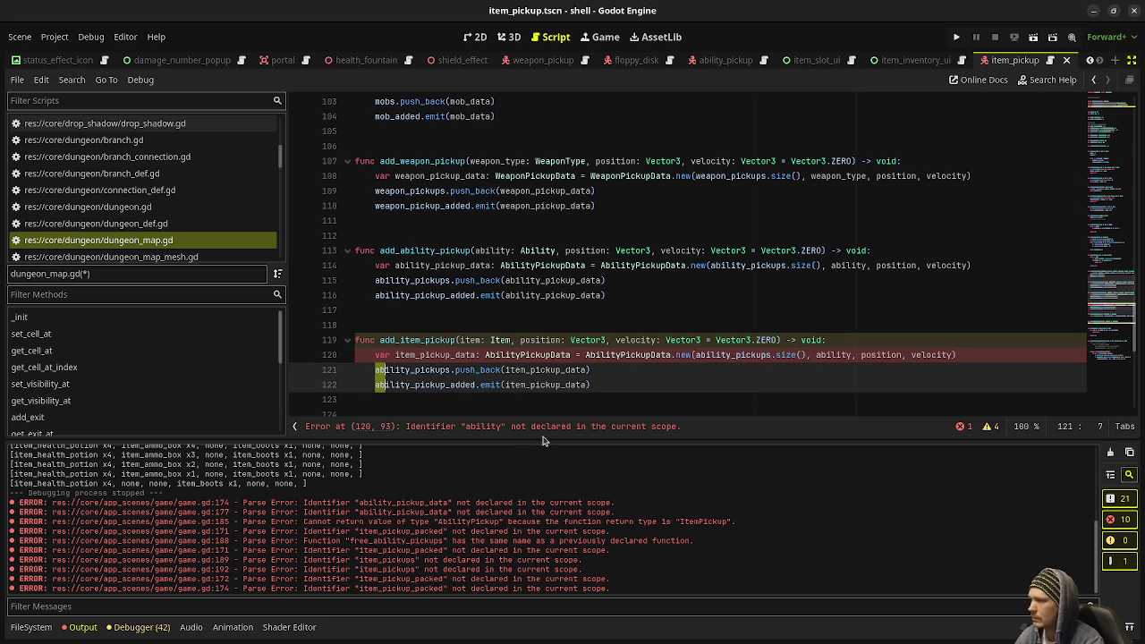
pyautogui.hotkey('shift', 'Right')
pyautogui.hotkey('shift', 'Right')
pyautogui.hotkey('shift', 'Right')
pyautogui.write('item')
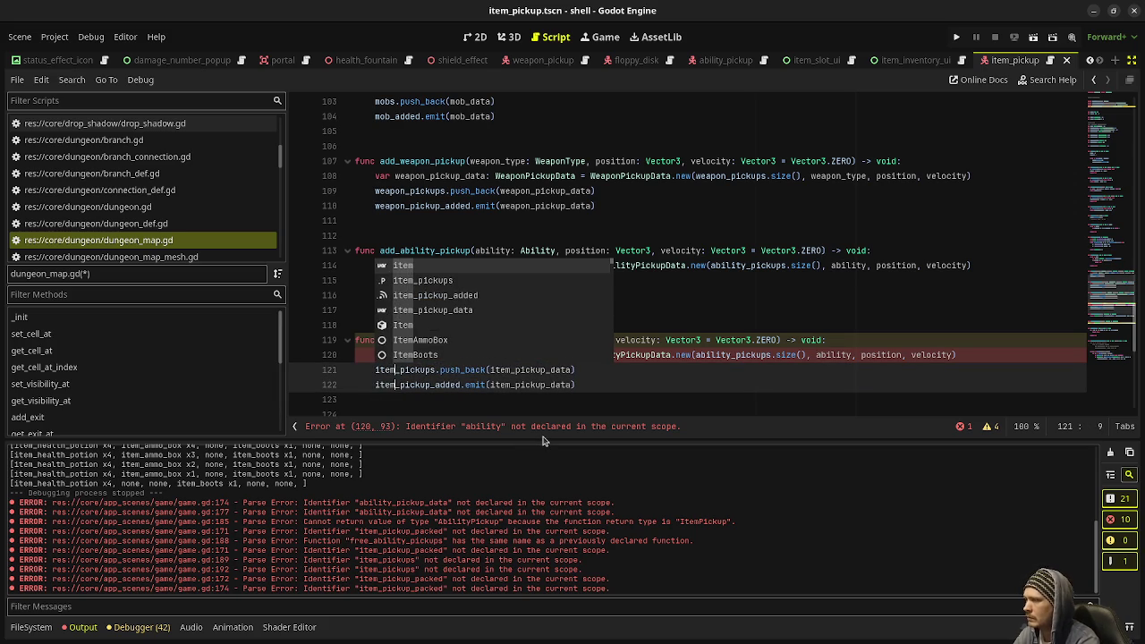
pyautogui.click(626, 399)
# Switch AbilityPickupData to ItemPickupData, ability_pickups to item_pickups, and the ability argument to item
pyautogui.click(486, 356)
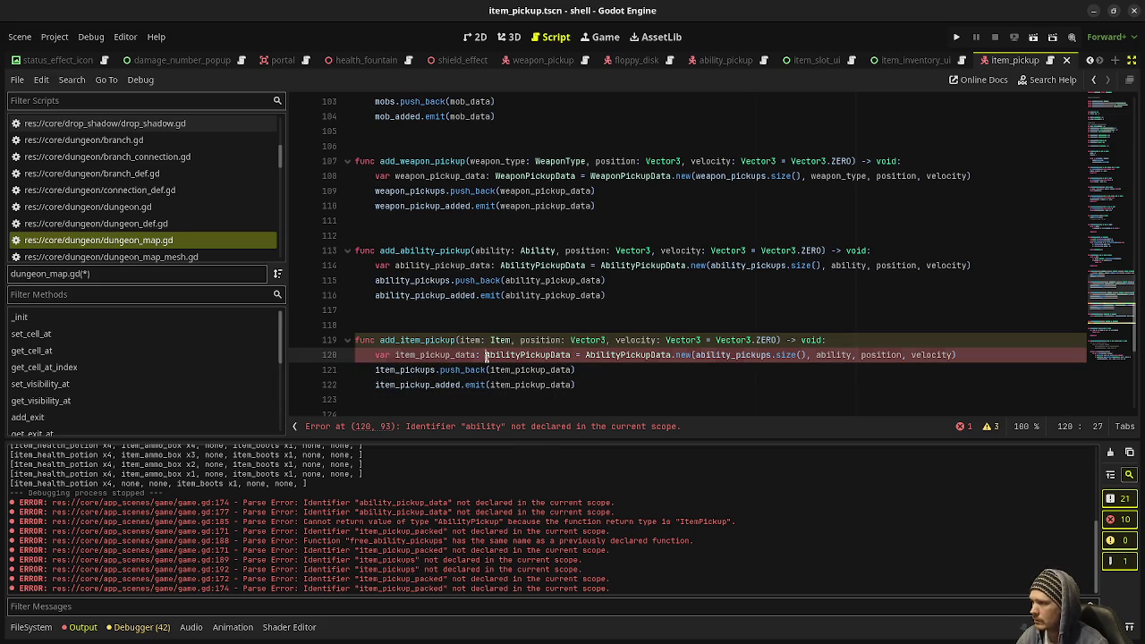
pyautogui.hotkey('shift', 'Right')
pyautogui.hotkey('shift', 'Right')
pyautogui.hotkey('shift', 'Right')
pyautogui.hotkey('shift', 'Right')
pyautogui.hotkey('shift', 'Right')
pyautogui.hotkey('shift', 'Right')
pyautogui.write('Item')
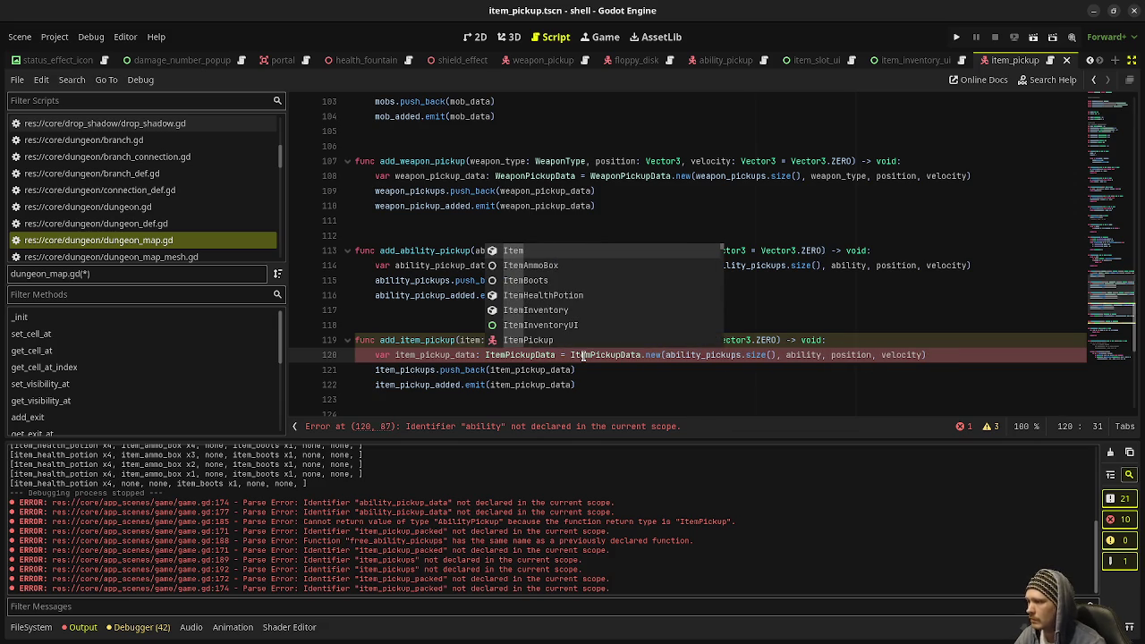
pyautogui.click(685, 355)
pyautogui.hotkey('shift', 'Left')
pyautogui.hotkey('shift', 'Left')
pyautogui.hotkey('shift', 'Left')
pyautogui.write('item')
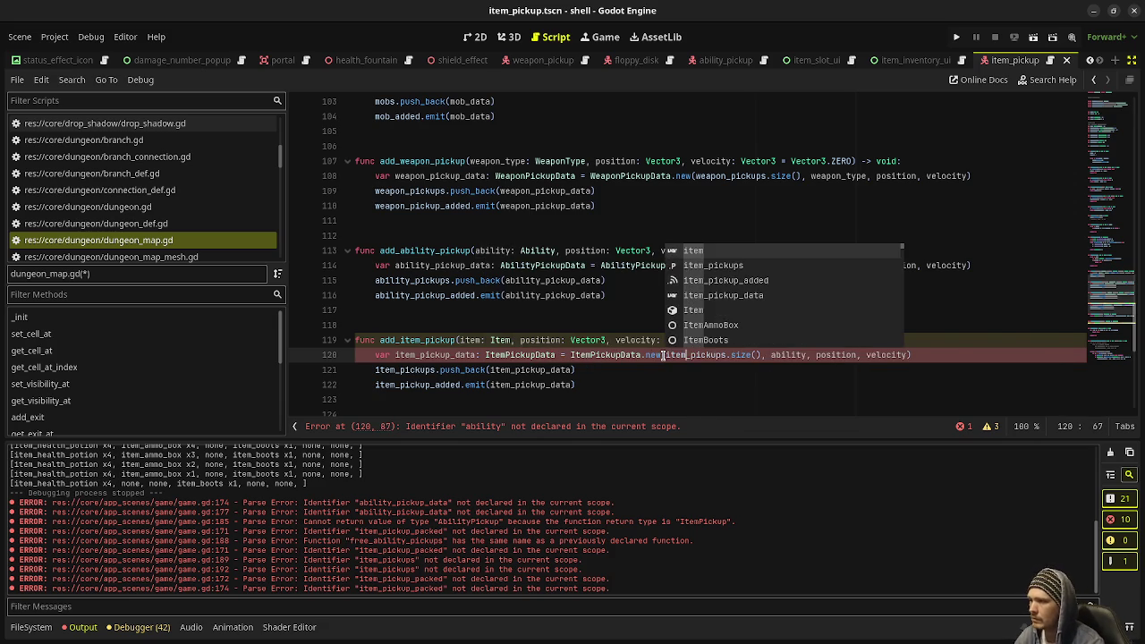
pyautogui.doubleClick(786, 356)
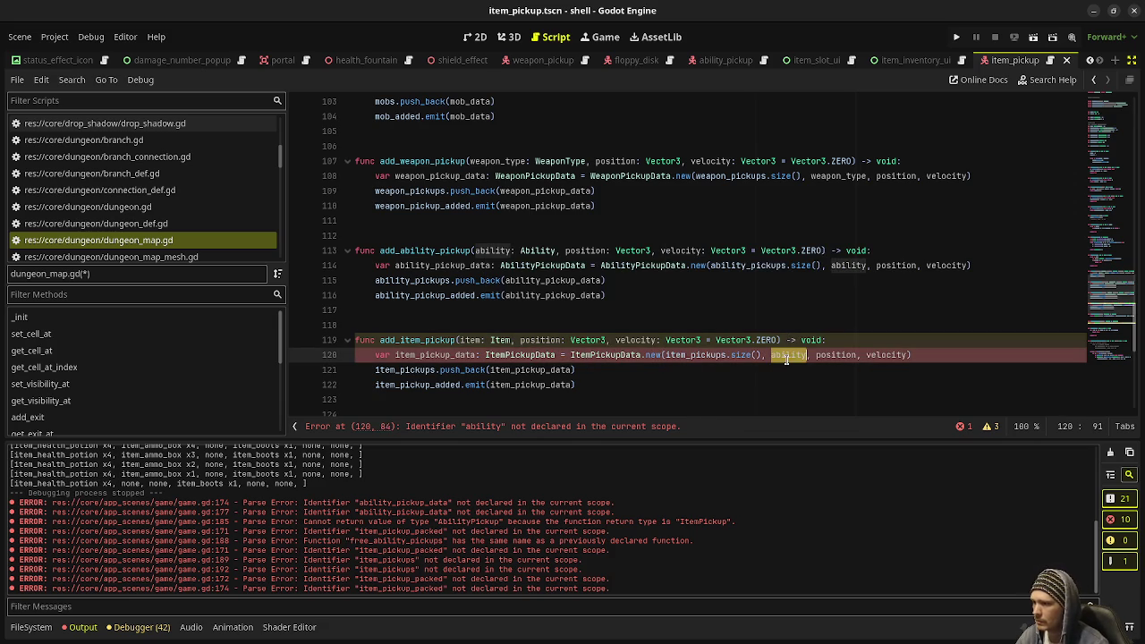
pyautogui.write('item')
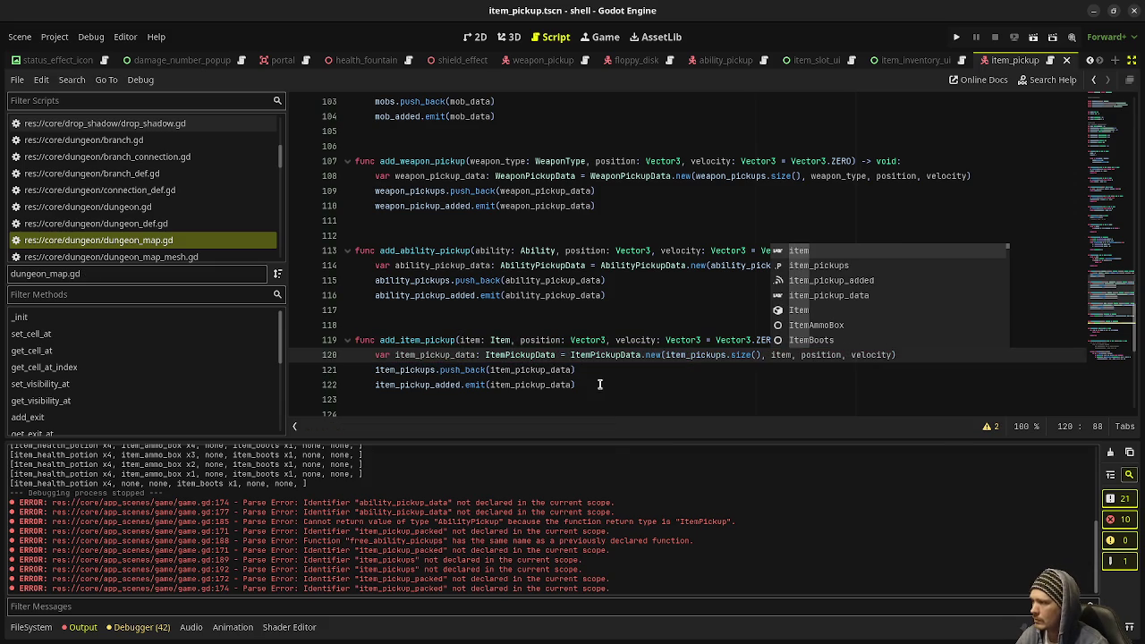
pyautogui.click(602, 385)
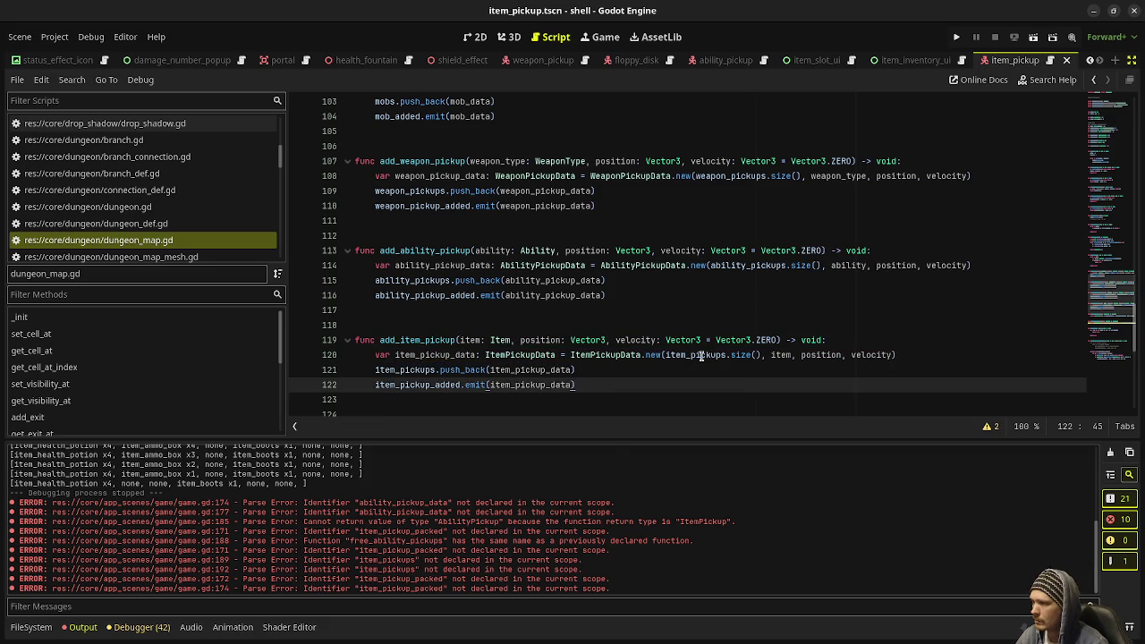
pyautogui.moveTo(703, 355)
pyautogui.scroll(-8, 707, 394)
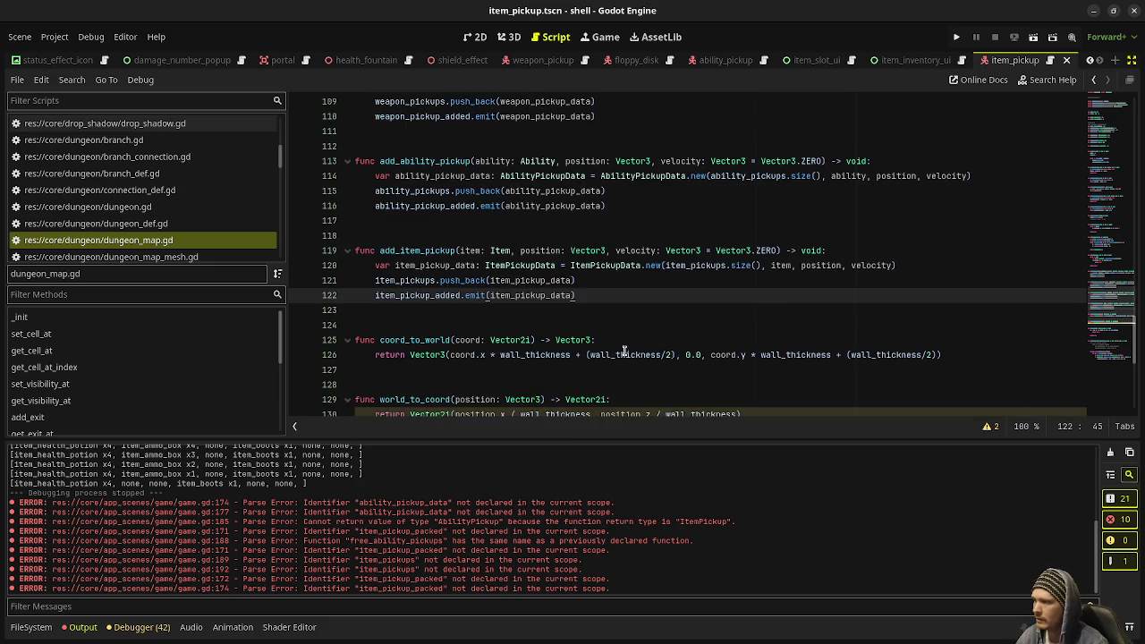
pyautogui.scroll(-2, 623, 350)
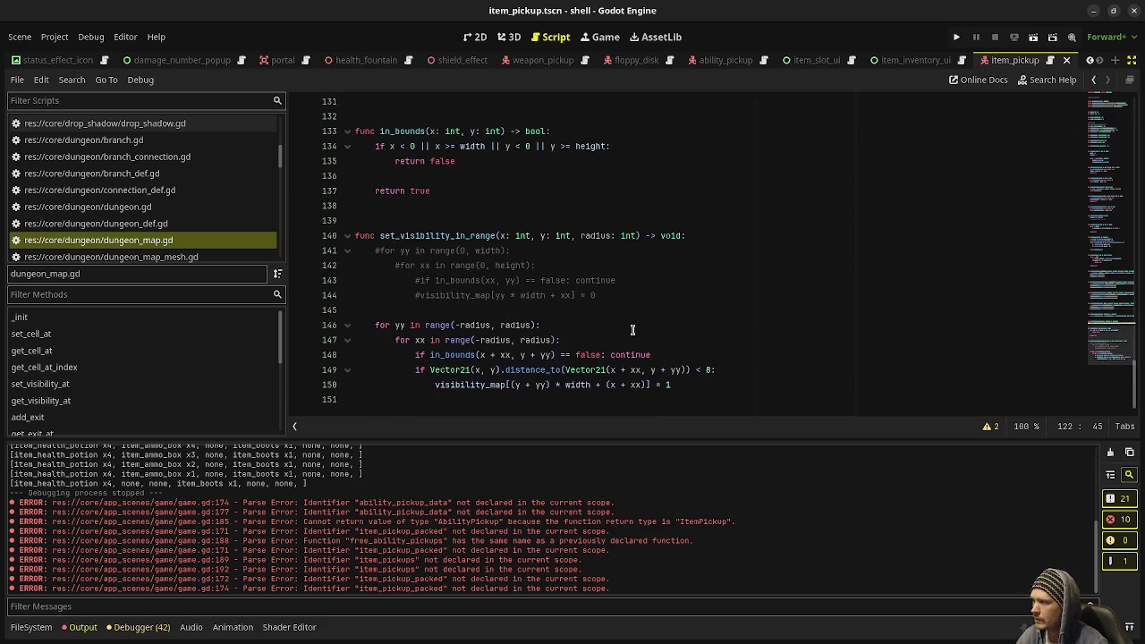
pyautogui.scroll(1, 215, 224)
pyautogui.scroll(5, 164, 193)
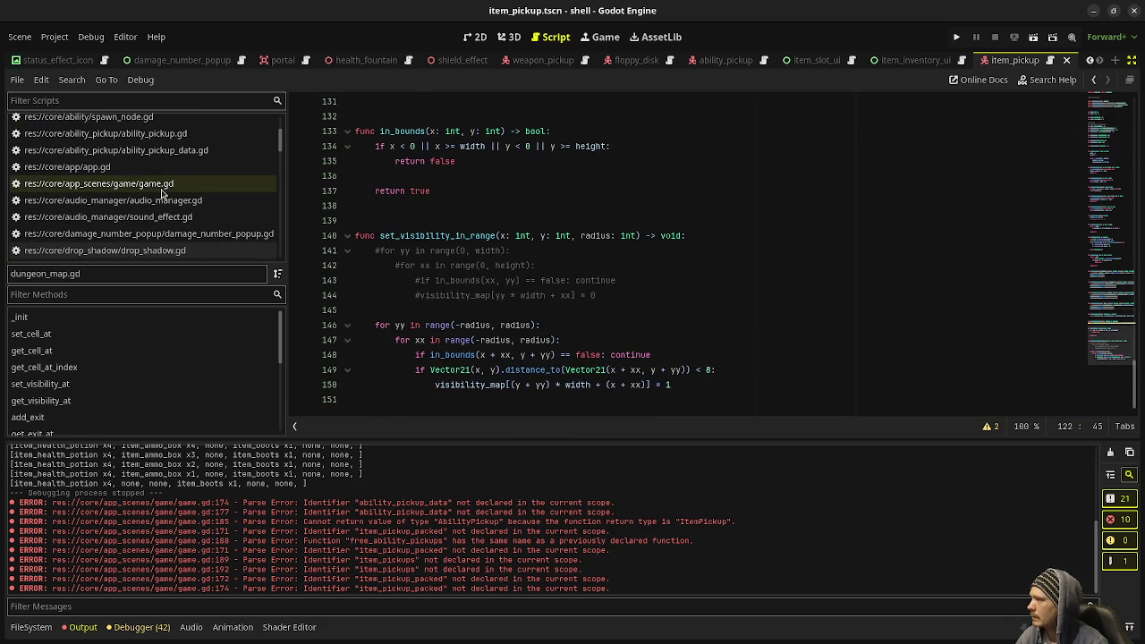
# Open game.gd and scroll down to its reset function
pyautogui.click(163, 193)
pyautogui.click(1112, 366)
pyautogui.moveTo(1113, 367)
pyautogui.mouseDown()
pyautogui.moveTo(1104, 234)
pyautogui.moveTo(713, 289)
pyautogui.mouseUp()
pyautogui.scroll(-10, 714, 289)
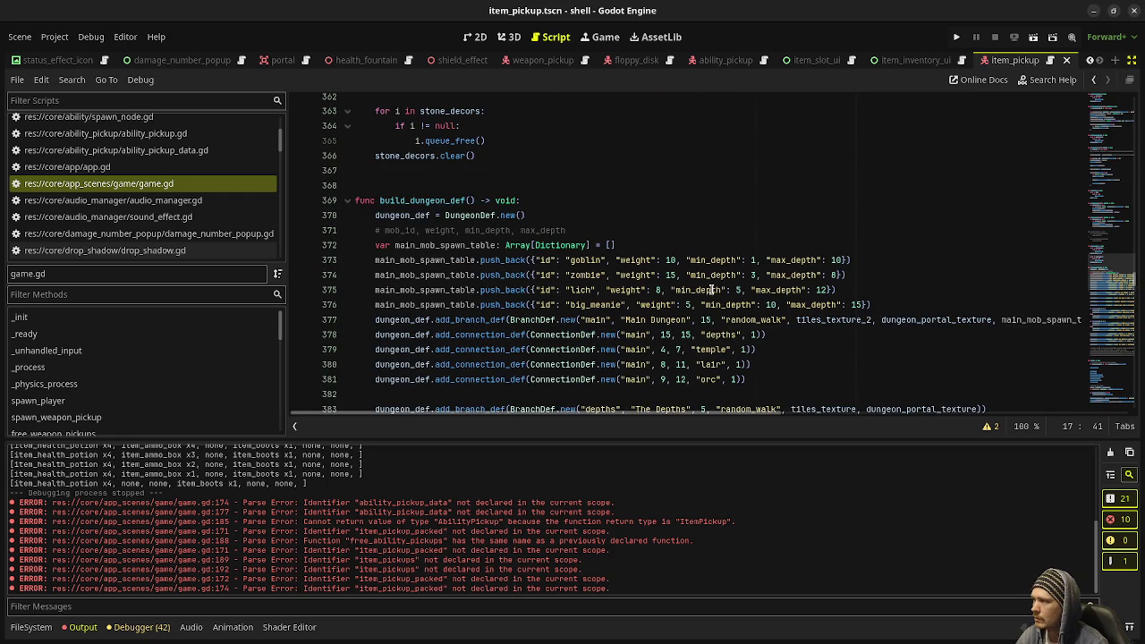
pyautogui.scroll(-18, 713, 289)
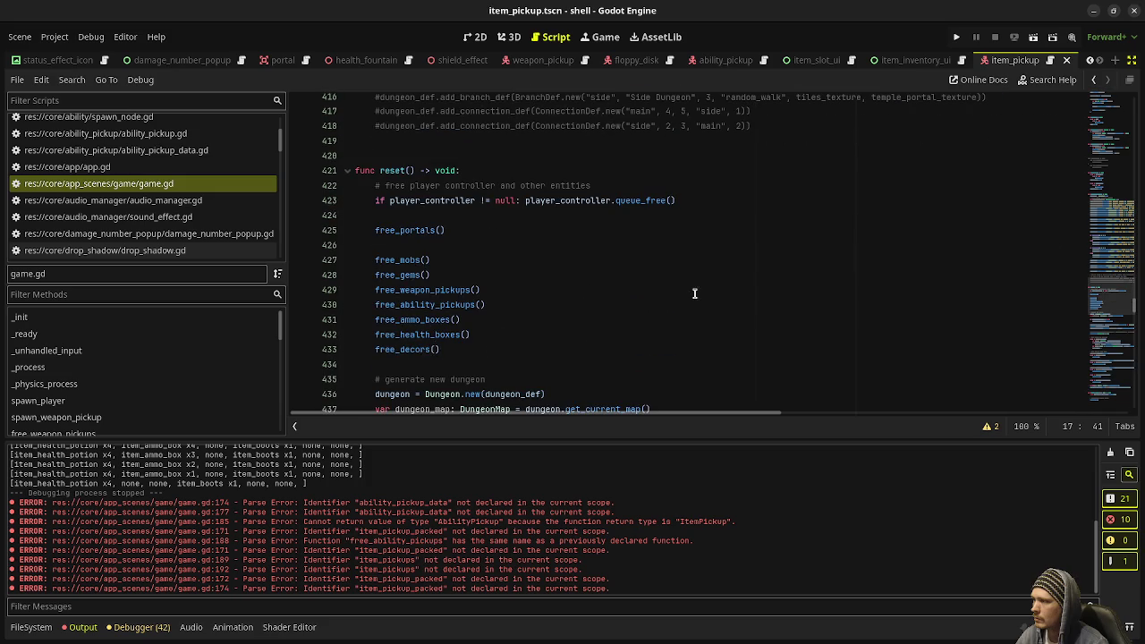
# Add a free_item_pickups() call after free_ability_pickups() in reset
pyautogui.click(506, 293)
pyautogui.click(513, 303)
pyautogui.press('Return')
pyautogui.write('free_item_pickup')
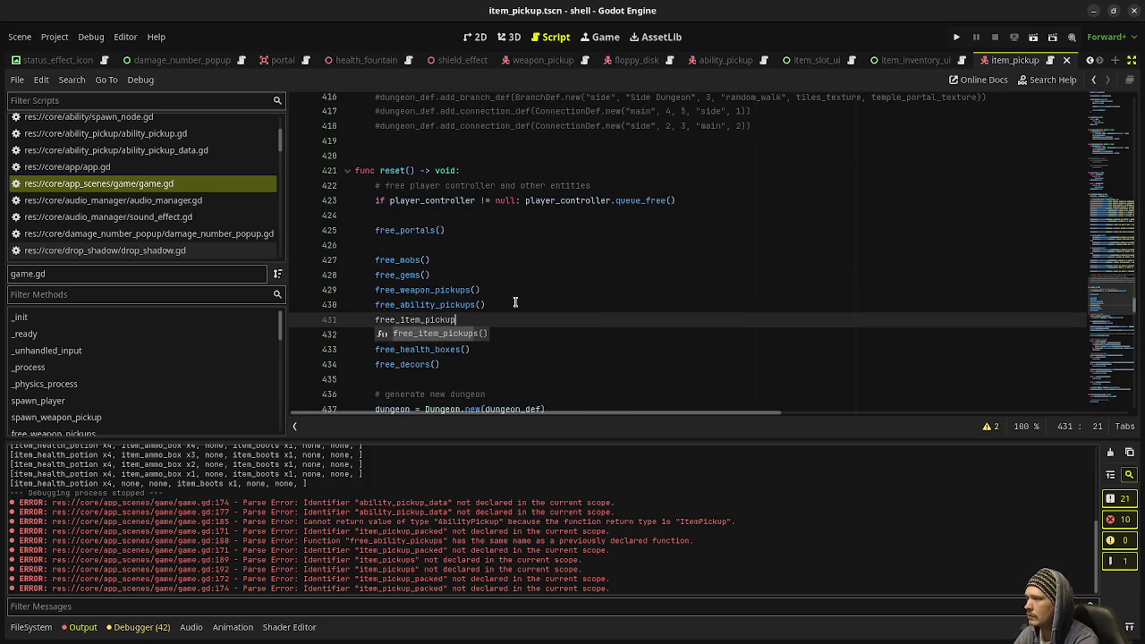
pyautogui.press('Return')
pyautogui.scroll(-4, 516, 302)
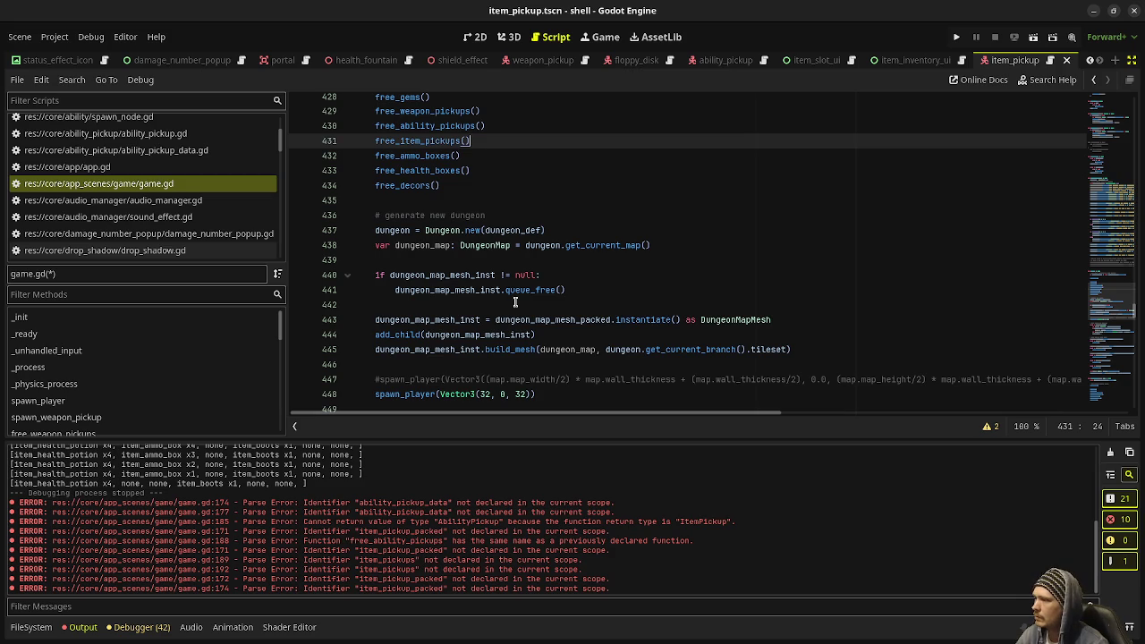
pyautogui.scroll(-3, 515, 302)
pyautogui.scroll(-5, 513, 313)
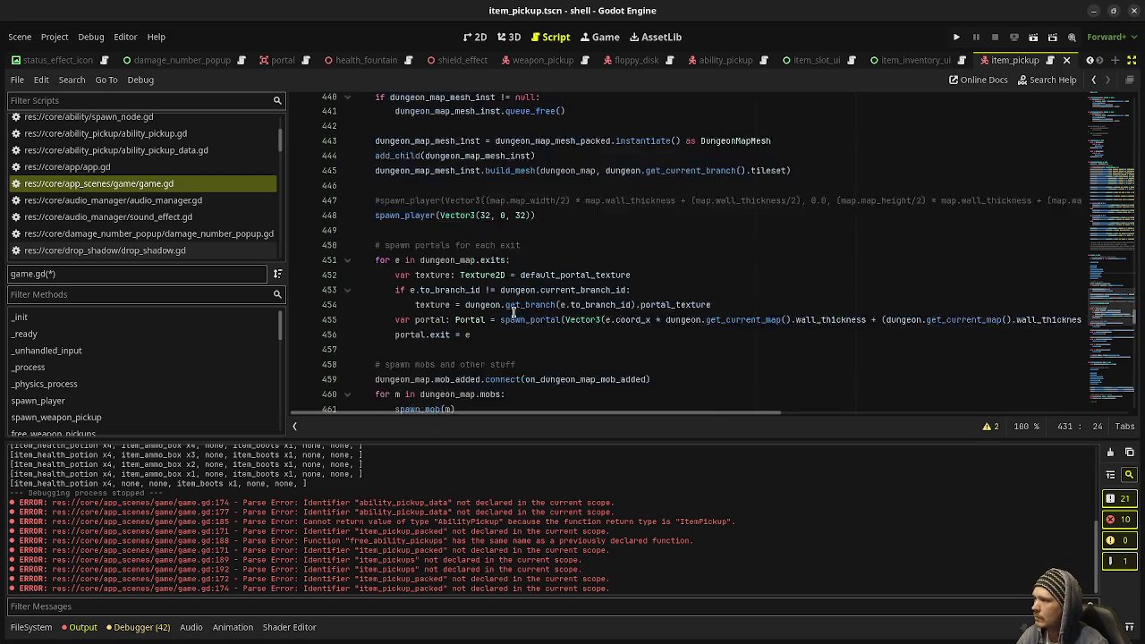
pyautogui.scroll(-1, 515, 309)
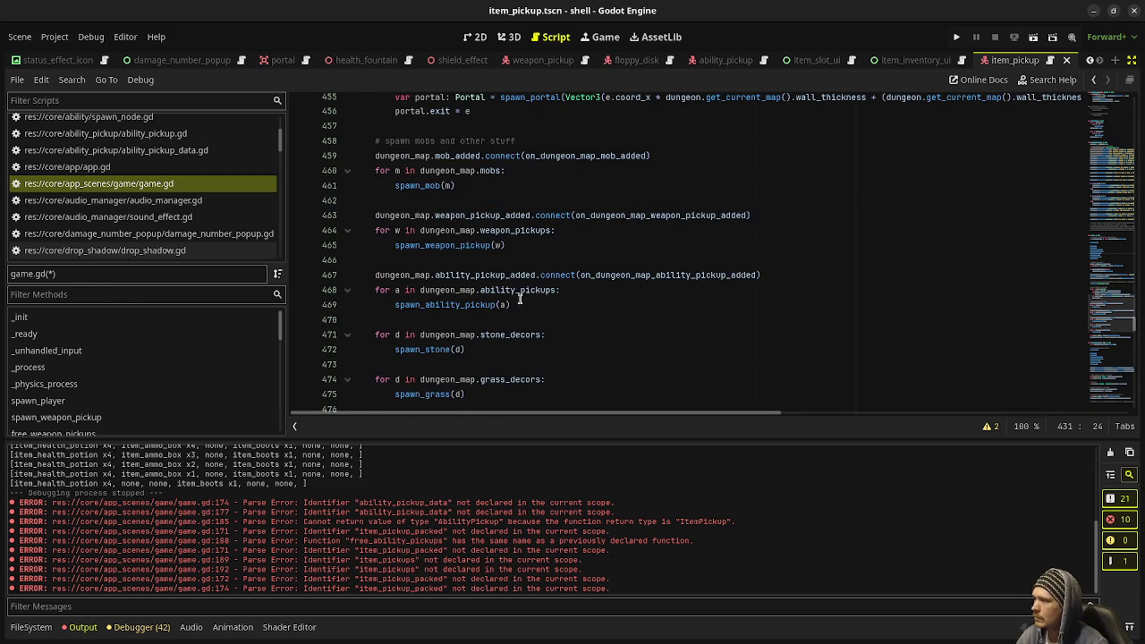
# Duplicate the ability pickup spawning block directly below itself
pyautogui.click(524, 305)
pyautogui.hotkey('shift', 'Up')
pyautogui.hotkey('shift', 'Up')
pyautogui.hotkey('shift', 'Home')
pyautogui.hotkey('ctrl', 'c')
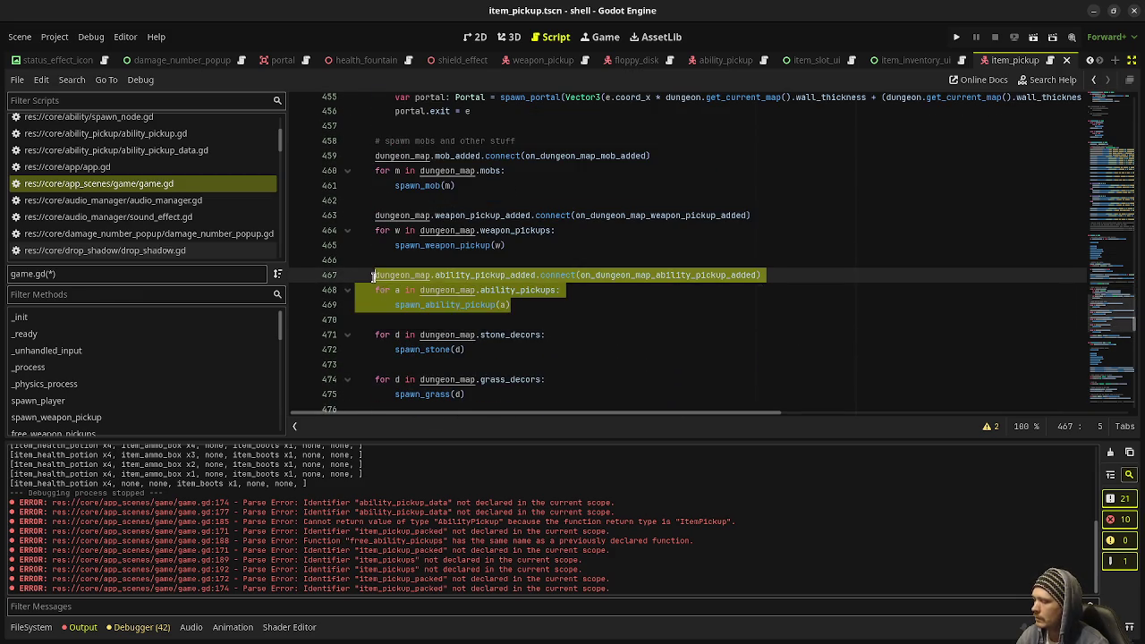
pyautogui.click(527, 306)
pyautogui.press('Return')
pyautogui.press('Return')
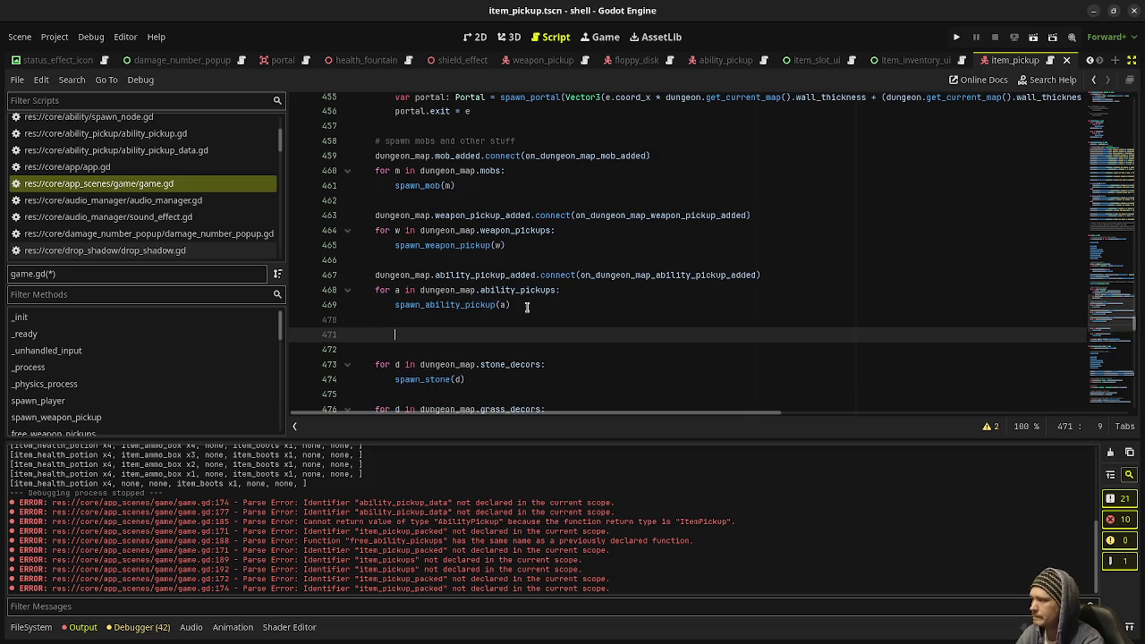
pyautogui.hotkey('ctrl', 'v')
# Make the copy connect item_pickup_added to on_dungeon_map_item_pickup_added
pyautogui.doubleClick(467, 335)
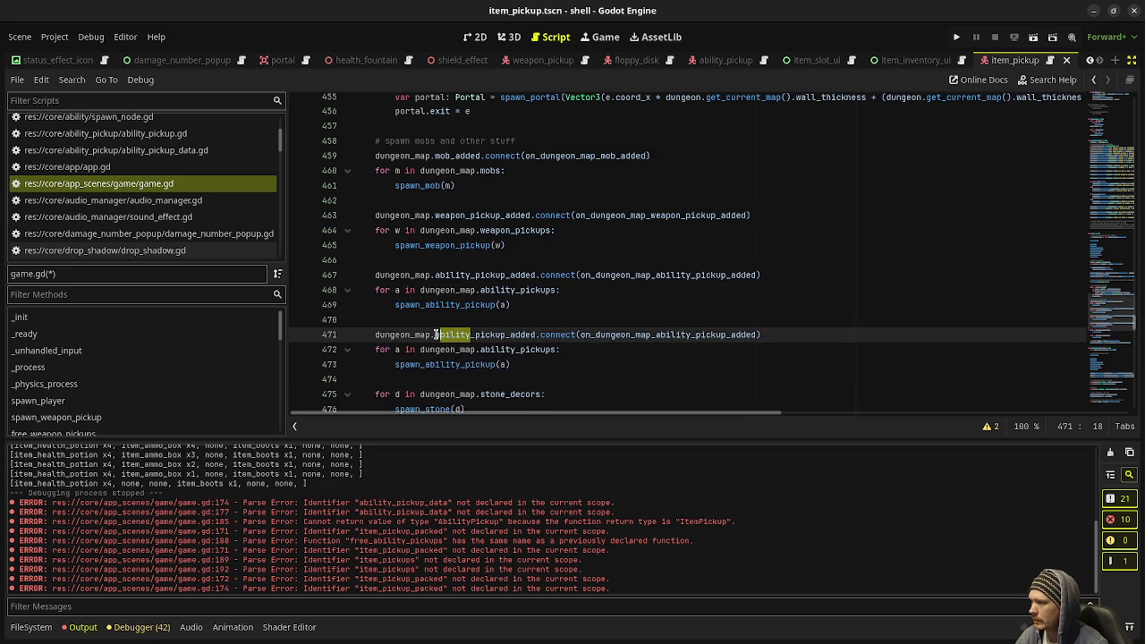
pyautogui.write('item')
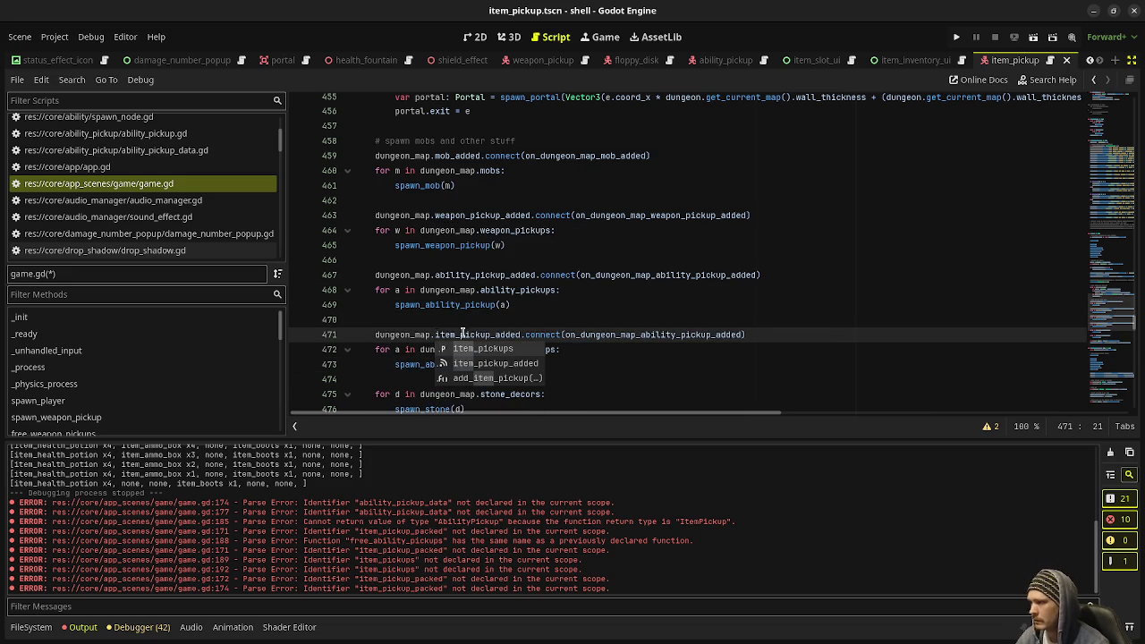
pyautogui.doubleClick(645, 335)
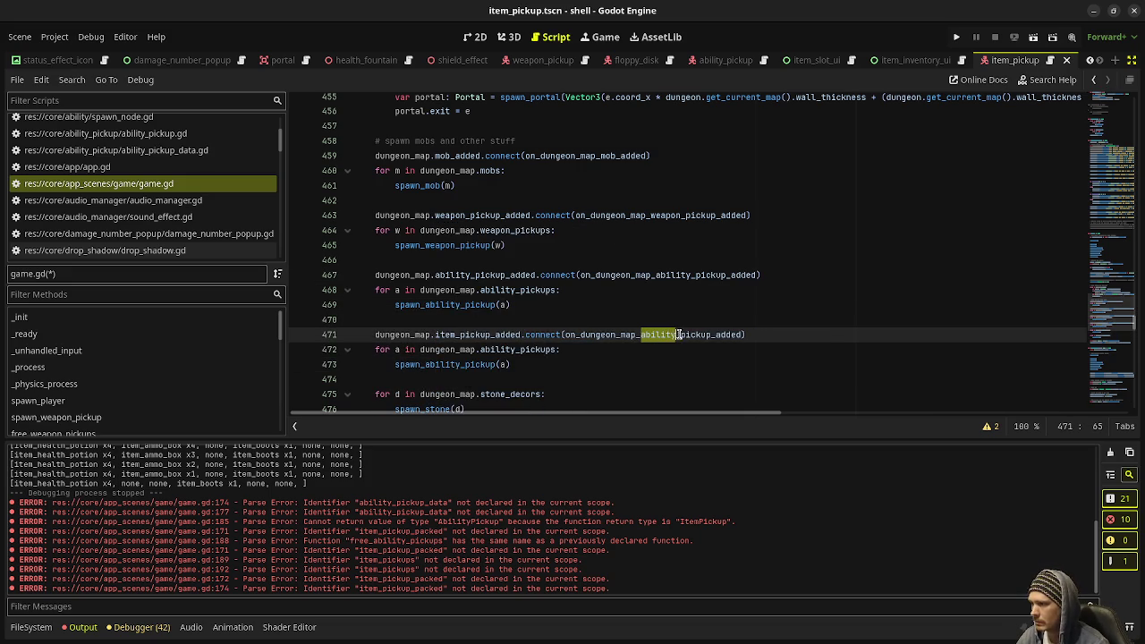
pyautogui.write('item')
pyautogui.press('Escape')
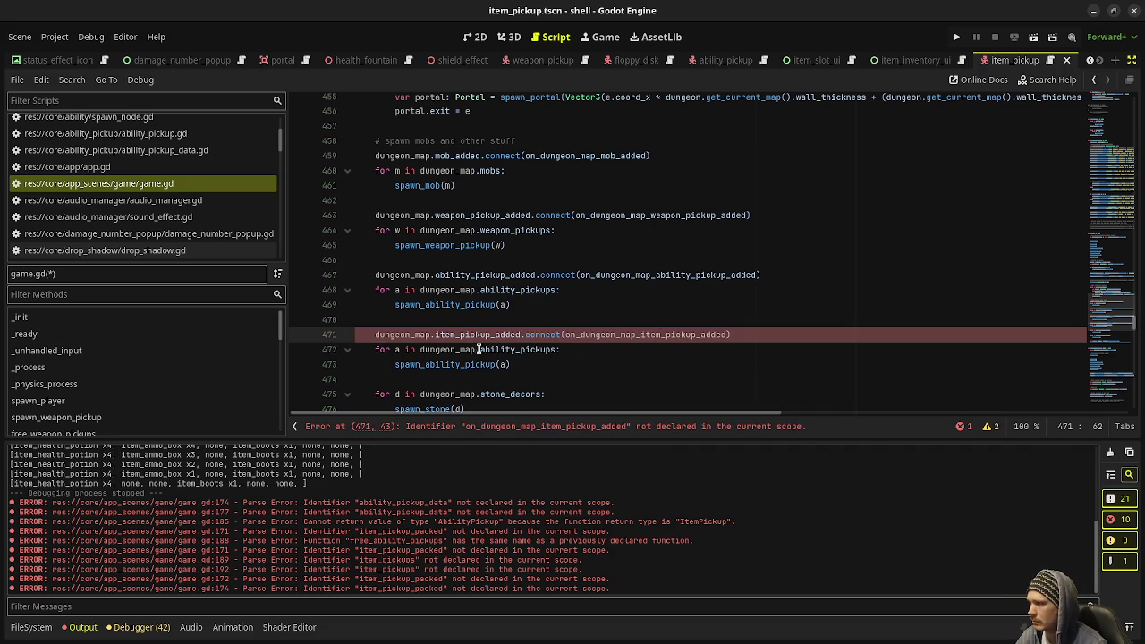
# Make the copied loop iterate item_pickups with variable i, calling spawn_item_pickup(i), and save
pyautogui.moveTo(515, 349); pyautogui.dragTo(480, 350)
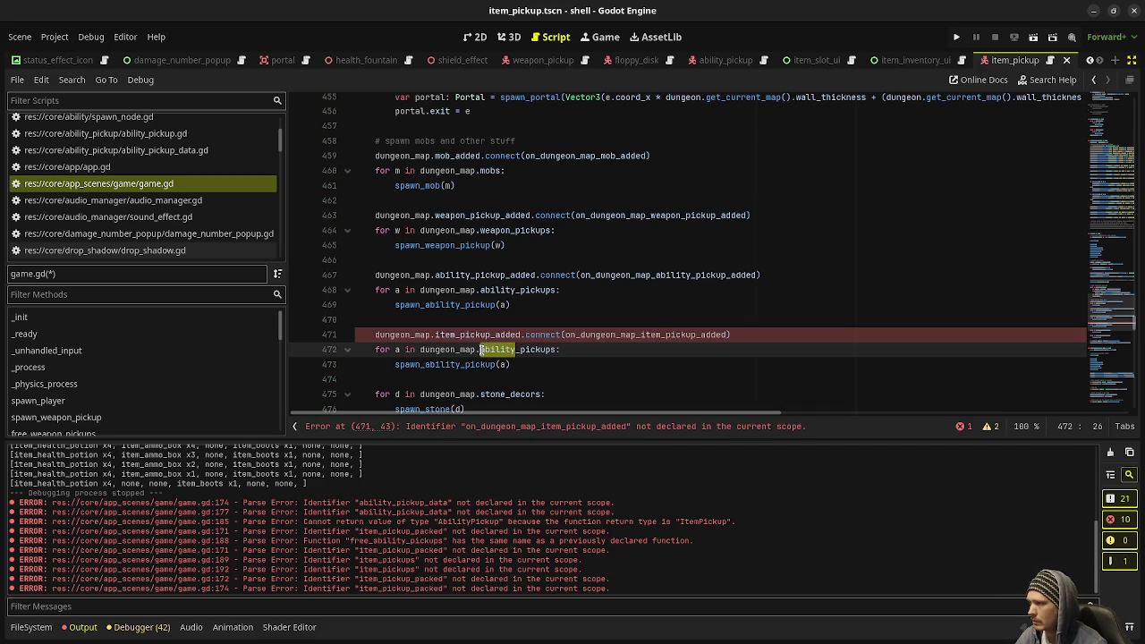
pyautogui.write('item')
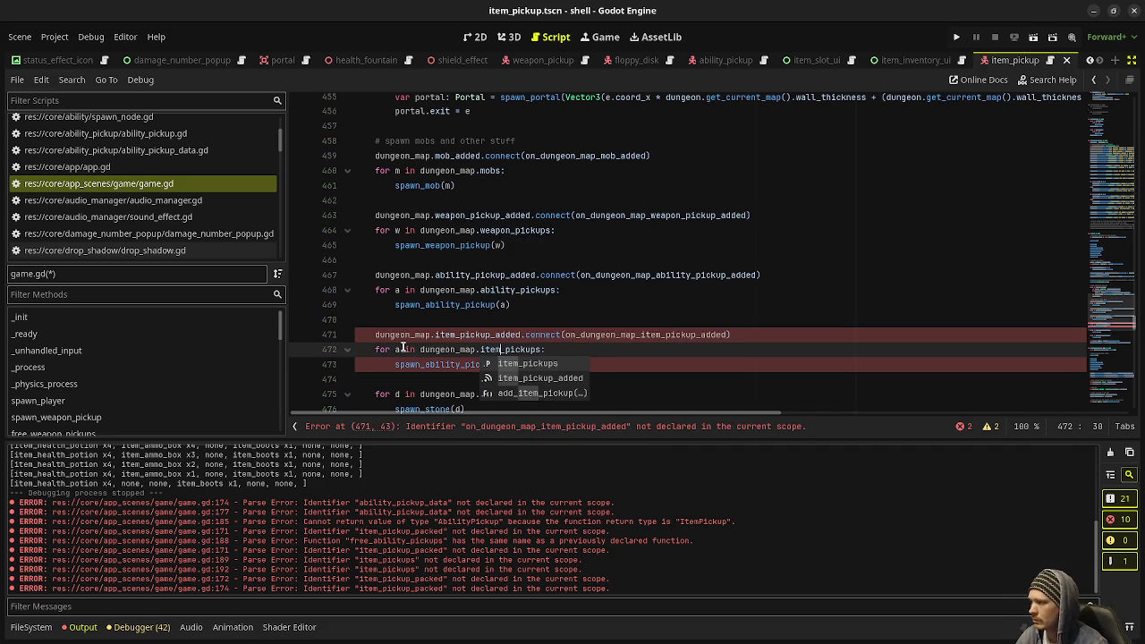
pyautogui.click(403, 349)
pyautogui.doubleClick(400, 349)
pyautogui.write('i')
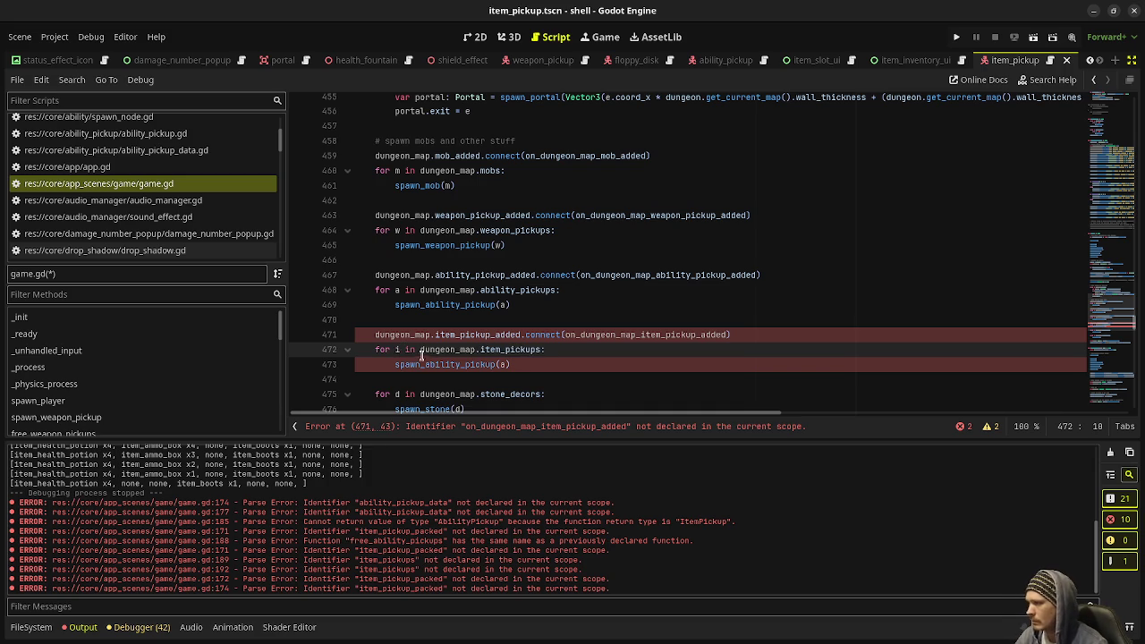
pyautogui.moveTo(424, 364); pyautogui.dragTo(458, 364)
pyautogui.write('it')
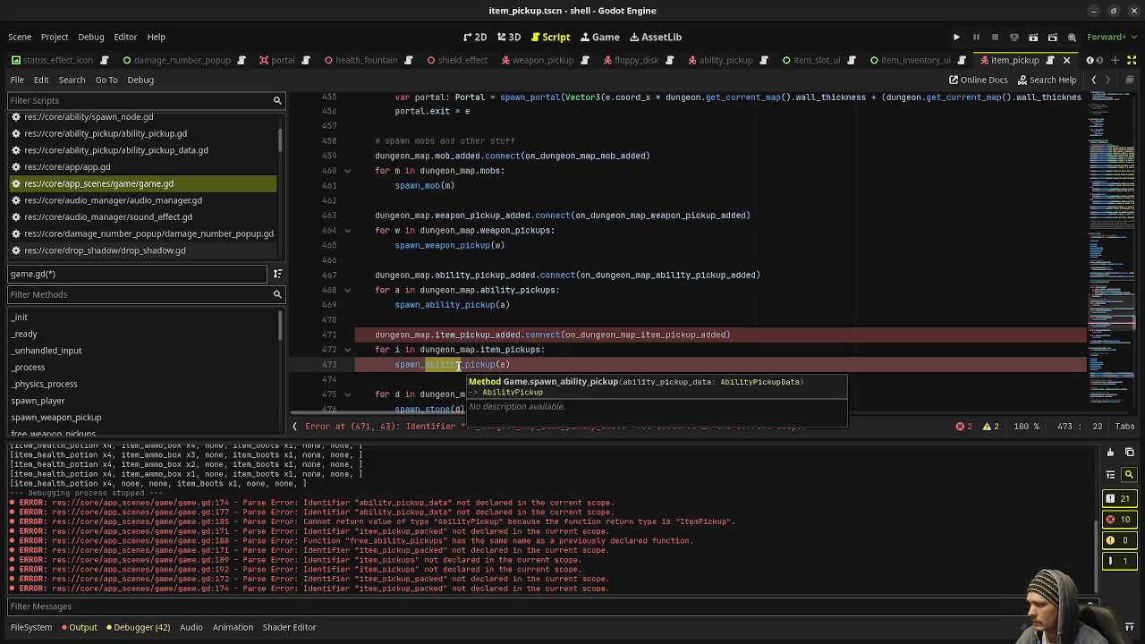
pyautogui.write('em')
pyautogui.click(496, 365)
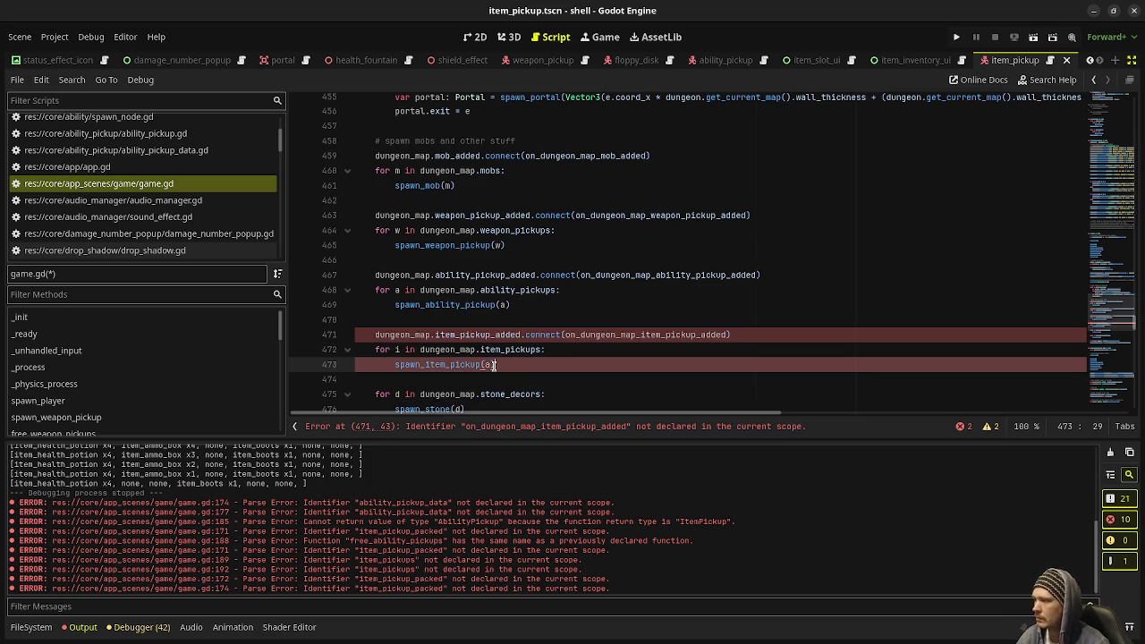
pyautogui.doubleClick(491, 364)
pyautogui.write('i')
pyautogui.hotkey('ctrl', 's')
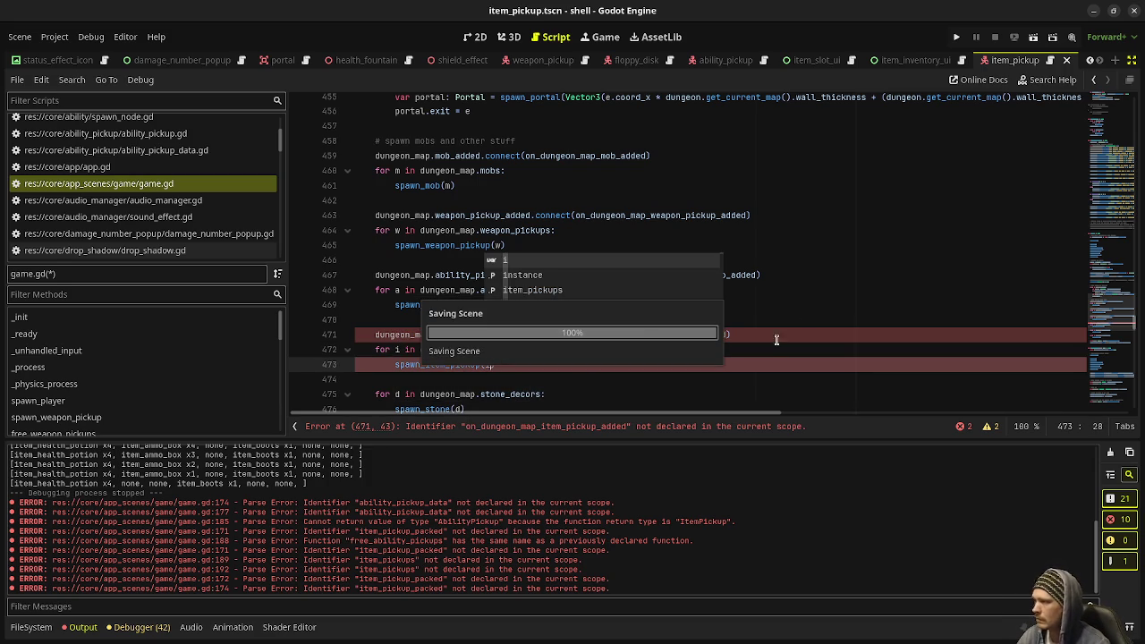
pyautogui.press('Up')
pyautogui.press('Up')
pyautogui.press('Up')
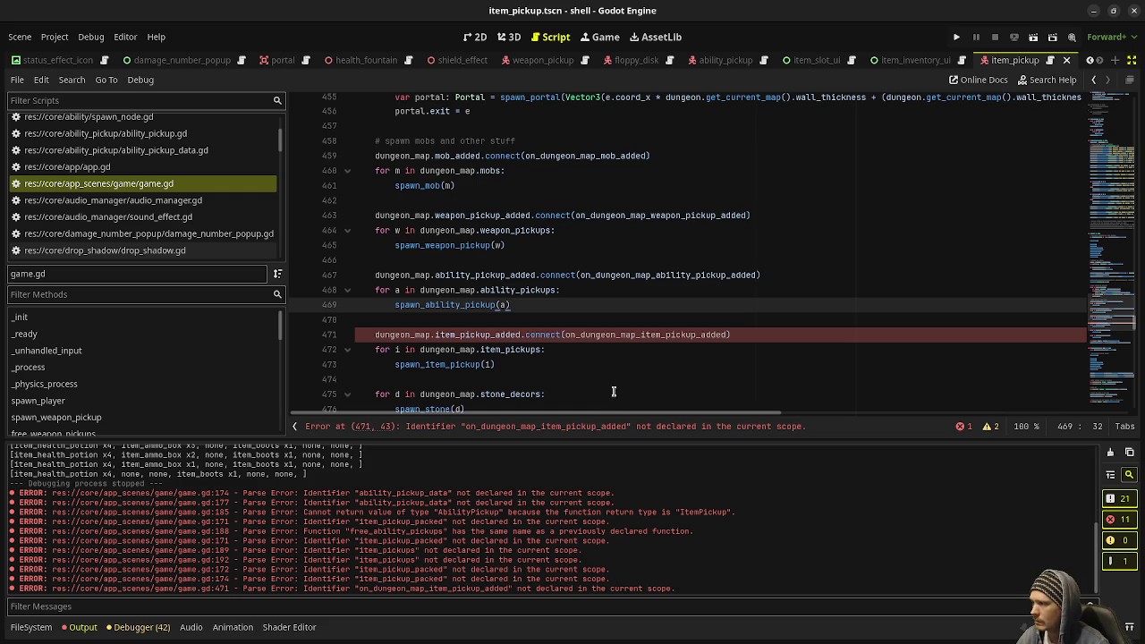
# Add free_item_pickups() after free_ability_pickups() in traverse_exit and save
pyautogui.click(600, 335)
pyautogui.doubleClick(598, 335)
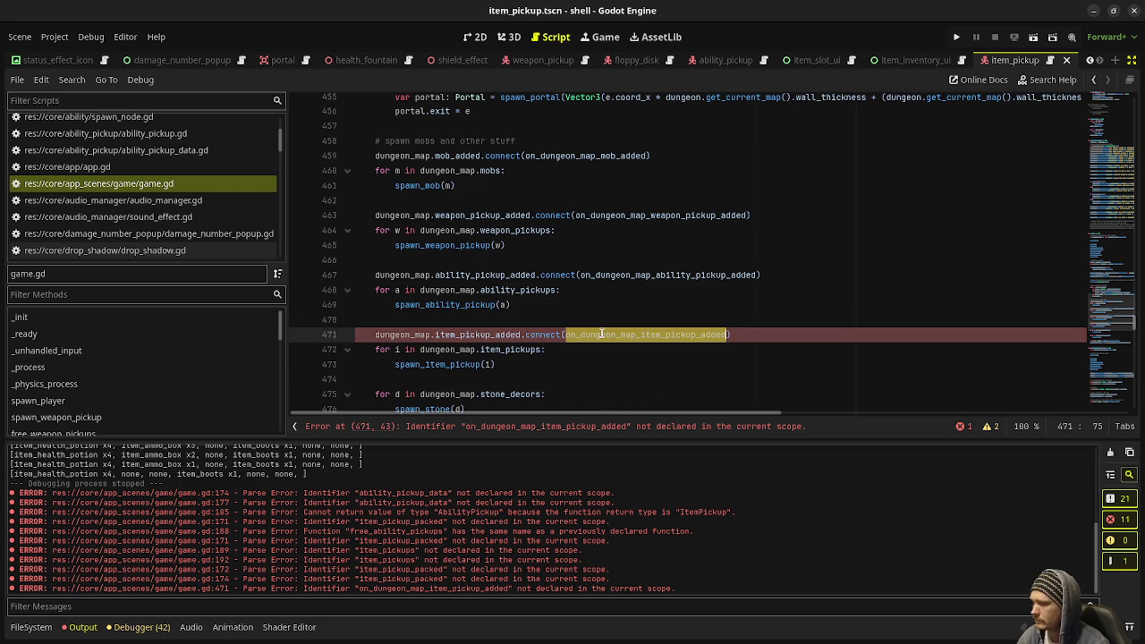
pyautogui.scroll(-1, 580, 347)
pyautogui.scroll(-7, 581, 347)
pyautogui.click(518, 319)
pyautogui.press('Return')
pyautogui.write('free_')
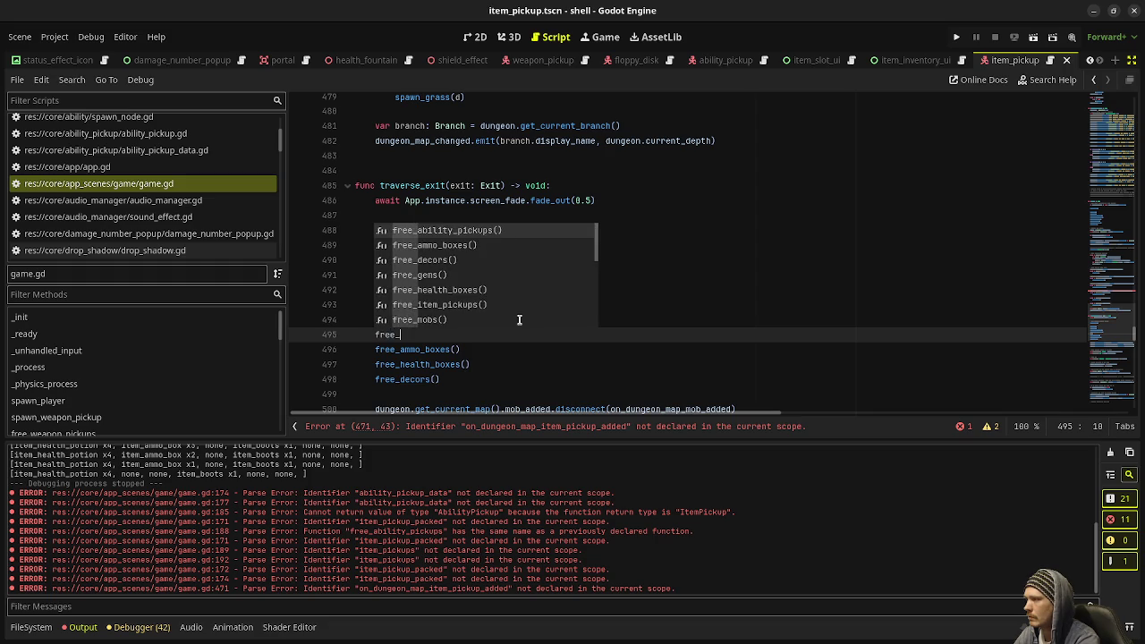
pyautogui.write('item_p')
pyautogui.press('Return')
pyautogui.hotkey('ctrl', 's')
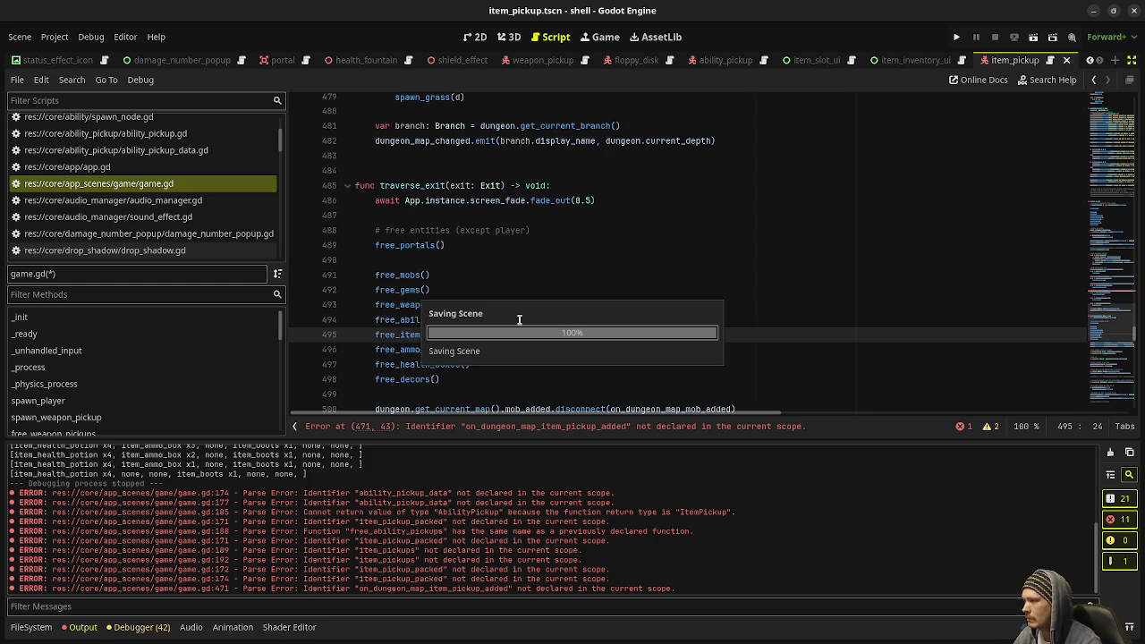
# Move the three item pickup lines below the second ability pickup loop and save
pyautogui.moveTo(509, 189); pyautogui.dragTo(376, 155)
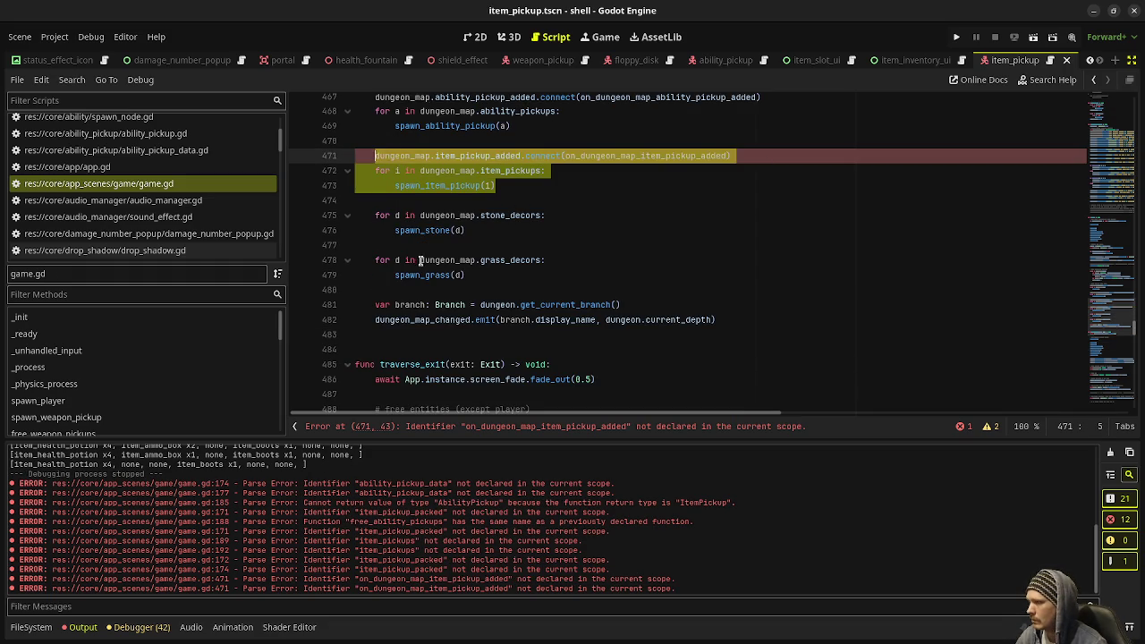
pyautogui.hotkey('ctrl', 'x')
pyautogui.scroll(-8, 456, 285)
pyautogui.scroll(-5, 458, 291)
pyautogui.click(547, 290)
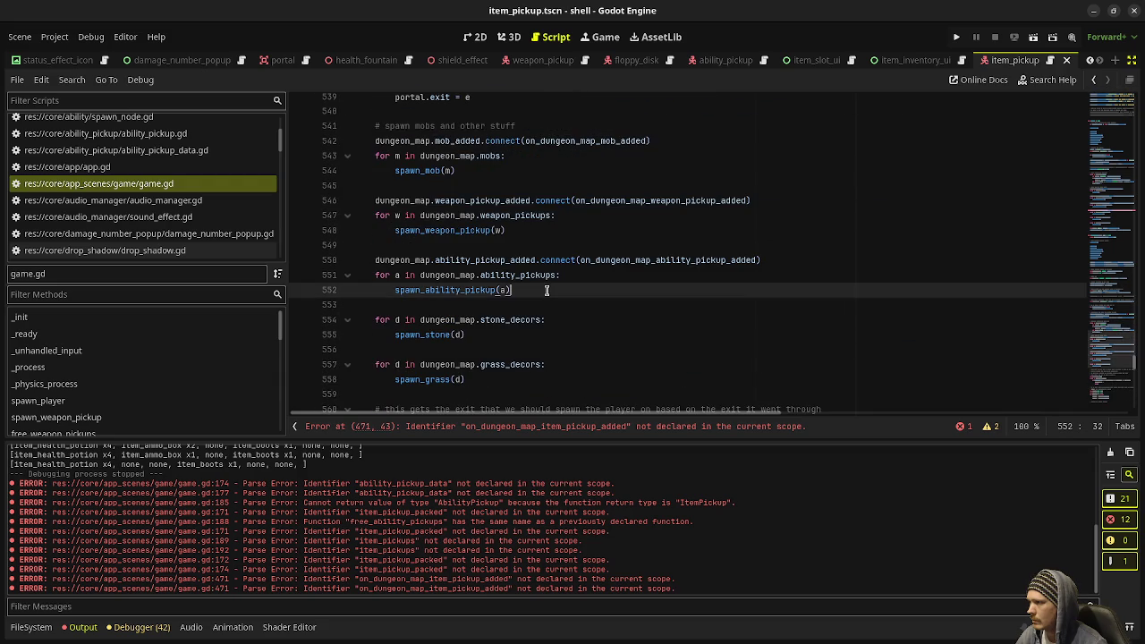
pyautogui.press('Return')
pyautogui.press('BackSpace')
pyautogui.hotkey('ctrl', 'v')
pyautogui.hotkey('ctrl', 's')
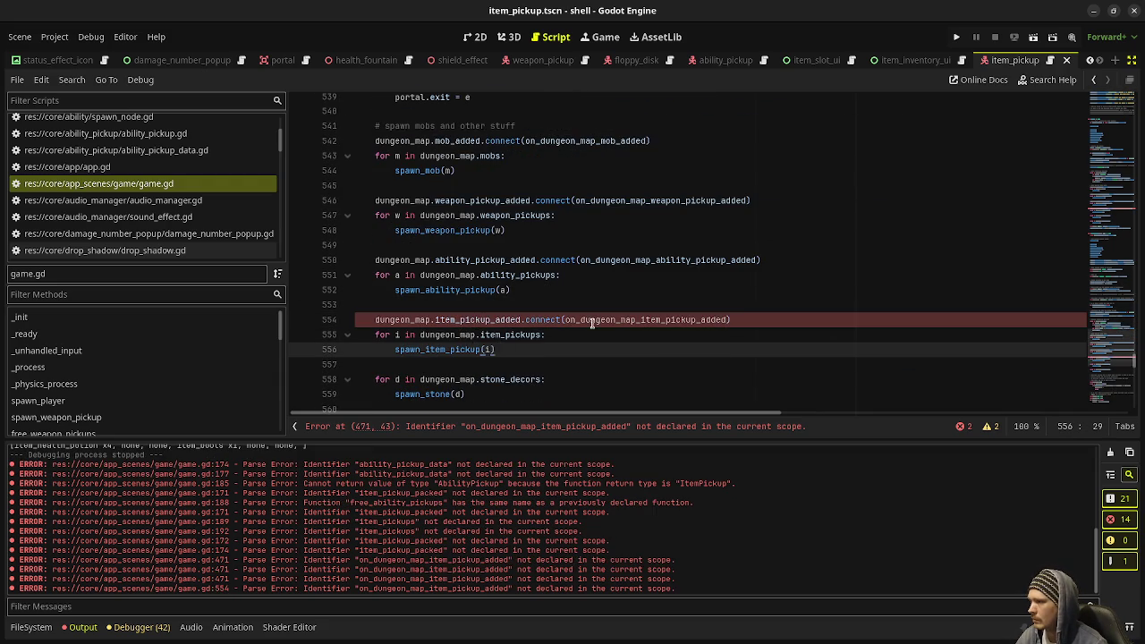
pyautogui.click(643, 312)
pyautogui.doubleClick(624, 322)
pyautogui.scroll(-20, 624, 326)
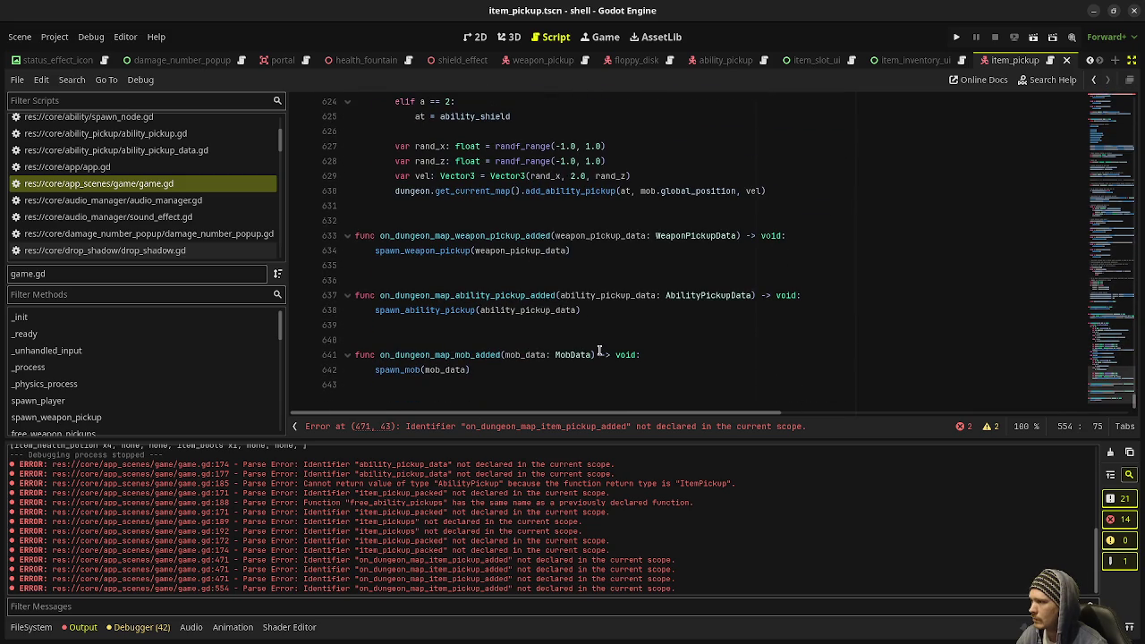
# Add on_dungeon_map_item_pickup_added(item_pickup_data: ItemPickupData) calling spawn_item_pickup(item_pickup_data), save, and run with F5
pyautogui.click(611, 310)
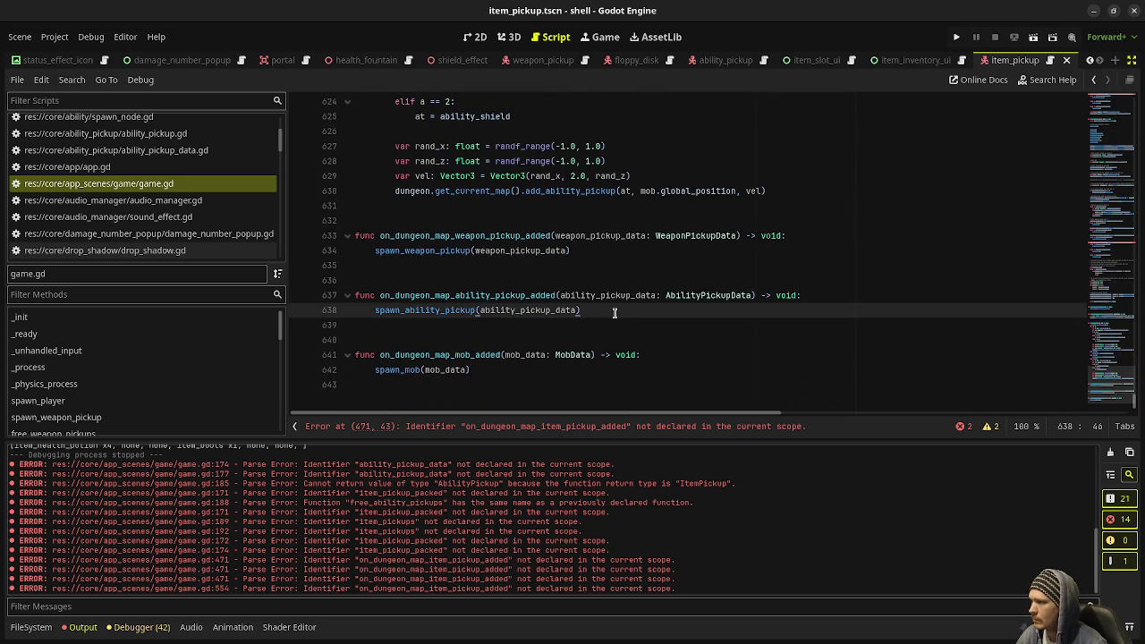
pyautogui.press('Return')
pyautogui.press('Return')
pyautogui.press('Return')
pyautogui.press('BackSpace')
pyautogui.write('func on_dungeon_map_item_pickup_added(')
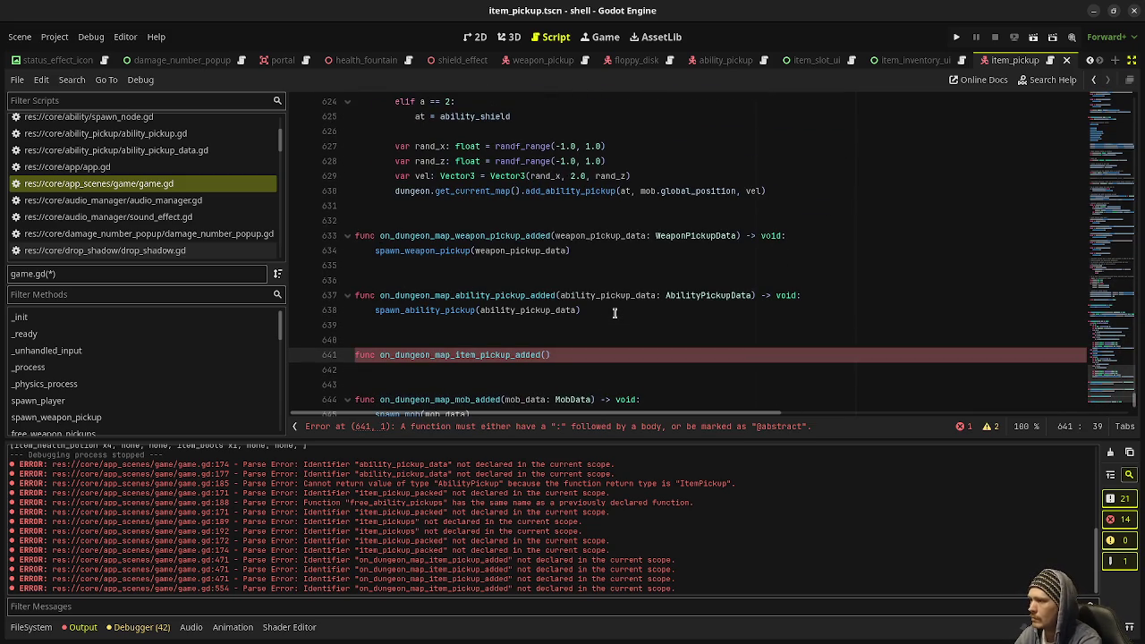
pyautogui.write('item_pickup_')
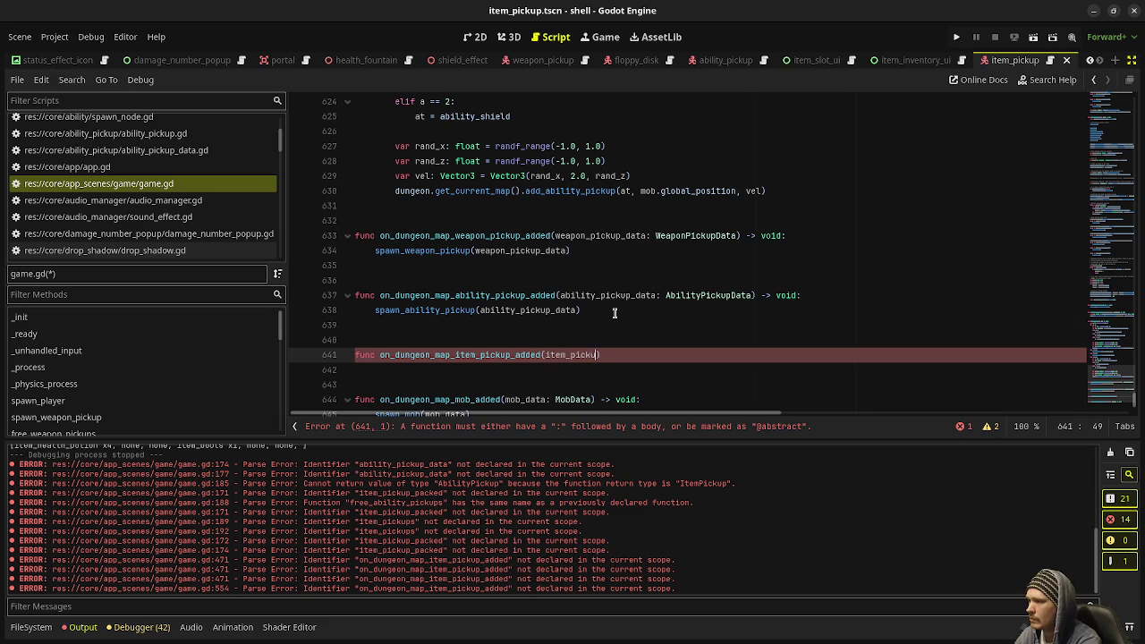
pyautogui.write('data: ')
pyautogui.write('ItemPickupDa')
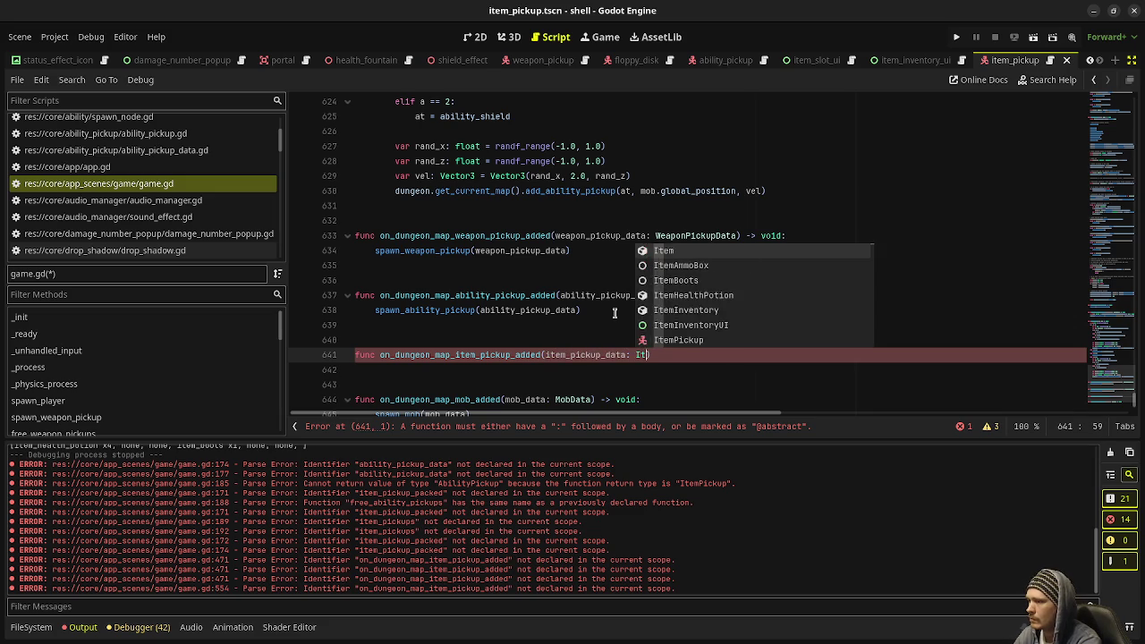
pyautogui.write('ta) -')
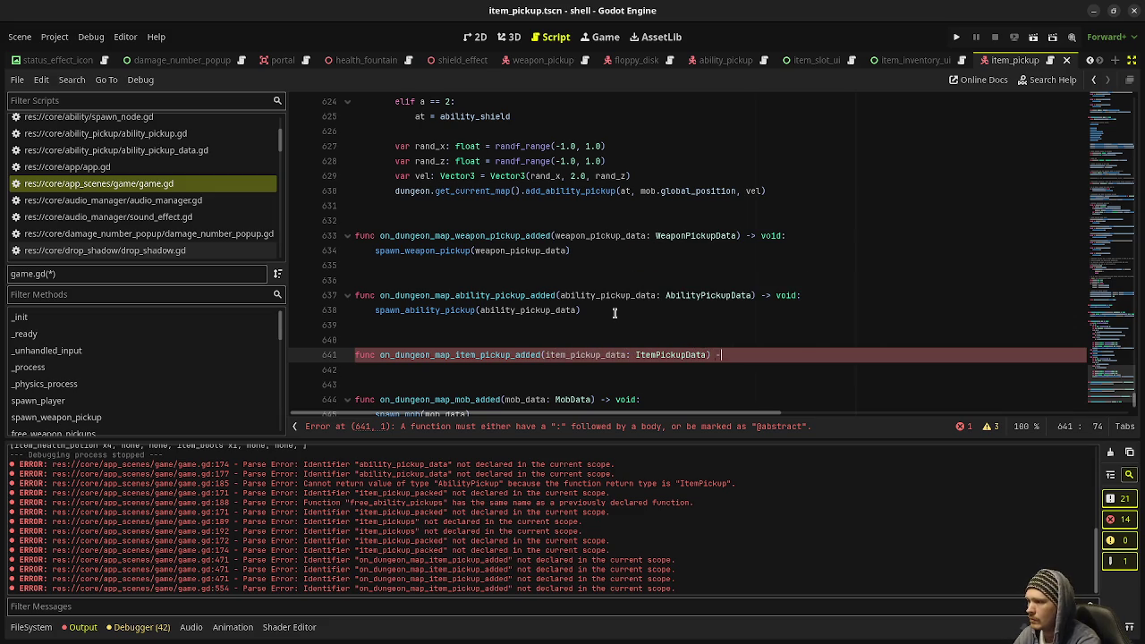
pyautogui.write('> void:')
pyautogui.press('Return')
pyautogui.write('spa')
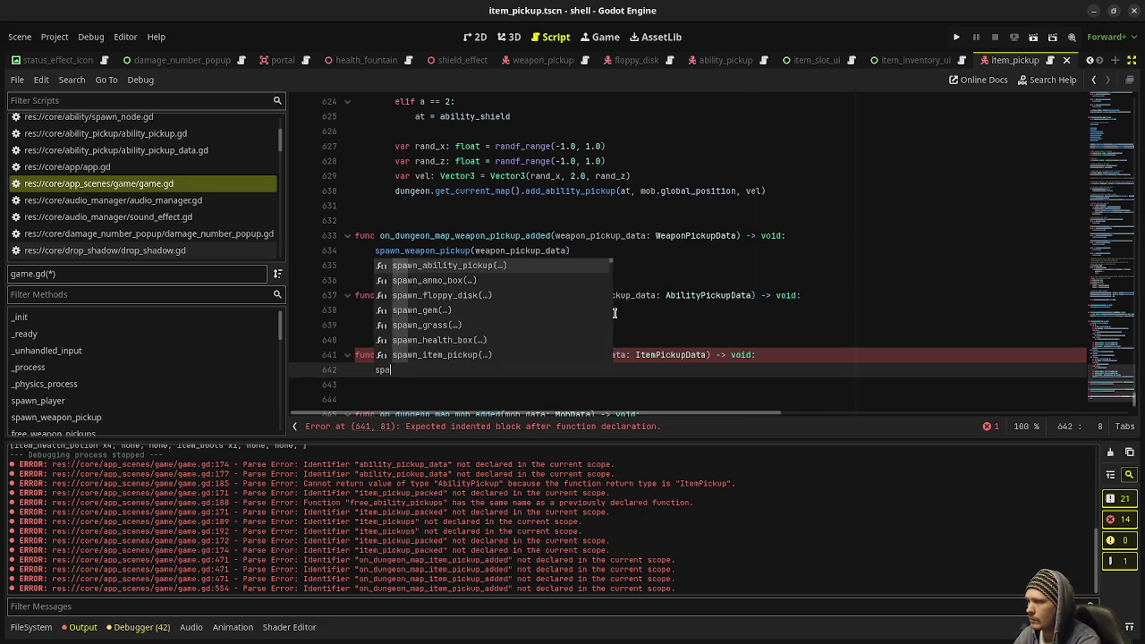
pyautogui.write('wn_item_pick')
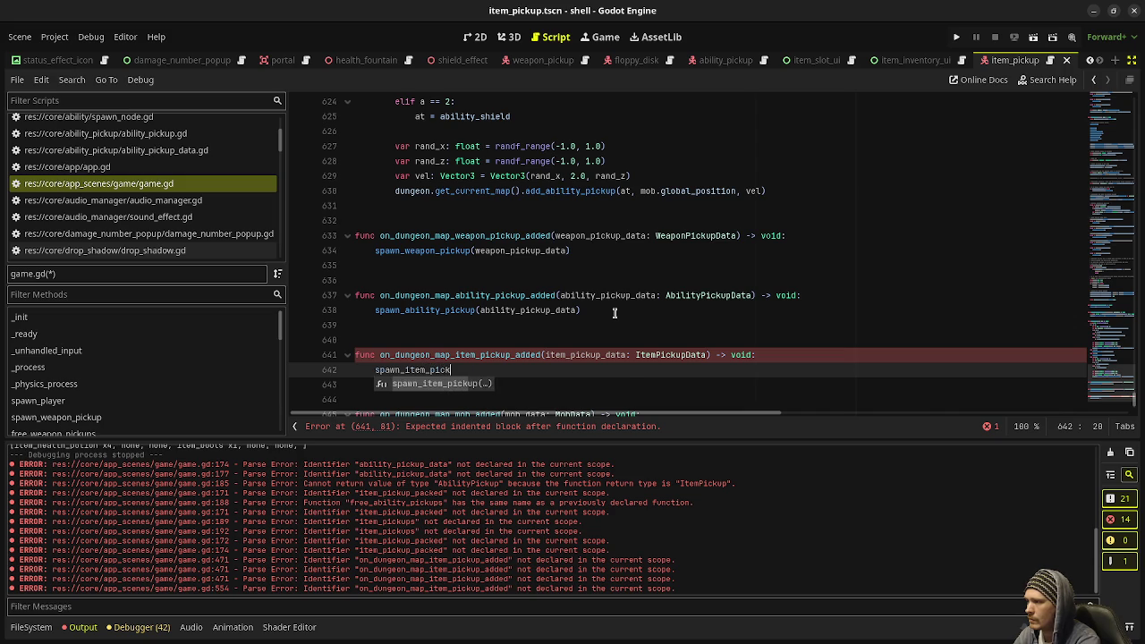
pyautogui.press('Return')
pyautogui.write('item_')
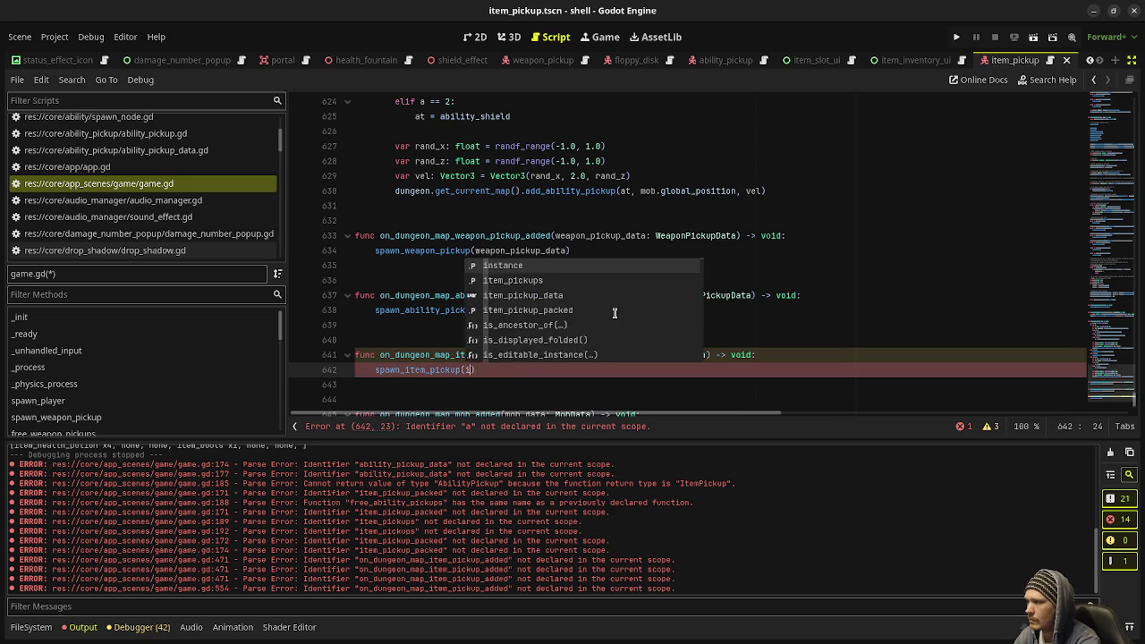
pyautogui.write('pickup_')
pyautogui.press('Return')
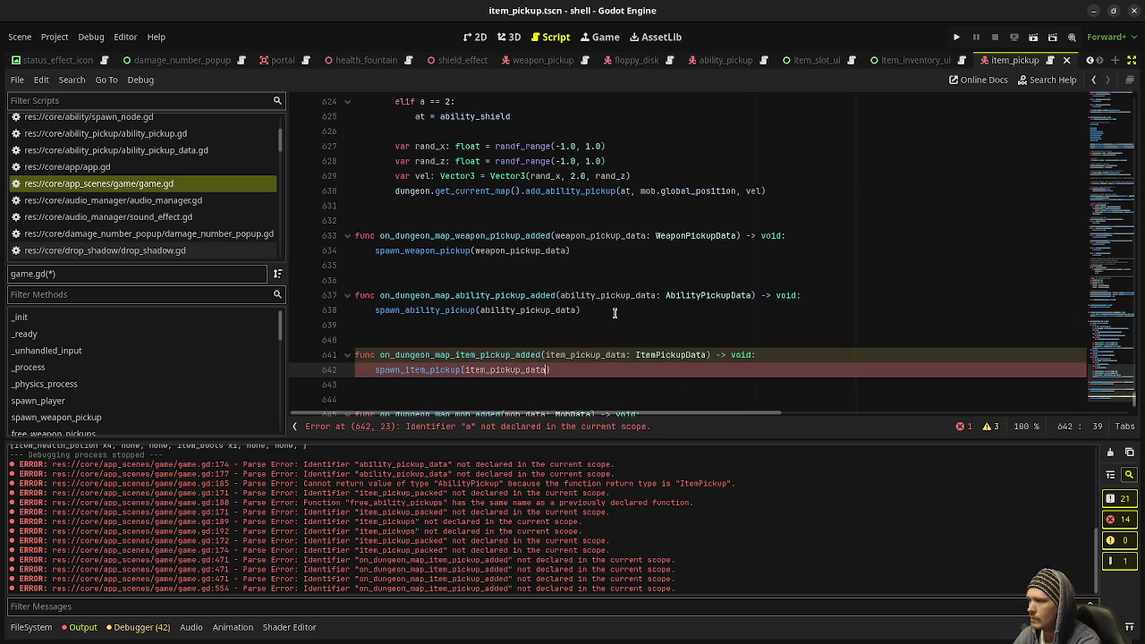
pyautogui.hotkey('ctrl', 's')
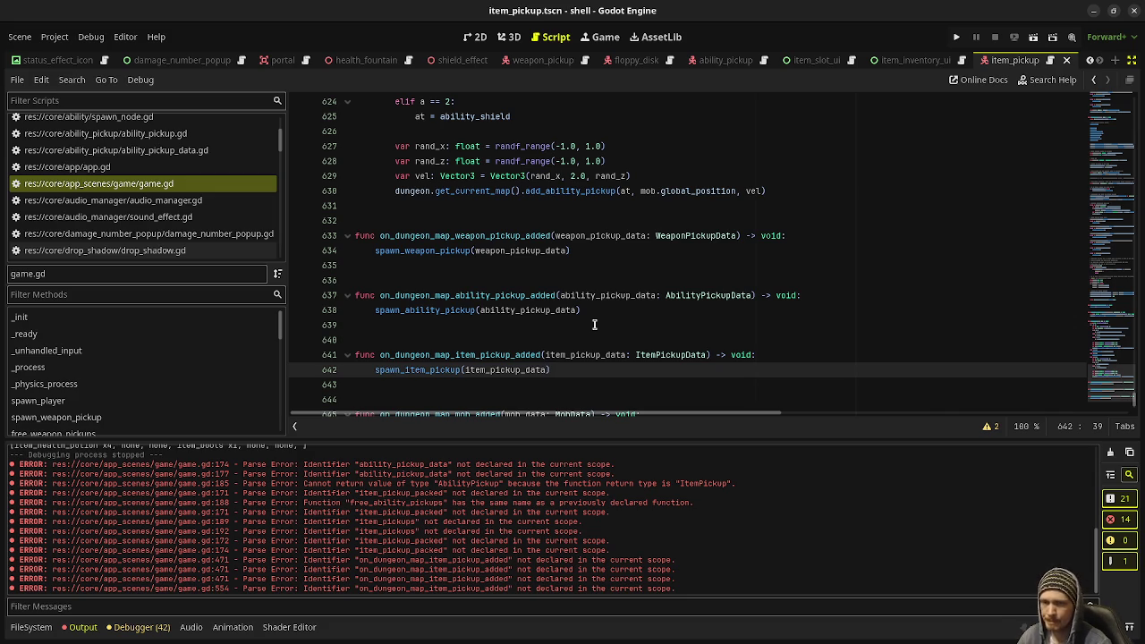
pyautogui.scroll(-2, 590, 362)
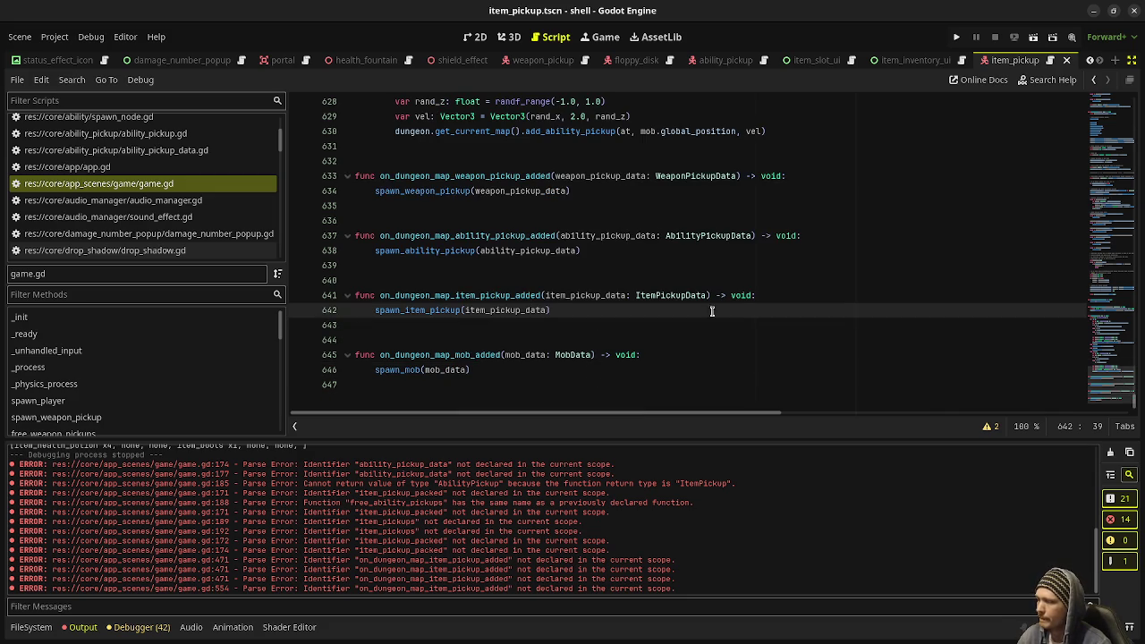
pyautogui.press('F5')
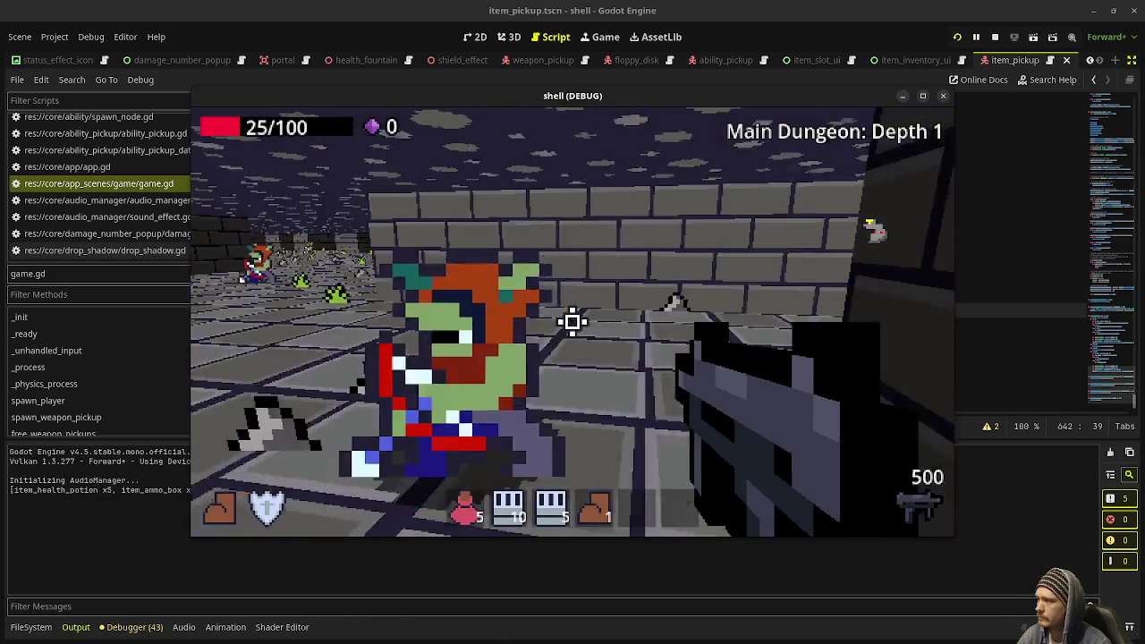
# Shoot enemies, drink a potion with key 1, collect gems, then close the game window
pyautogui.click(572, 322)
pyautogui.moveTo(573, 322); pyautogui.dragTo(573, 322)
pyautogui.press('1')
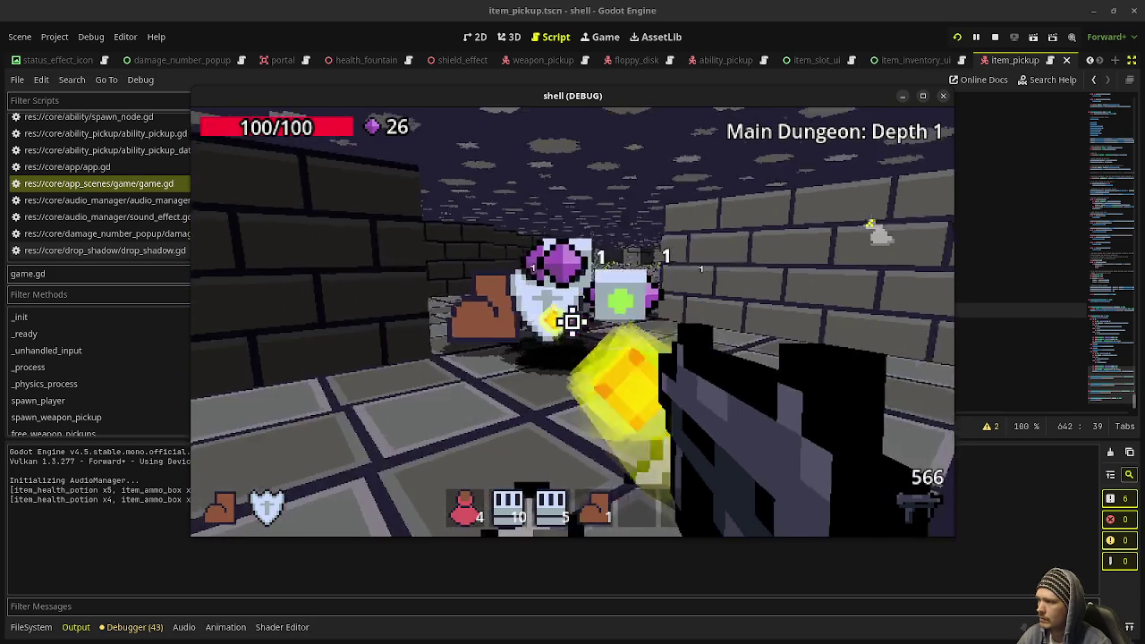
pyautogui.press('w')
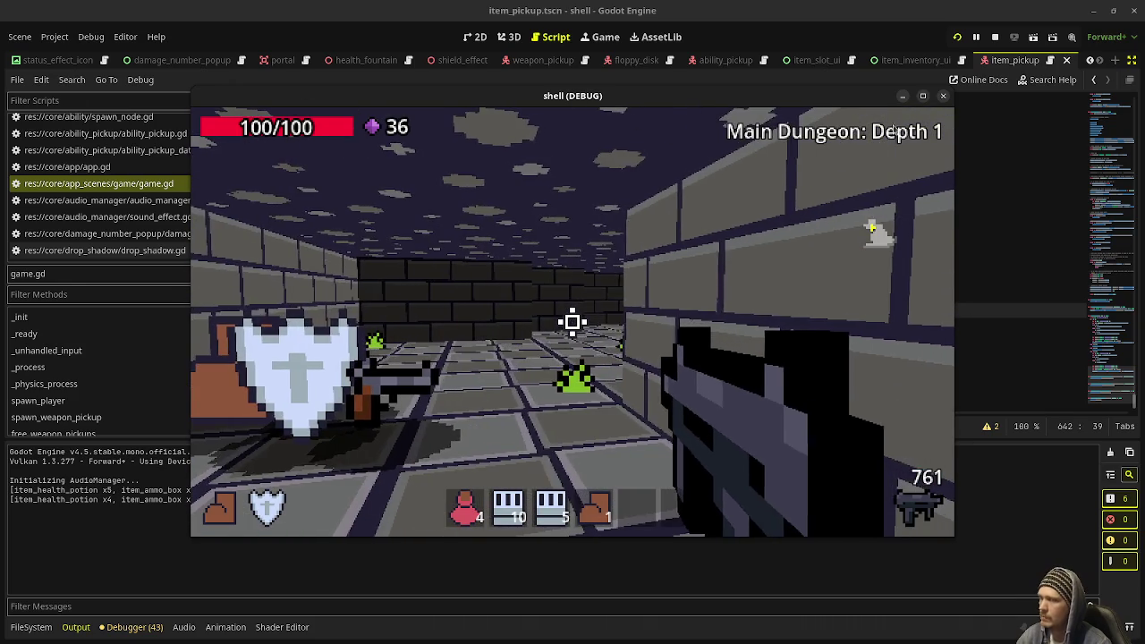
pyautogui.click(943, 96)
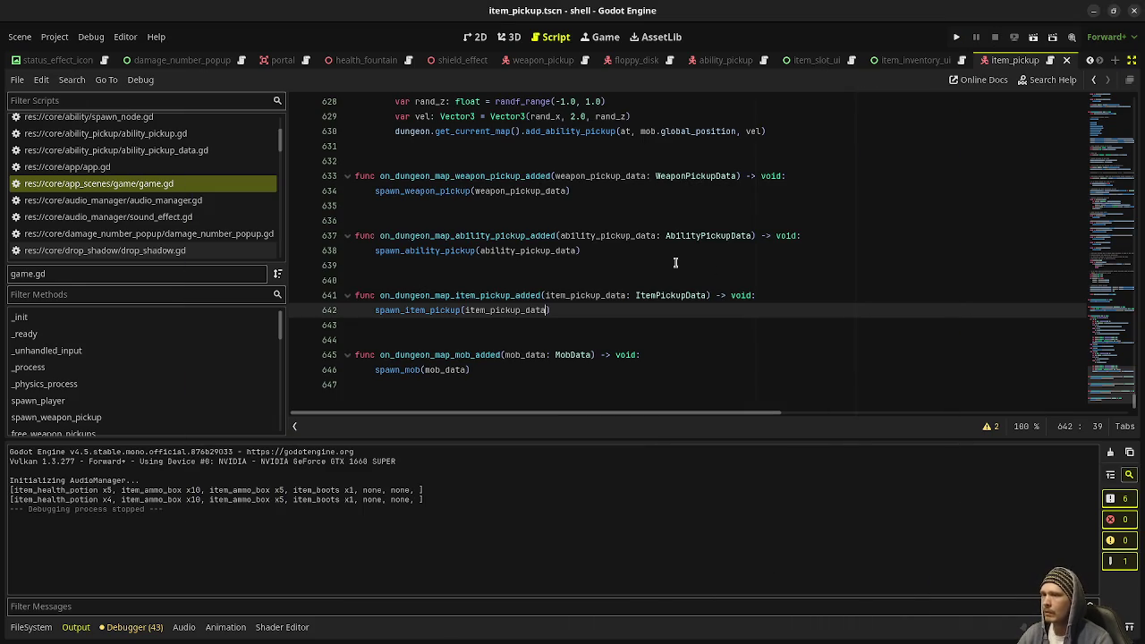
# Scroll up to _process and its ui_accept code that adds a health fountain pickup, around line 94
pyautogui.scroll(10, 675, 262)
pyautogui.scroll(20, 675, 262)
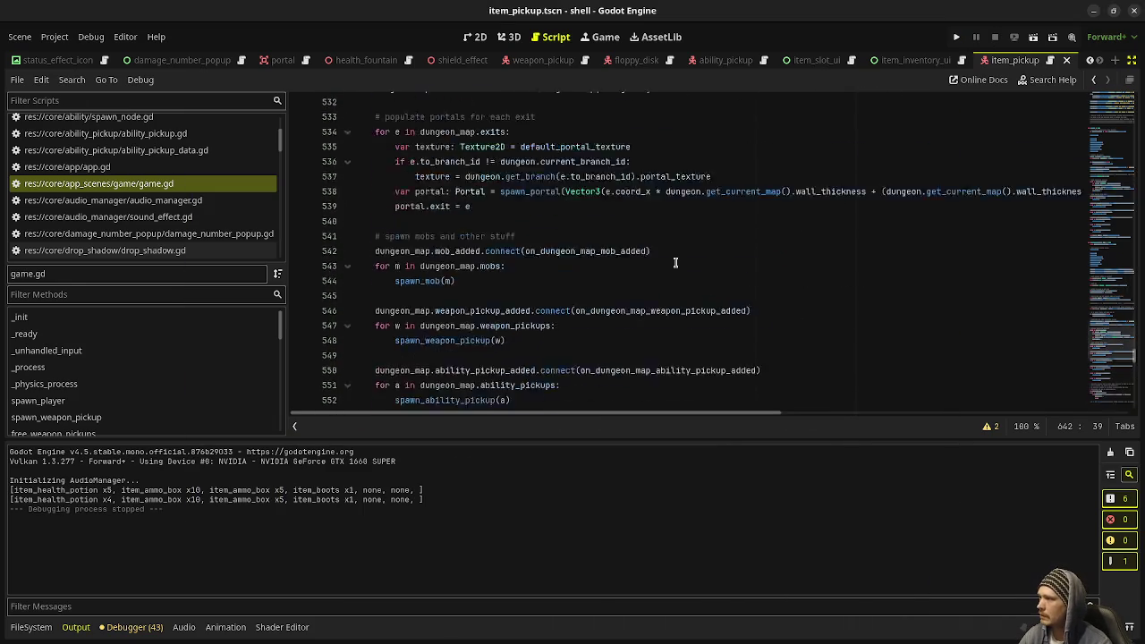
pyautogui.scroll(20, 676, 262)
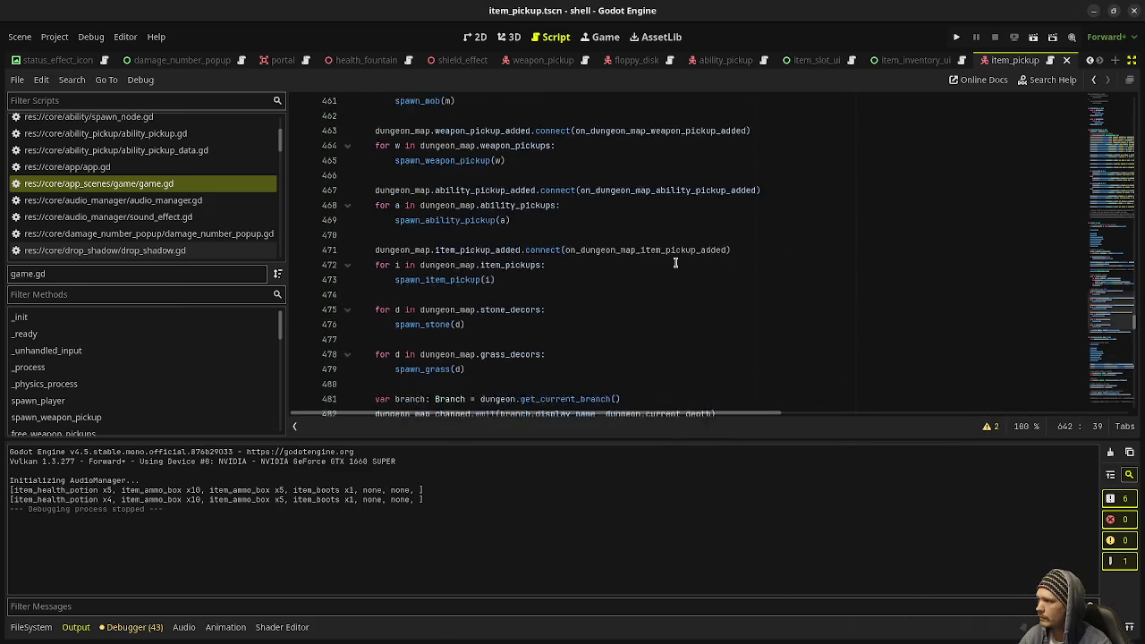
pyautogui.scroll(10, 675, 262)
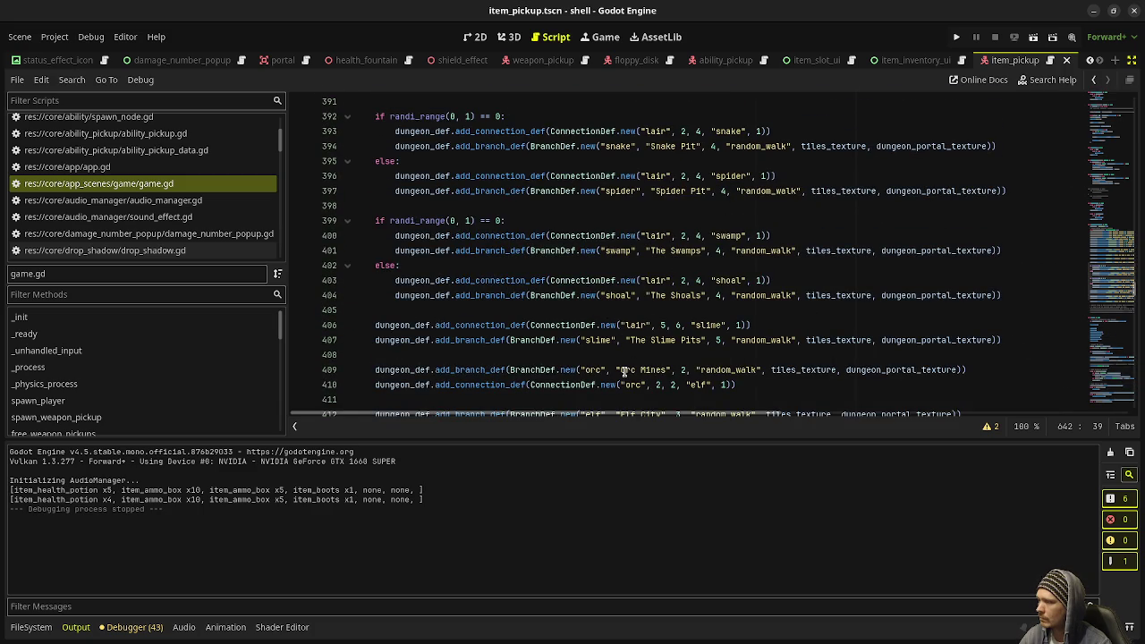
pyautogui.scroll(-2, 624, 371)
pyautogui.scroll(-3, 624, 364)
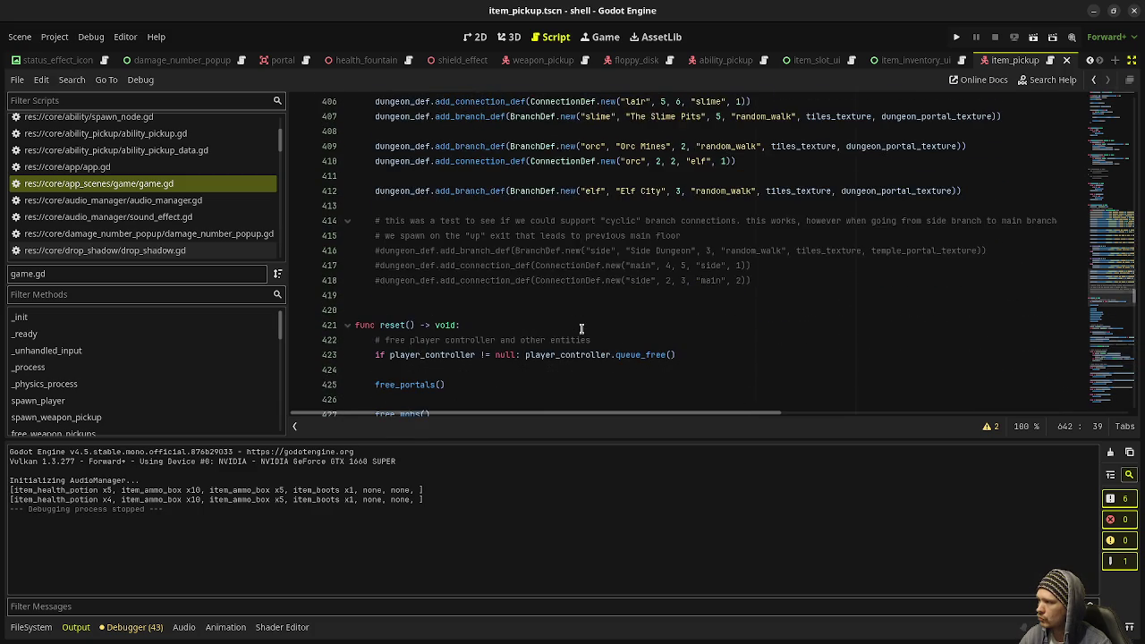
pyautogui.scroll(4, 582, 328)
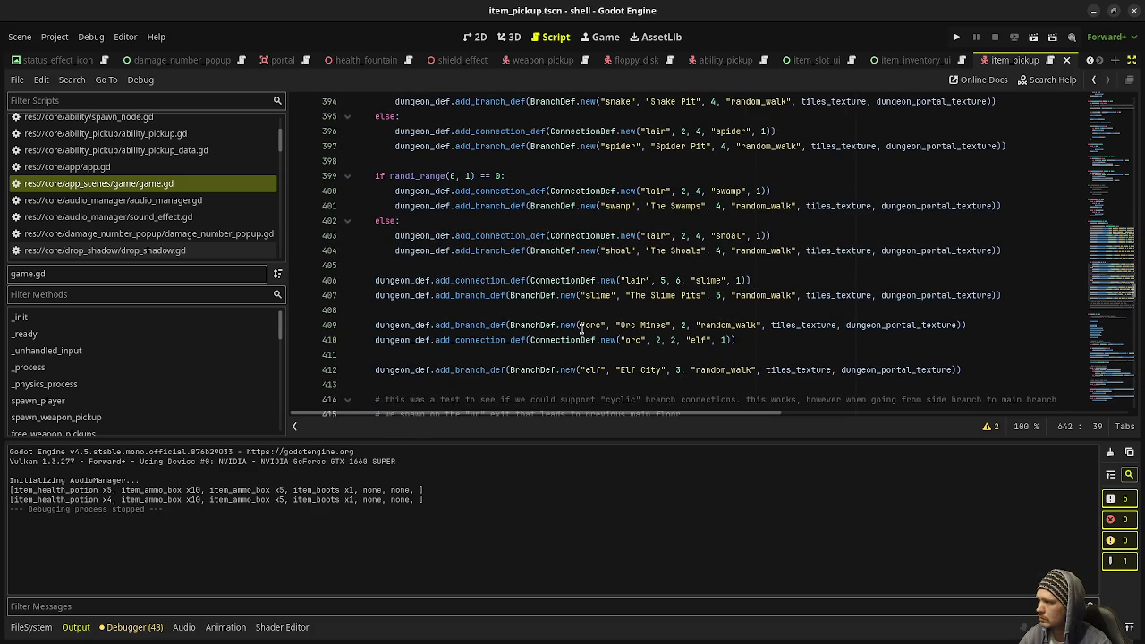
pyautogui.scroll(17, 581, 329)
pyautogui.scroll(16, 581, 328)
pyautogui.scroll(15, 582, 328)
pyautogui.scroll(16, 581, 329)
pyautogui.scroll(12, 582, 328)
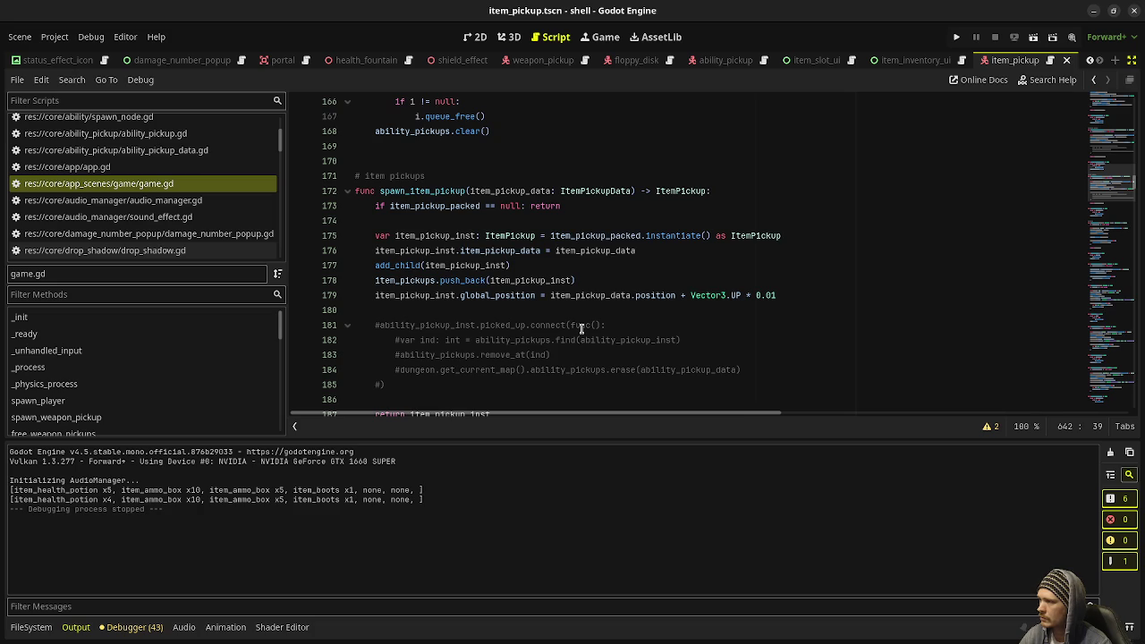
pyautogui.scroll(20, 582, 329)
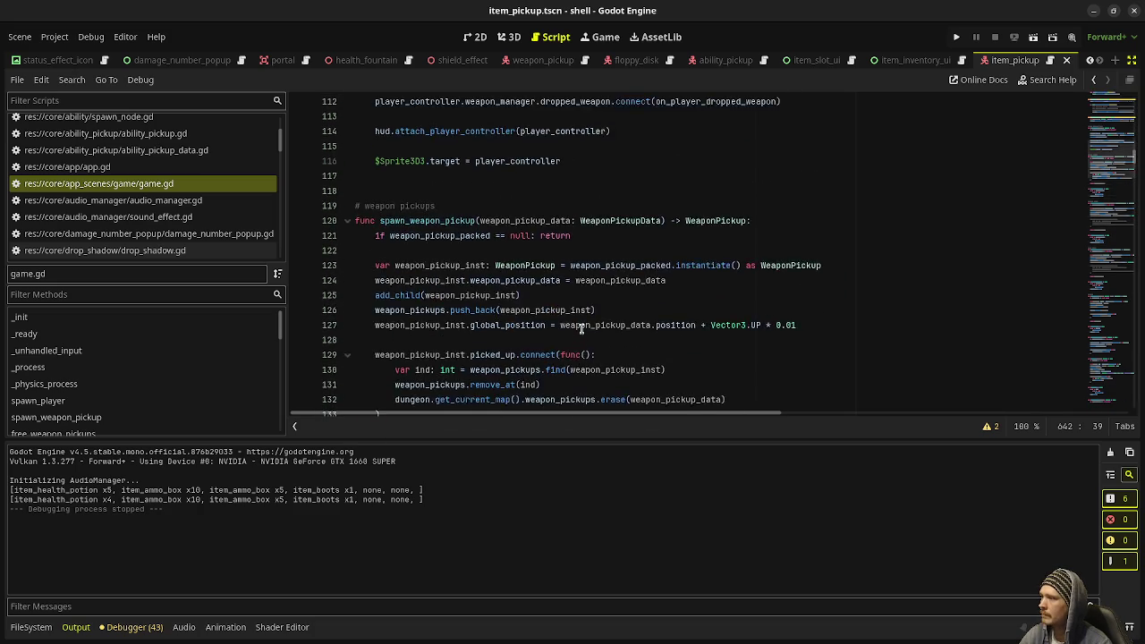
pyautogui.scroll(10, 582, 329)
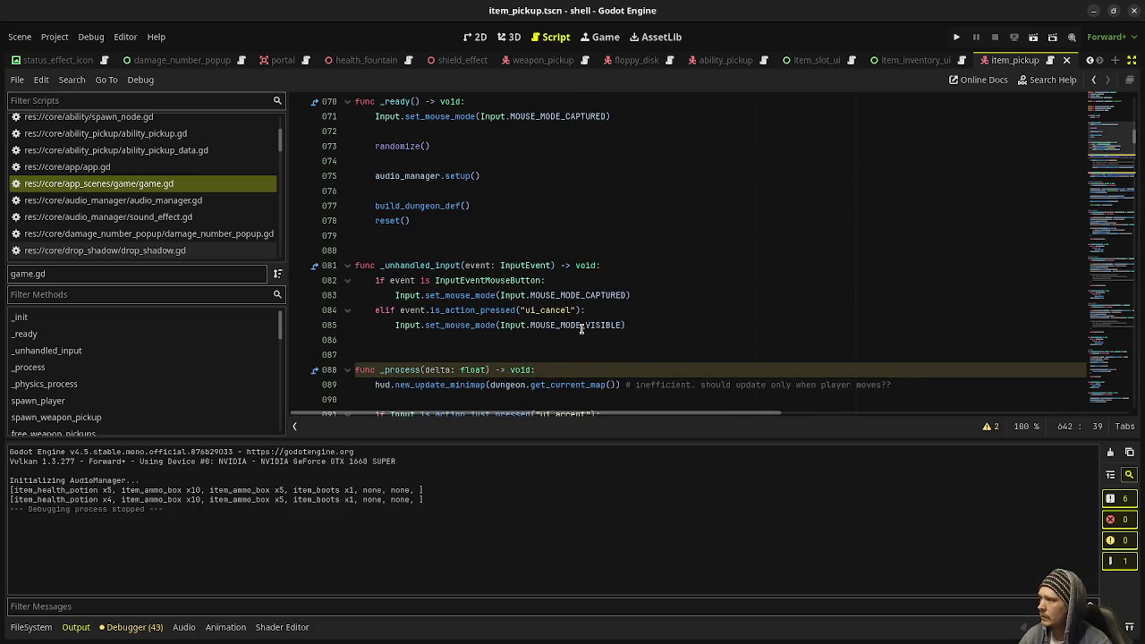
pyautogui.scroll(-5, 486, 305)
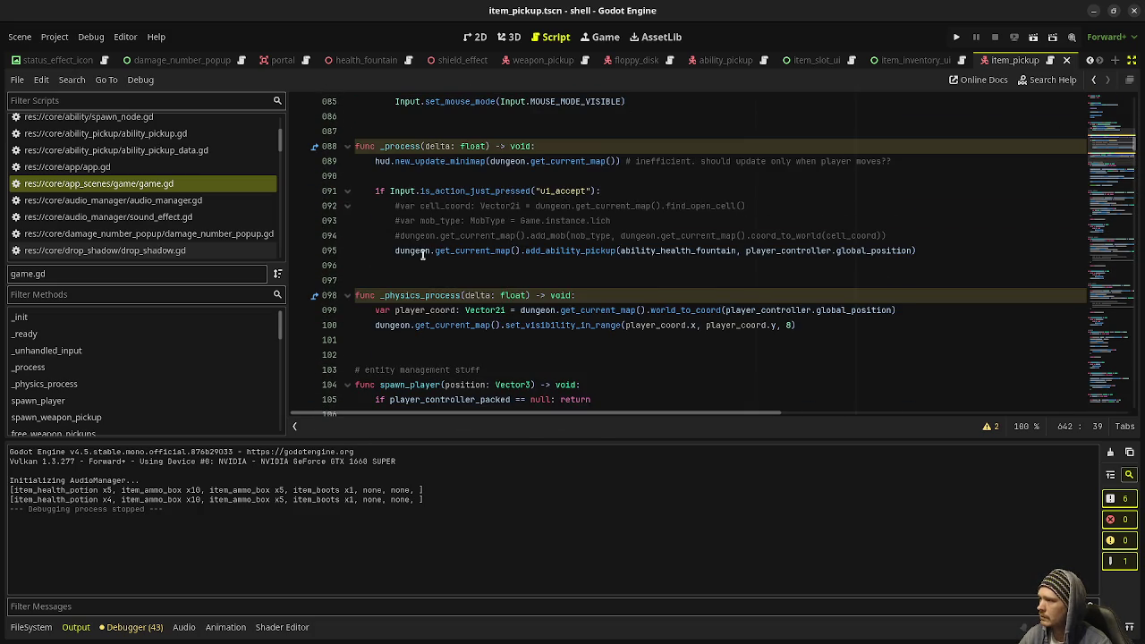
pyautogui.click(389, 250)
# Comment out the ability fountain spawn line in game.gd and open a new line below it
pyautogui.click(934, 236)
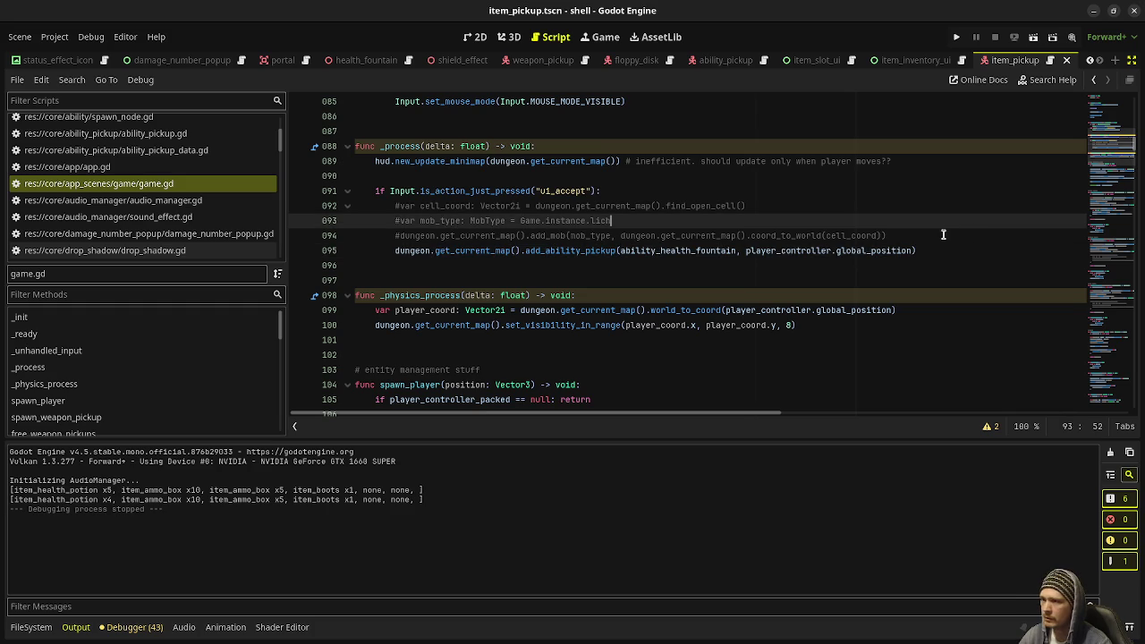
pyautogui.press('Return')
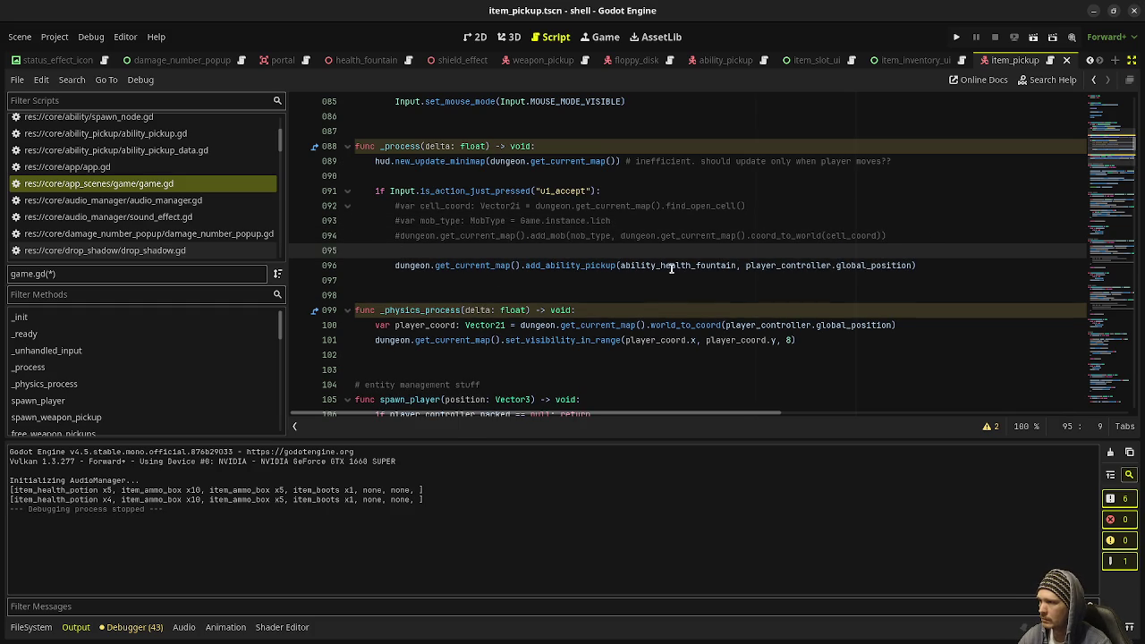
pyautogui.click(394, 266)
pyautogui.hotkey('ctrl', 'k')
pyautogui.click(951, 261)
pyautogui.press('Return')
# Write dungeon.get_current_map().add_item_pickup(item_ammo_box, player_controller.global_position) and save game.gd
pyautogui.write('dungeon.get_c')
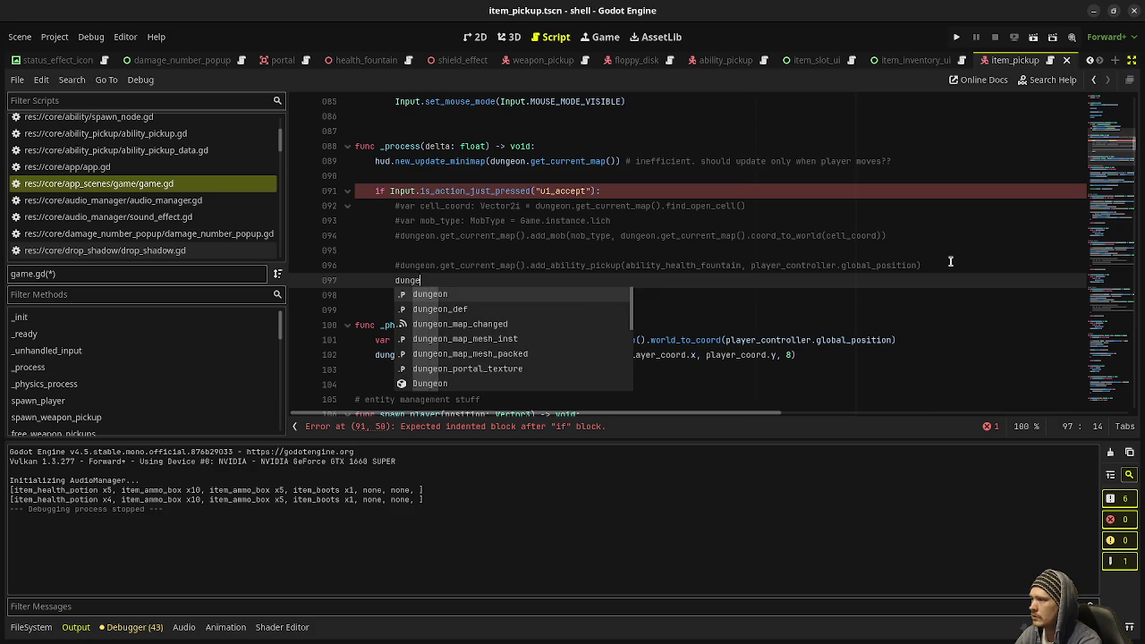
pyautogui.press('Down')
pyautogui.press('Return')
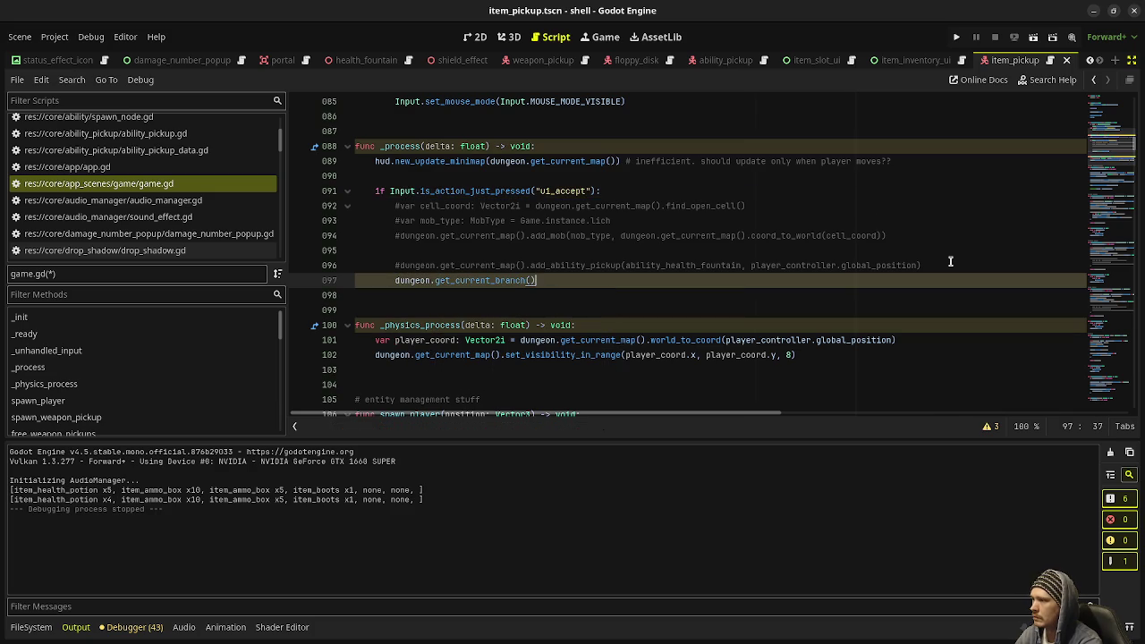
pyautogui.press('BackSpace')
pyautogui.press('BackSpace')
pyautogui.press('BackSpace')
pyautogui.write('map')
pyautogui.press('Return')
pyautogui.write('.add_i')
pyautogui.press('Return')
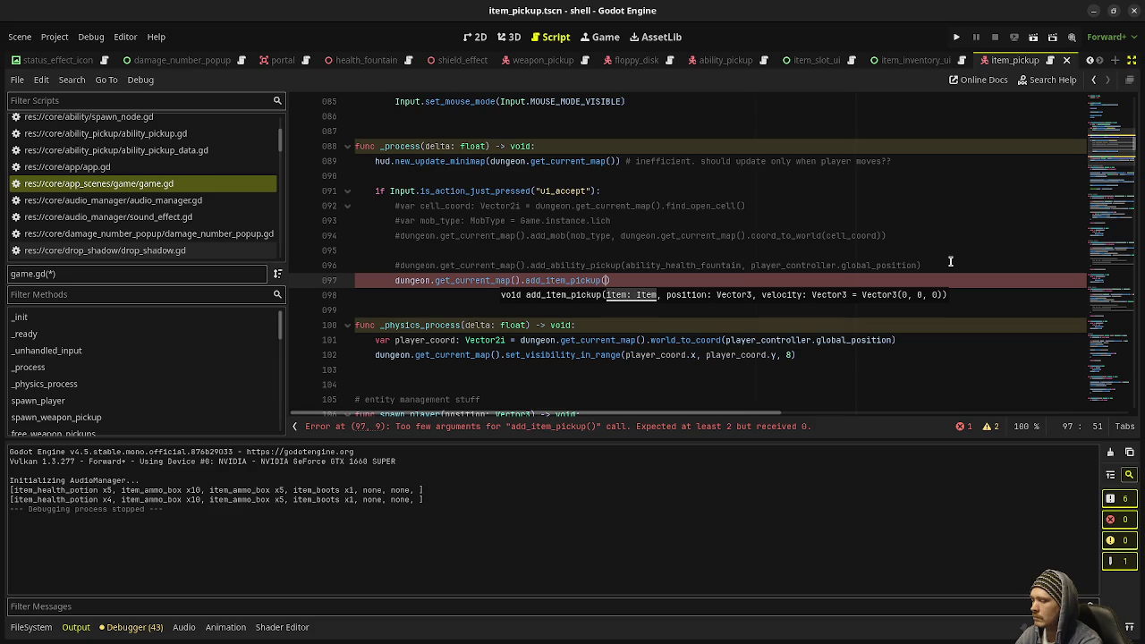
pyautogui.write('ammo')
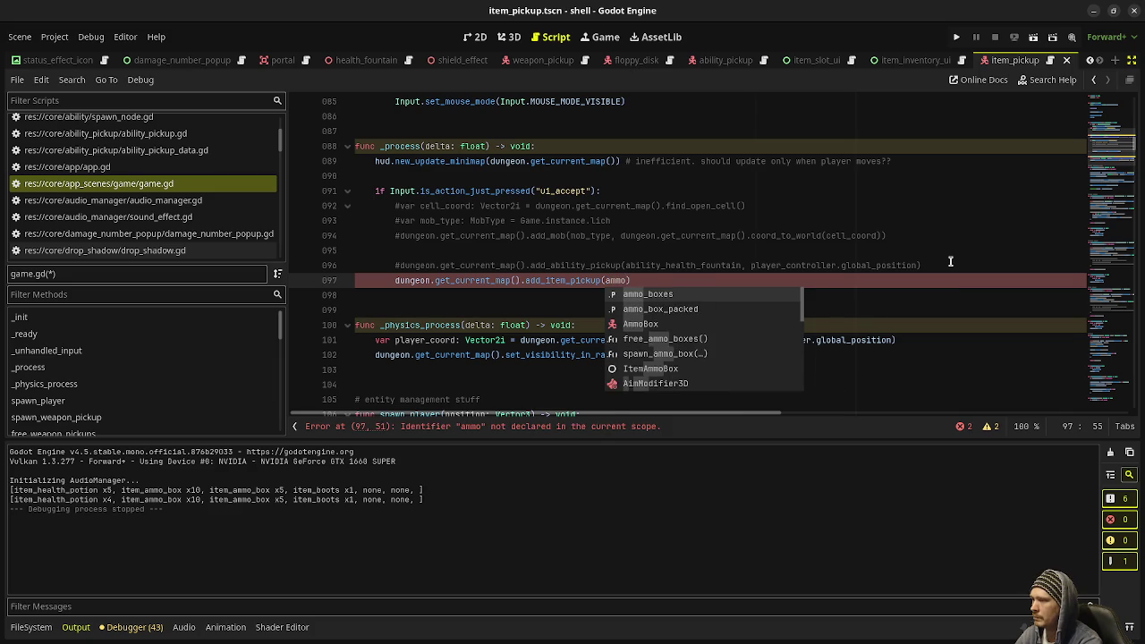
pyautogui.press('BackSpace')
pyautogui.press('BackSpace')
pyautogui.press('BackSpace')
pyautogui.write('item_amm')
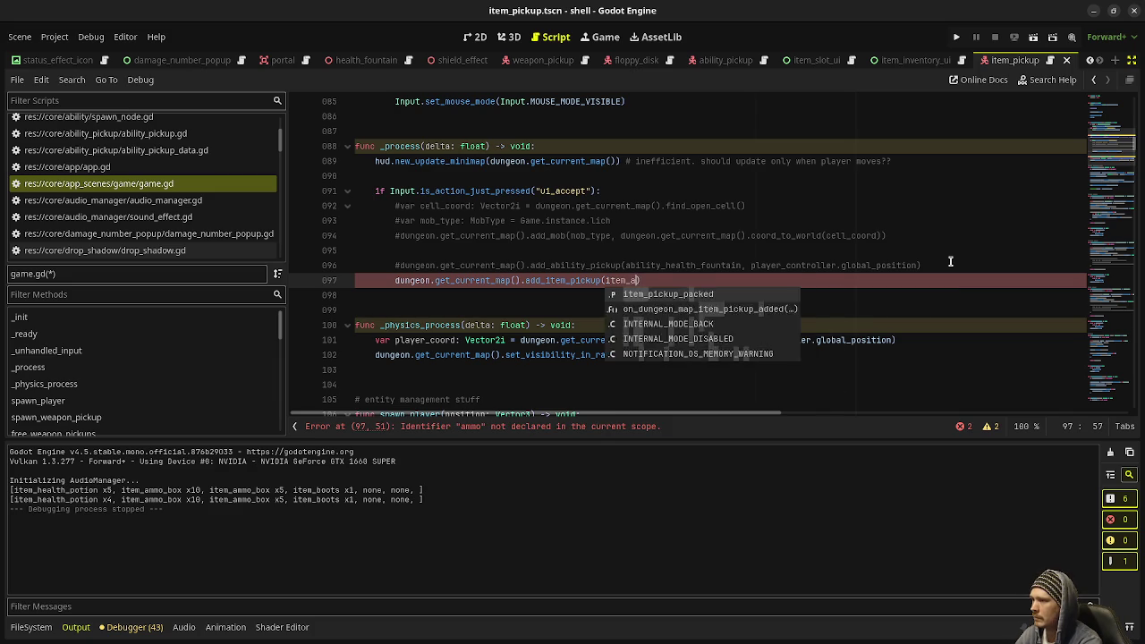
pyautogui.press('BackSpace')
pyautogui.press('BackSpace')
pyautogui.press('BackSpace')
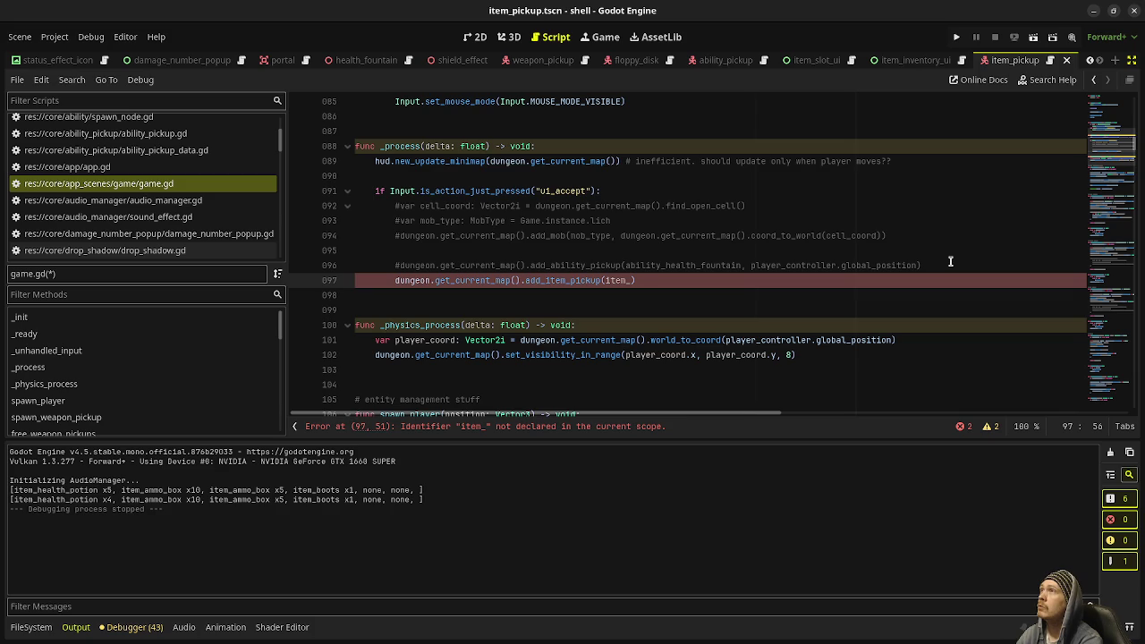
pyautogui.write('ammo_box')
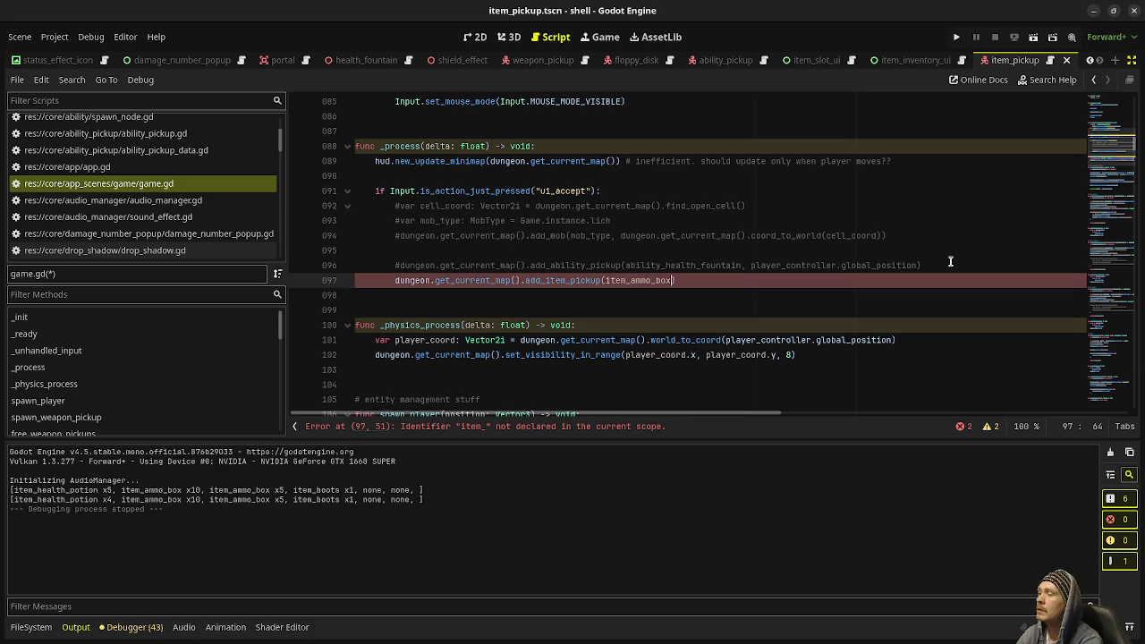
pyautogui.write(', ')
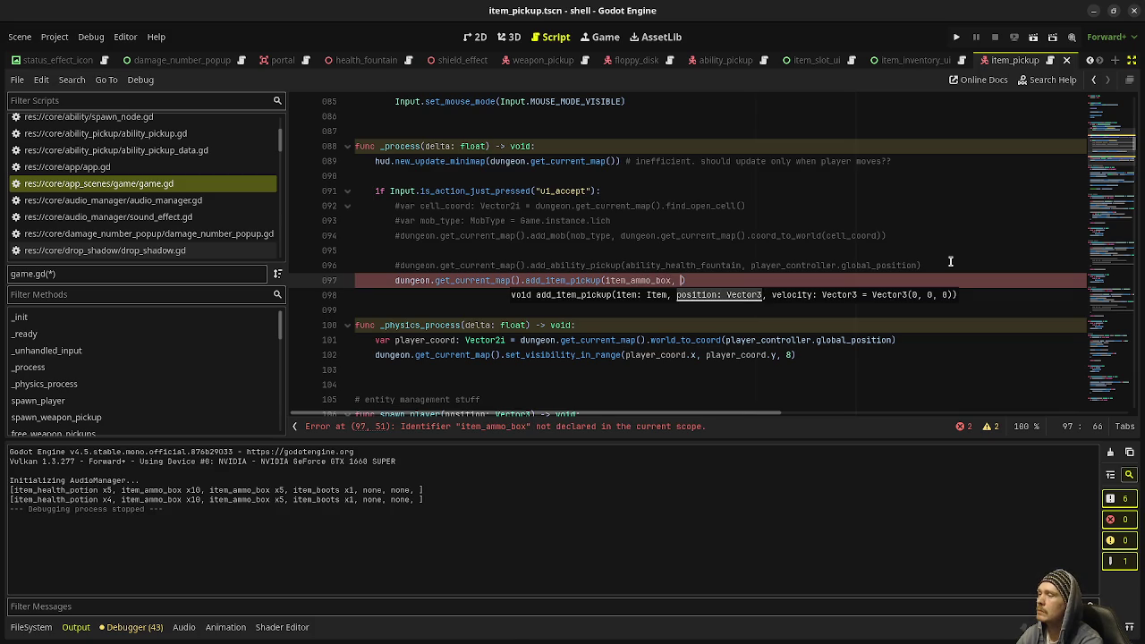
pyautogui.write('player_contr')
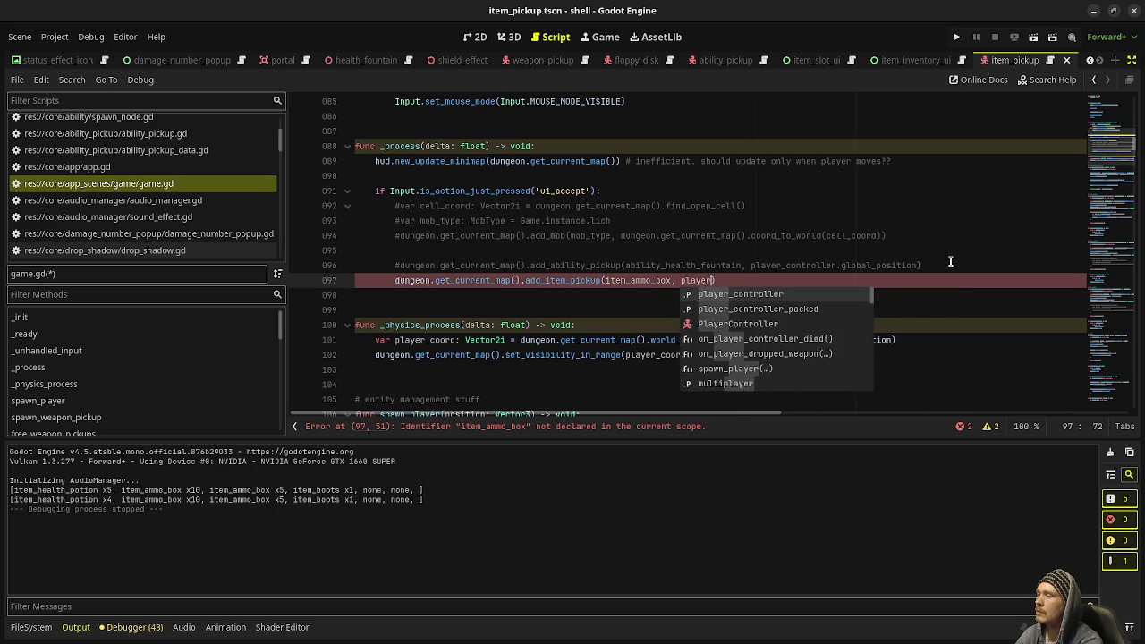
pyautogui.write('oller.global_')
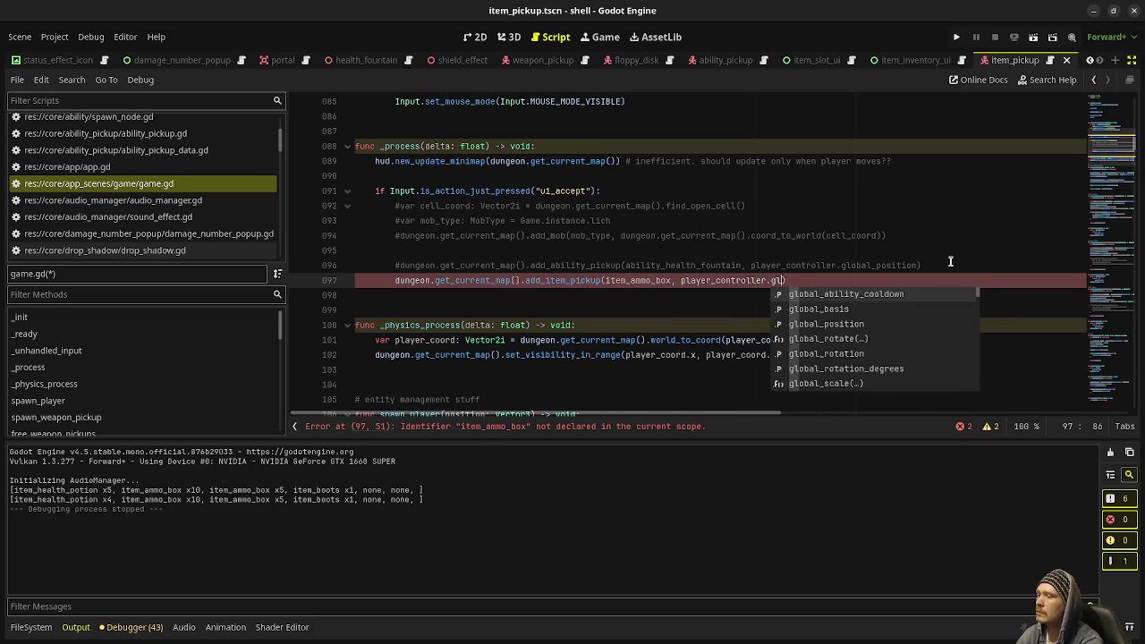
pyautogui.write('posi')
pyautogui.press('Return')
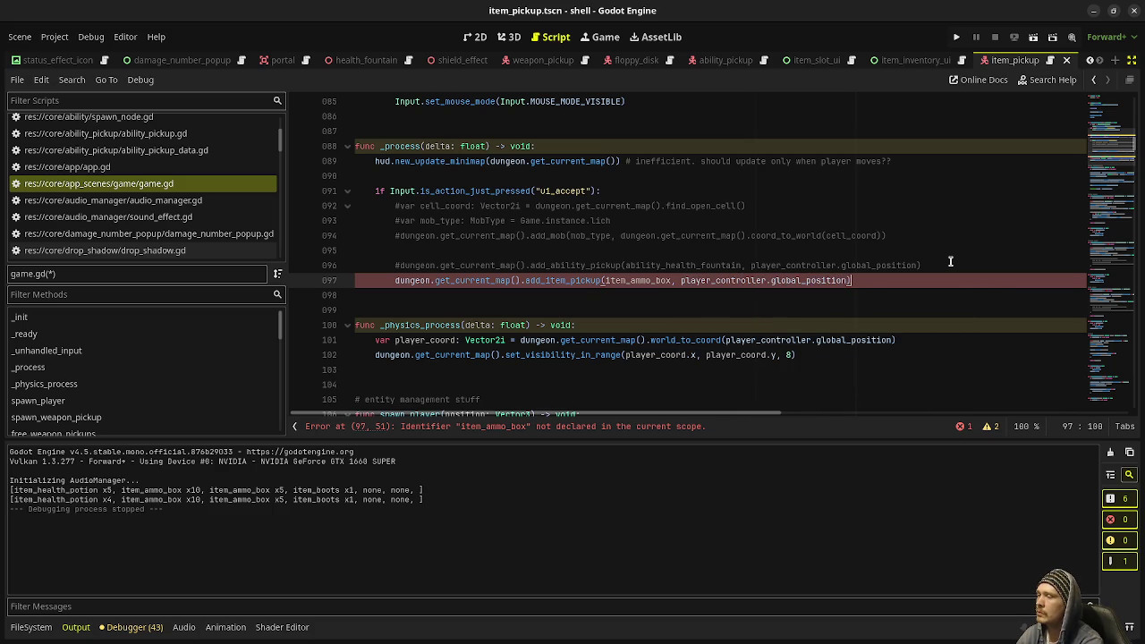
pyautogui.press('F5')
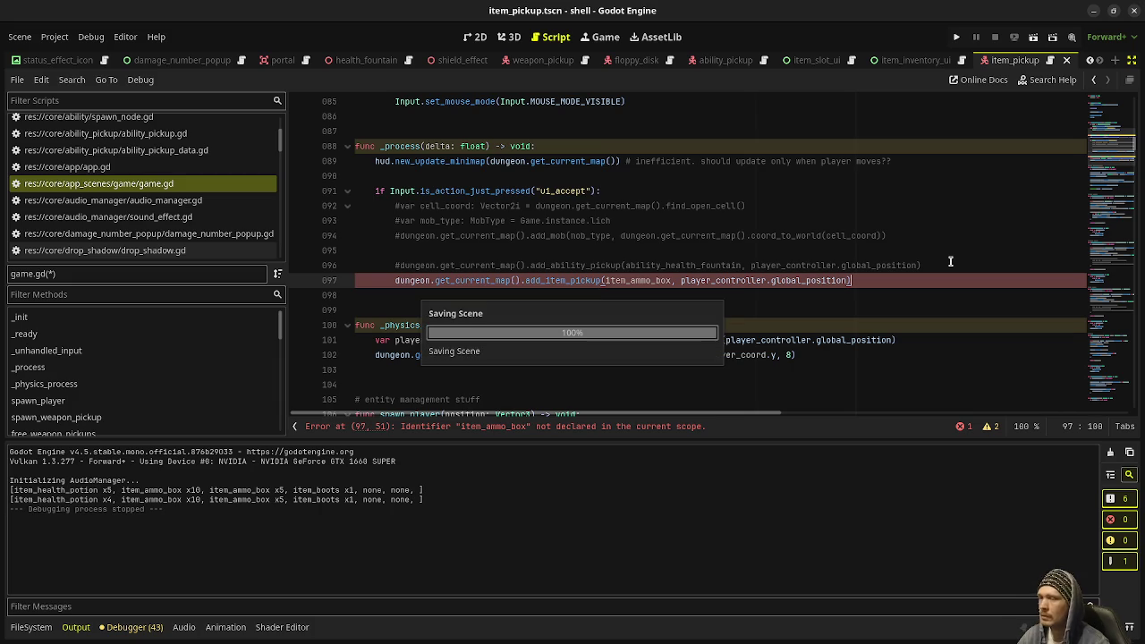
# Switch to the player_controller.gd script
pyautogui.scroll(2, 188, 202)
pyautogui.scroll(-5, 170, 205)
pyautogui.scroll(-5, 159, 208)
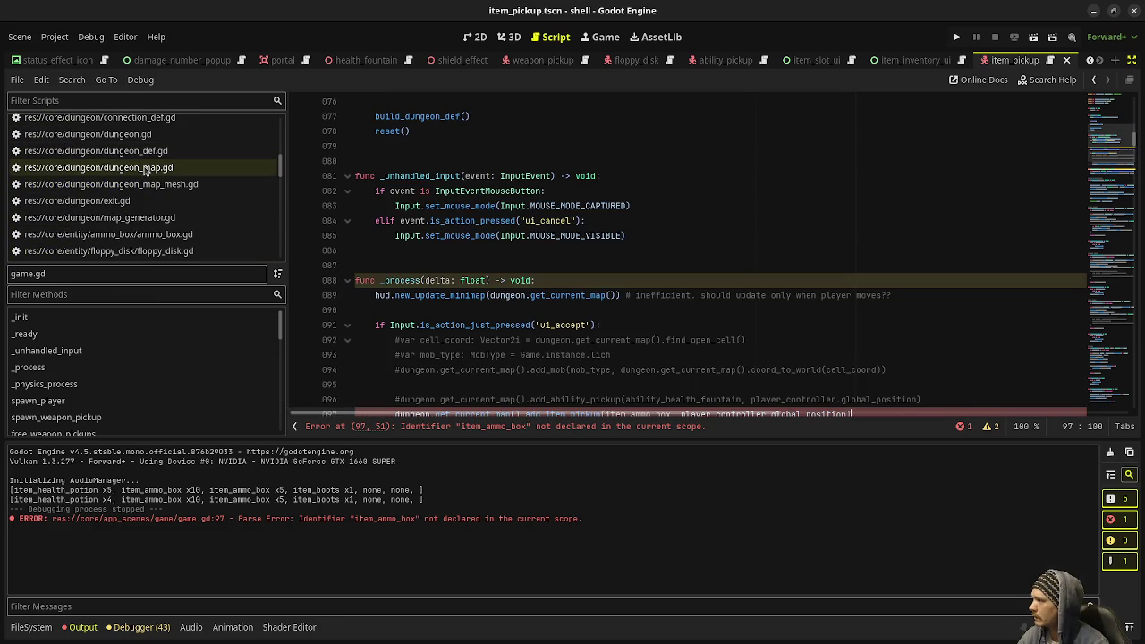
pyautogui.scroll(-6, 144, 170)
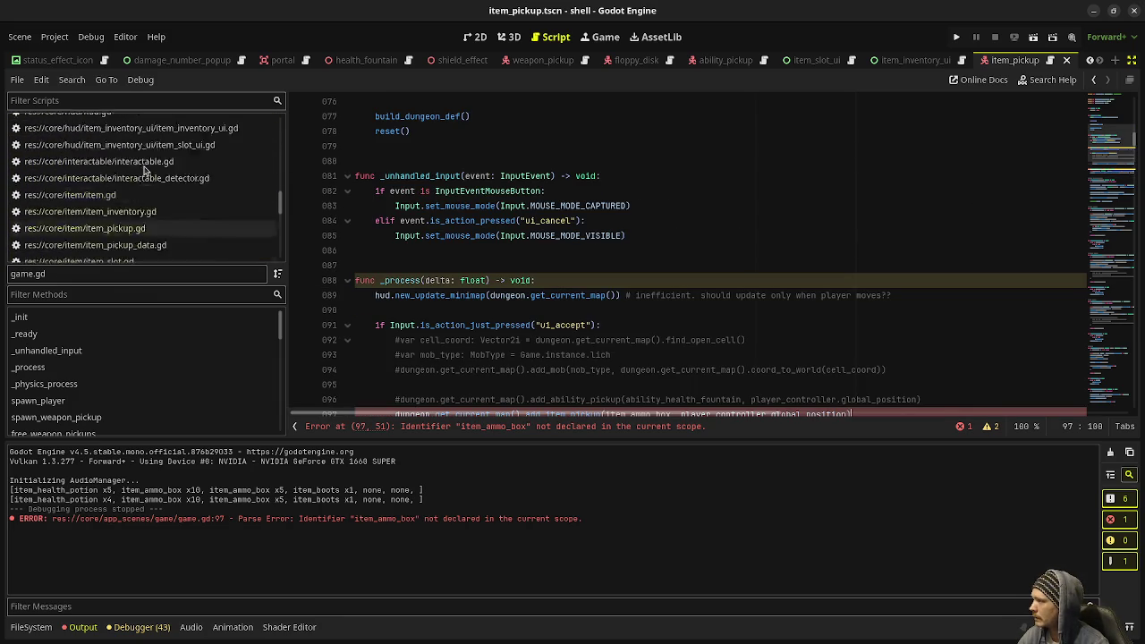
pyautogui.scroll(-1, 139, 226)
pyautogui.click(125, 168)
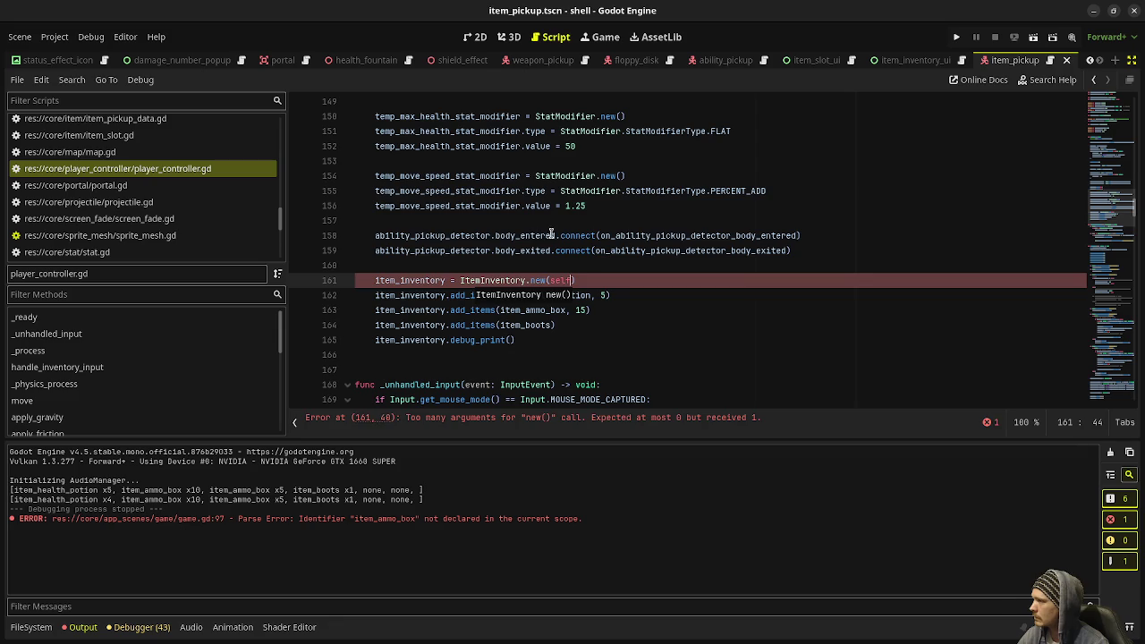
pyautogui.scroll(5, 516, 302)
pyautogui.scroll(10, 517, 302)
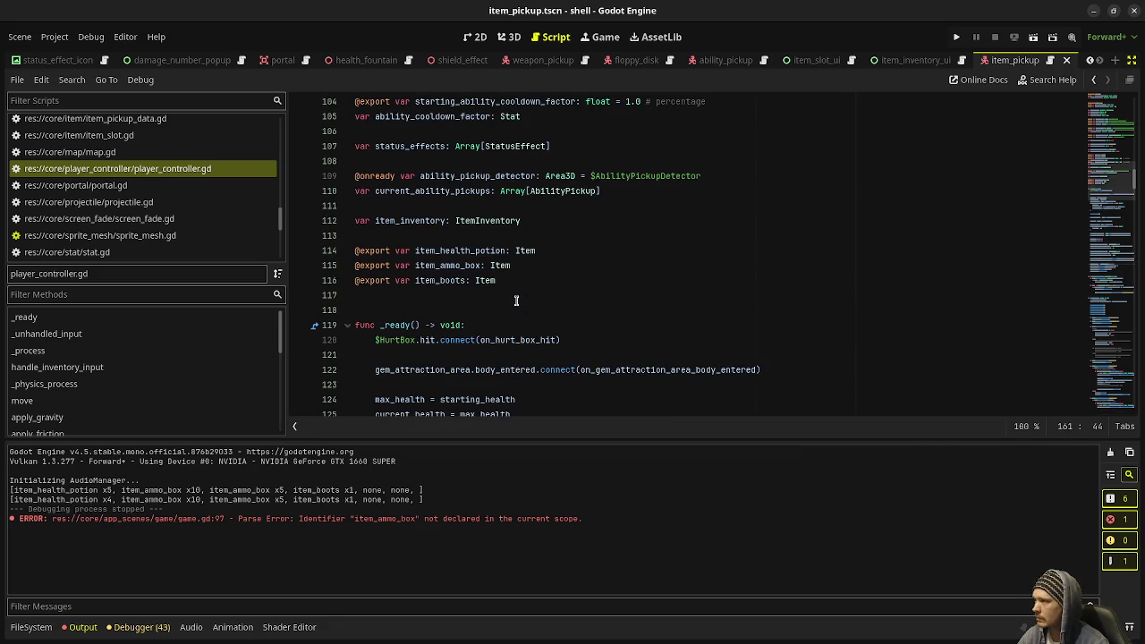
pyautogui.moveTo(513, 288); pyautogui.dragTo(269, 255)
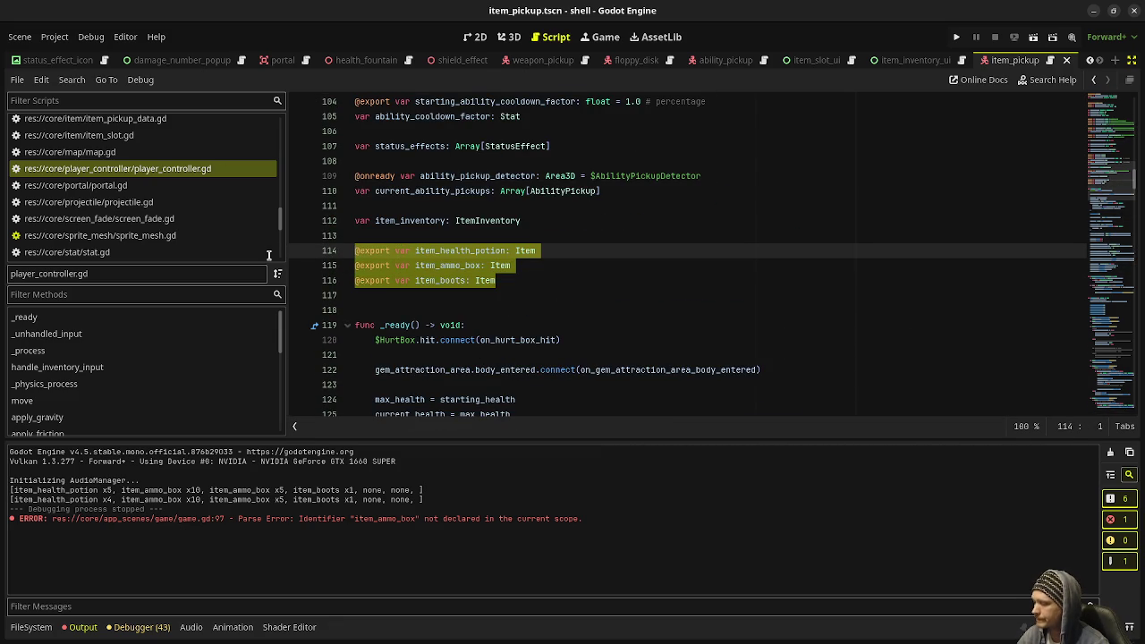
pyautogui.hotkey('ctrl', 'x')
pyautogui.hotkey('ctrl', 's')
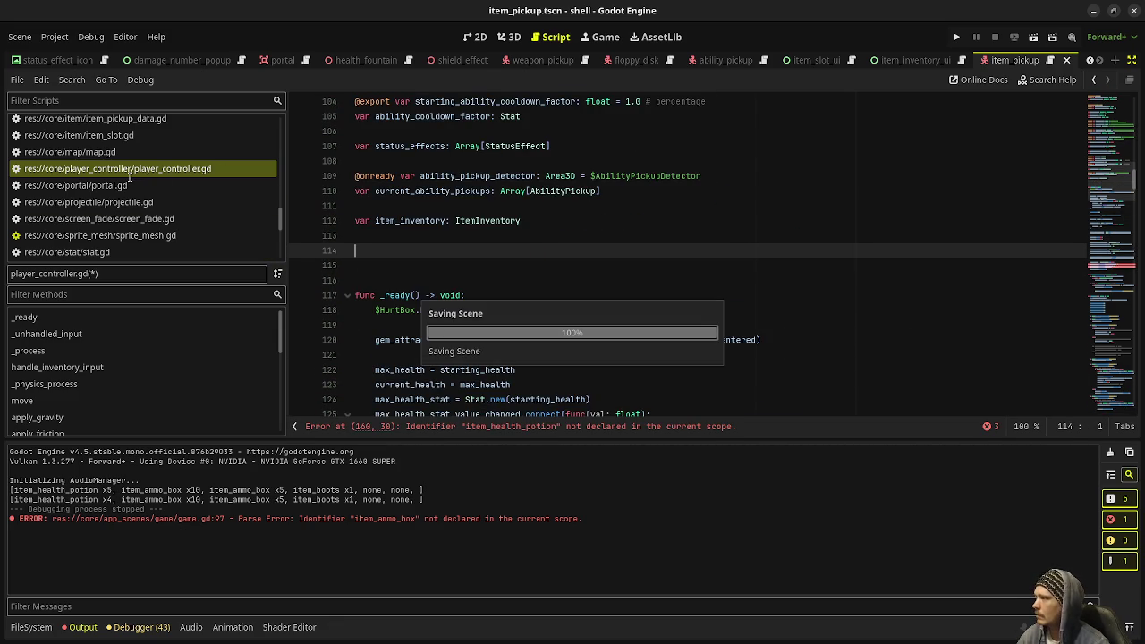
# Paste the three item exports into game.gd below the ability exports and save
pyautogui.scroll(10, 132, 197)
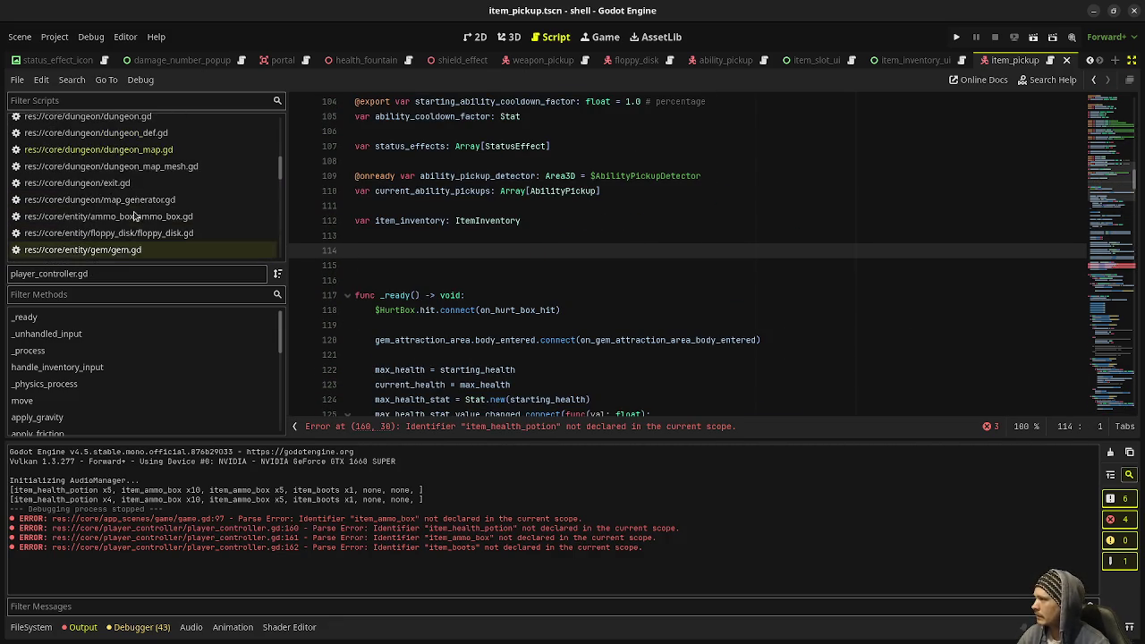
pyautogui.scroll(8, 136, 218)
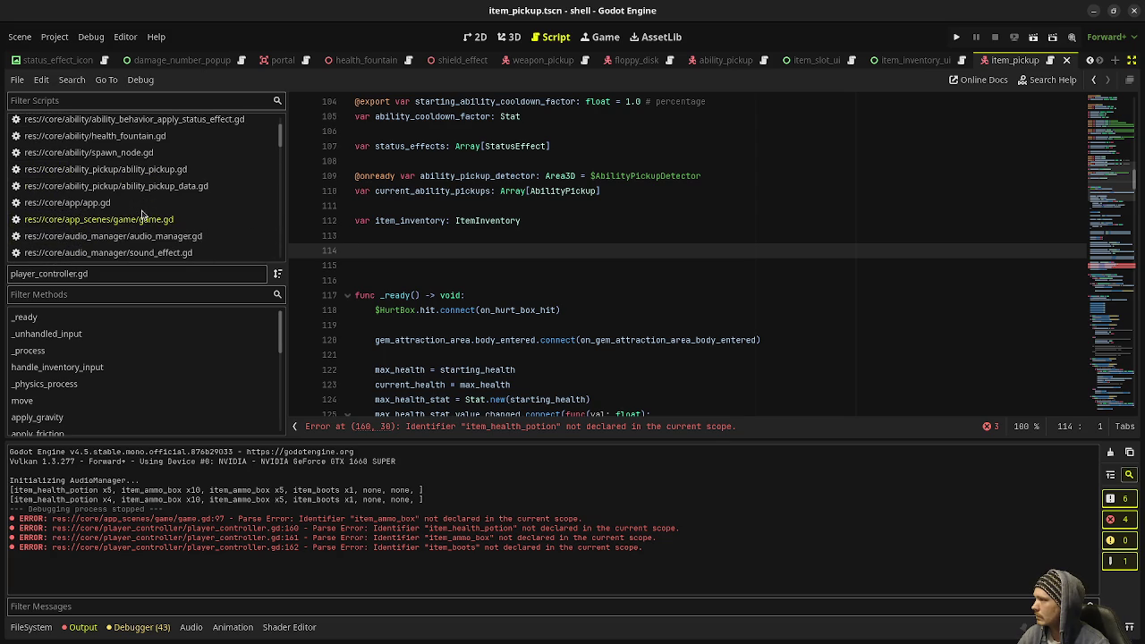
pyautogui.click(140, 222)
pyautogui.scroll(12, 492, 295)
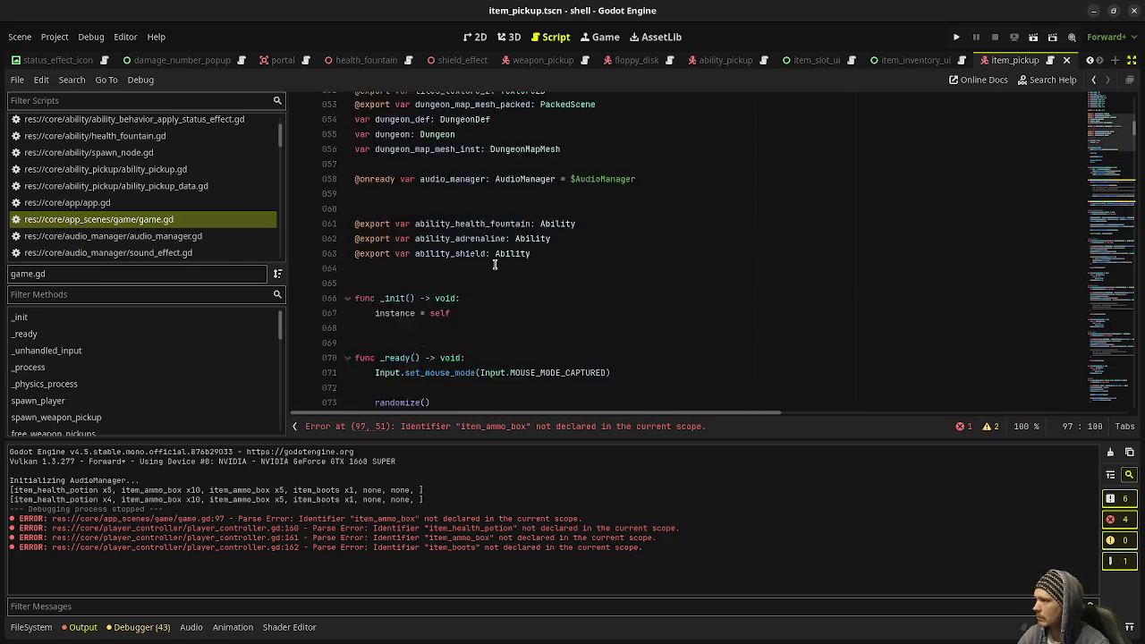
pyautogui.click(553, 359)
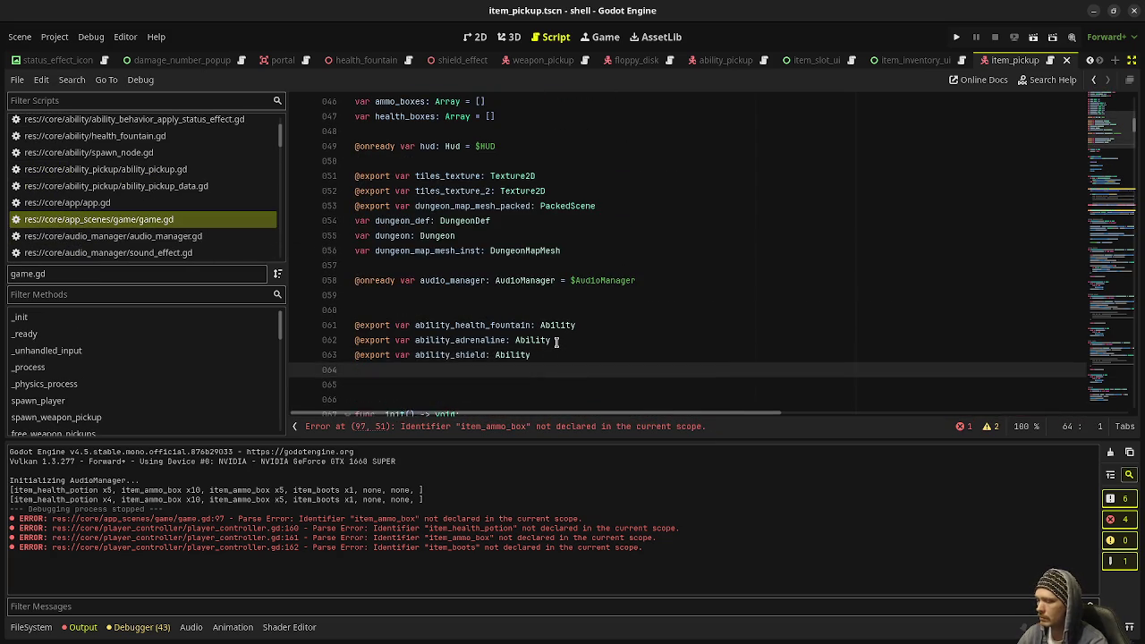
pyautogui.hotkey('ctrl', 'v')
pyautogui.hotkey('ctrl', 's')
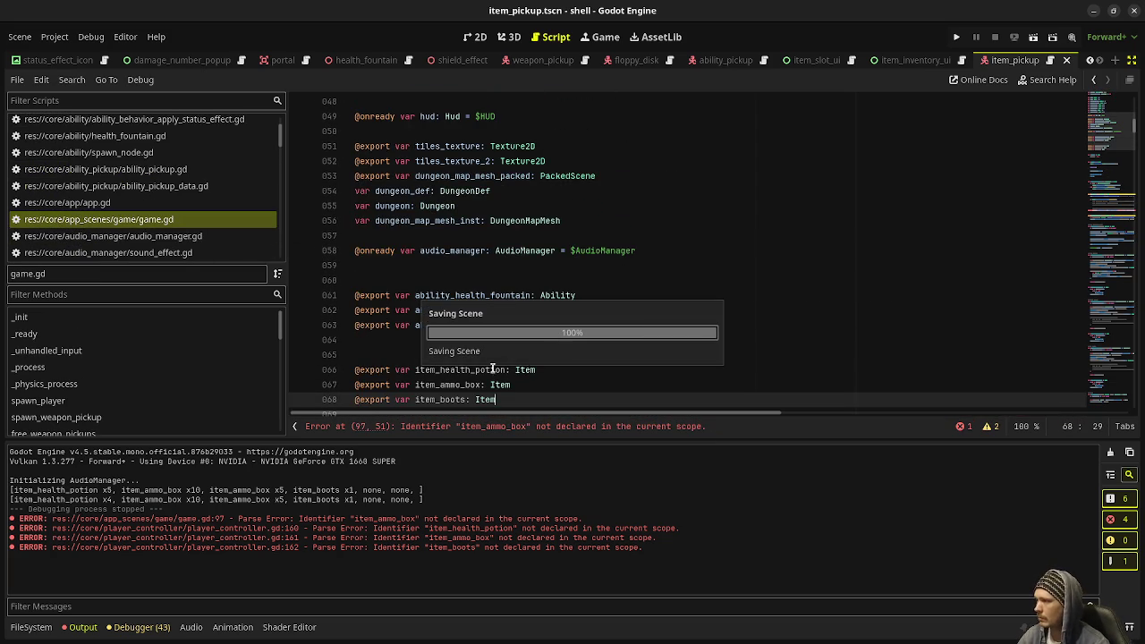
# Remove the leftover blank lines after the ItemInventory declaration in player_controller.gd and save
pyautogui.scroll(-5, 164, 229)
pyautogui.scroll(-10, 161, 224)
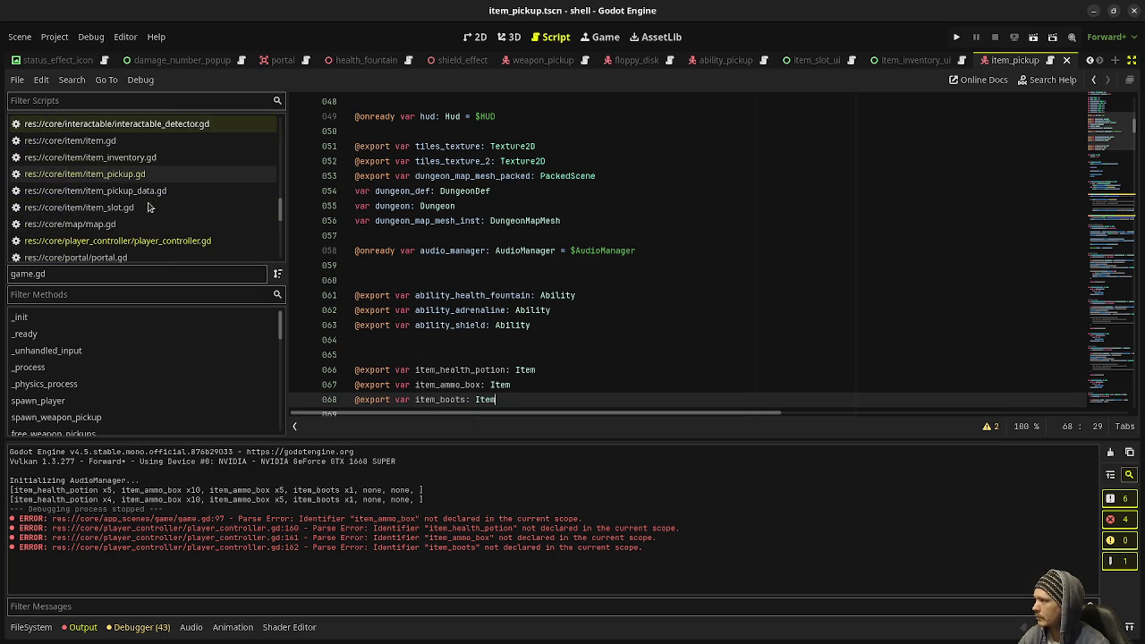
pyautogui.click(116, 241)
pyautogui.scroll(-6, 476, 281)
pyautogui.press('BackSpace')
pyautogui.press('BackSpace')
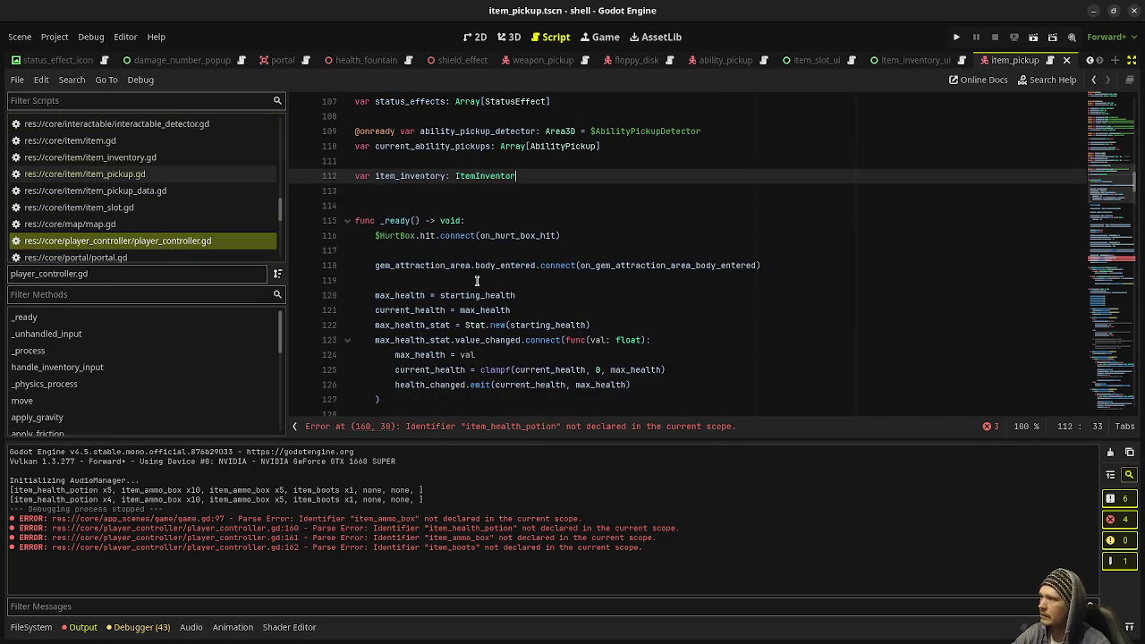
pyautogui.write('y')
pyautogui.press('Return')
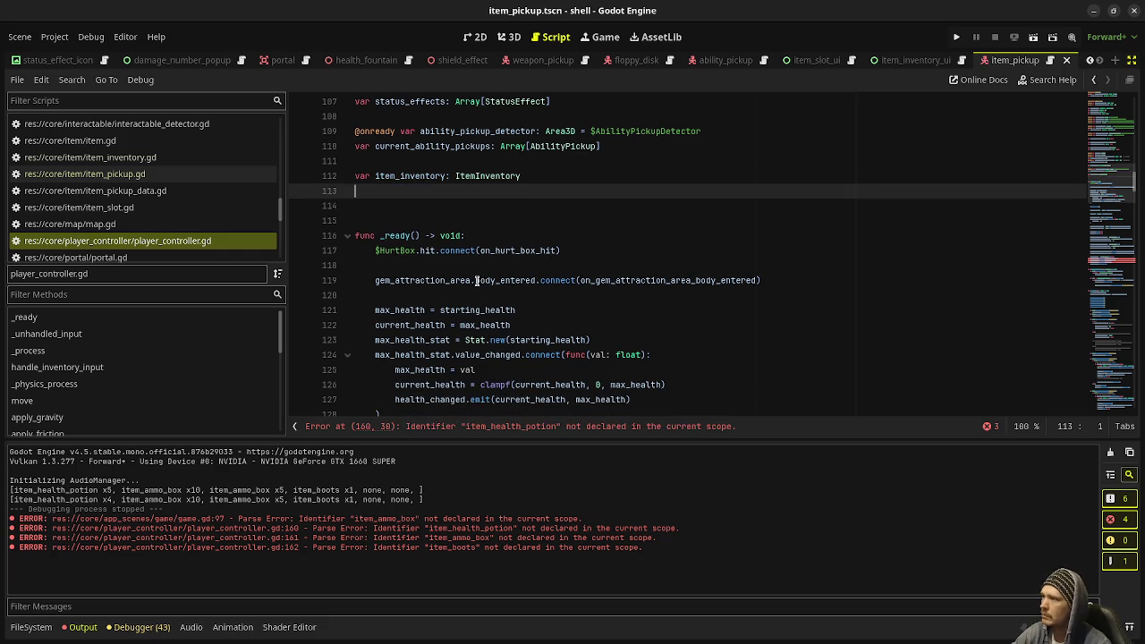
pyautogui.press('BackSpace')
pyautogui.hotkey('ctrl', 's')
# Comment out the three add_items lines and the debug_print line, then save player_controller.gd
pyautogui.scroll(-13, 552, 278)
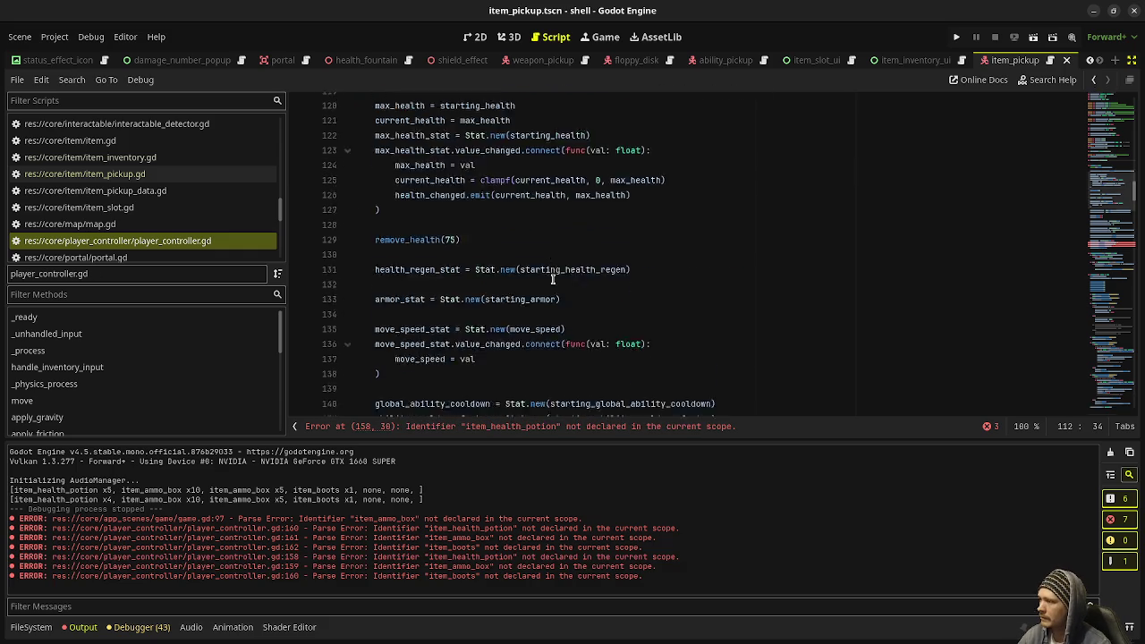
pyautogui.moveTo(557, 311); pyautogui.dragTo(374, 284)
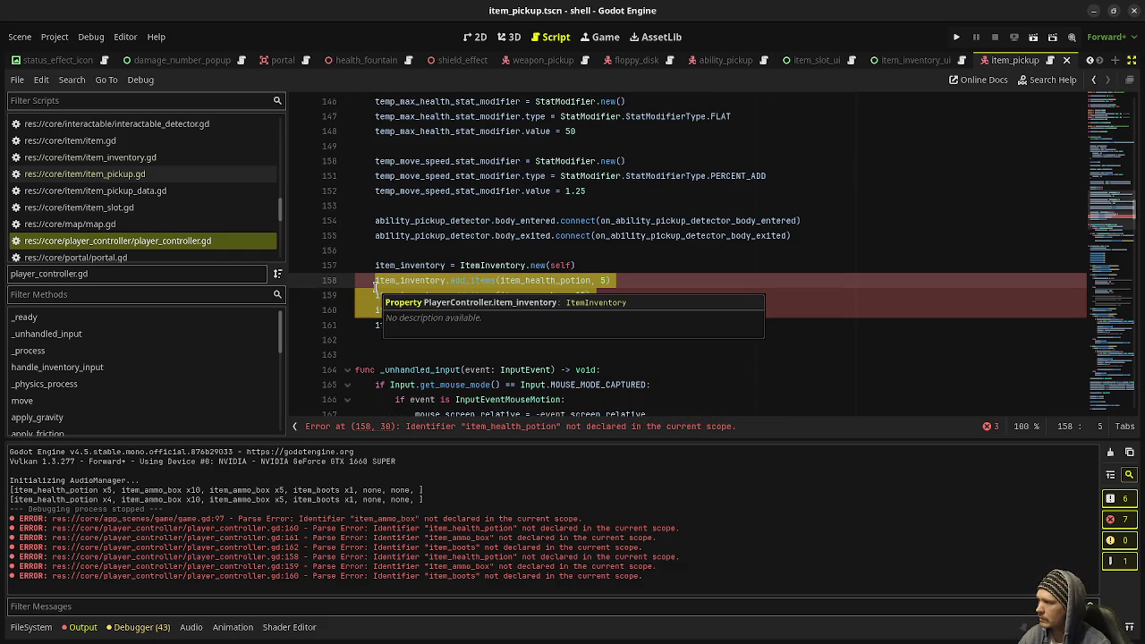
pyautogui.hotkey('ctrl', 'k')
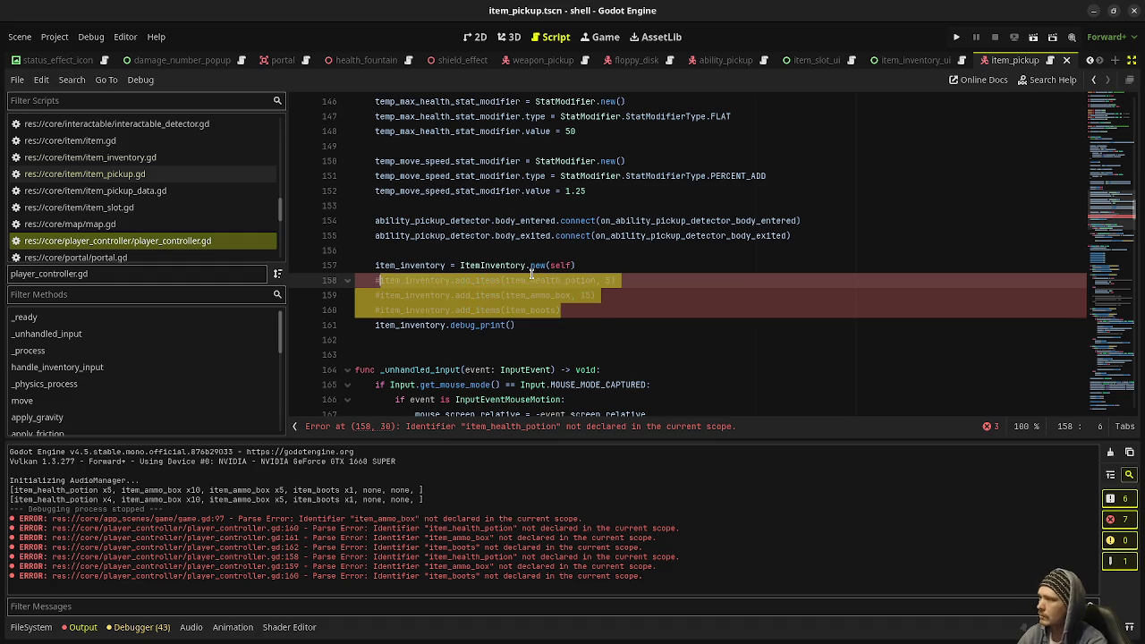
pyautogui.click(372, 325)
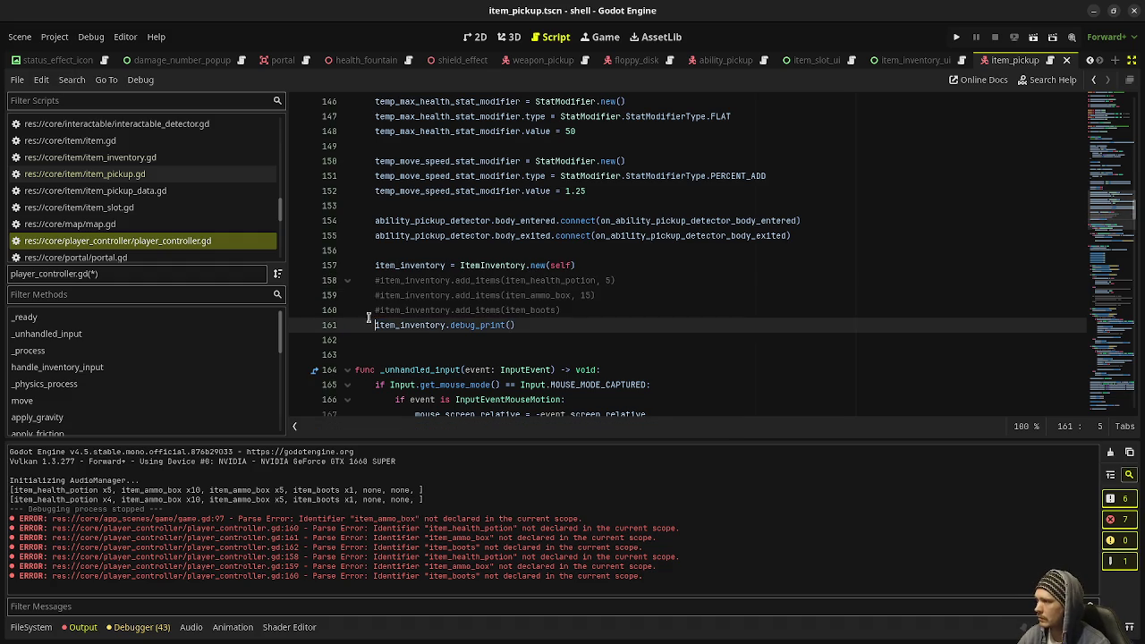
pyautogui.hotkey('ctrl', 'k')
pyautogui.hotkey('ctrl', 's')
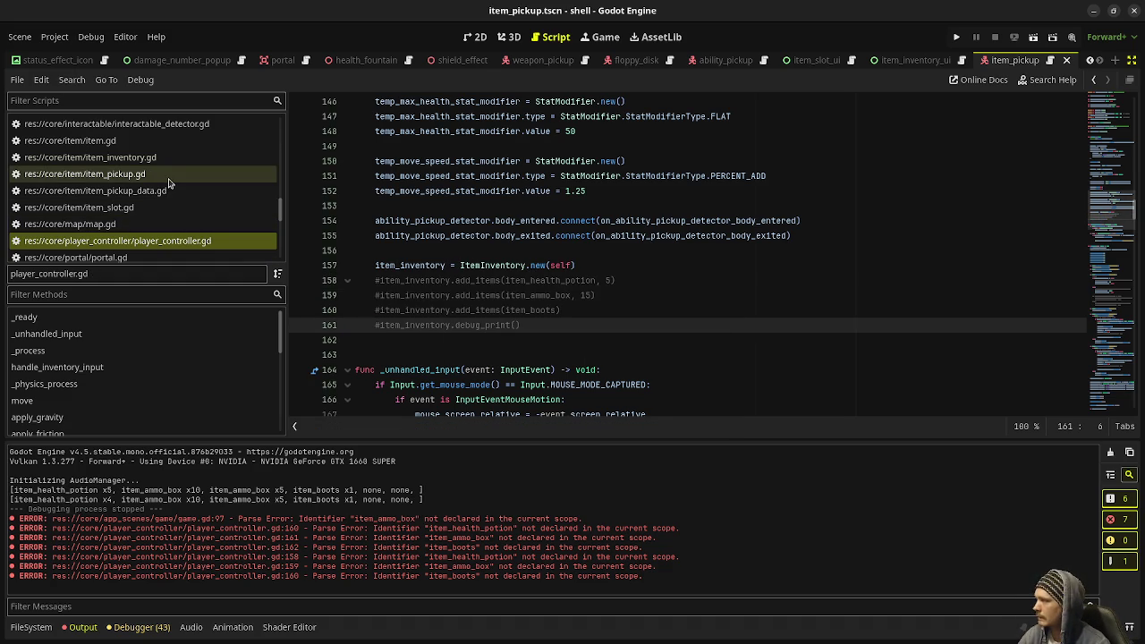
# Return to the game.gd script
pyautogui.scroll(5, 170, 185)
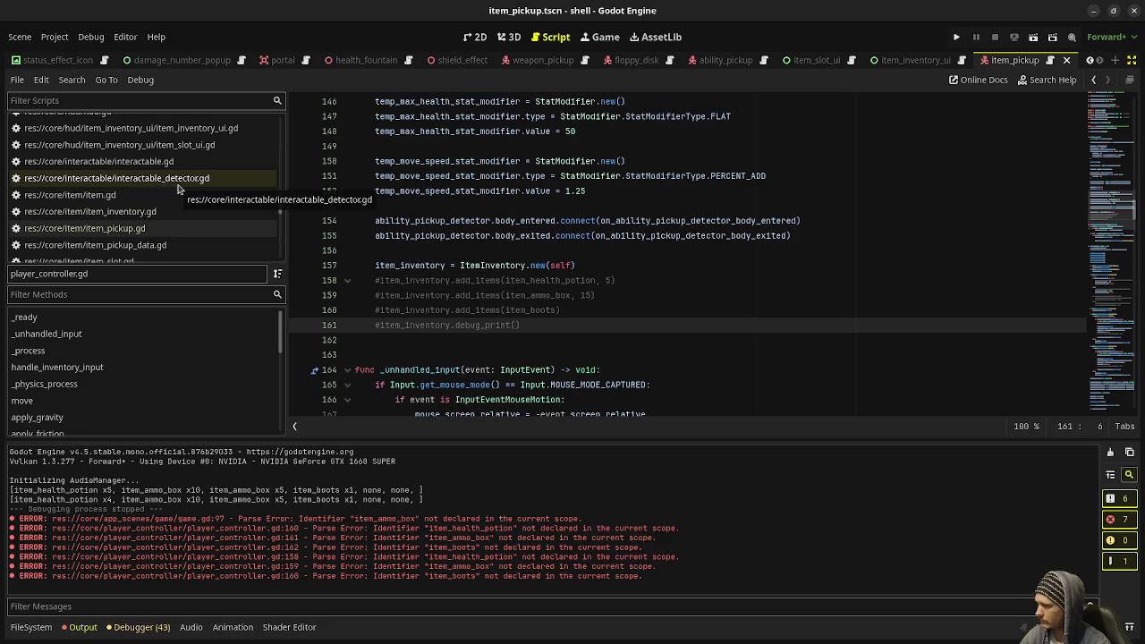
pyautogui.scroll(10, 177, 189)
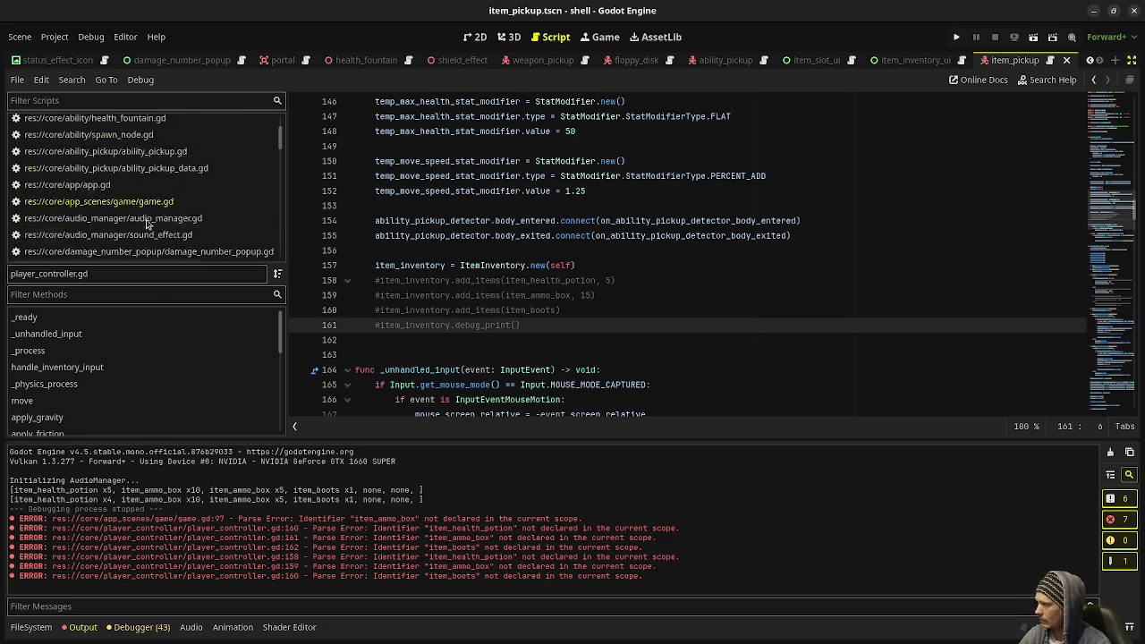
pyautogui.click(148, 221)
# Add player_controller.item_inventory.add_items(item_health_potion, 5) after reset() in _ready, save, and run the project
pyautogui.scroll(-15, 568, 247)
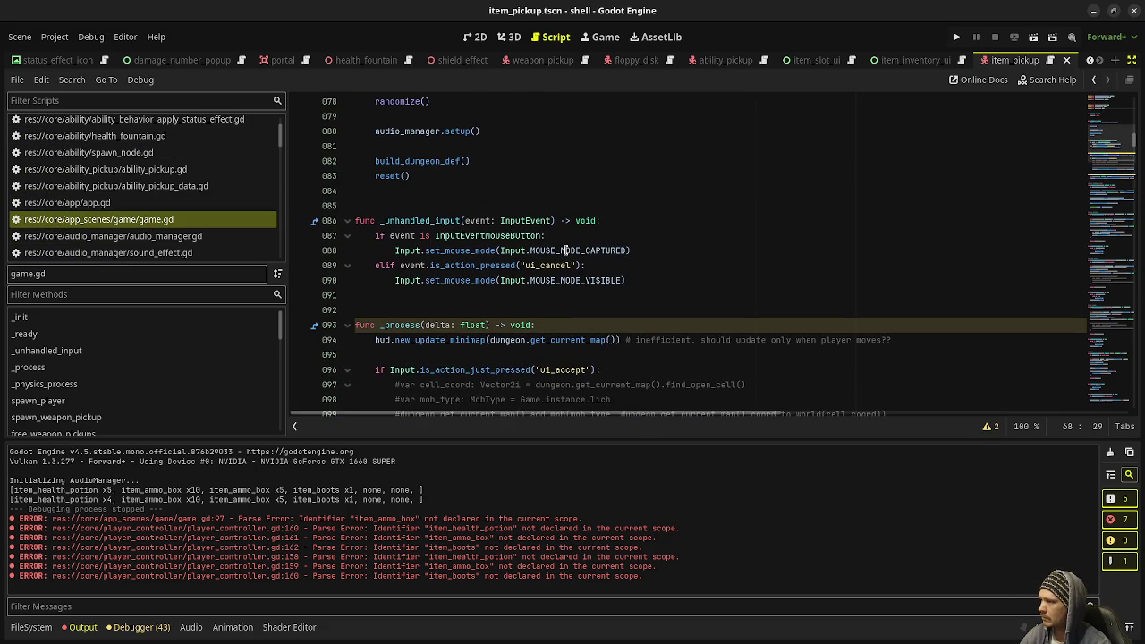
pyautogui.scroll(3, 564, 249)
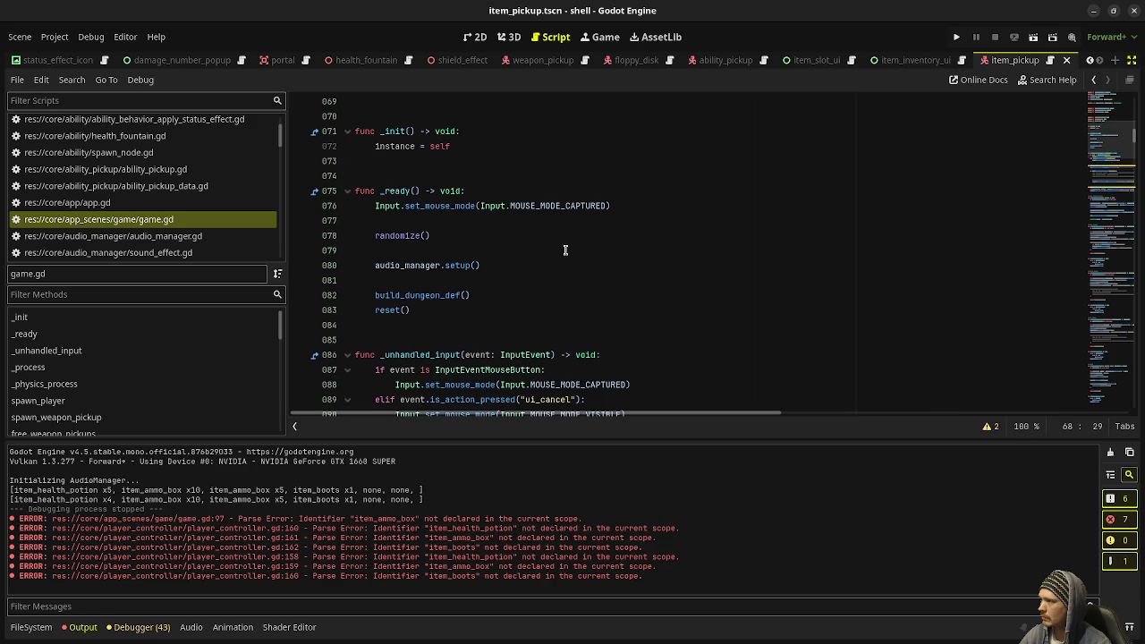
pyautogui.click(404, 309)
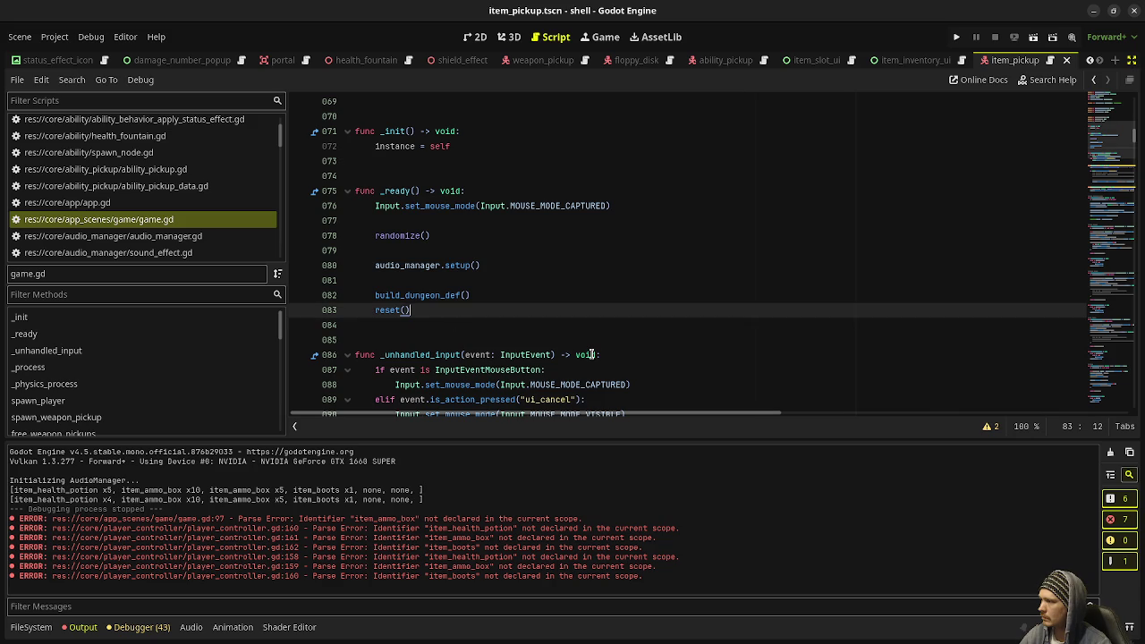
pyautogui.press('Return')
pyautogui.press('Return')
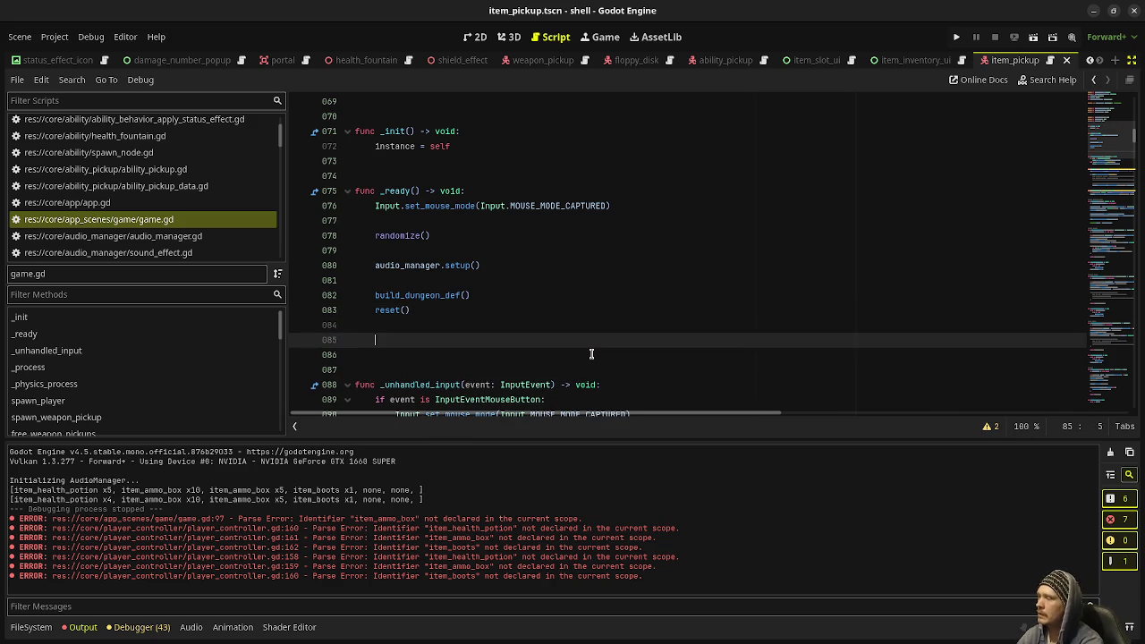
pyautogui.write('player_controller')
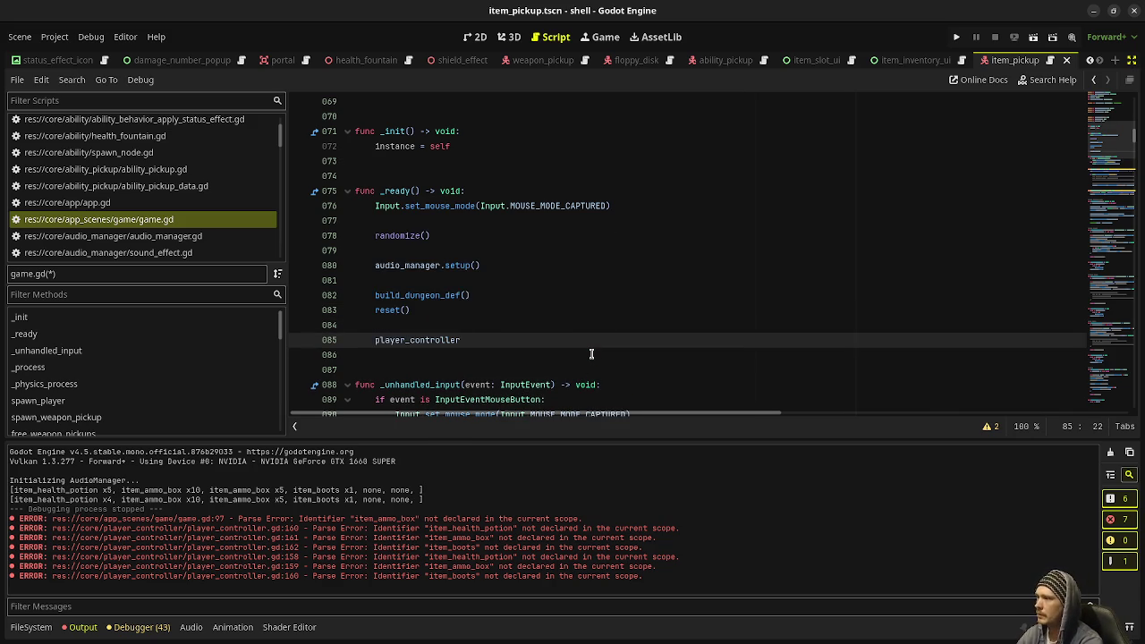
pyautogui.write('.item_')
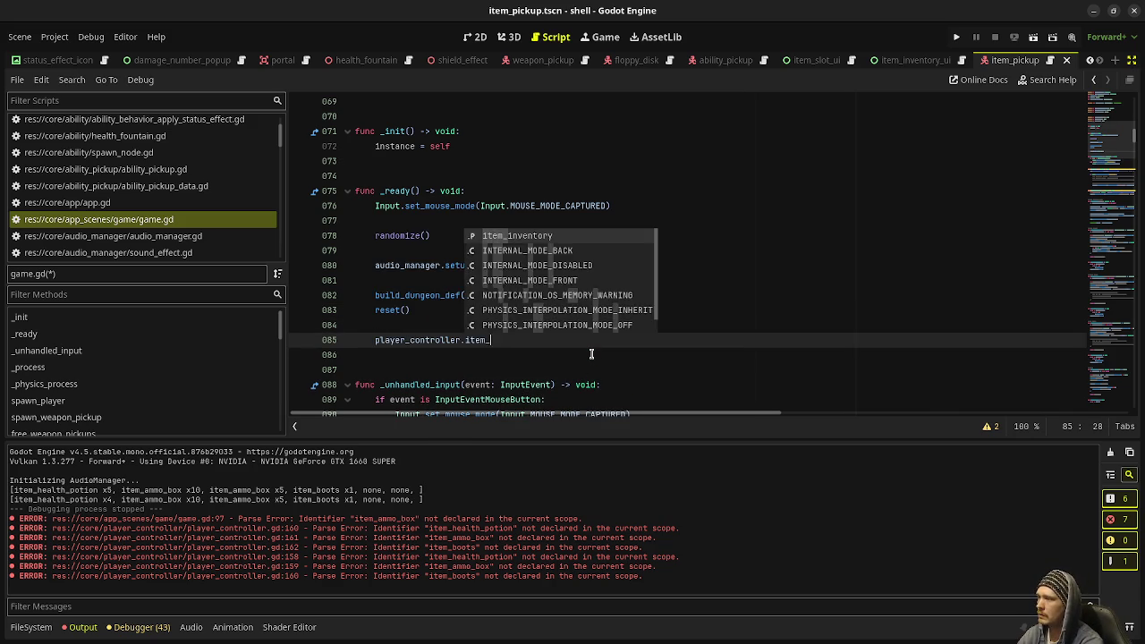
pyautogui.write('inventory.add_items(')
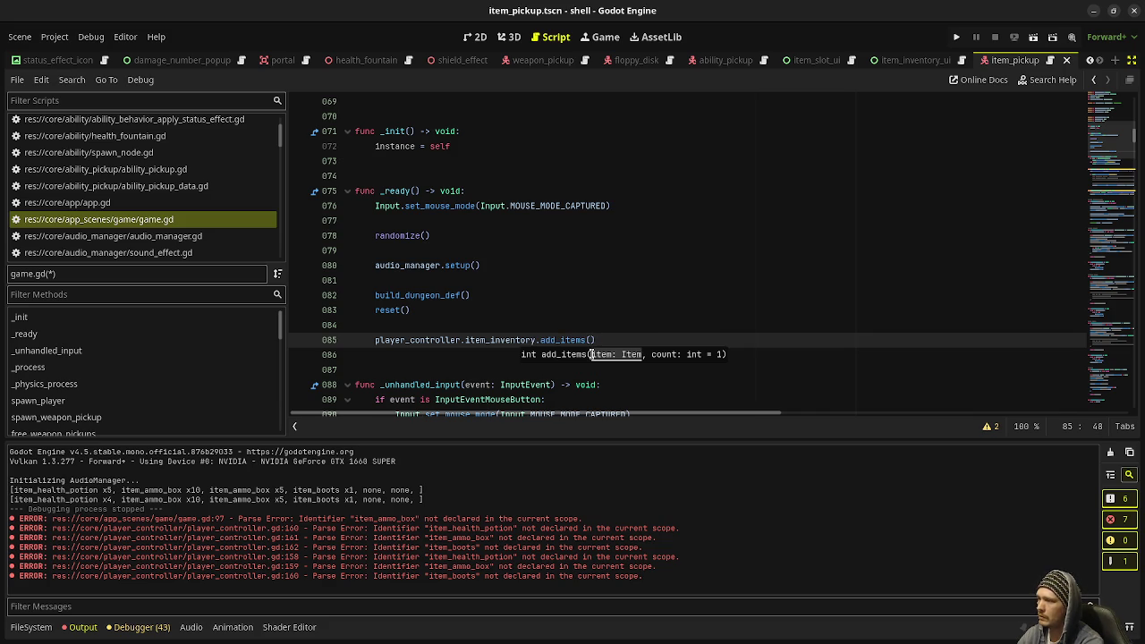
pyautogui.write('hite')
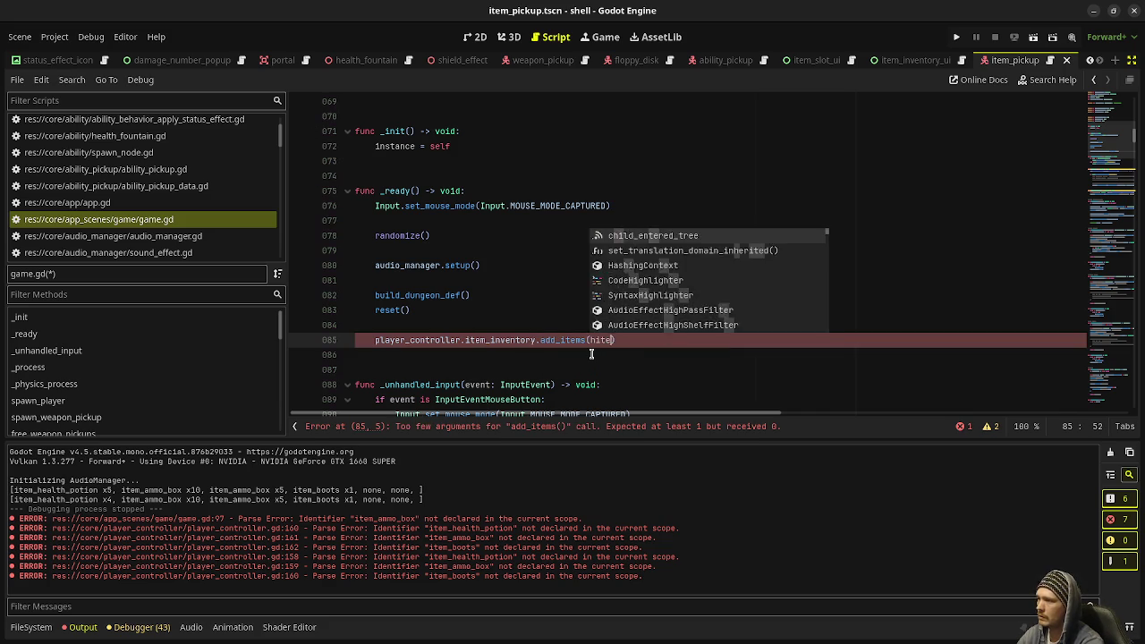
pyautogui.press('BackSpace')
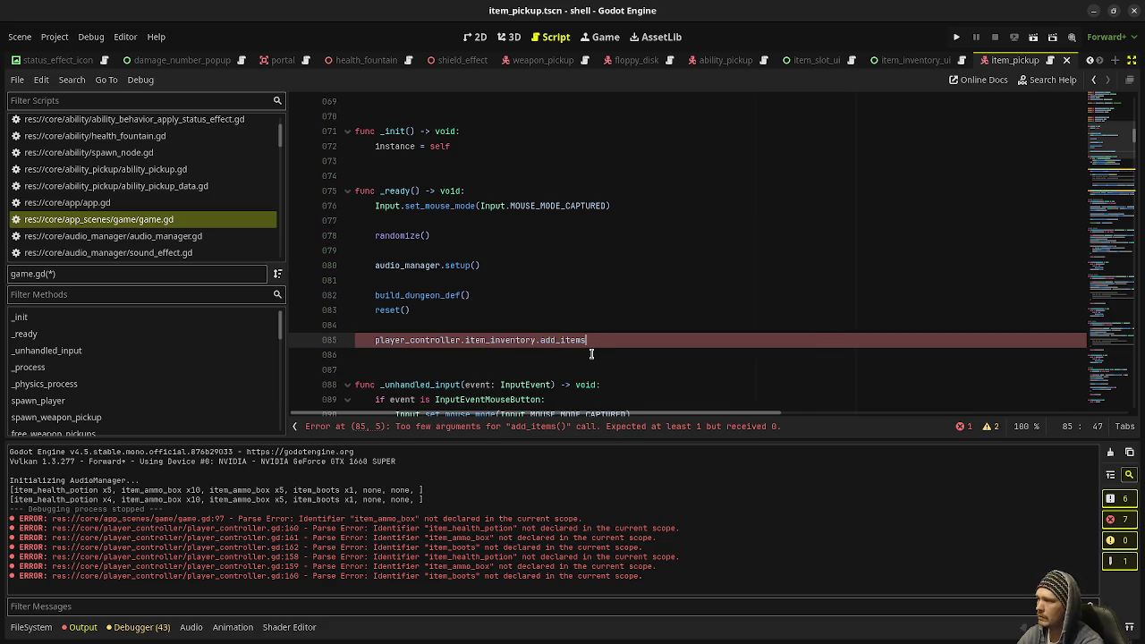
pyautogui.write('(item_health_potion')
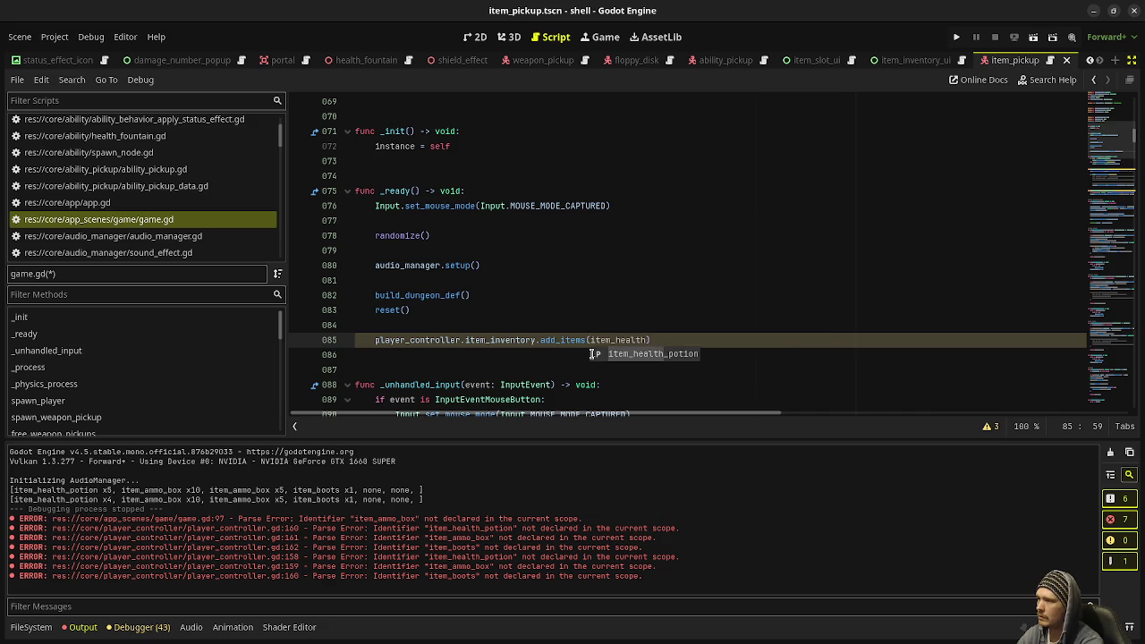
pyautogui.write(', 5')
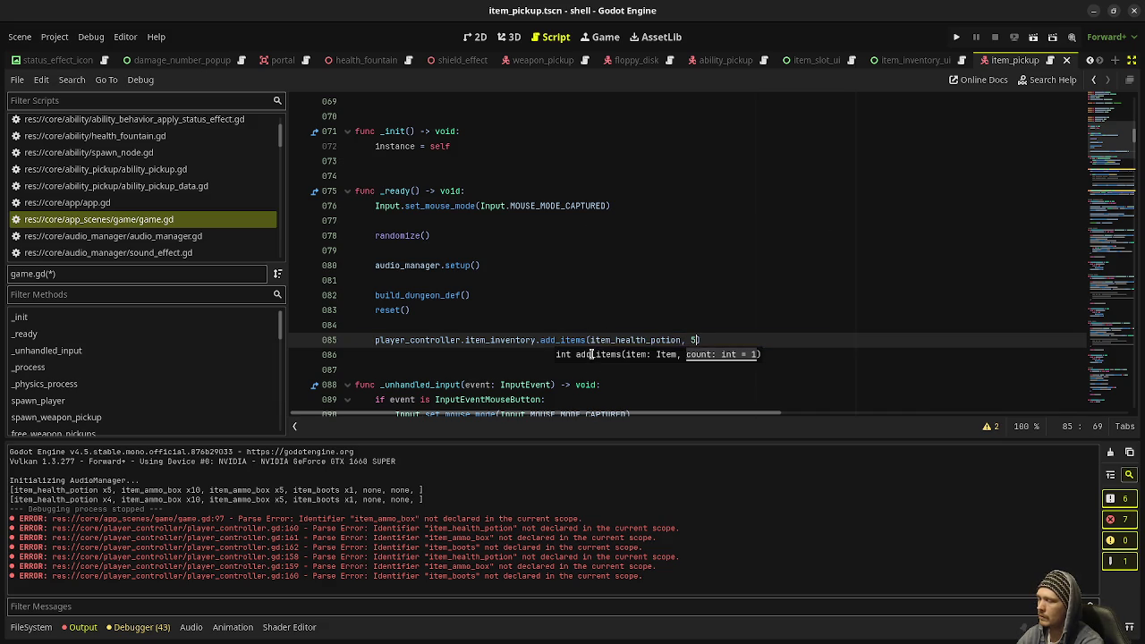
pyautogui.write(')')
pyautogui.hotkey('ctrl', 's')
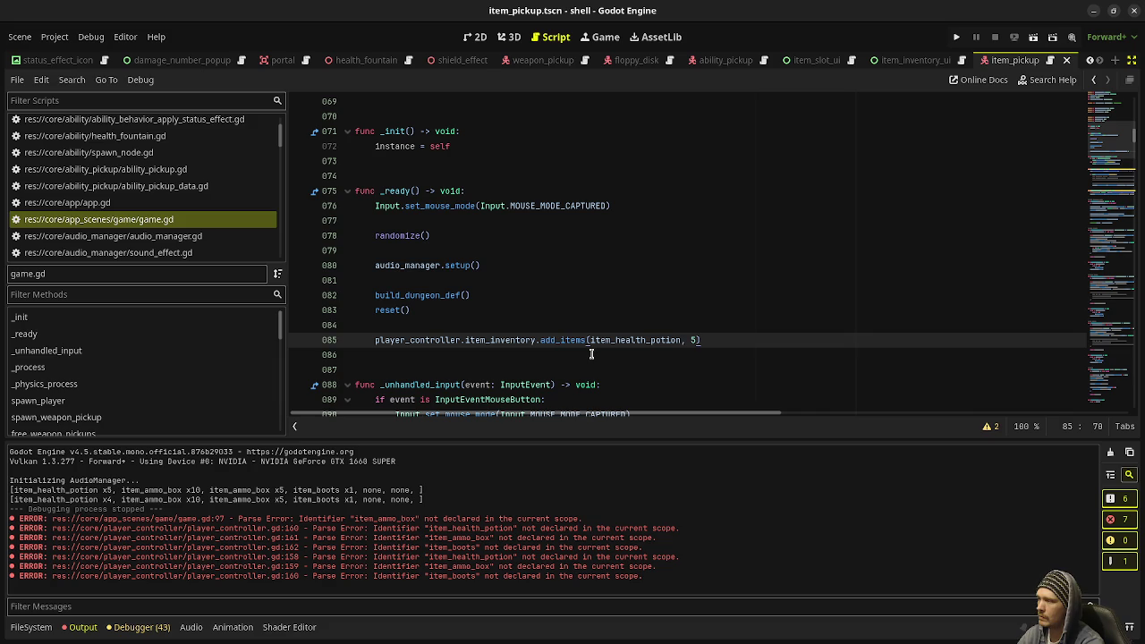
pyautogui.press('F5')
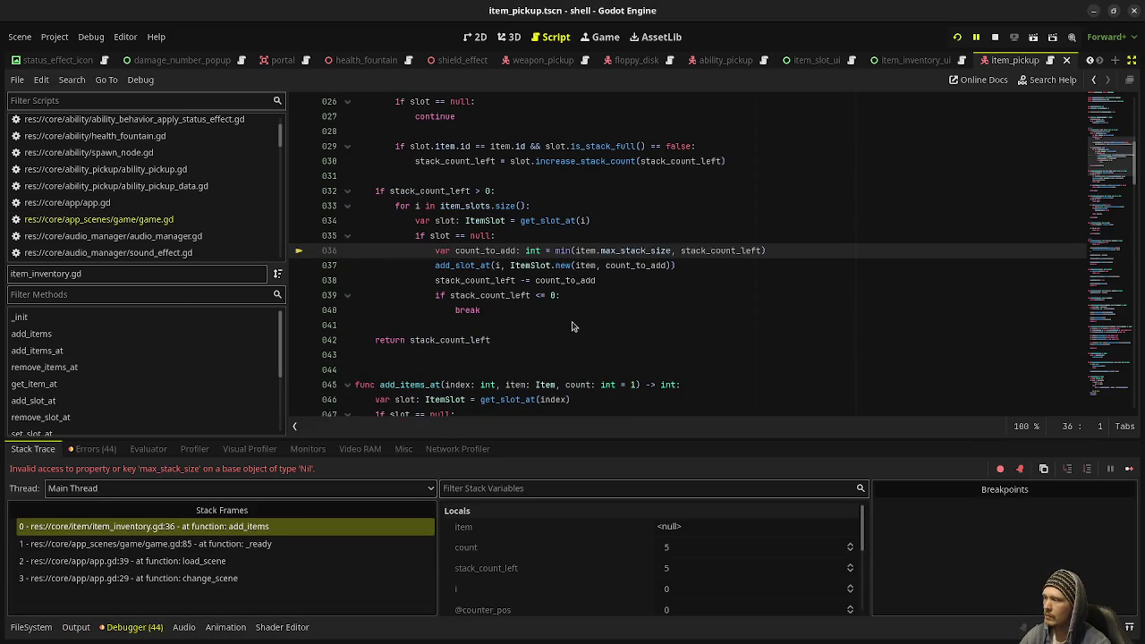
# Open game.tscn, select the Game node, and assign item_pickup.tscn to Item Pickup Packed
pyautogui.click(1129, 79)
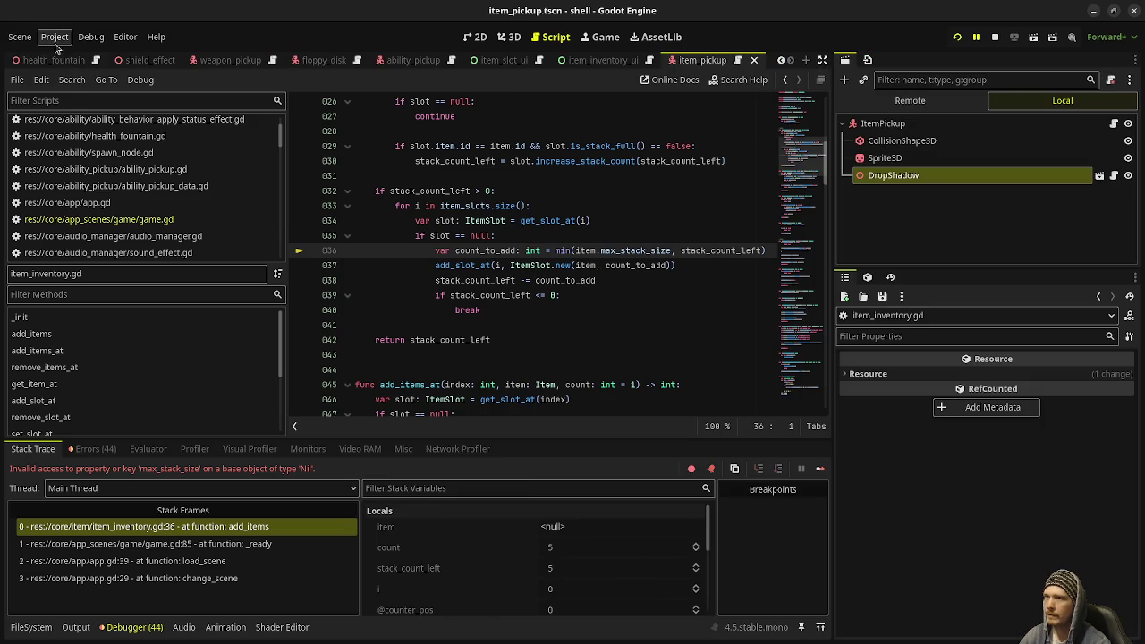
pyautogui.click(89, 60)
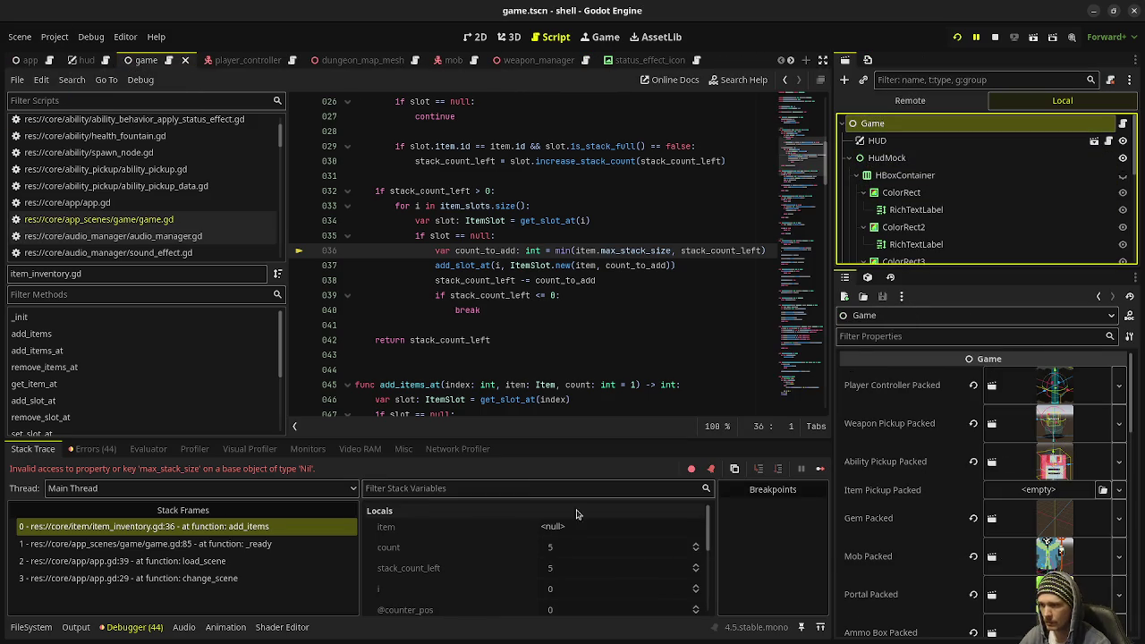
pyautogui.click(32, 627)
pyautogui.scroll(5, 83, 535)
pyautogui.scroll(10, 84, 535)
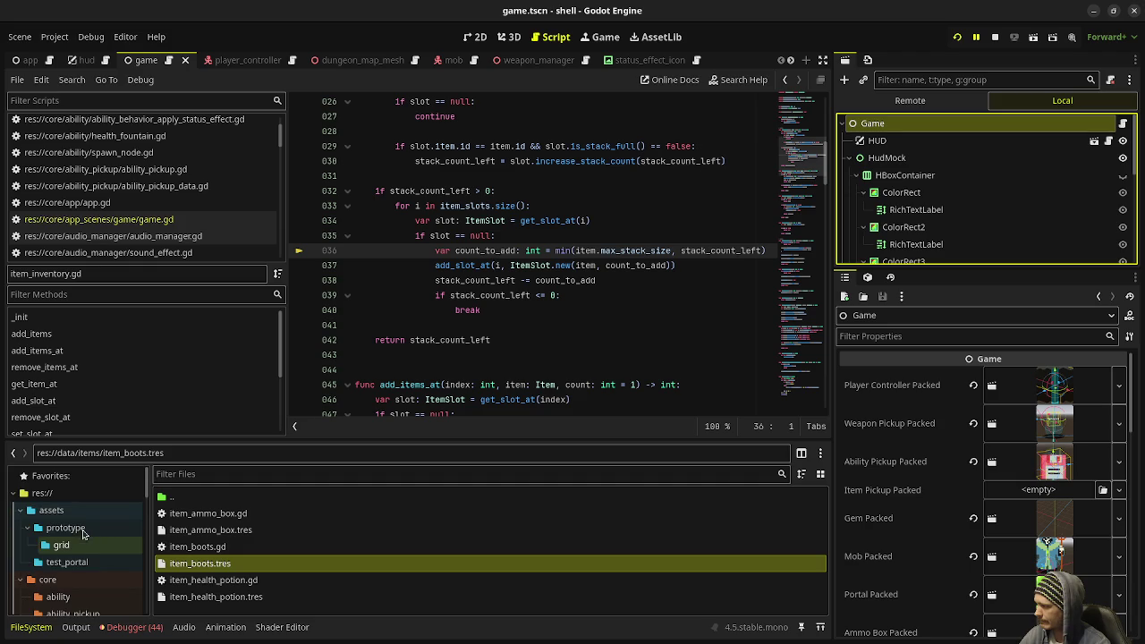
pyautogui.scroll(-3, 94, 573)
pyautogui.scroll(-5, 96, 577)
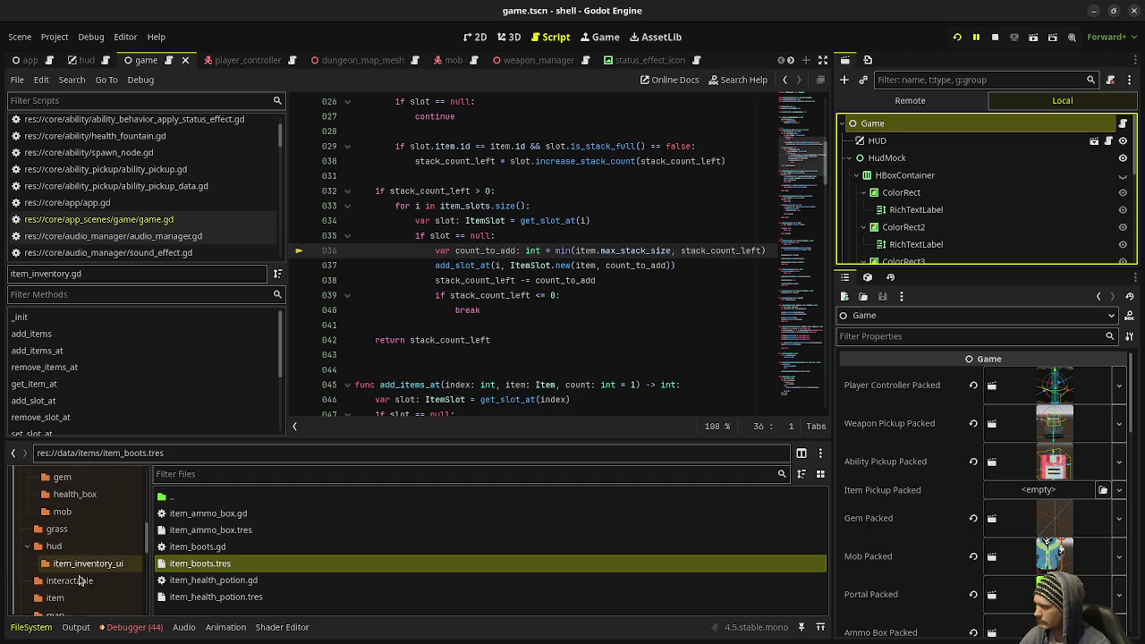
pyautogui.click(64, 579)
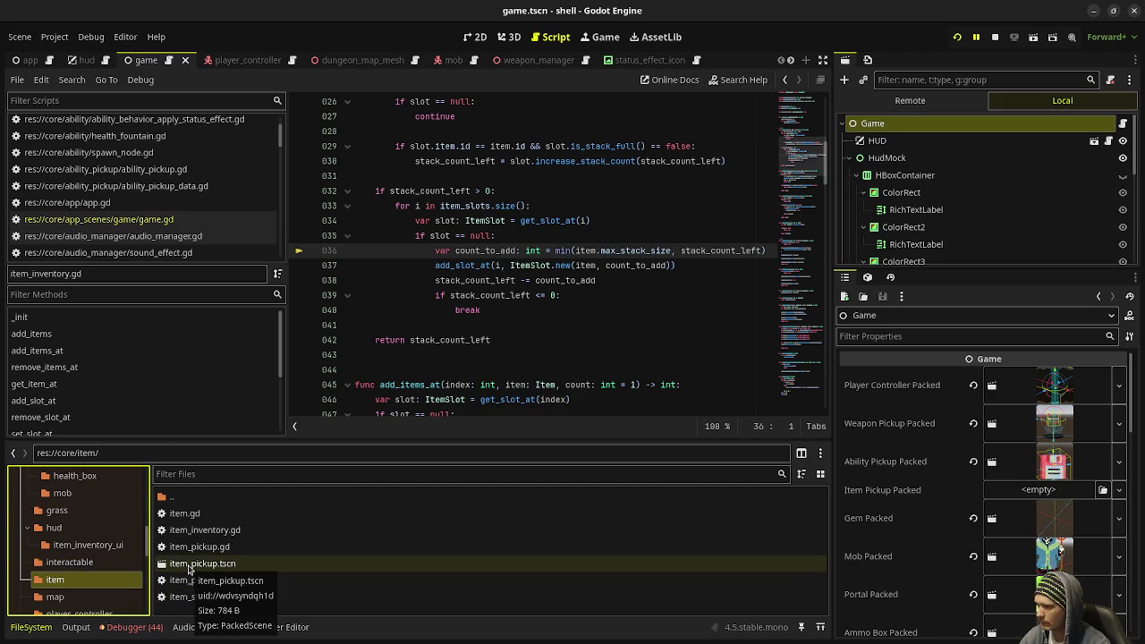
pyautogui.moveTo(189, 569)
pyautogui.mouseDown()
pyautogui.moveTo(366, 566)
pyautogui.moveTo(1027, 491)
pyautogui.mouseUp()
# Assign item_health_potion, item_ammo_box and item_boots resources to their slots, save, and restart the game
pyautogui.scroll(-10, 1025, 506)
pyautogui.scroll(-5, 1020, 512)
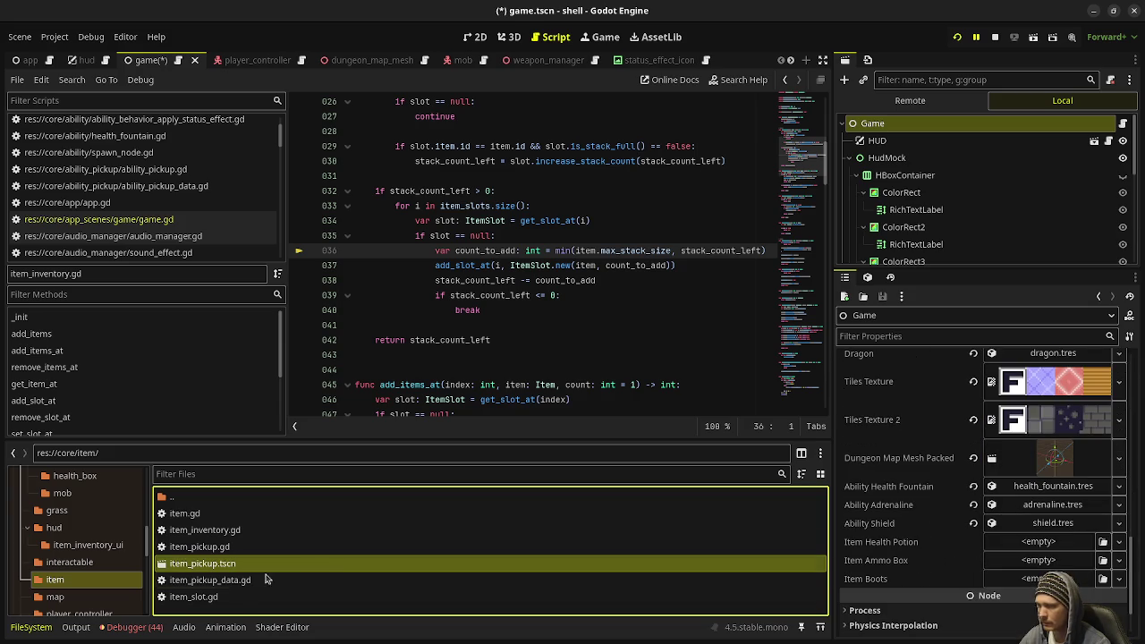
pyautogui.scroll(-10, 82, 561)
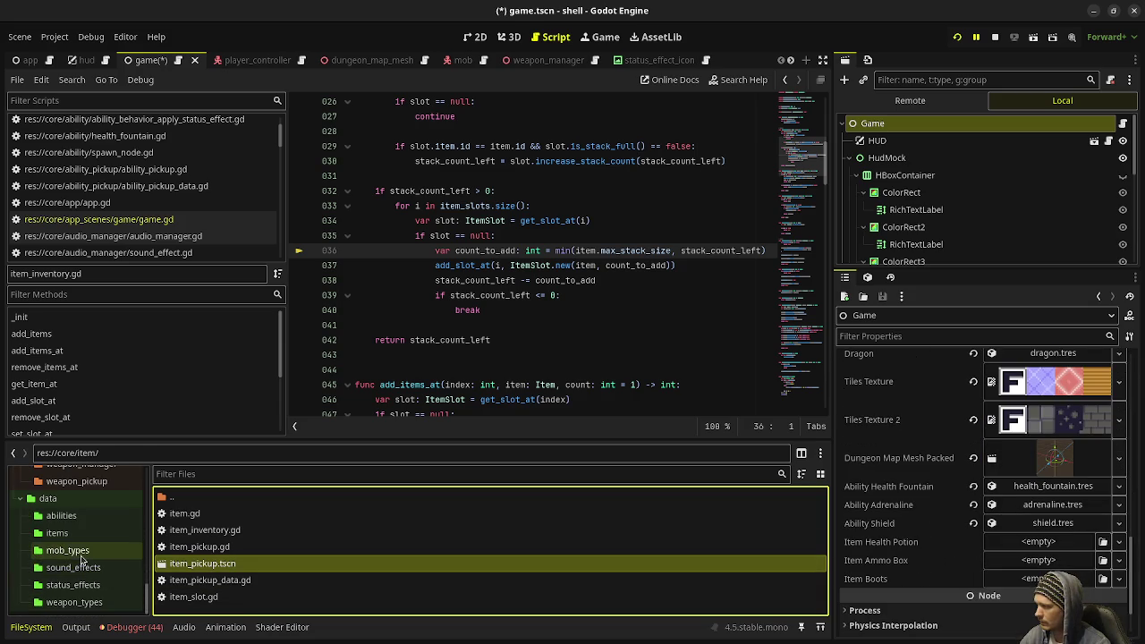
pyautogui.click(63, 534)
pyautogui.moveTo(206, 597)
pyautogui.mouseDown()
pyautogui.moveTo(470, 592)
pyautogui.moveTo(1033, 544)
pyautogui.mouseUp()
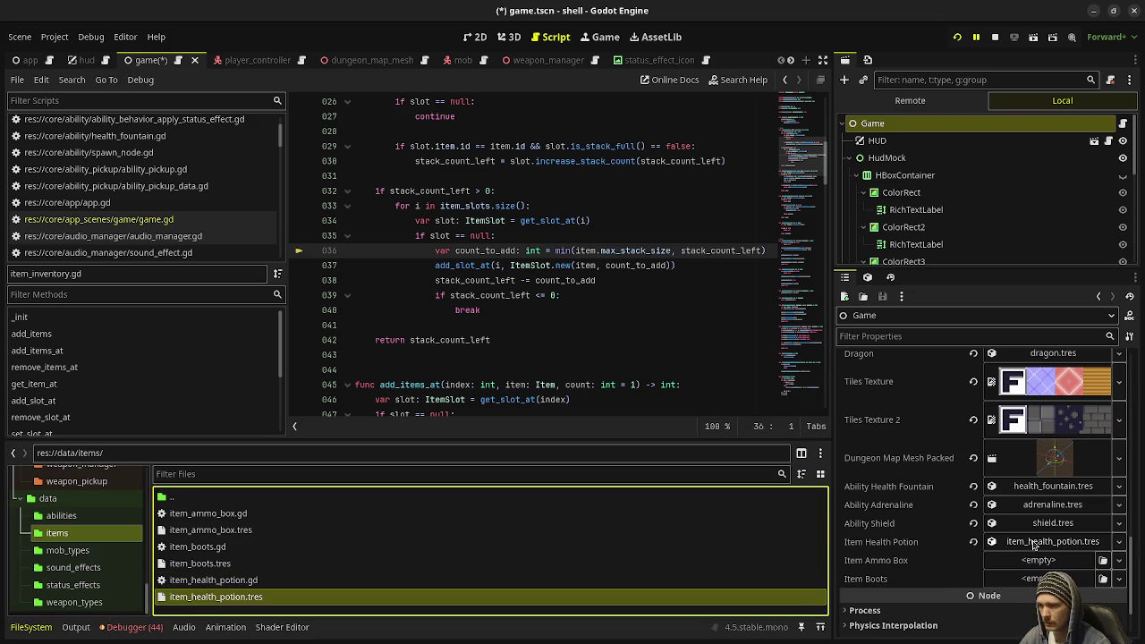
pyautogui.moveTo(242, 533)
pyautogui.mouseDown()
pyautogui.moveTo(755, 423)
pyautogui.moveTo(1047, 561)
pyautogui.mouseUp()
pyautogui.moveTo(201, 563); pyautogui.dragTo(1029, 579)
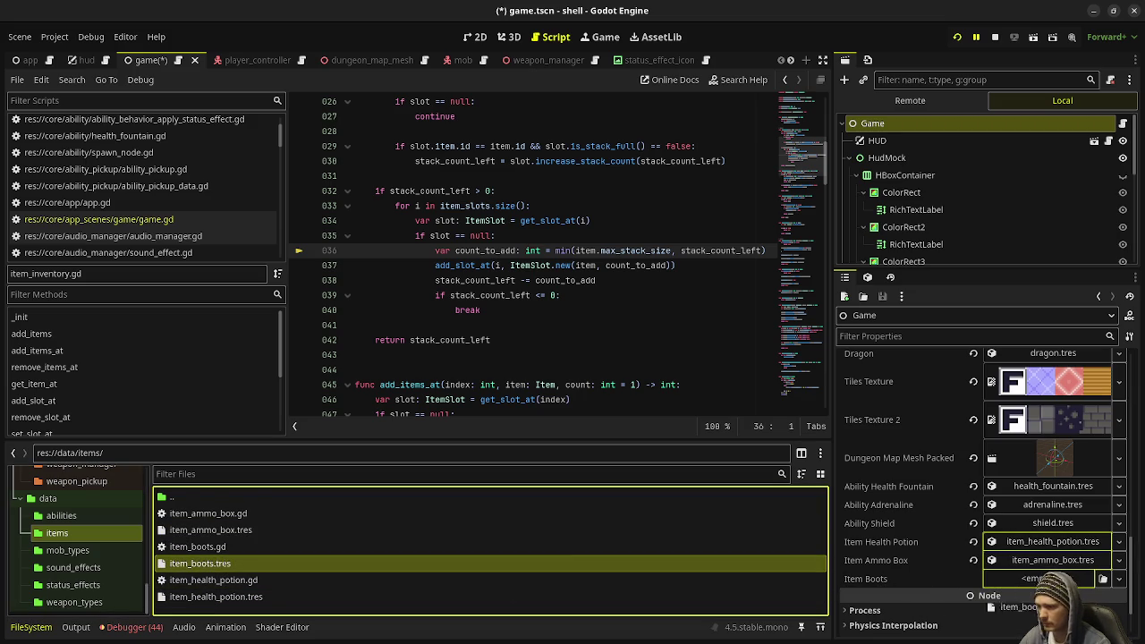
pyautogui.moveTo(1102, 578); pyautogui.dragTo(1102, 578)
pyautogui.hotkey('ctrl', 's')
pyautogui.press('F8')
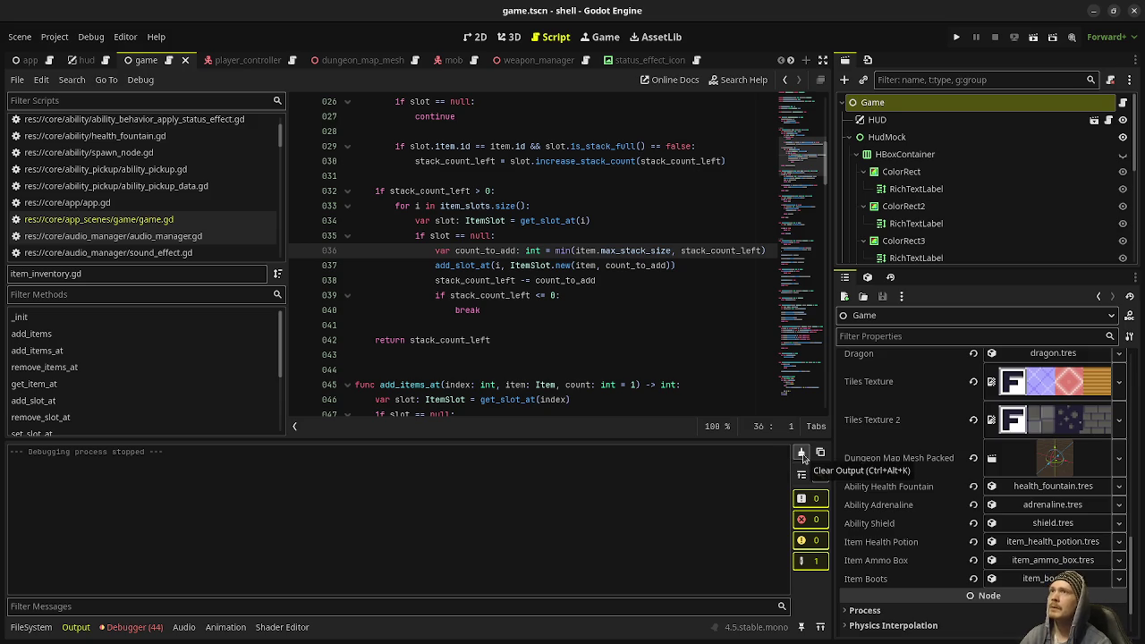
pyautogui.click(956, 39)
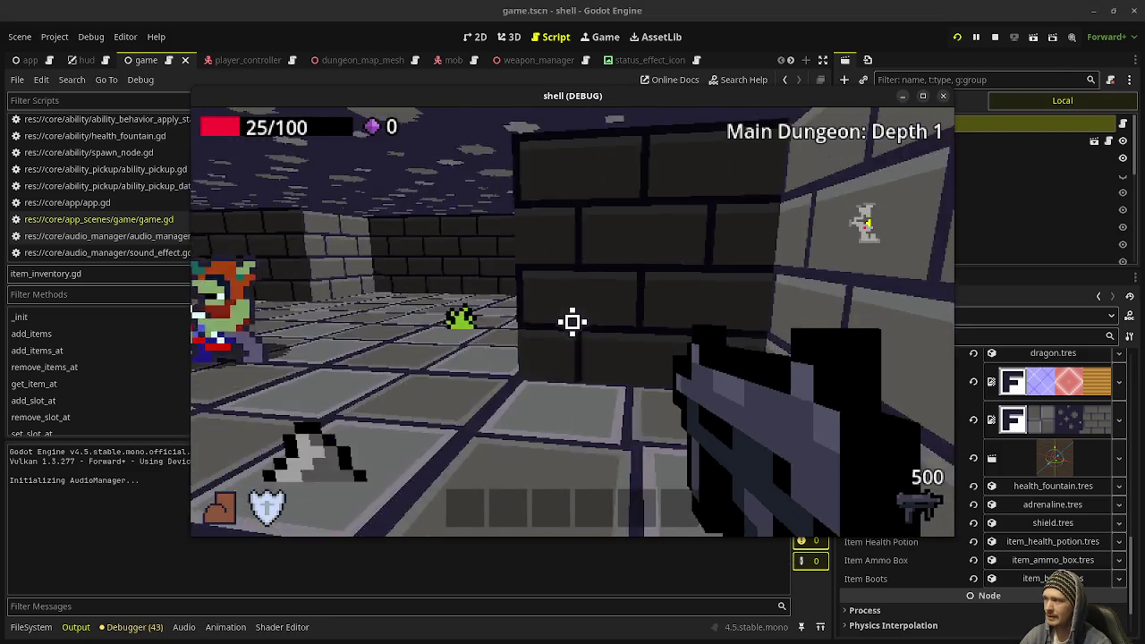
# Fire two shots at the approaching enemy in the running dungeon
pyautogui.click(572, 322)
pyautogui.click(573, 322)
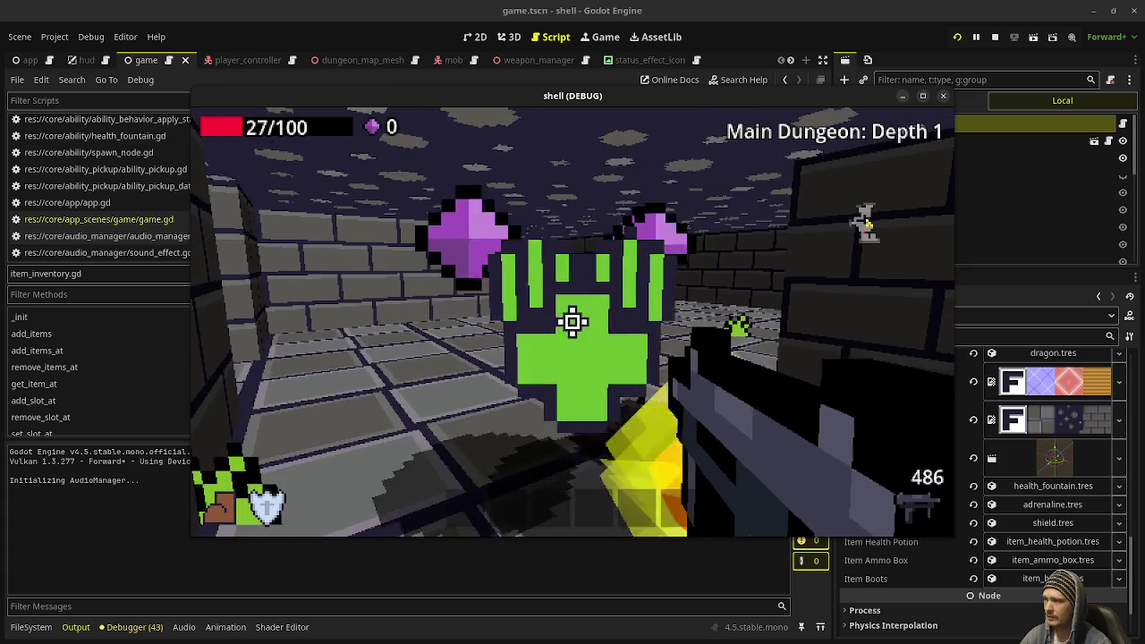
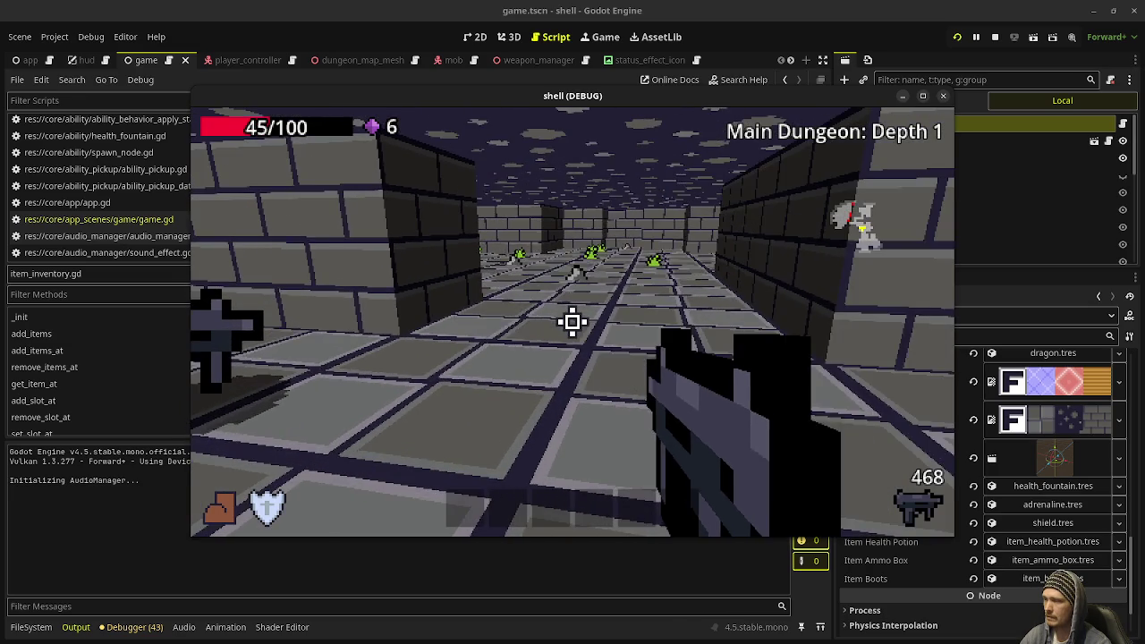
# Move forward briefly in the running dungeon, then stop it after the four-potion inventory prints
pyautogui.press('w')
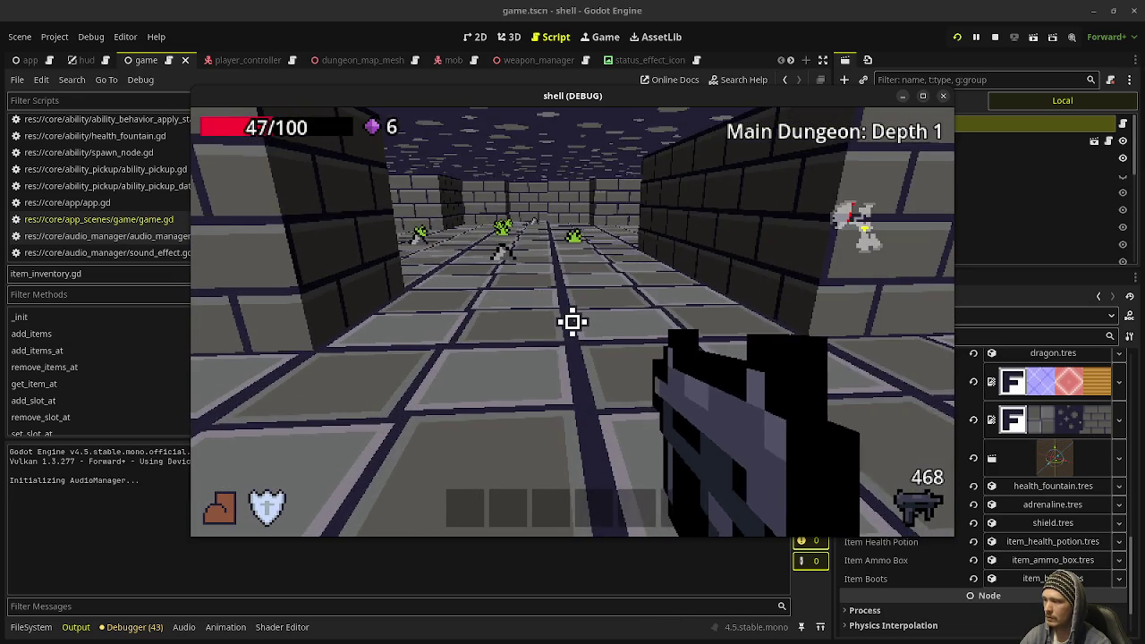
pyautogui.press('1')
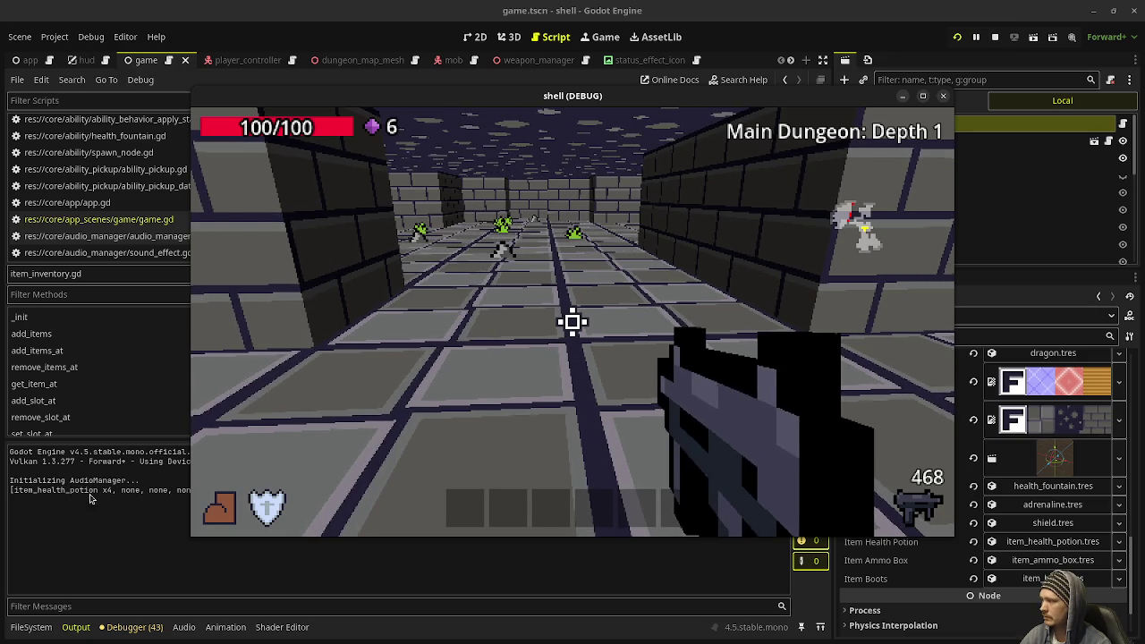
pyautogui.press('F8')
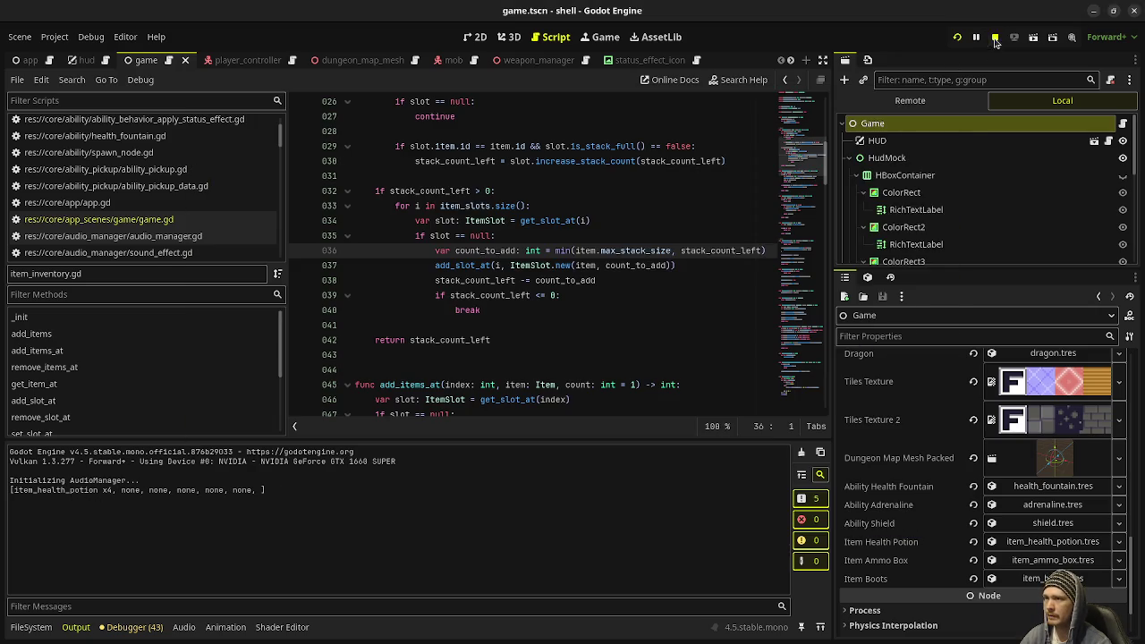
# Open game.gd from the script list and review where 5 health potions are granted
pyautogui.scroll(2, 547, 300)
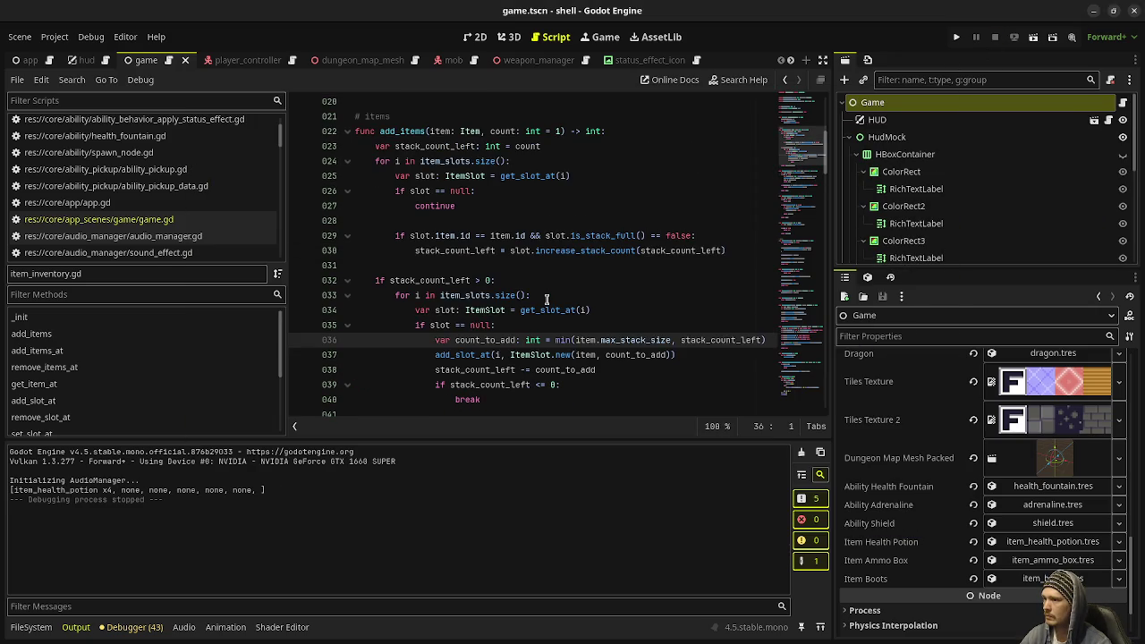
pyautogui.scroll(1, 546, 300)
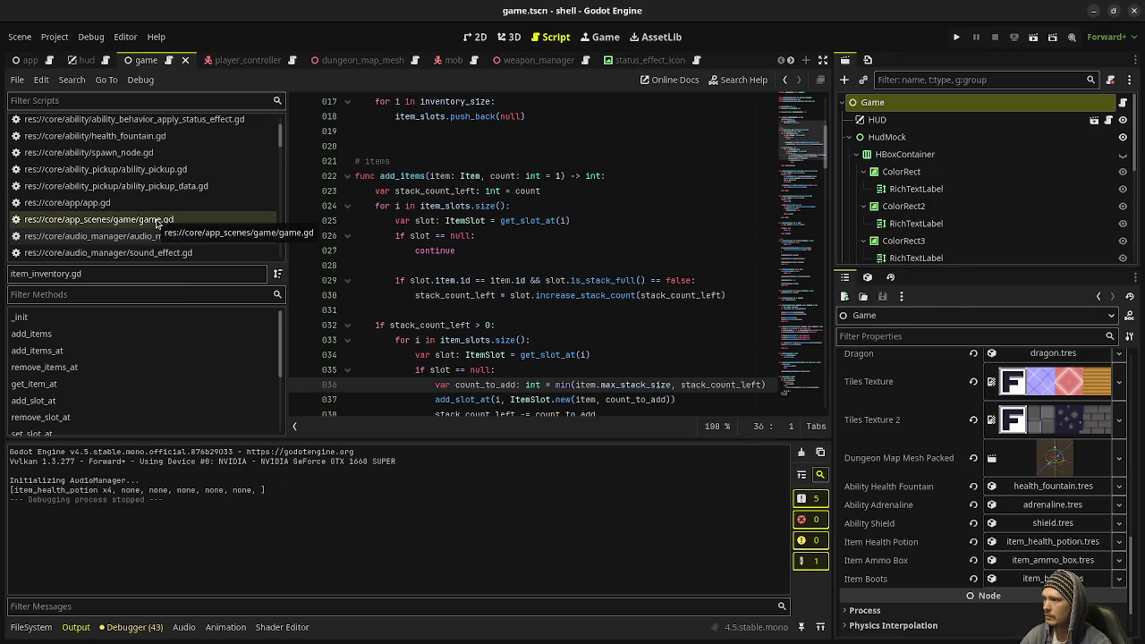
pyautogui.scroll(5, 505, 308)
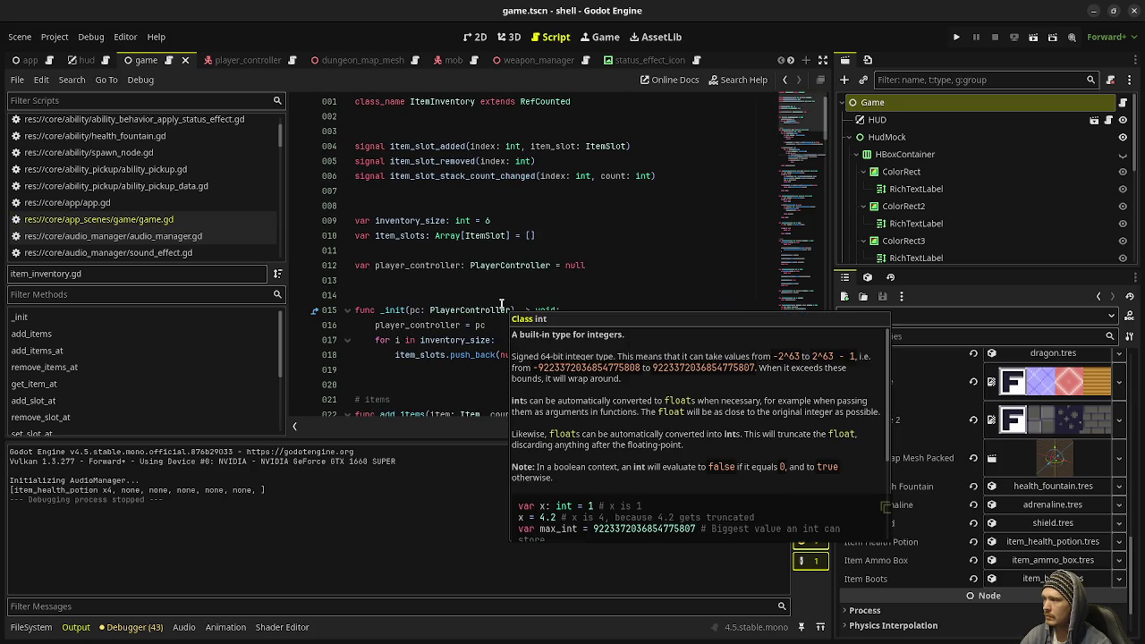
pyautogui.click(174, 220)
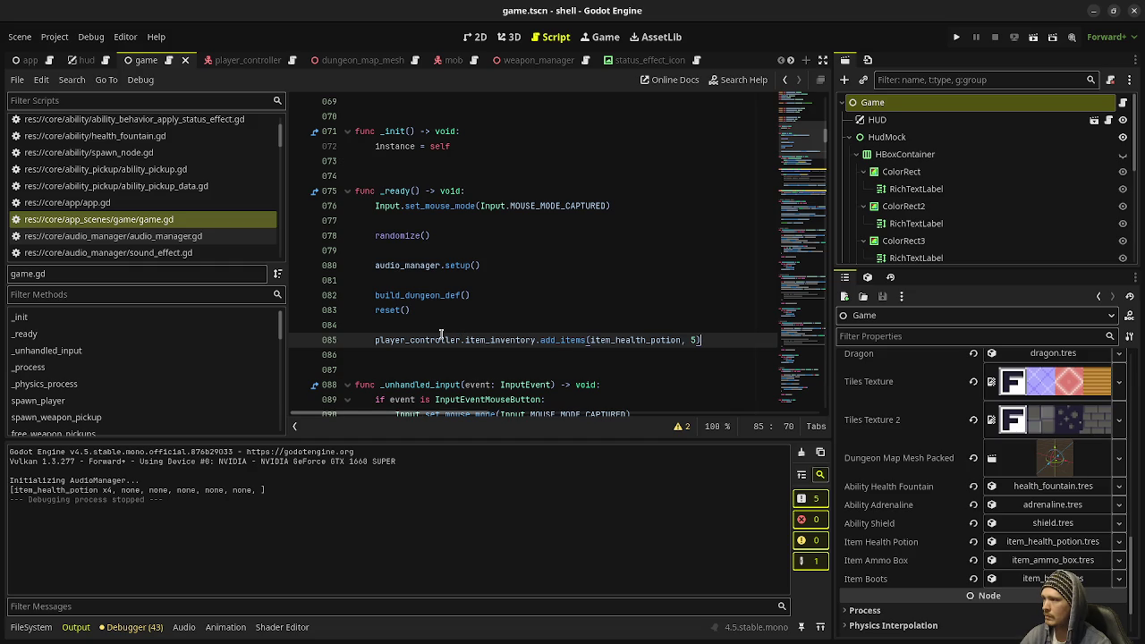
pyautogui.scroll(-3, 220, 225)
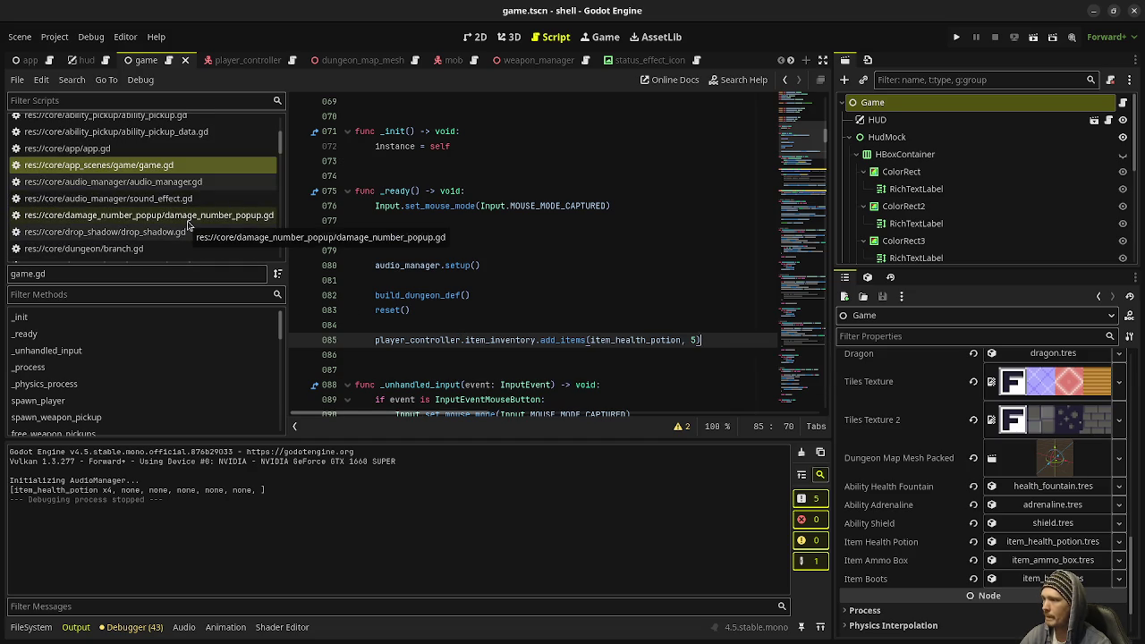
pyautogui.scroll(-10, 188, 225)
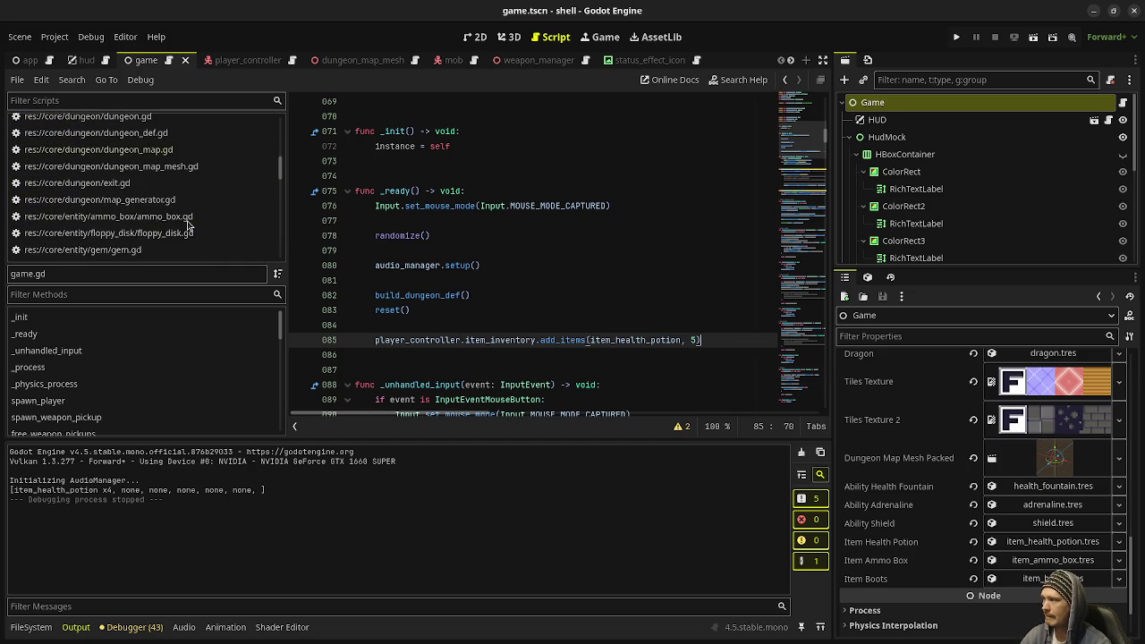
# Flip between the hud and game scenes, collapse HudMock, and open hud.gd
pyautogui.click(87, 60)
pyautogui.scroll(5, 912, 176)
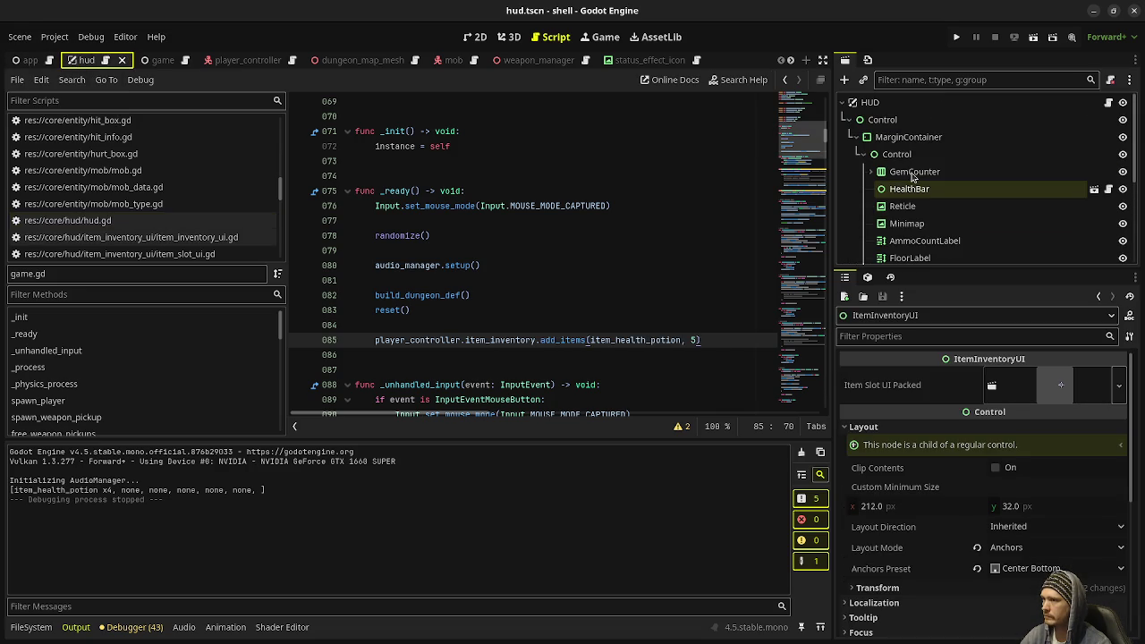
pyautogui.click(148, 60)
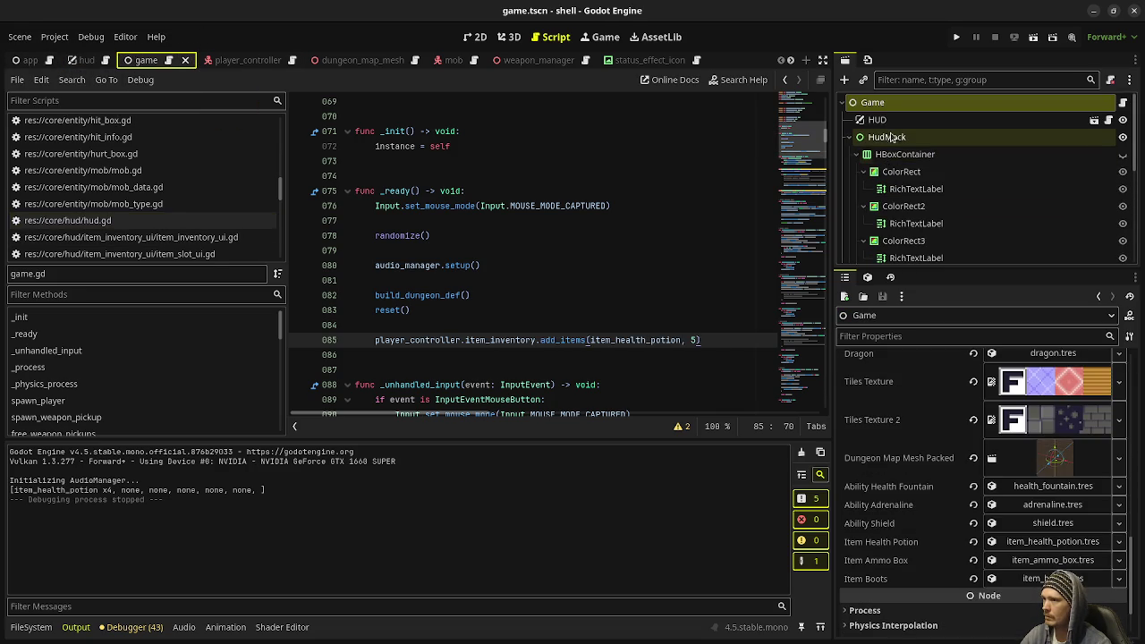
pyautogui.click(849, 137)
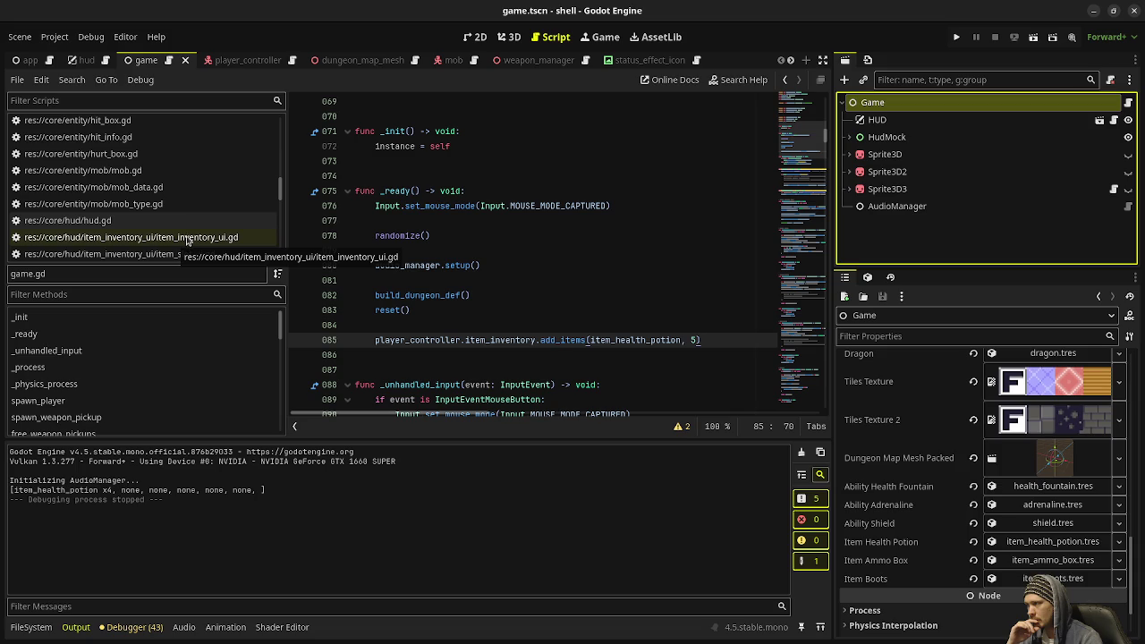
pyautogui.click(152, 221)
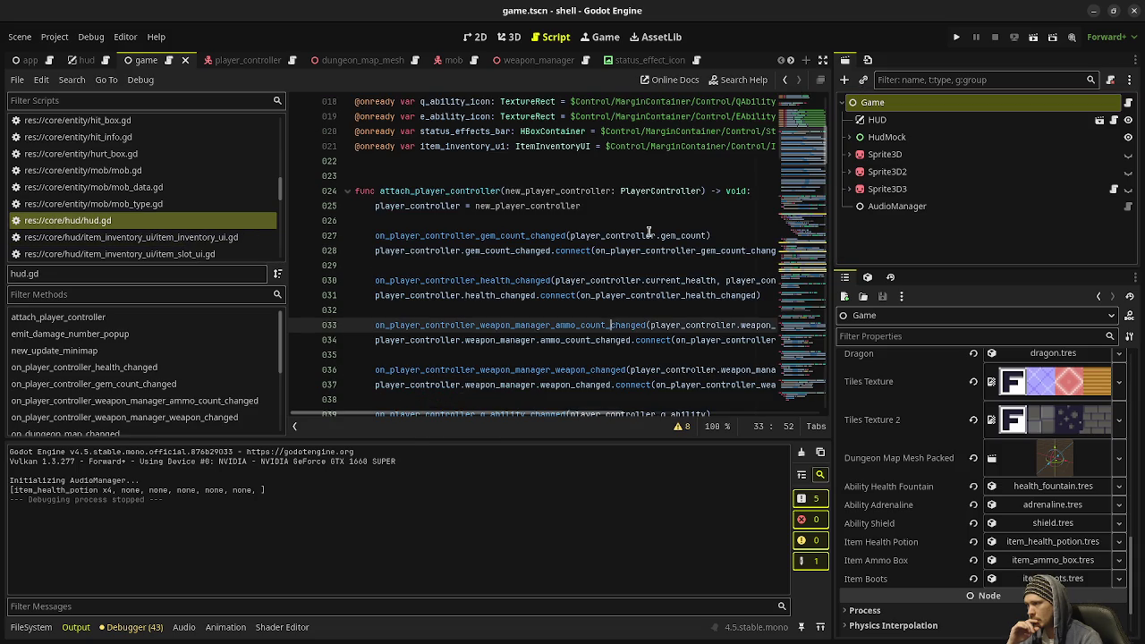
# Widen the code editor and add print("hud setup") before the inventory setup in hud.gd, then save
pyautogui.click(824, 58)
pyautogui.scroll(-10, 637, 259)
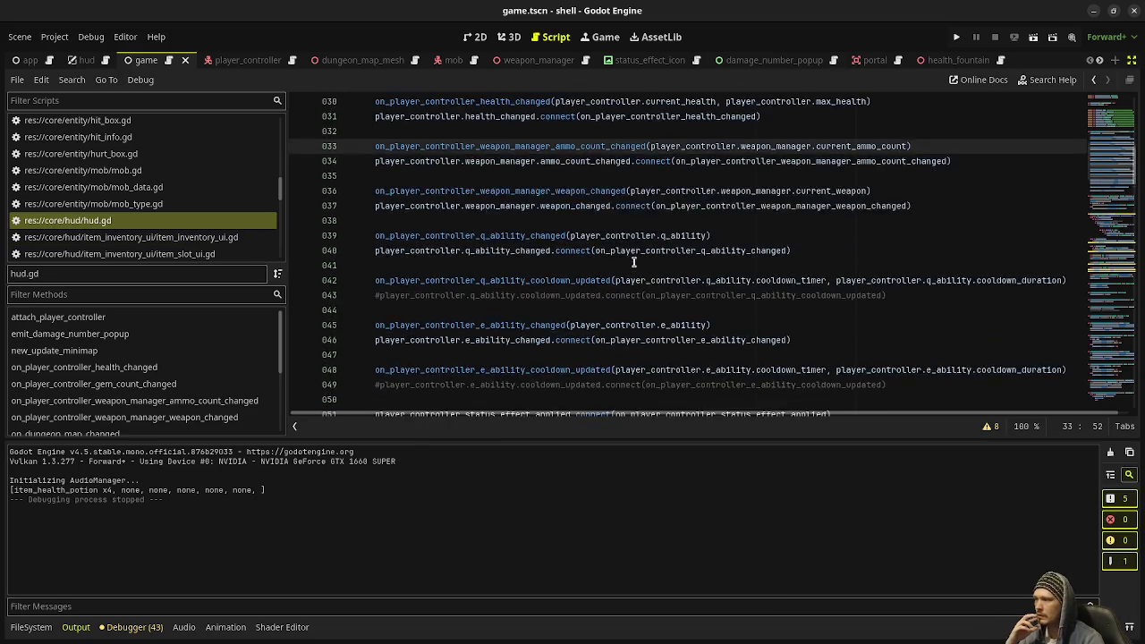
pyautogui.scroll(2, 635, 264)
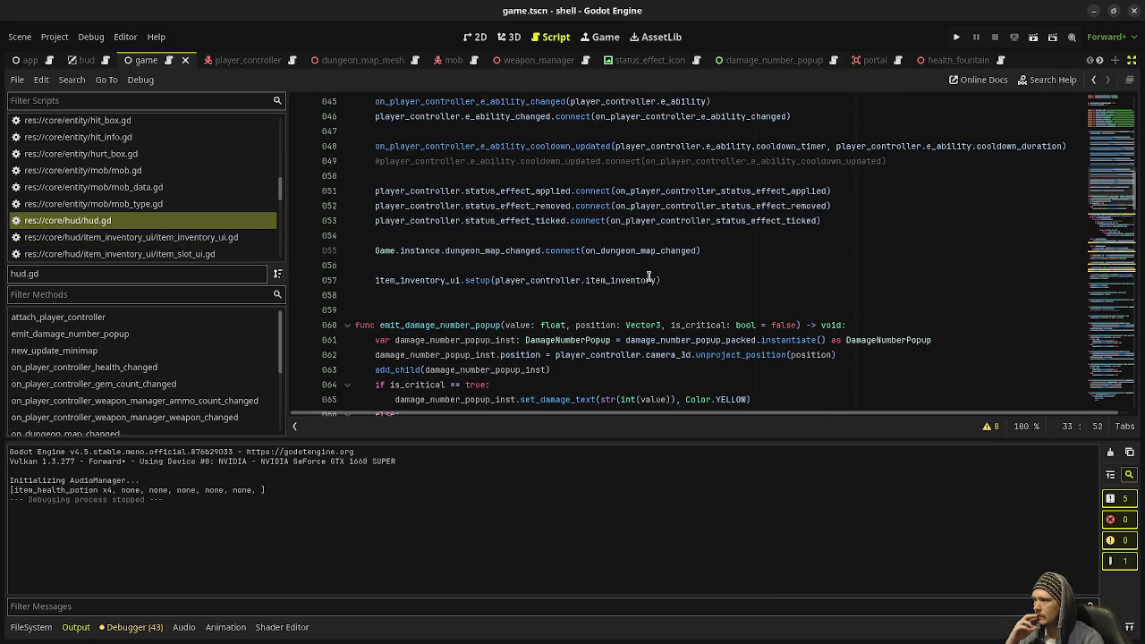
pyautogui.click(663, 266)
pyautogui.press('Return')
pyautogui.write('rint("hud setu')
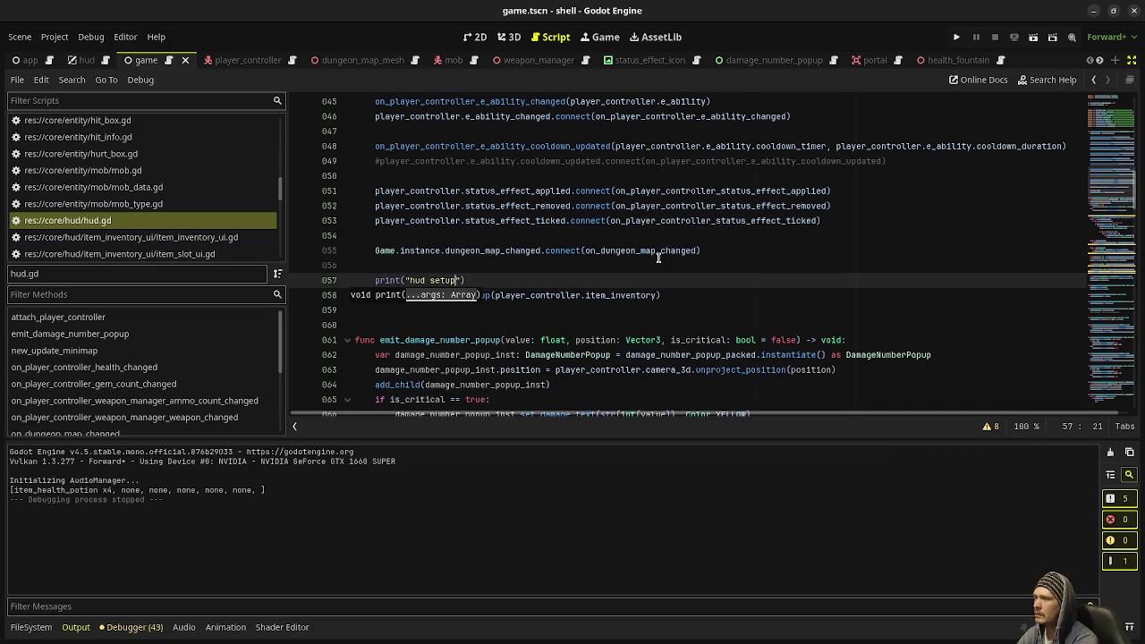
pyautogui.write('p')
pyautogui.hotkey('ctrl', 's')
# In game.gd's _ready, add print("wtf") above the health potion grant and save
pyautogui.scroll(10, 156, 210)
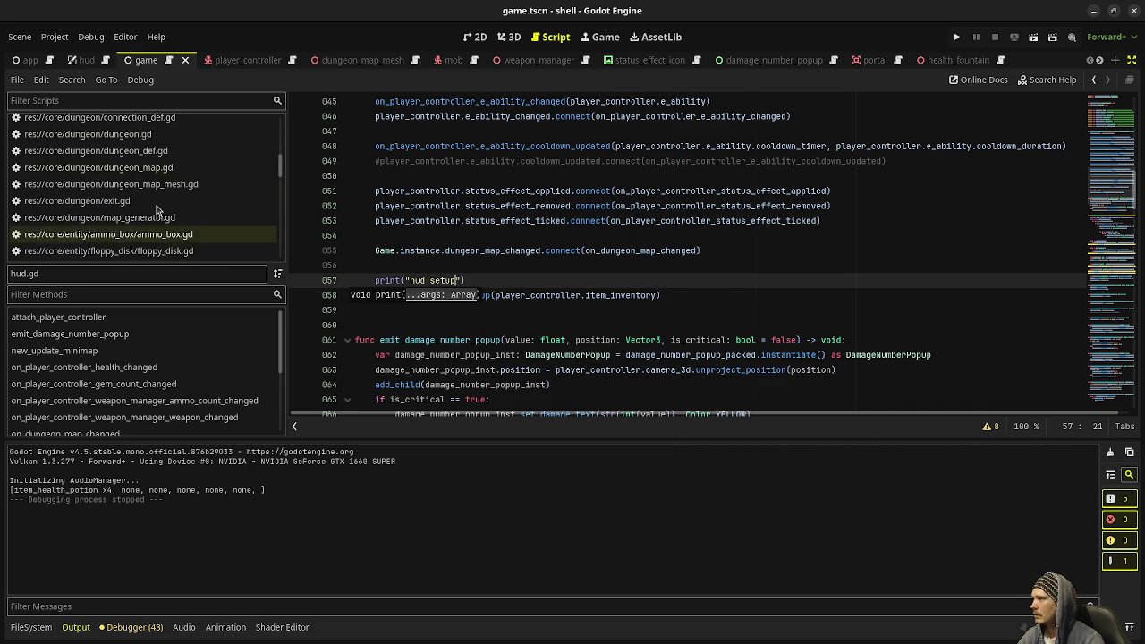
pyautogui.scroll(1, 157, 210)
pyautogui.click(157, 183)
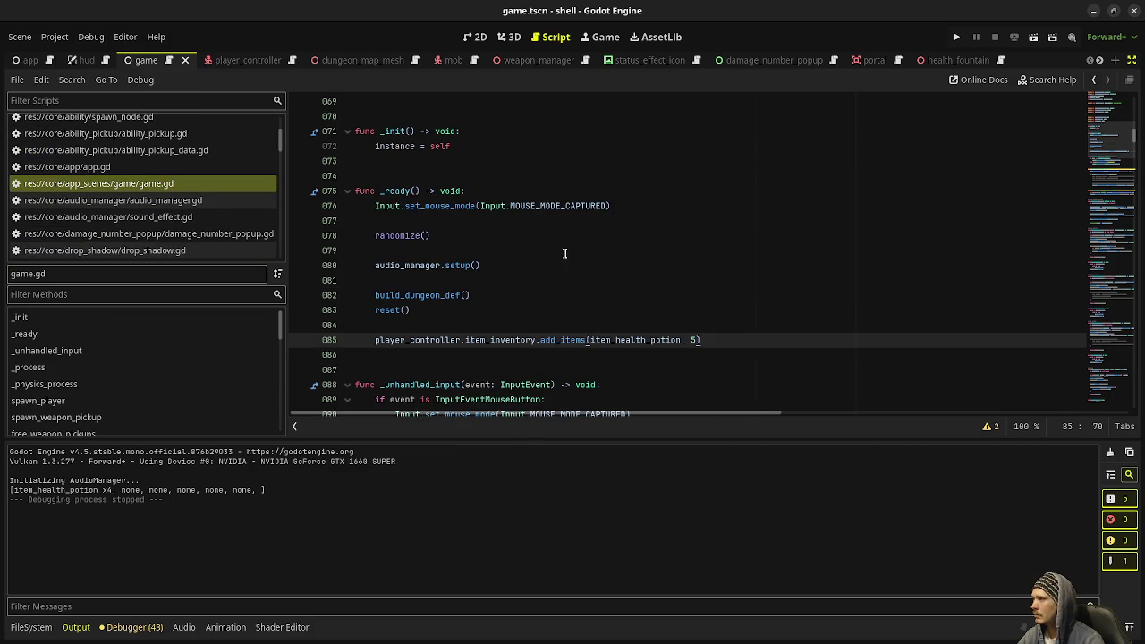
pyautogui.click(470, 320)
pyautogui.press('Return')
pyautogui.write('@')
pyautogui.press('BackSpace')
pyautogui.write('rint("wtf"')
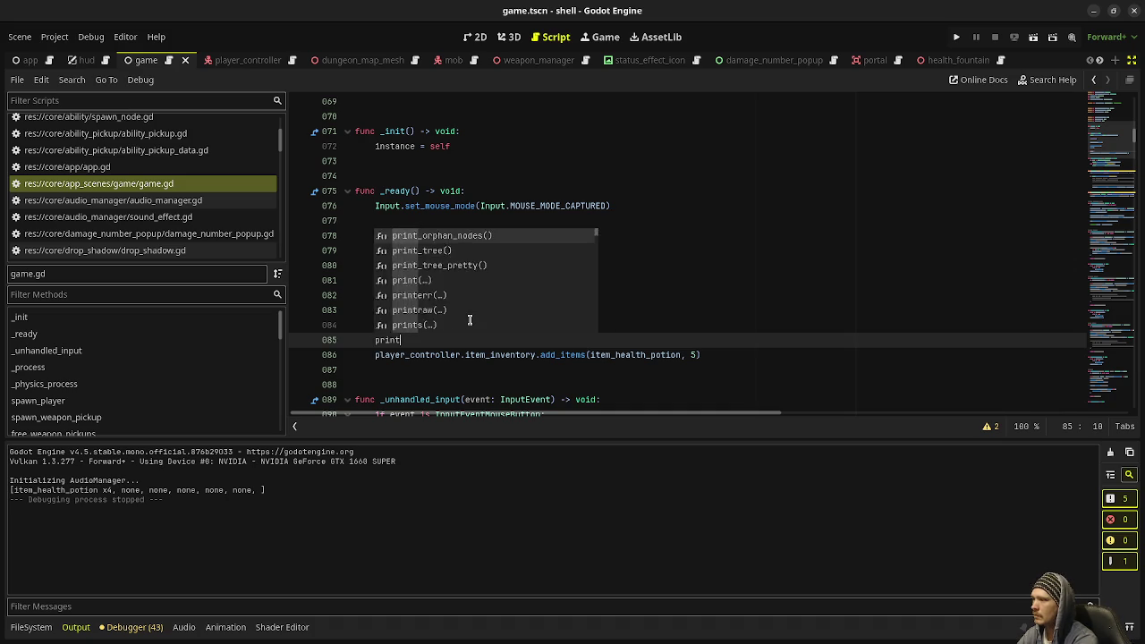
pyautogui.hotkey('ctrl', 's')
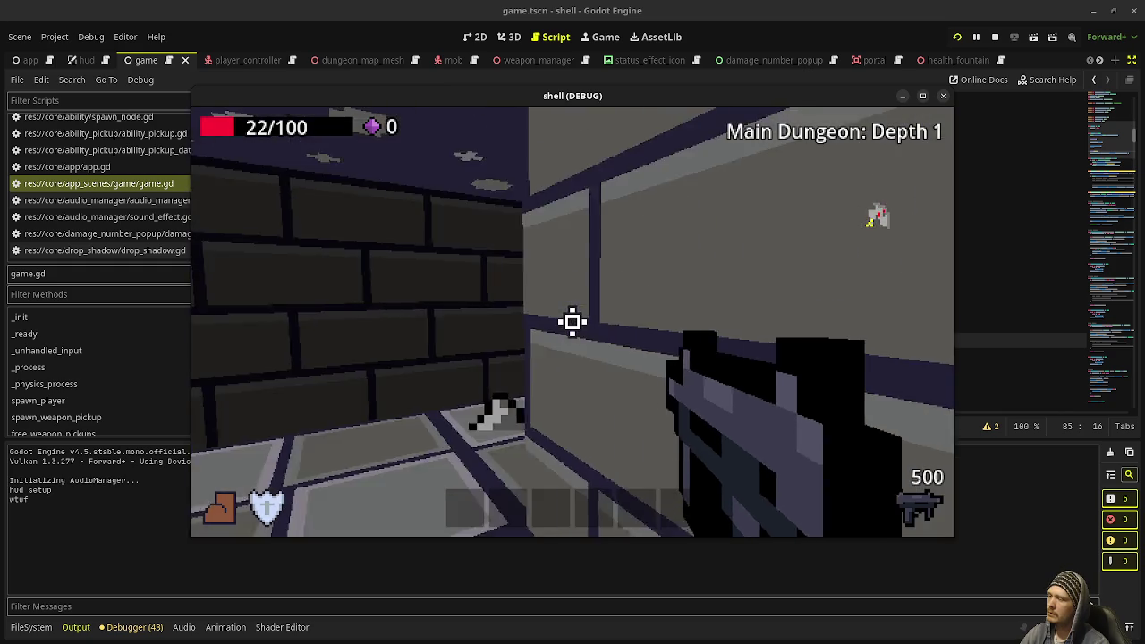
# Look around the running dungeon, stop it, and place the caret after the reset() call
pyautogui.moveTo(572, 322); pyautogui.dragTo(573, 322)
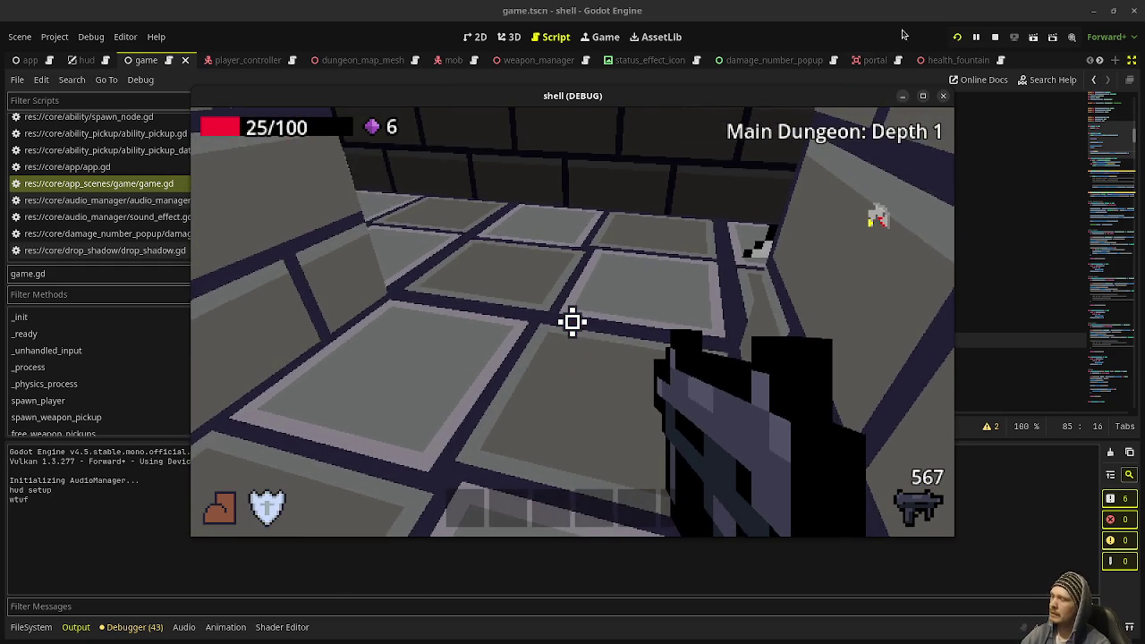
pyautogui.press('F8')
pyautogui.click(583, 315)
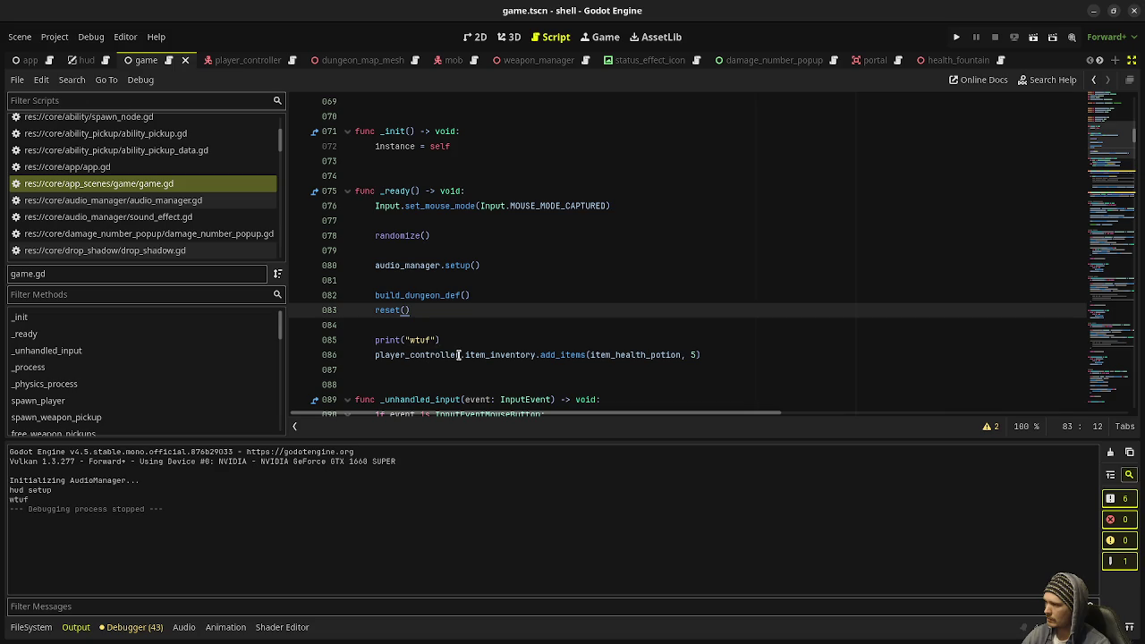
# Review game.gd, highlighting the player_controller variable, then run the project to test it
pyautogui.scroll(8, 510, 334)
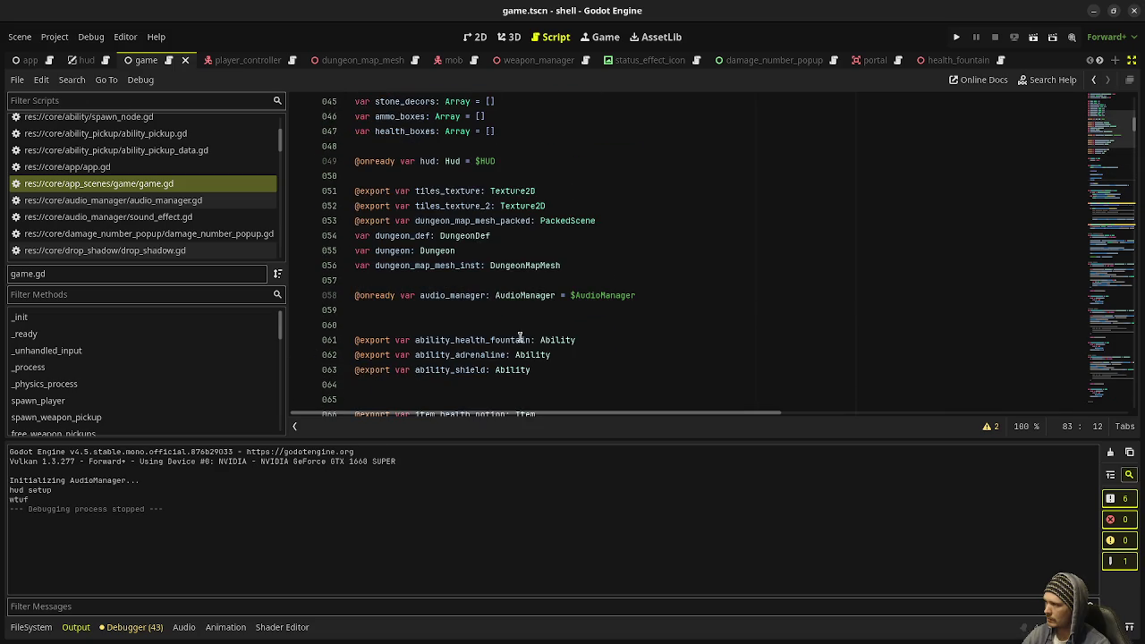
pyautogui.scroll(6, 520, 337)
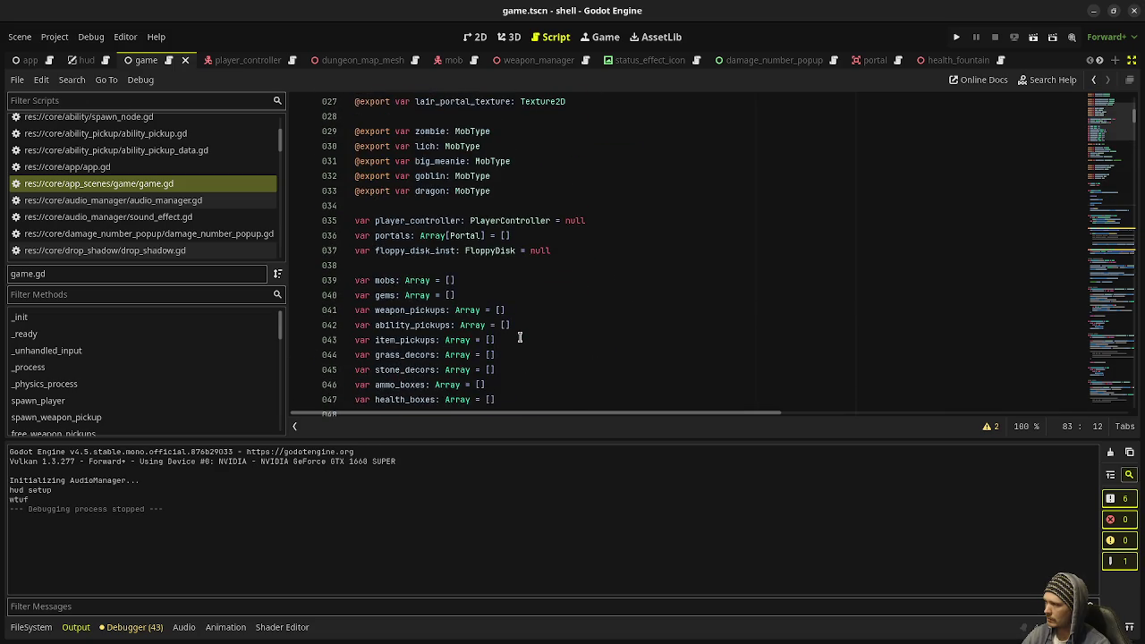
pyautogui.scroll(9, 519, 338)
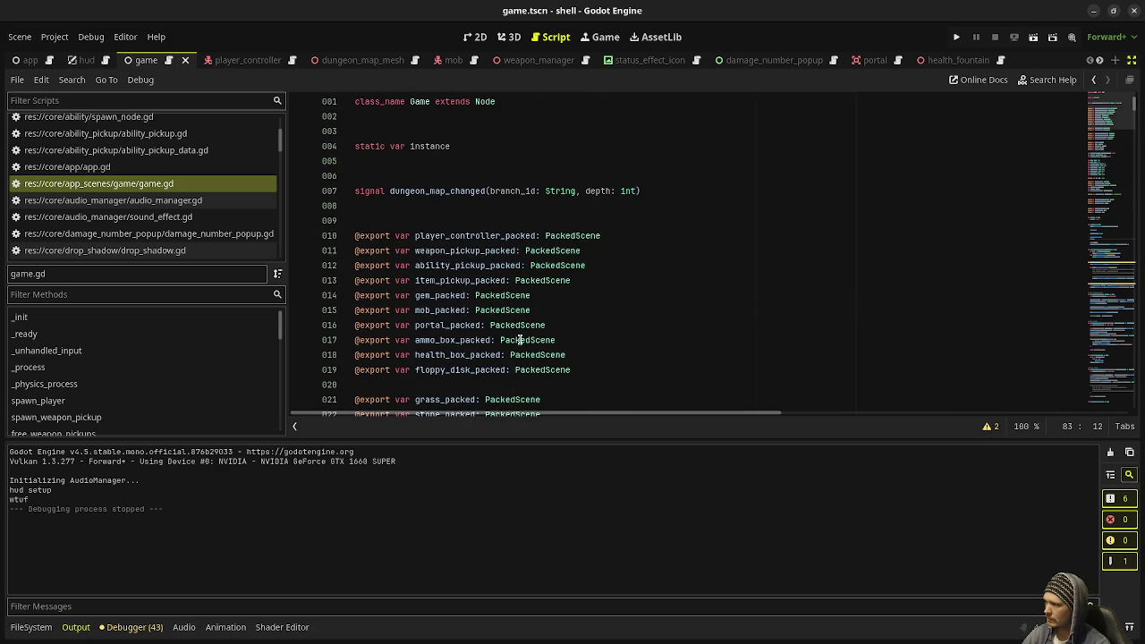
pyautogui.scroll(-12, 520, 340)
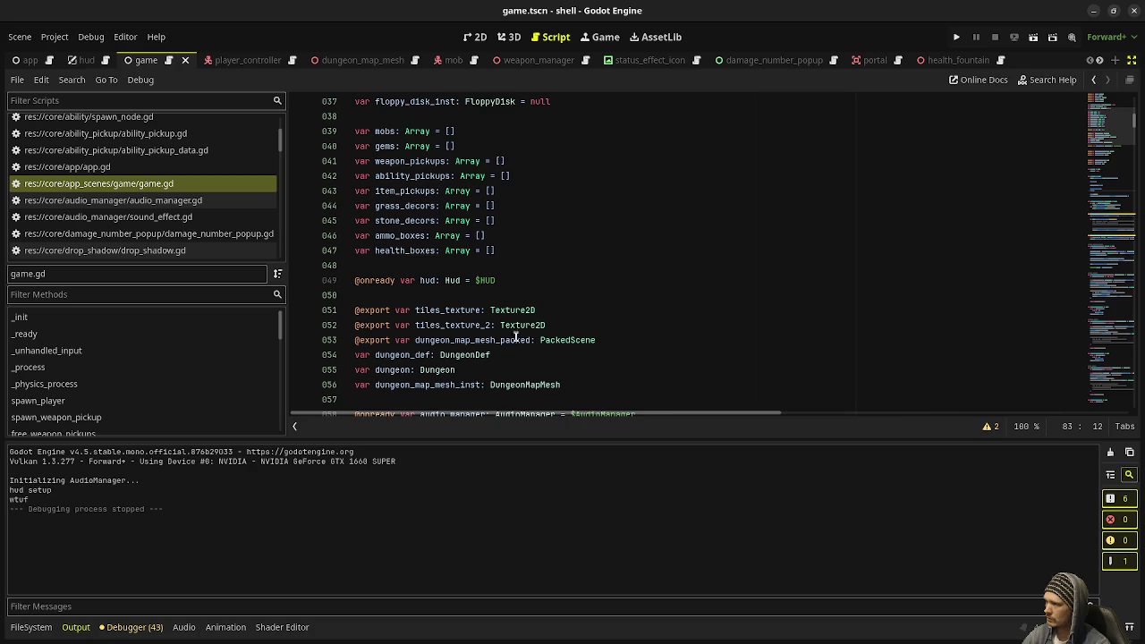
pyautogui.scroll(-5, 511, 327)
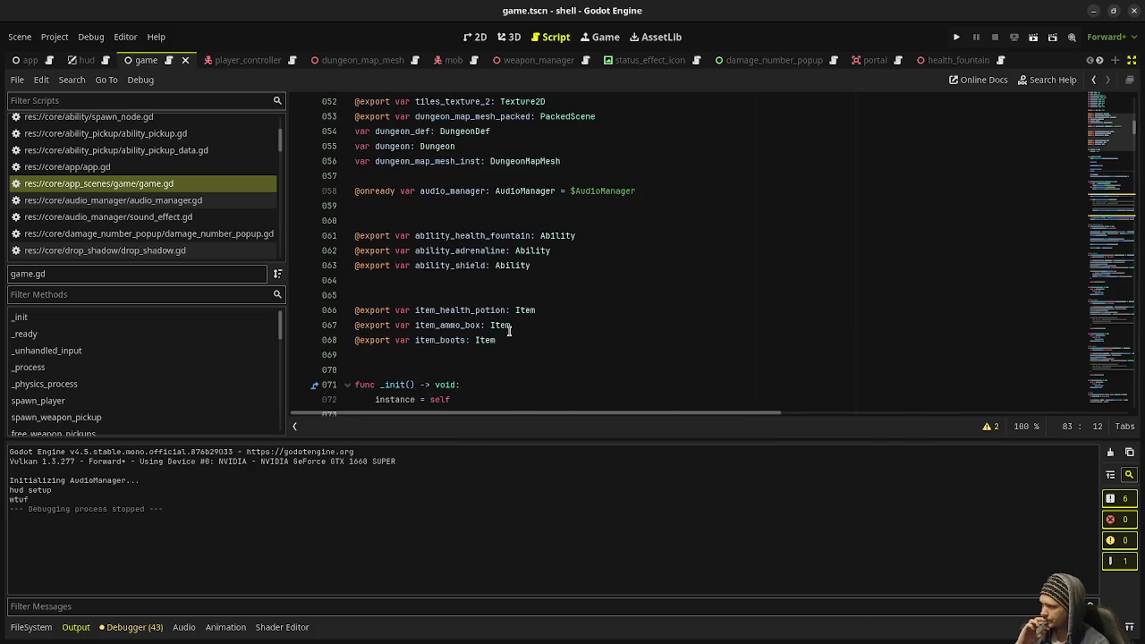
pyautogui.scroll(-3, 509, 331)
pyautogui.scroll(6, 508, 328)
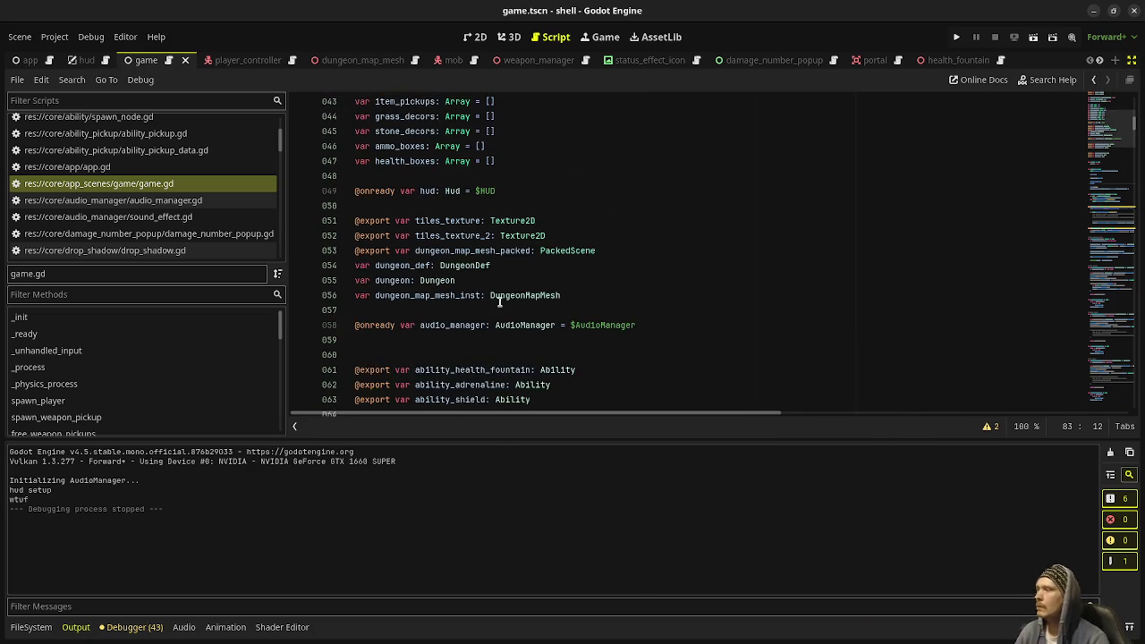
pyautogui.scroll(5, 499, 302)
pyautogui.doubleClick(428, 209)
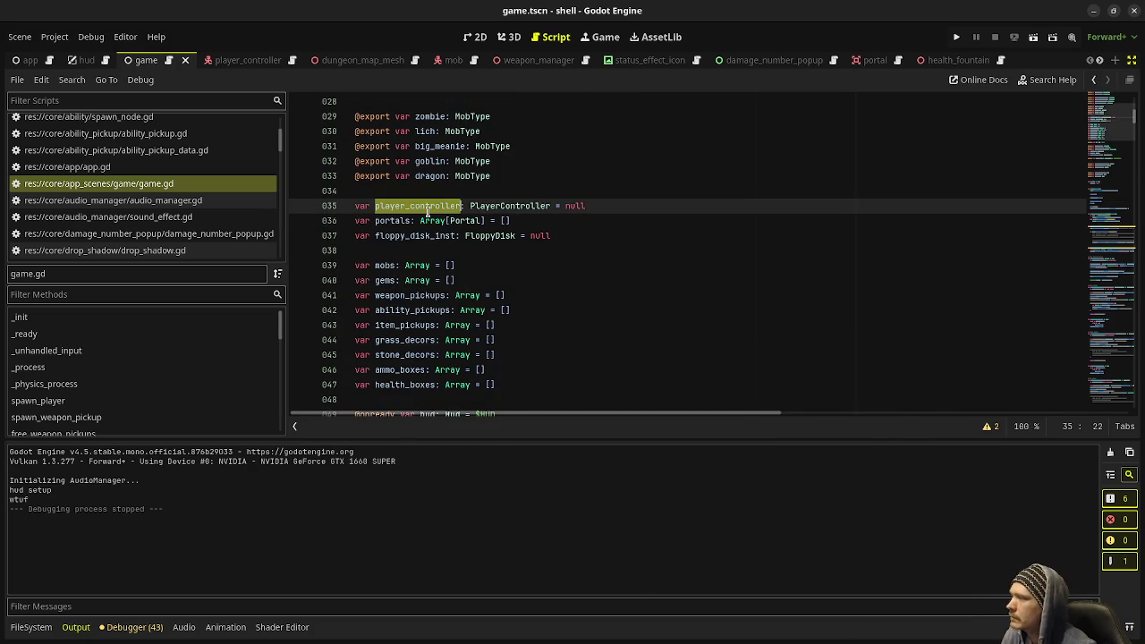
pyautogui.scroll(-15, 561, 277)
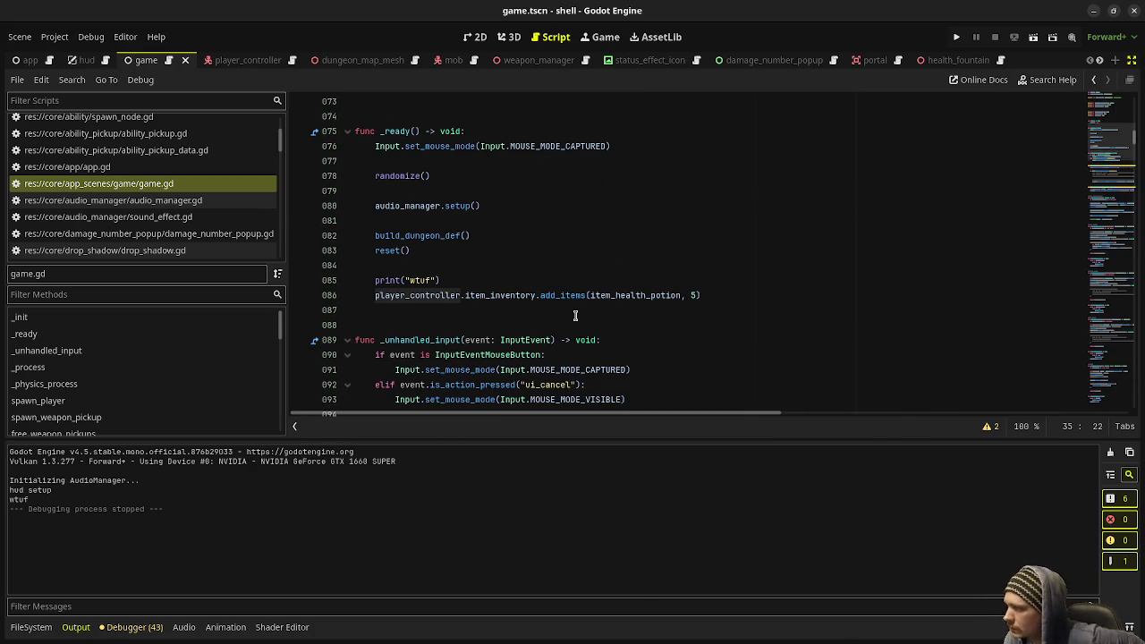
pyautogui.scroll(-5, 575, 315)
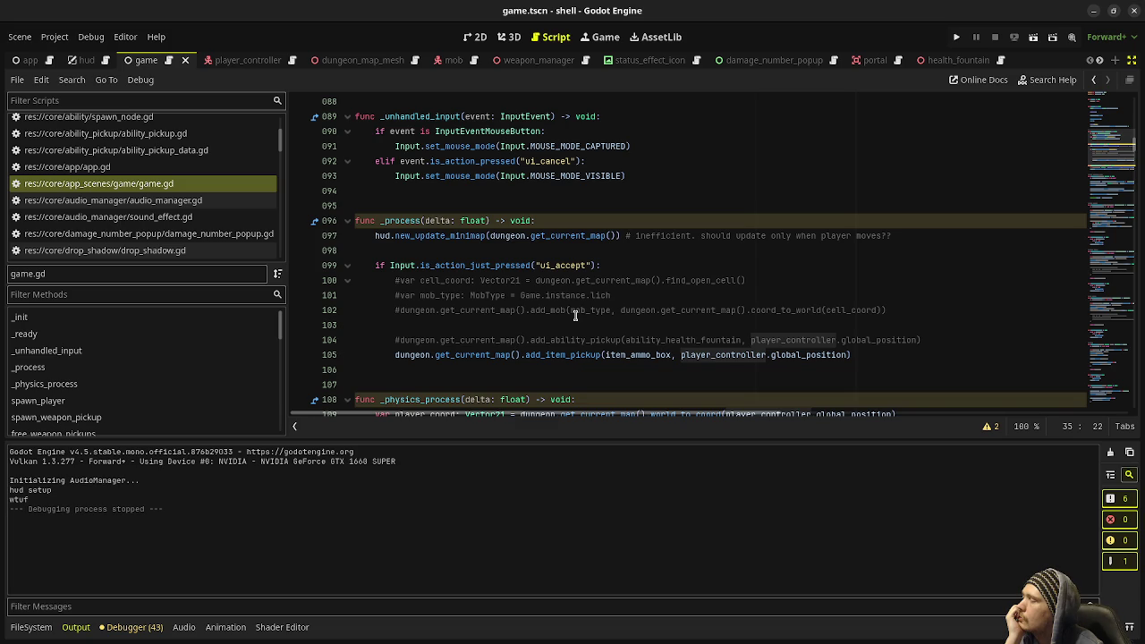
pyautogui.click(956, 36)
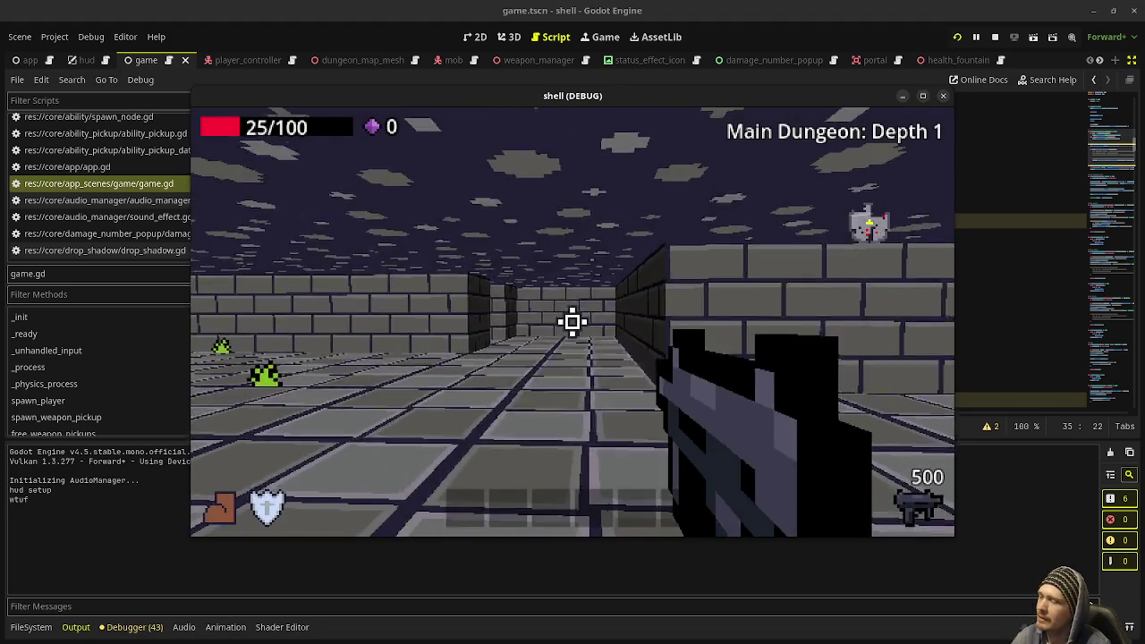
# Shoot enemies and collect gems in the playtest, then stop it and show the 3D view
pyautogui.moveTo(573, 321); pyautogui.dragTo(573, 322)
pyautogui.press('w')
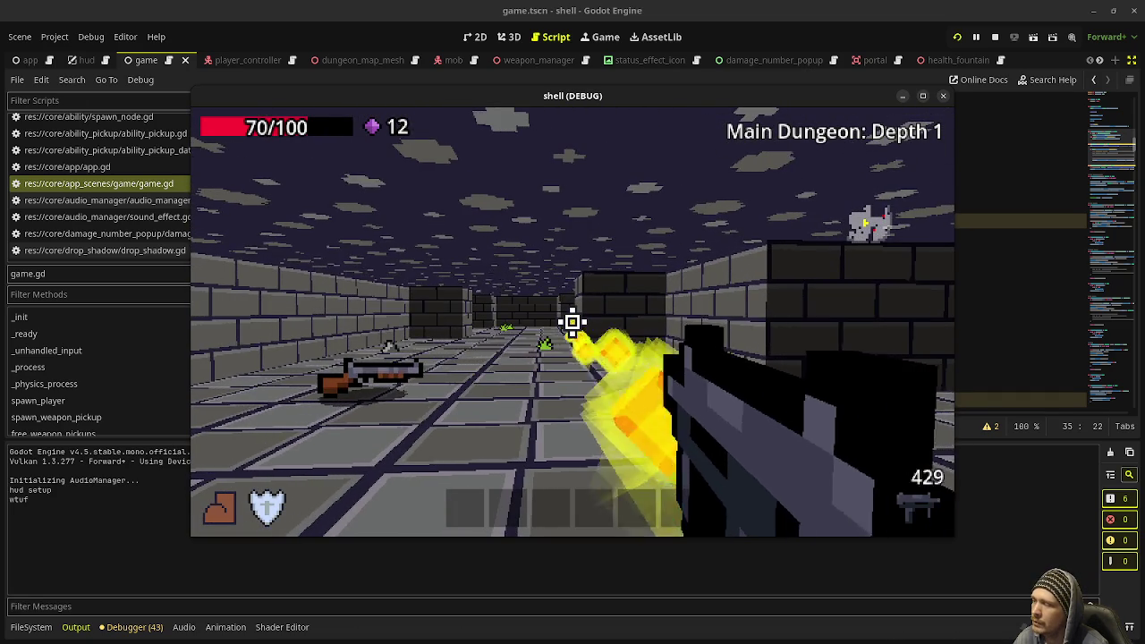
pyautogui.moveTo(573, 322); pyautogui.dragTo(573, 323)
pyautogui.moveTo(573, 322)
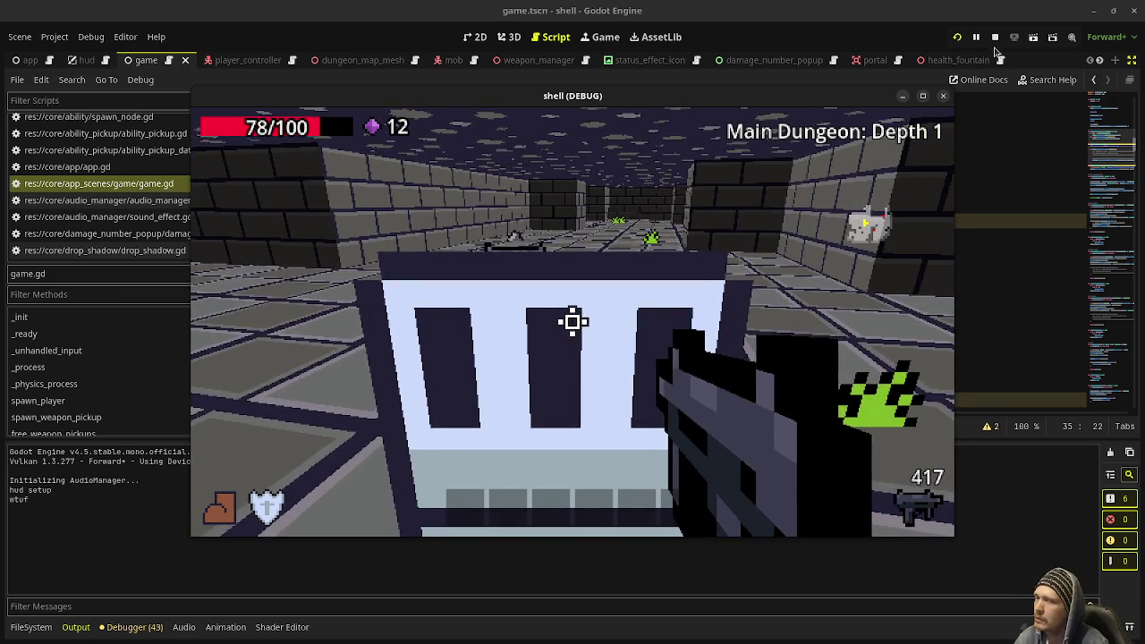
pyautogui.click(997, 38)
pyautogui.click(511, 37)
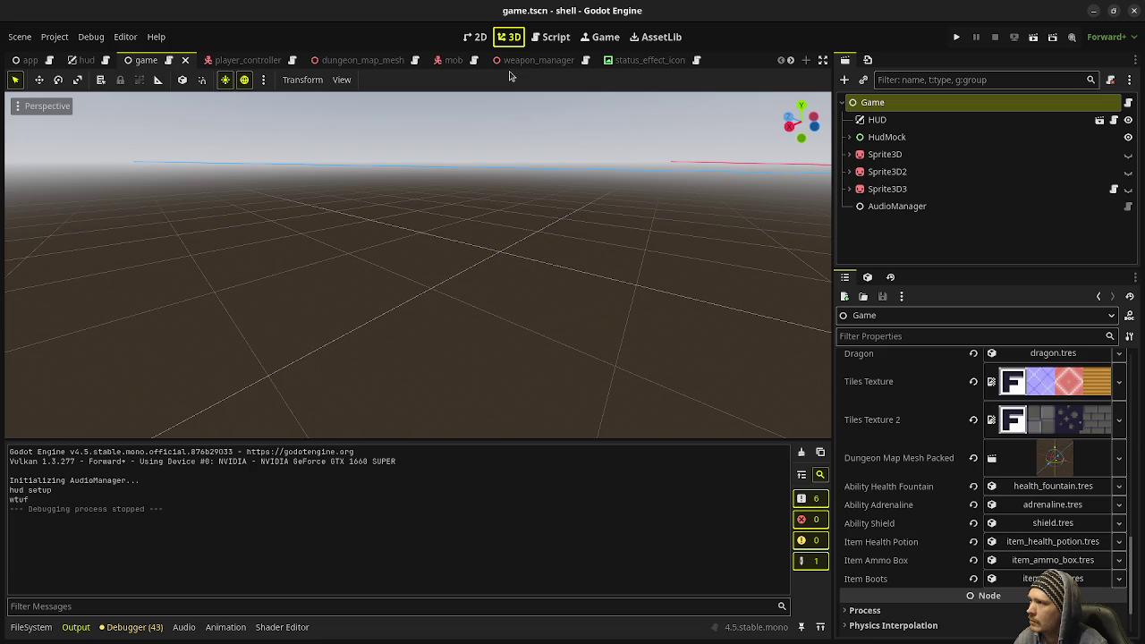
# Move the ItemPickup root in item_pickup.tscn from collision layer 1 to layer 10
pyautogui.scroll(-5, 635, 63)
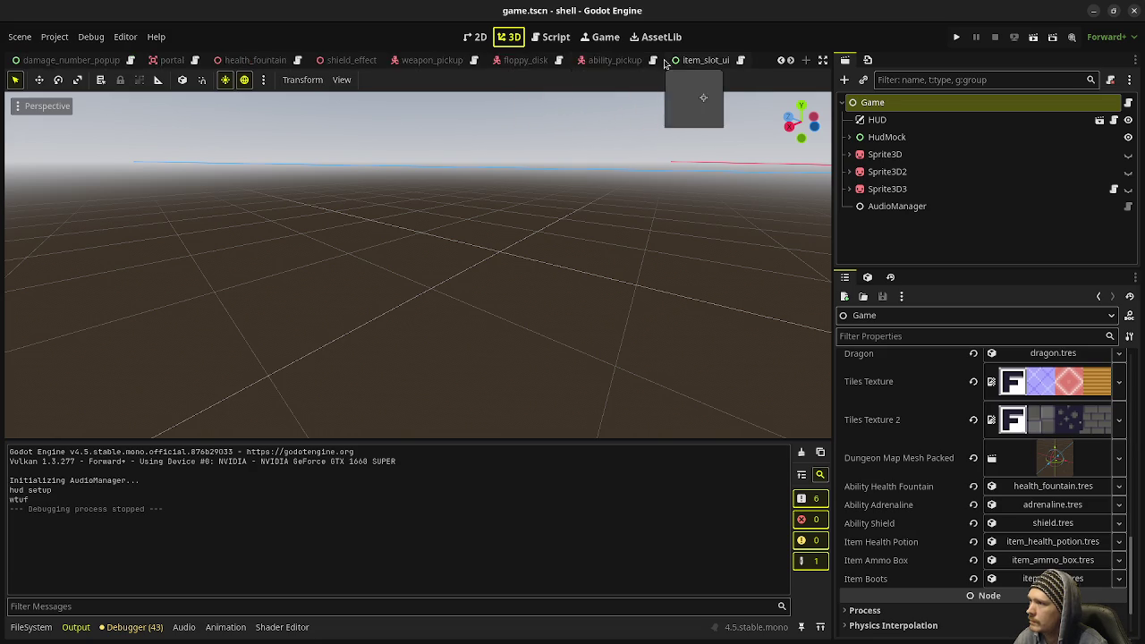
pyautogui.click(694, 61)
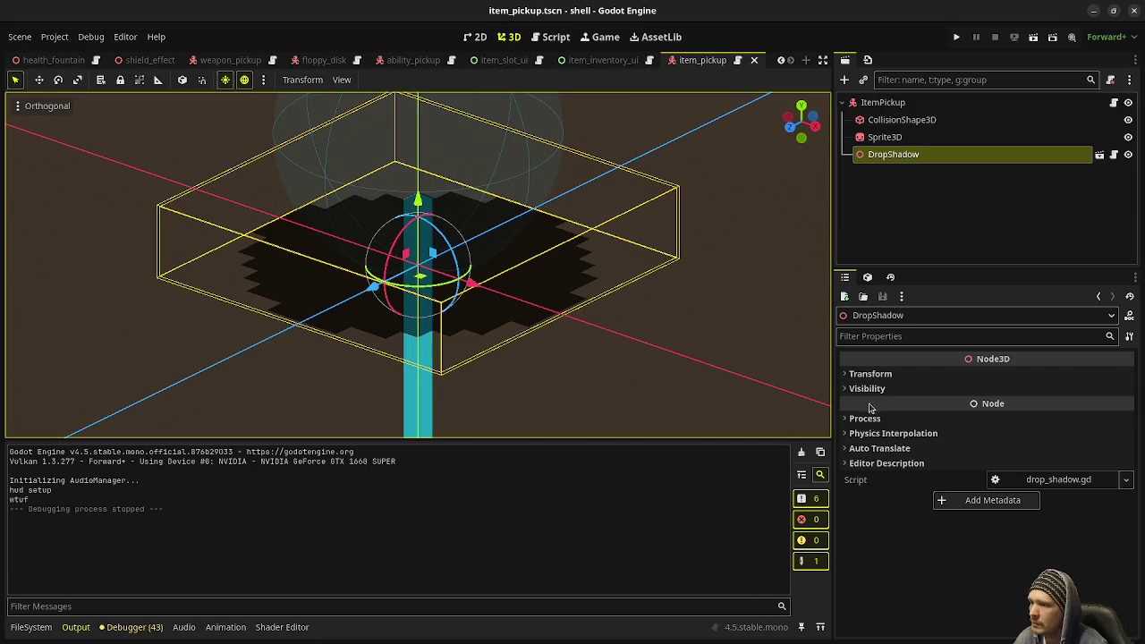
pyautogui.click(885, 102)
pyautogui.scroll(-3, 930, 465)
pyautogui.click(922, 501)
pyautogui.click(935, 537)
pyautogui.click(856, 536)
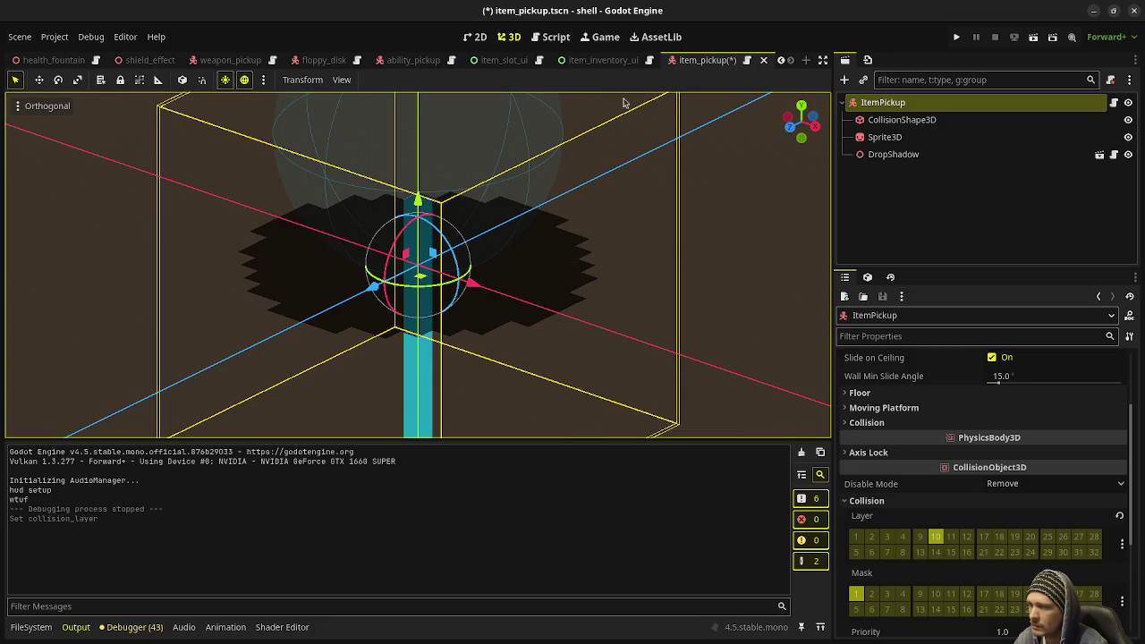
# Compare with AbilityPickup's collision layers, return to item_pickup, then save and run the game
pyautogui.click(414, 60)
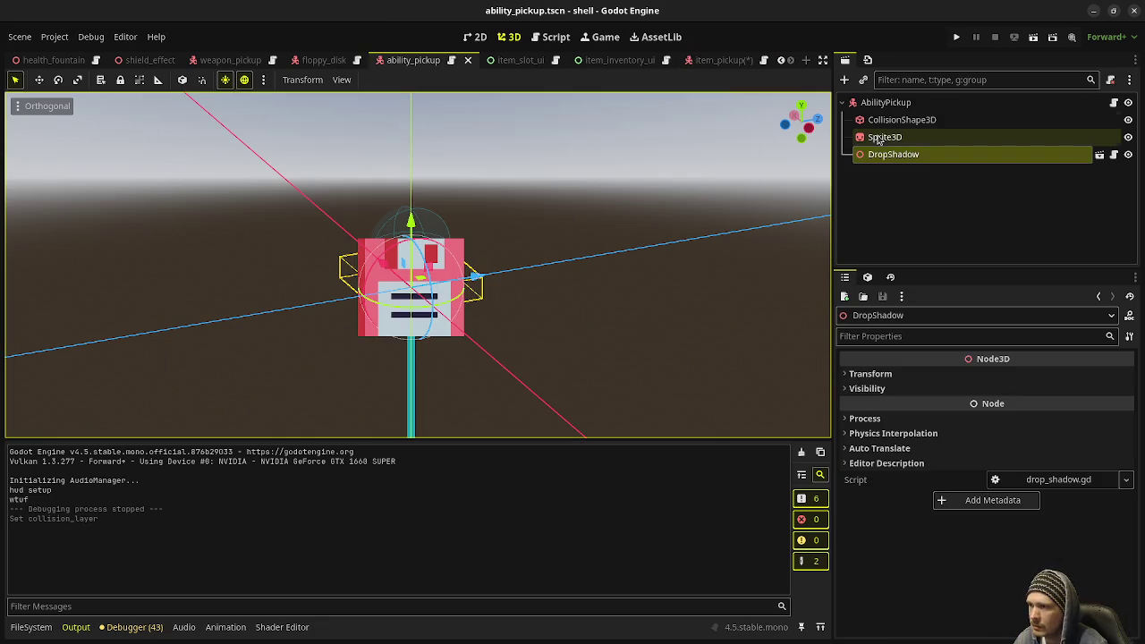
pyautogui.click(886, 102)
pyautogui.scroll(-5, 985, 492)
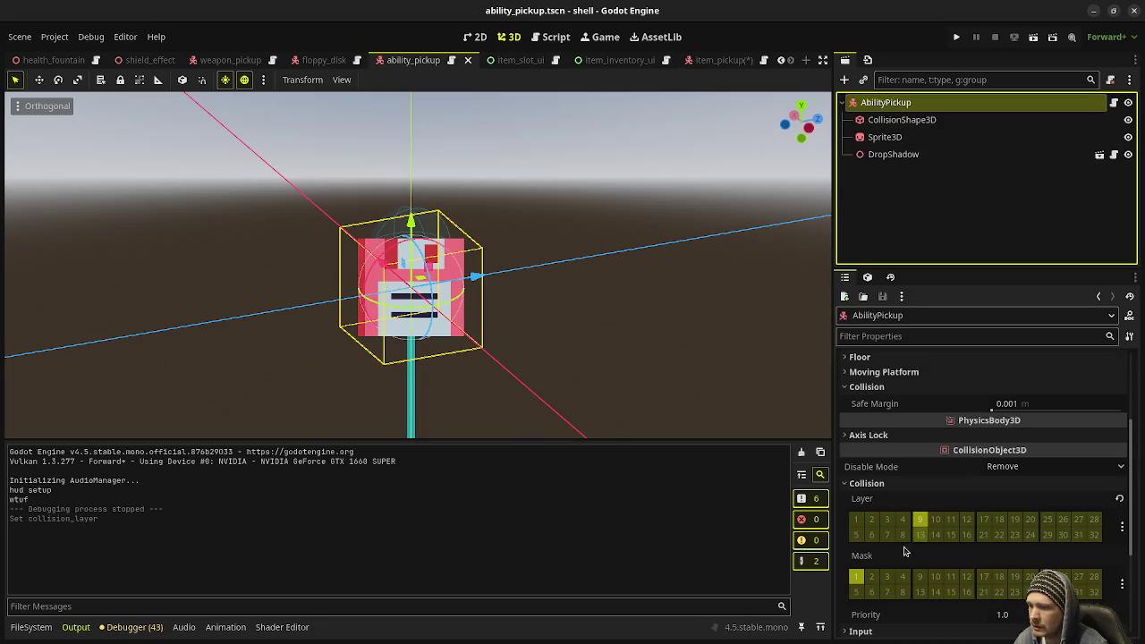
pyautogui.click(728, 59)
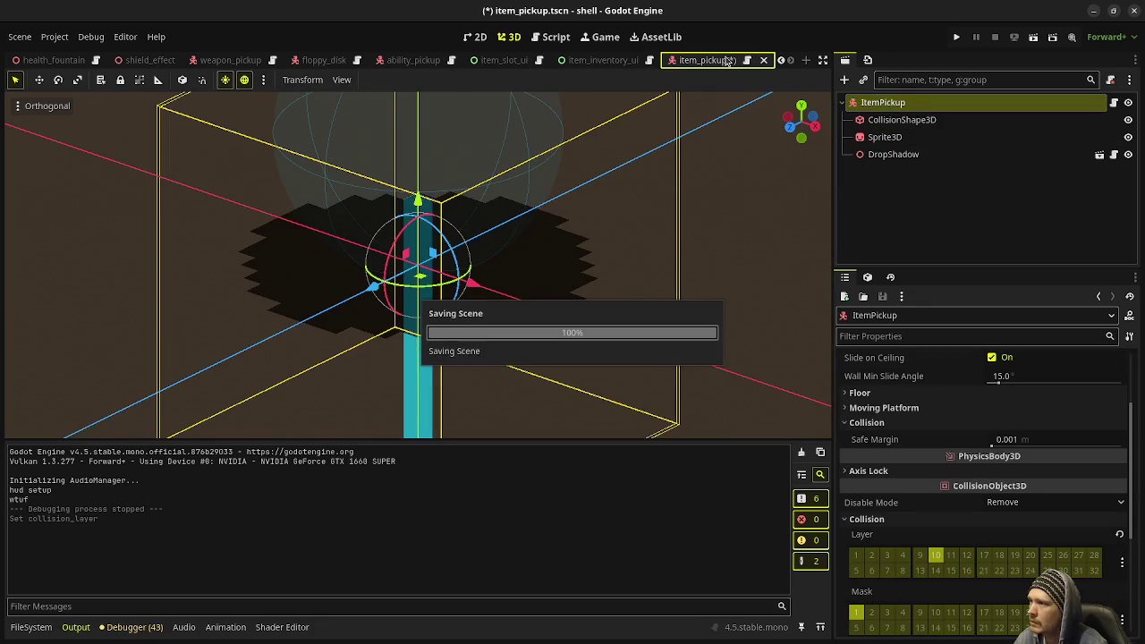
pyautogui.press('F5')
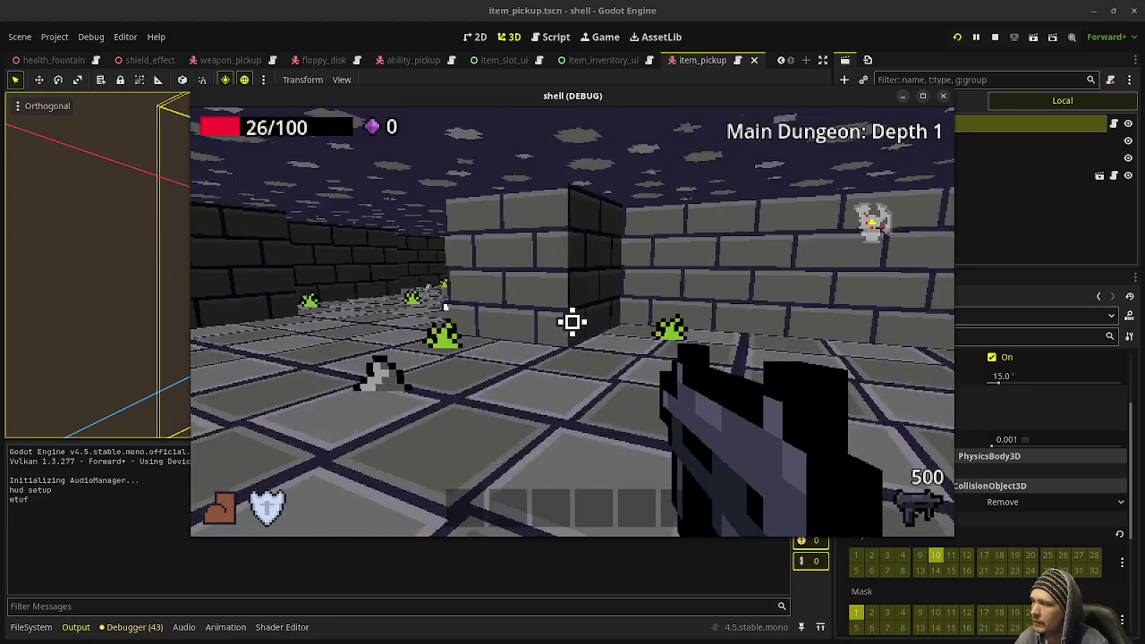
# Shoot enemies, pick up ammo from the white crate and gems, then stop the game
pyautogui.moveTo(573, 322); pyautogui.dragTo(572, 322)
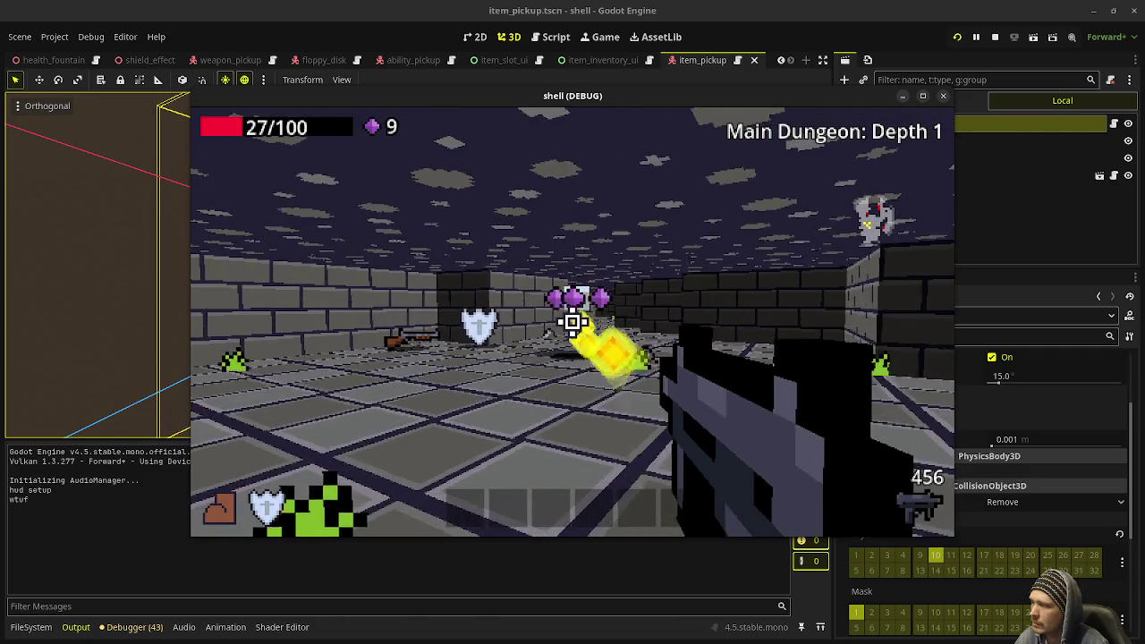
pyautogui.press('w')
pyautogui.press('s')
pyautogui.press('w')
pyautogui.press('w')
pyautogui.press('w')
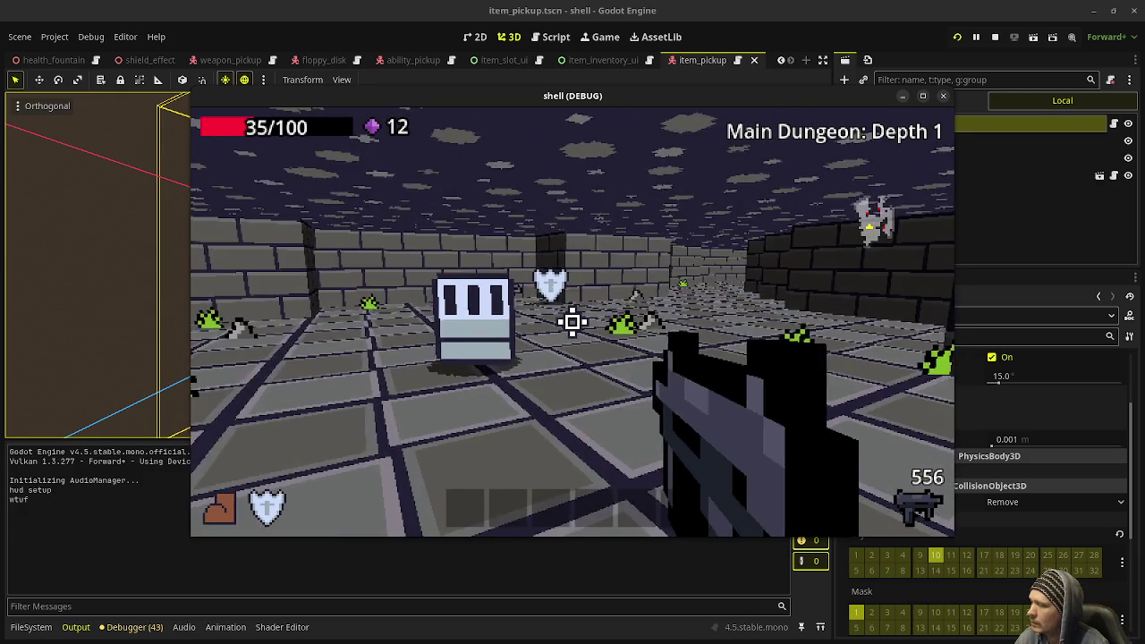
pyautogui.click(995, 36)
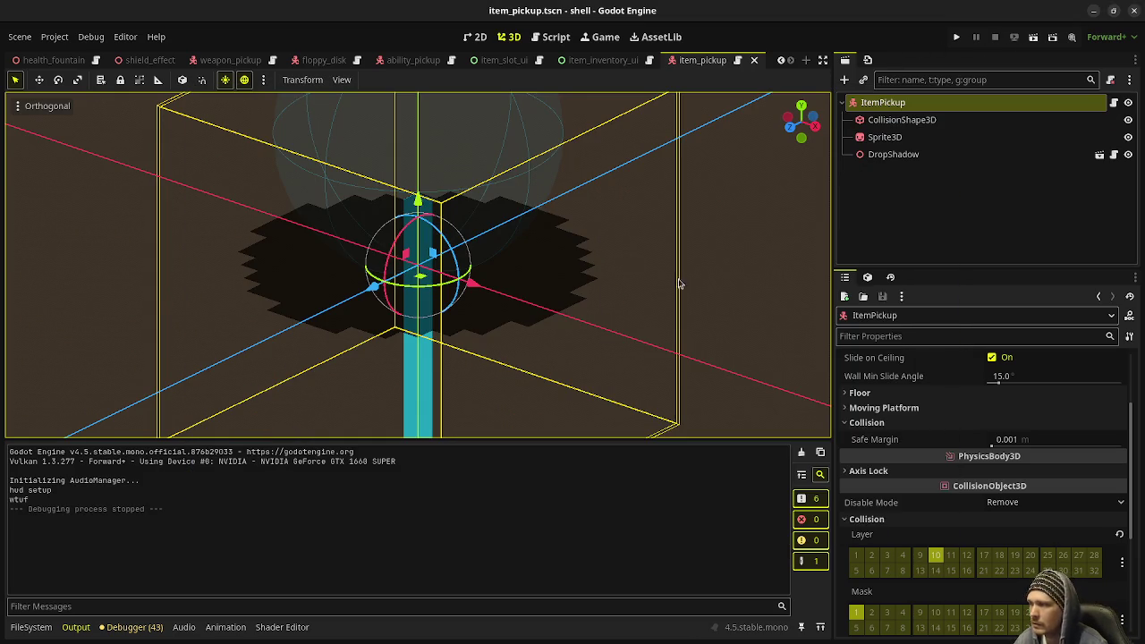
# In the script editor's hud.gd, highlight item_inventory passed to the hotbar setup
pyautogui.click(552, 36)
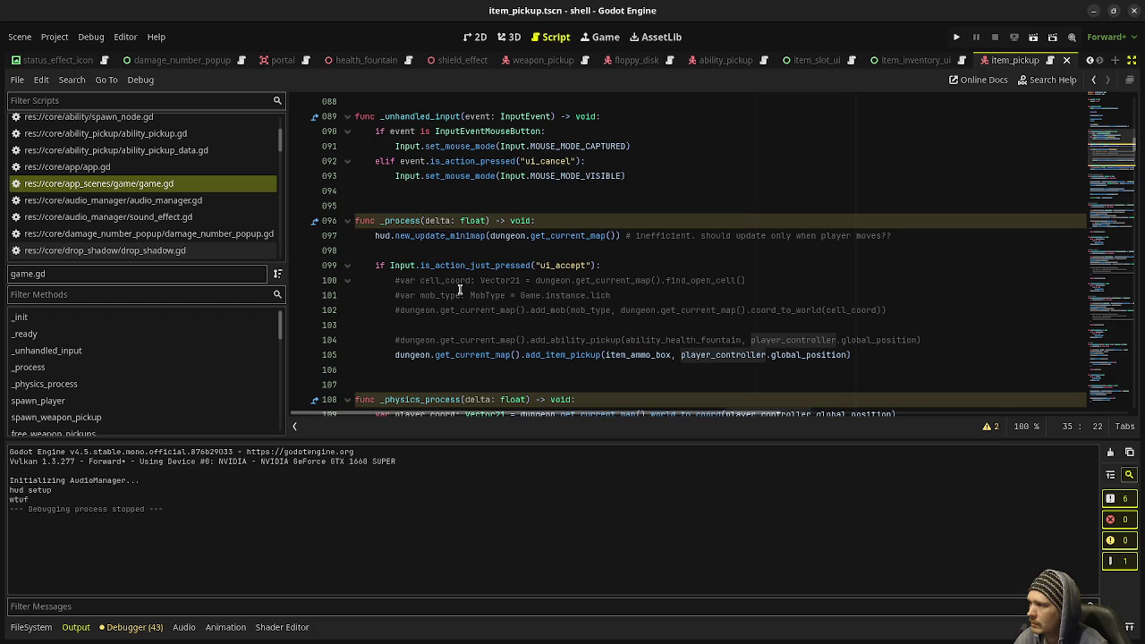
pyautogui.scroll(6, 437, 246)
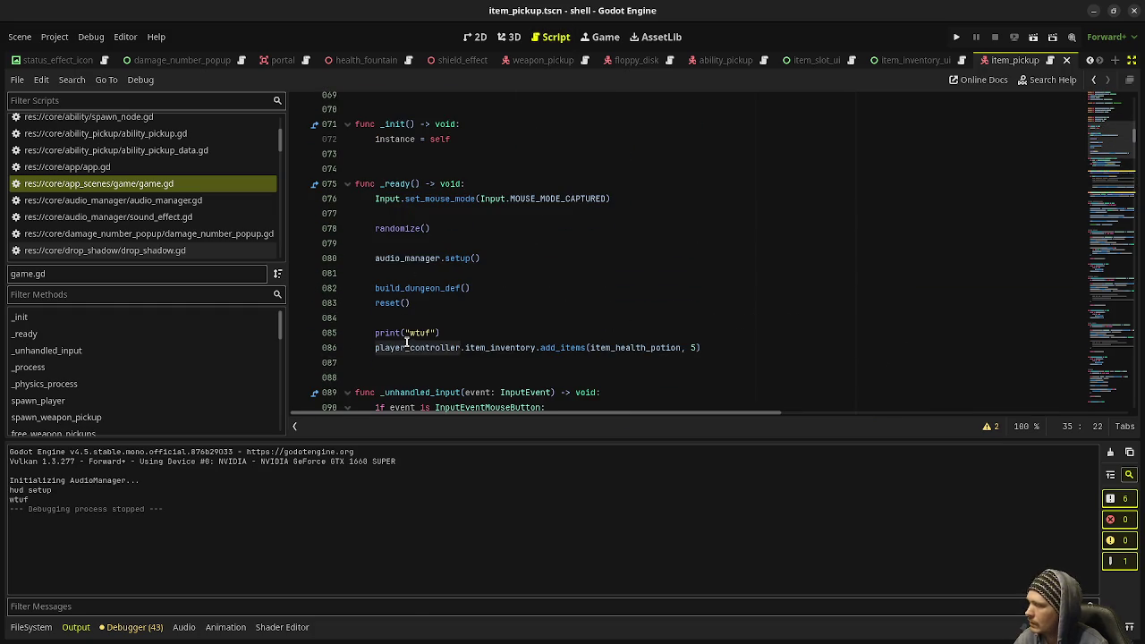
pyautogui.scroll(-4, 154, 211)
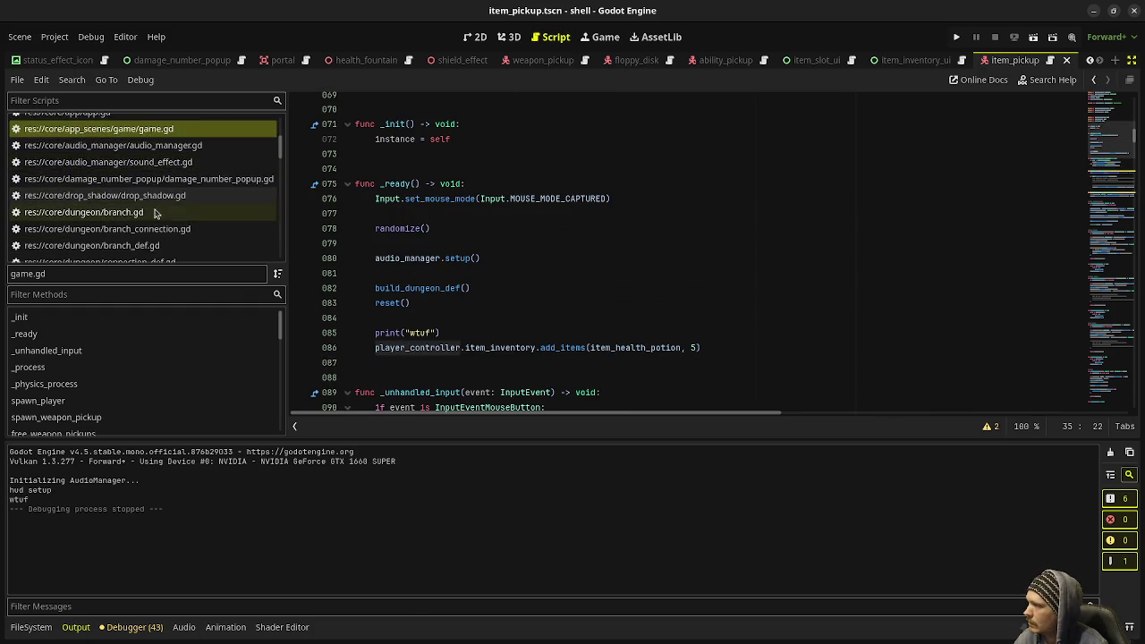
pyautogui.scroll(-10, 155, 211)
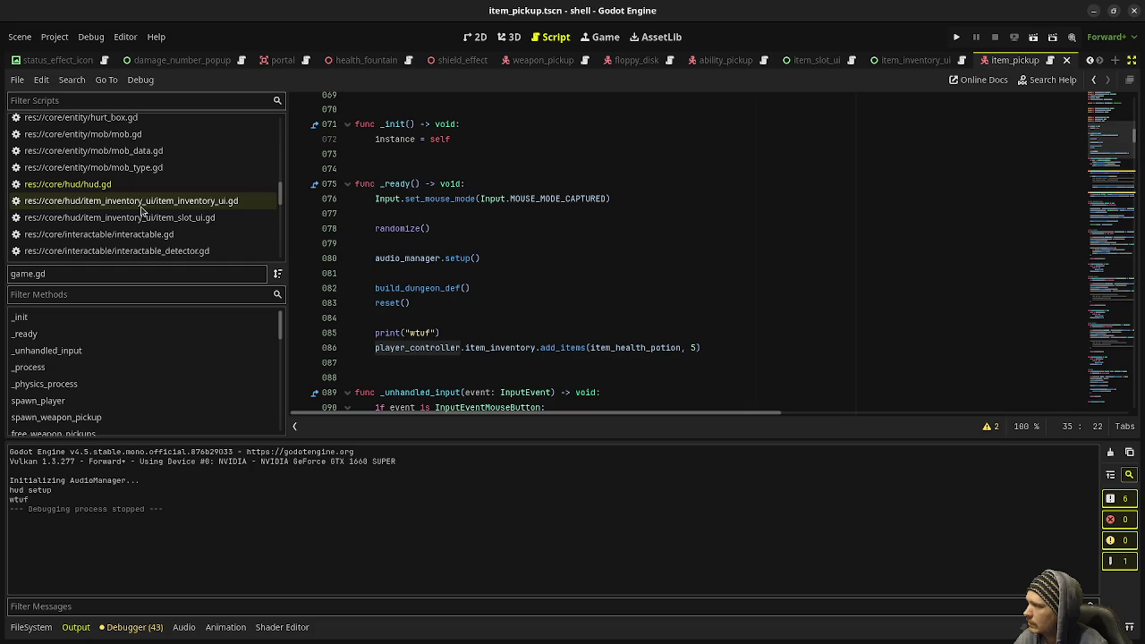
pyautogui.click(119, 183)
pyautogui.click(510, 268)
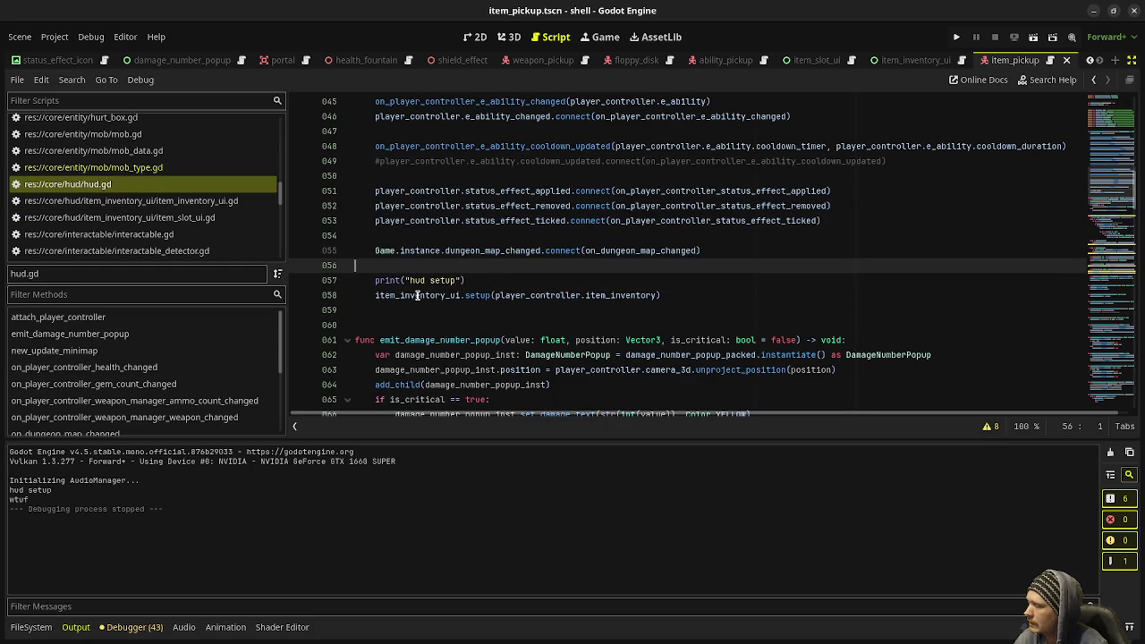
pyautogui.doubleClick(617, 295)
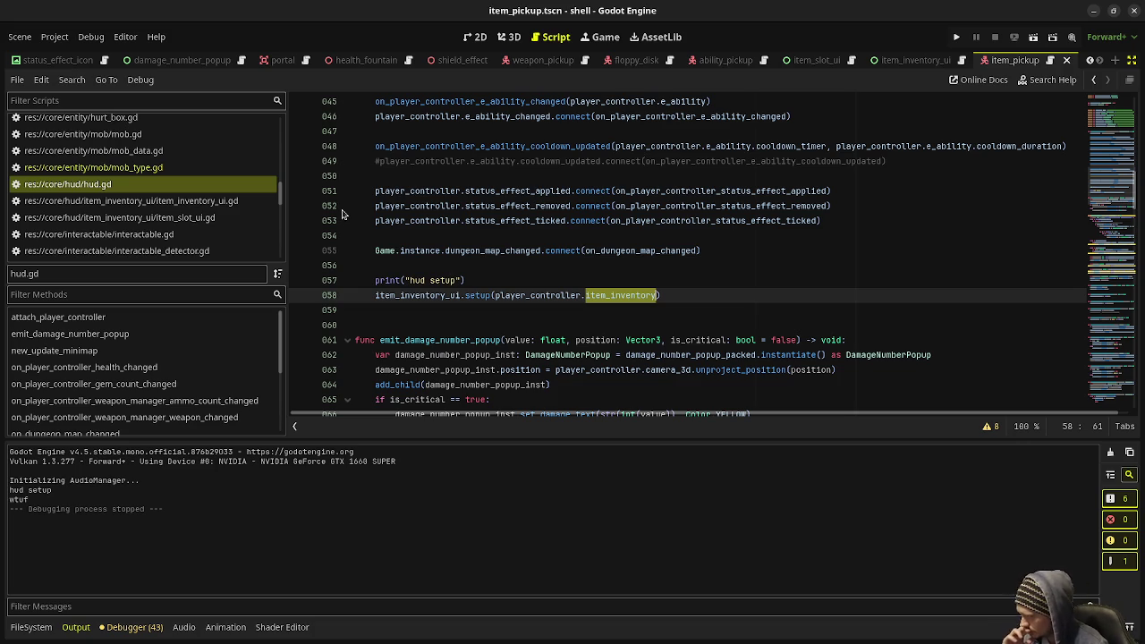
# Inspect the item_slot_added signal in item_inventory_ui.gd
pyautogui.click(184, 204)
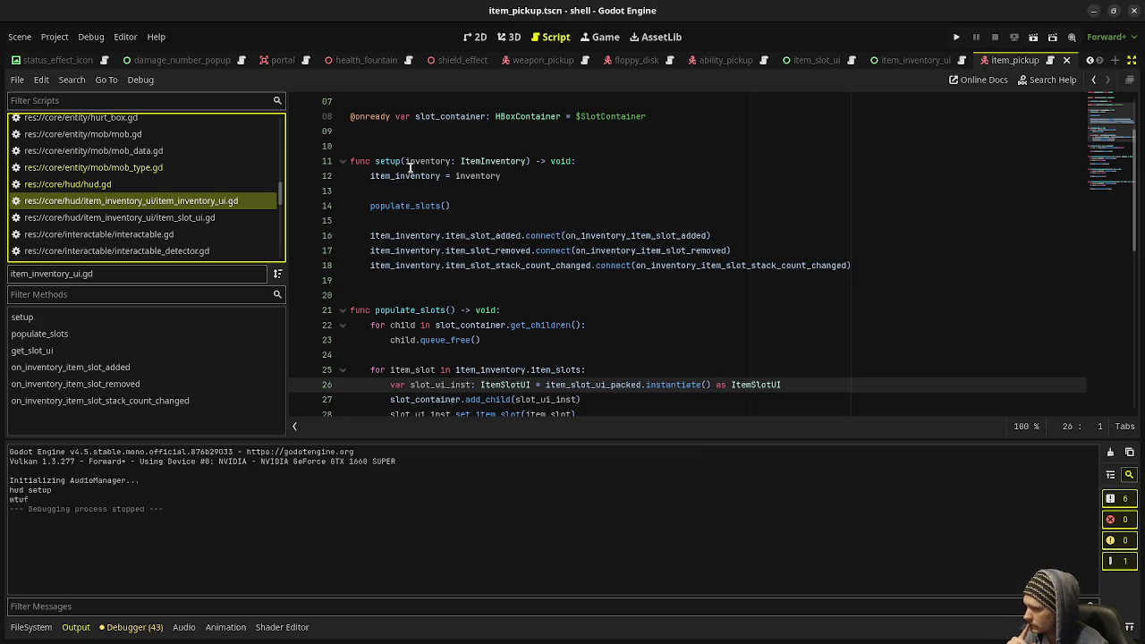
pyautogui.doubleClick(480, 235)
pyautogui.moveTo(478, 235)
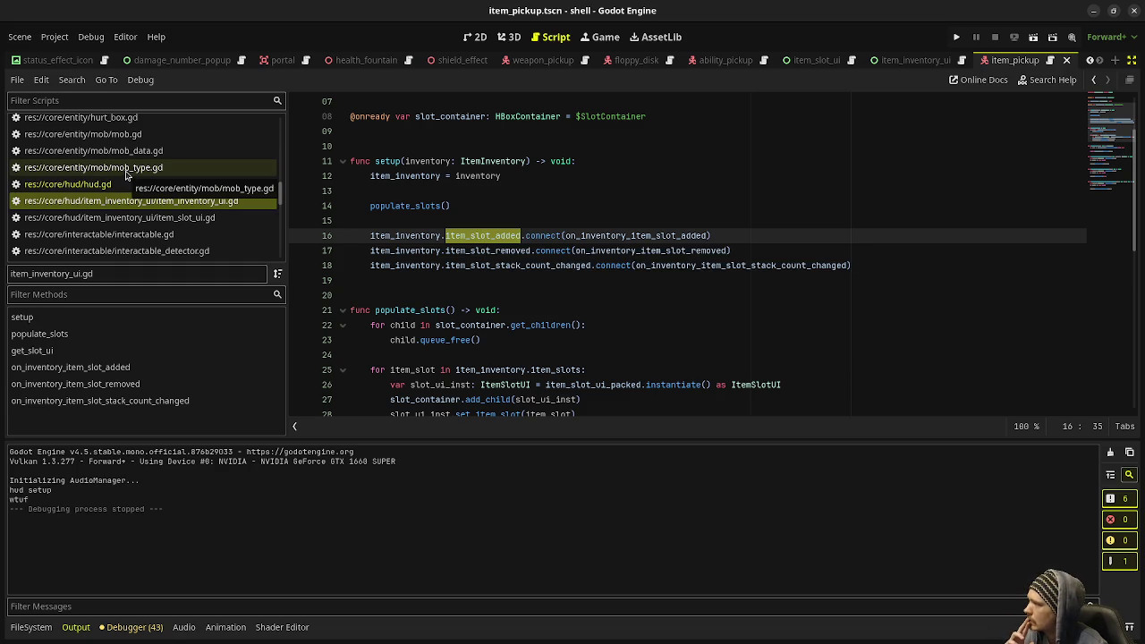
# Open game.gd and highlight the item_inventory.add_items call on line 86
pyautogui.click(125, 183)
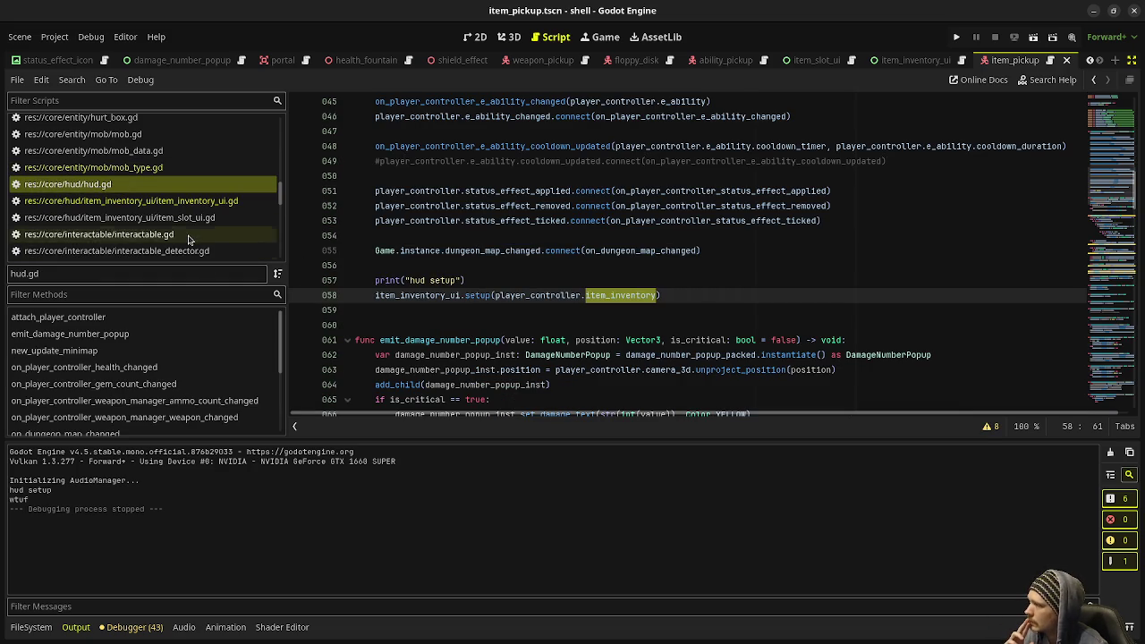
pyautogui.scroll(10, 188, 242)
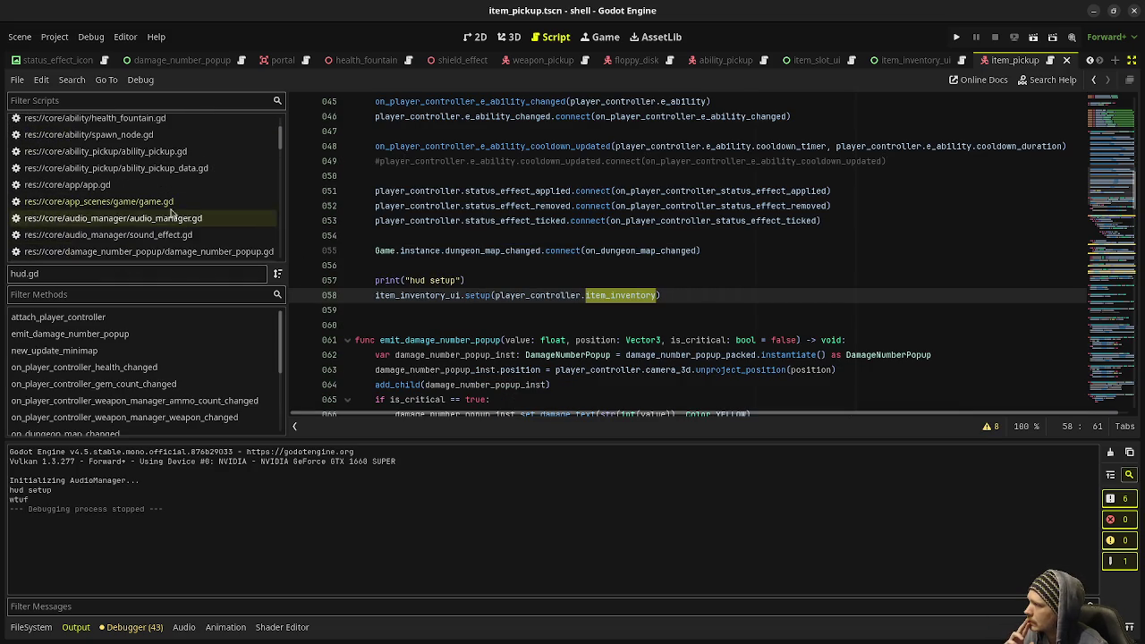
pyautogui.click(172, 203)
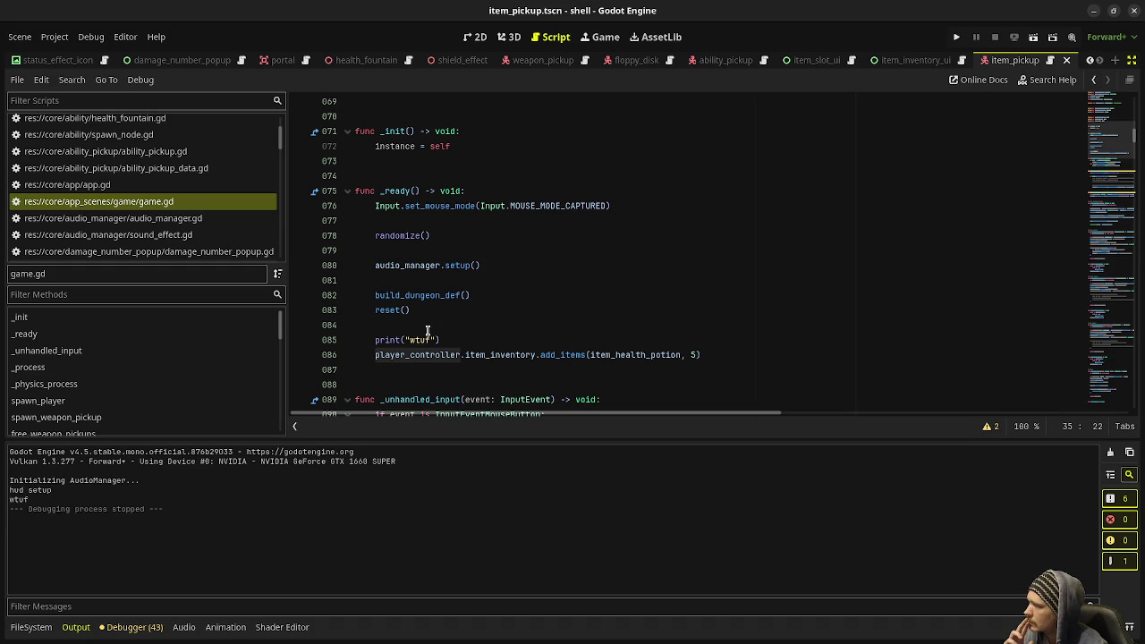
pyautogui.doubleClick(499, 355)
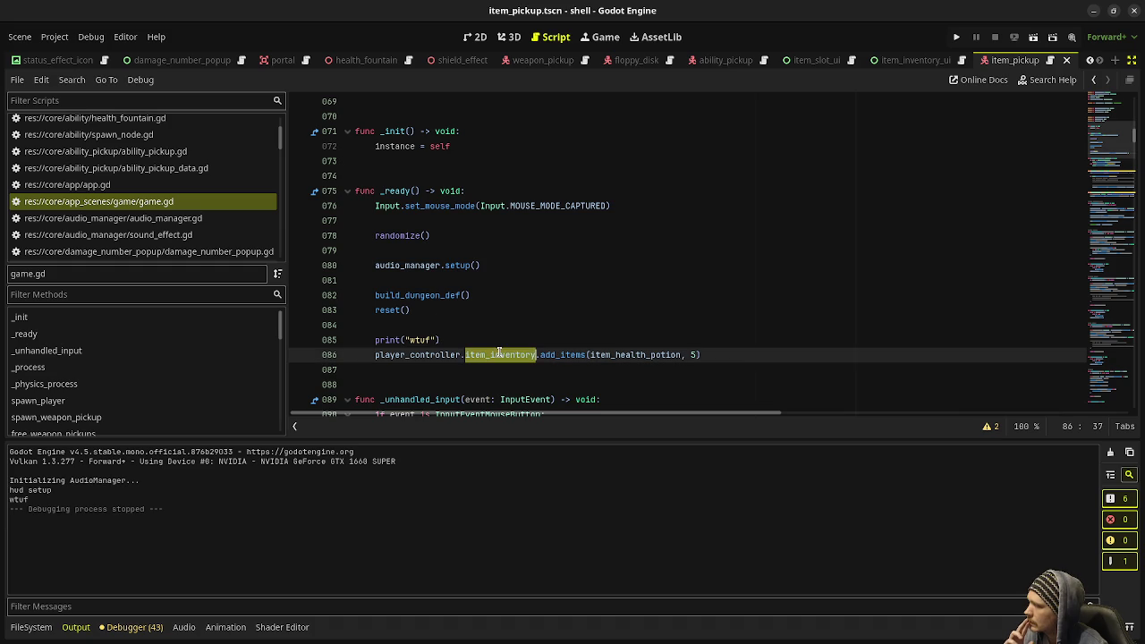
pyautogui.doubleClick(574, 355)
pyautogui.moveTo(574, 355)
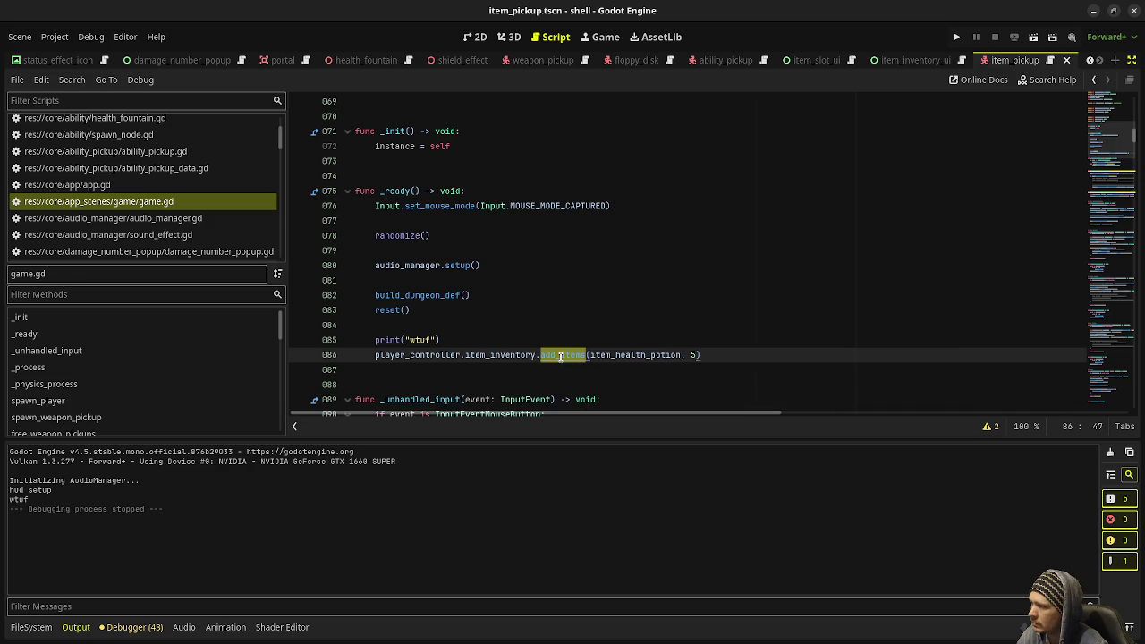
# Jump to the add_items definition, then return to game.gd's _ready potion grant at line 86
pyautogui.keyDown('ctrl'); pyautogui.click(573, 355); pyautogui.keyUp('ctrl')
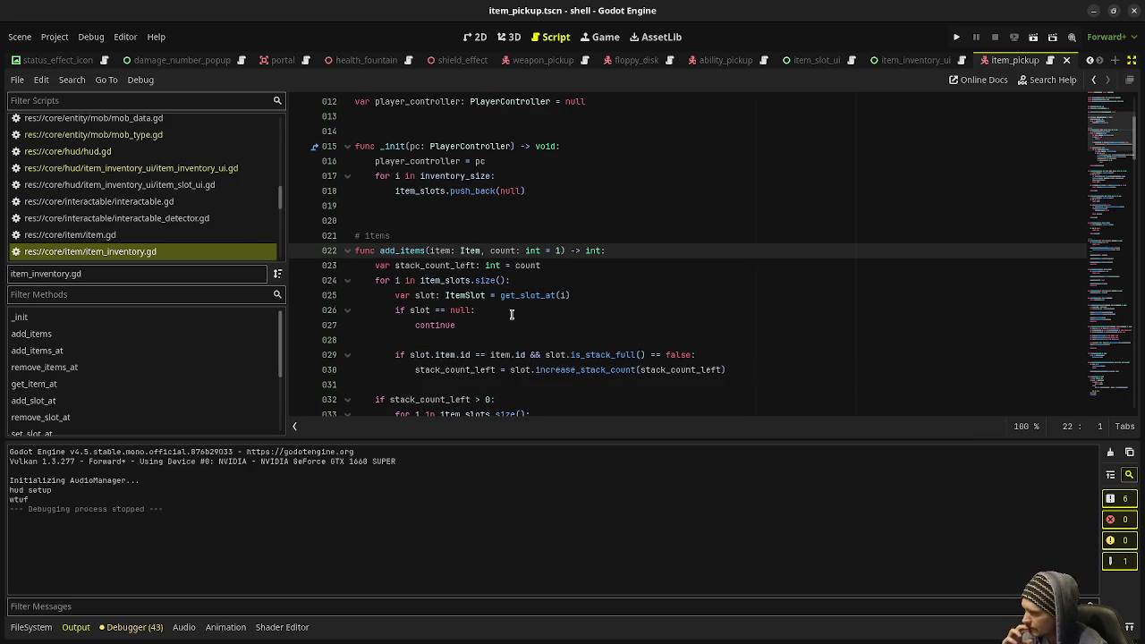
pyautogui.scroll(-1, 512, 314)
pyautogui.scroll(-2, 512, 314)
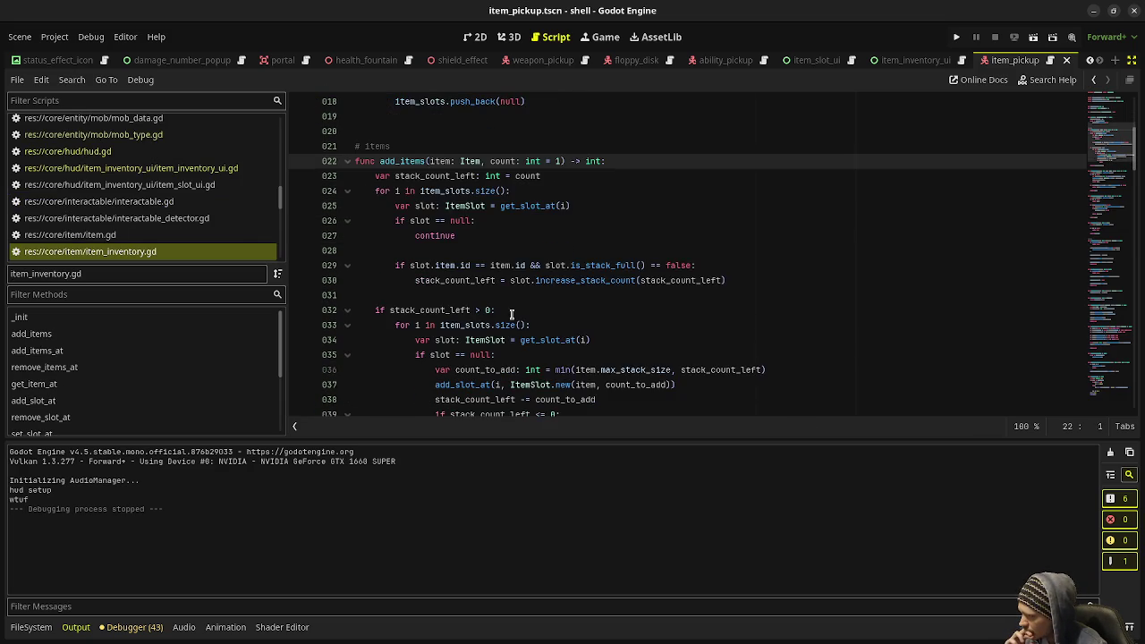
pyautogui.scroll(-1, 512, 314)
pyautogui.scroll(-1, 511, 314)
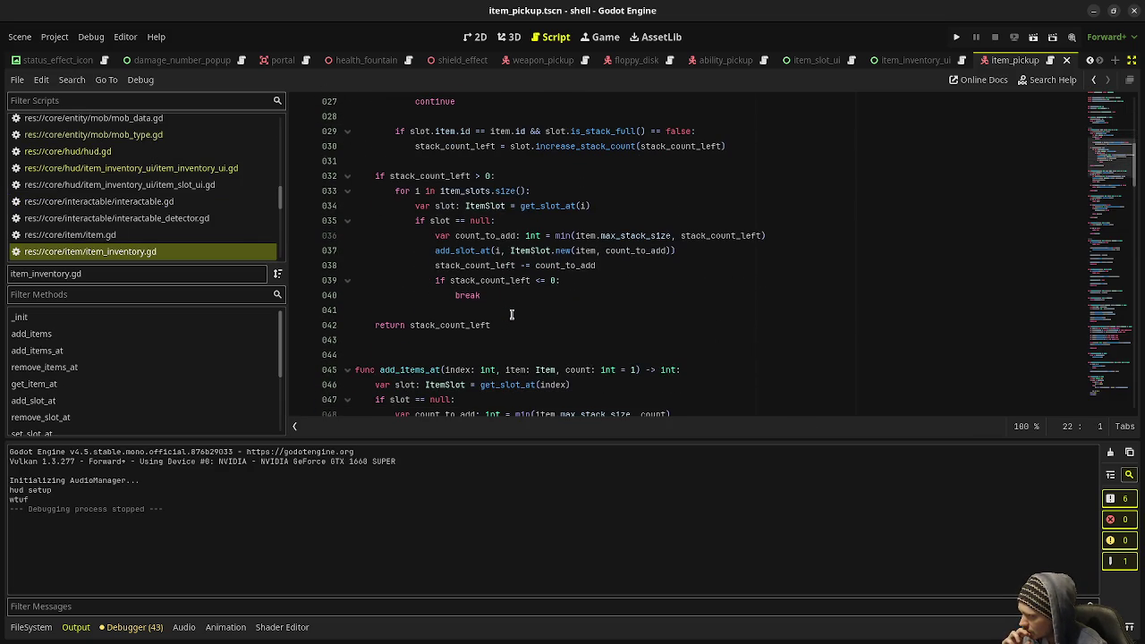
pyautogui.scroll(2, 512, 314)
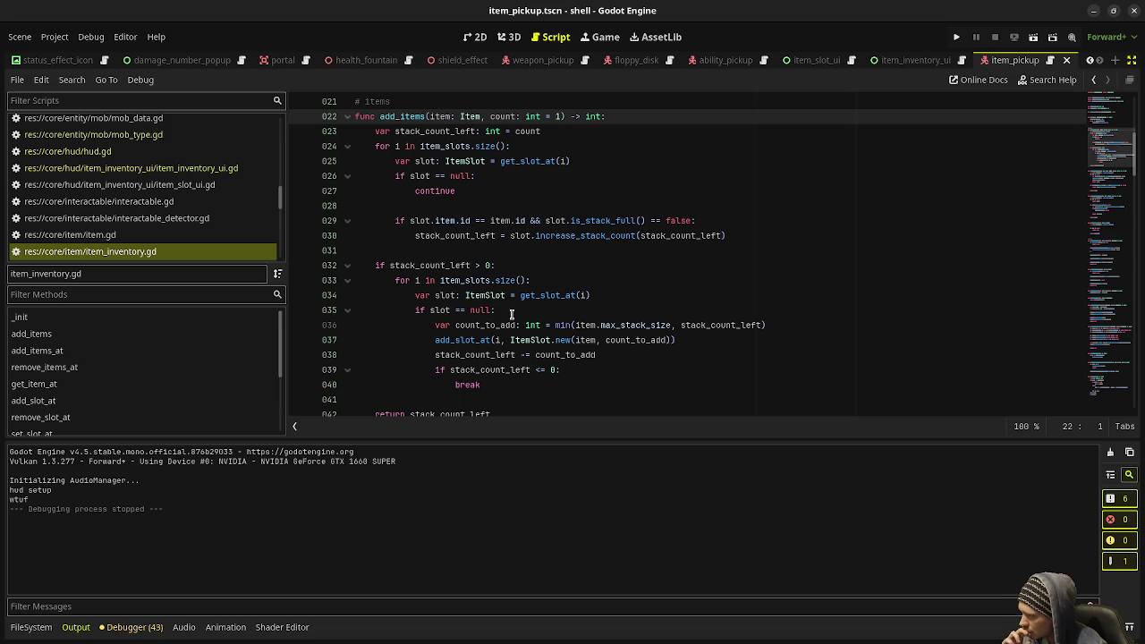
pyautogui.scroll(5, 166, 227)
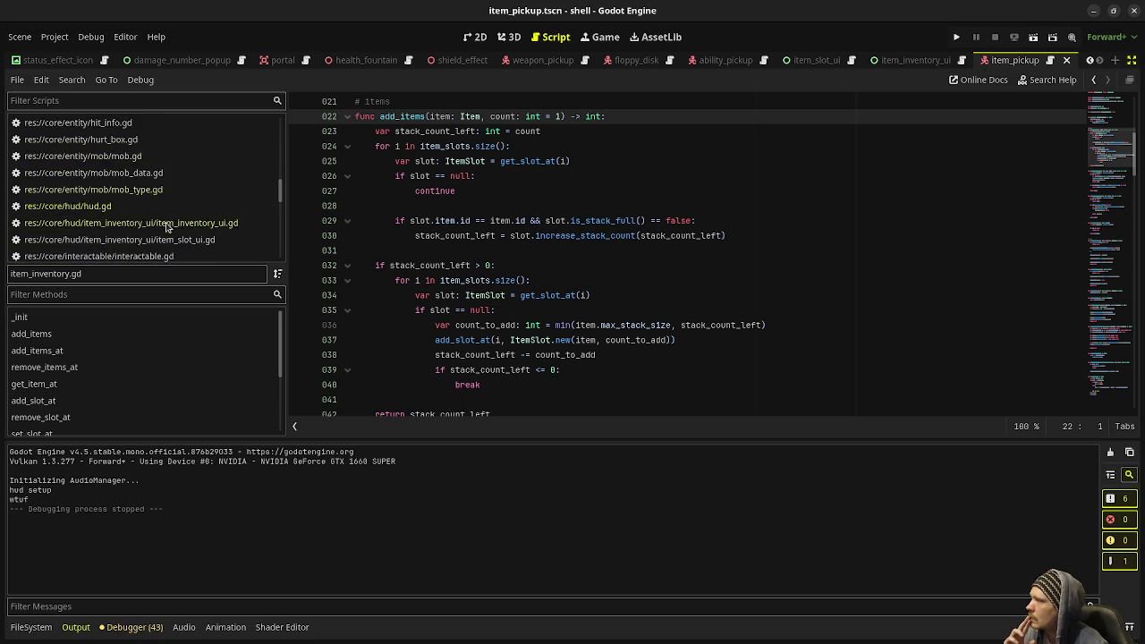
pyautogui.scroll(5, 165, 227)
pyautogui.click(165, 241)
pyautogui.scroll(-5, 514, 284)
pyautogui.scroll(3, 463, 200)
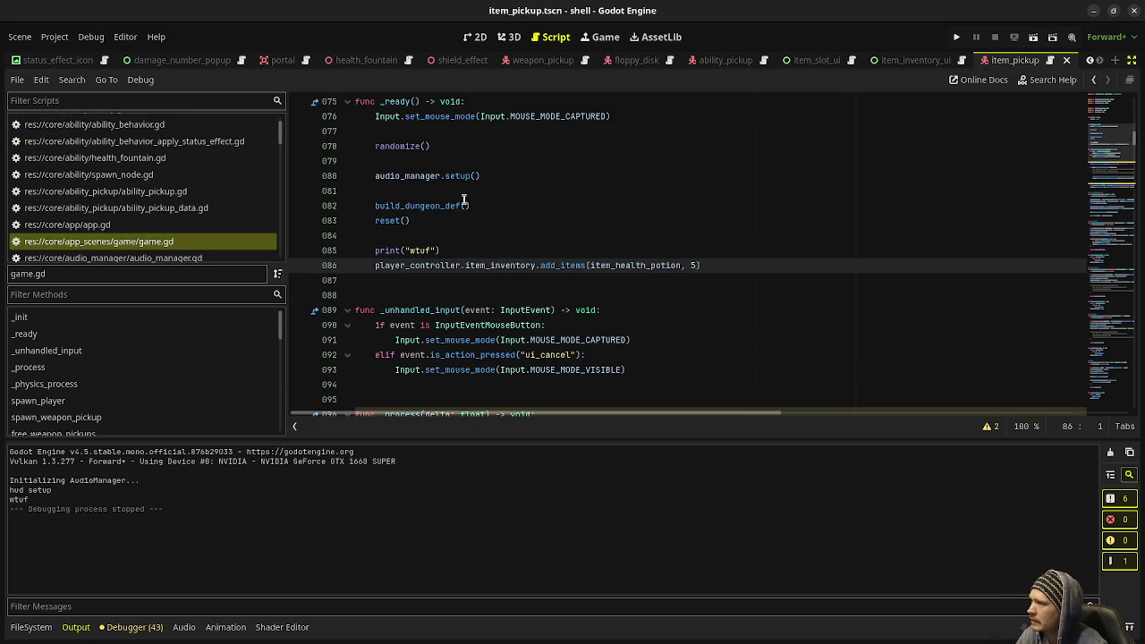
# Replace the ui_accept ammo-box pickup with the 5 health potion add_items call, save, and run
pyautogui.moveTo(704, 265); pyautogui.dragTo(376, 267)
pyautogui.hotkey('ctrl', 'c')
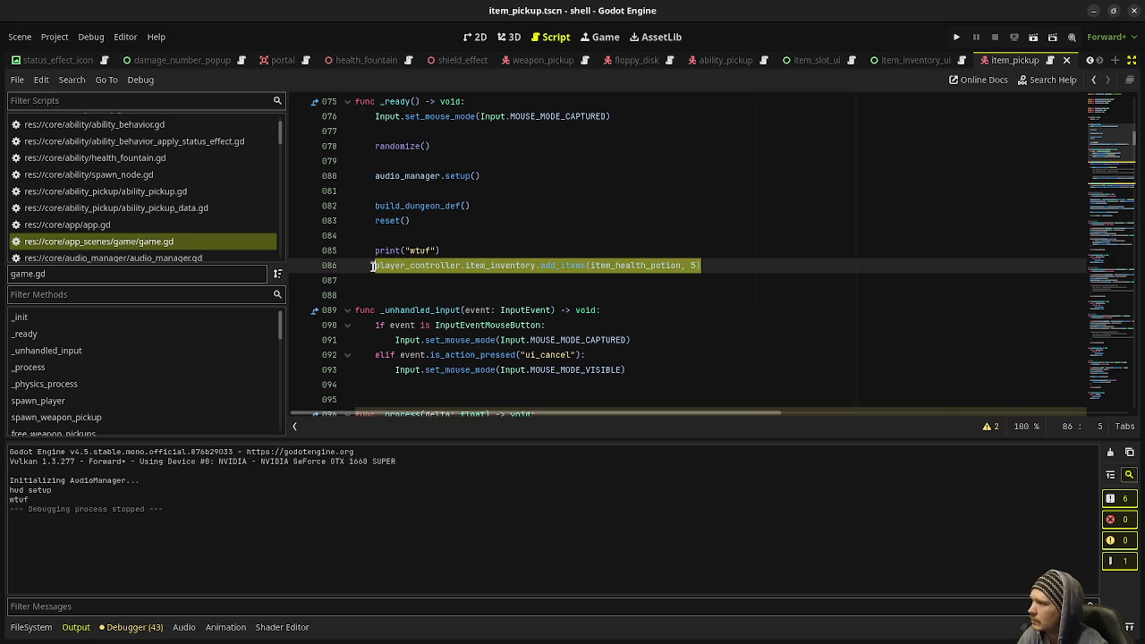
pyautogui.scroll(-5, 537, 288)
pyautogui.scroll(-2, 537, 288)
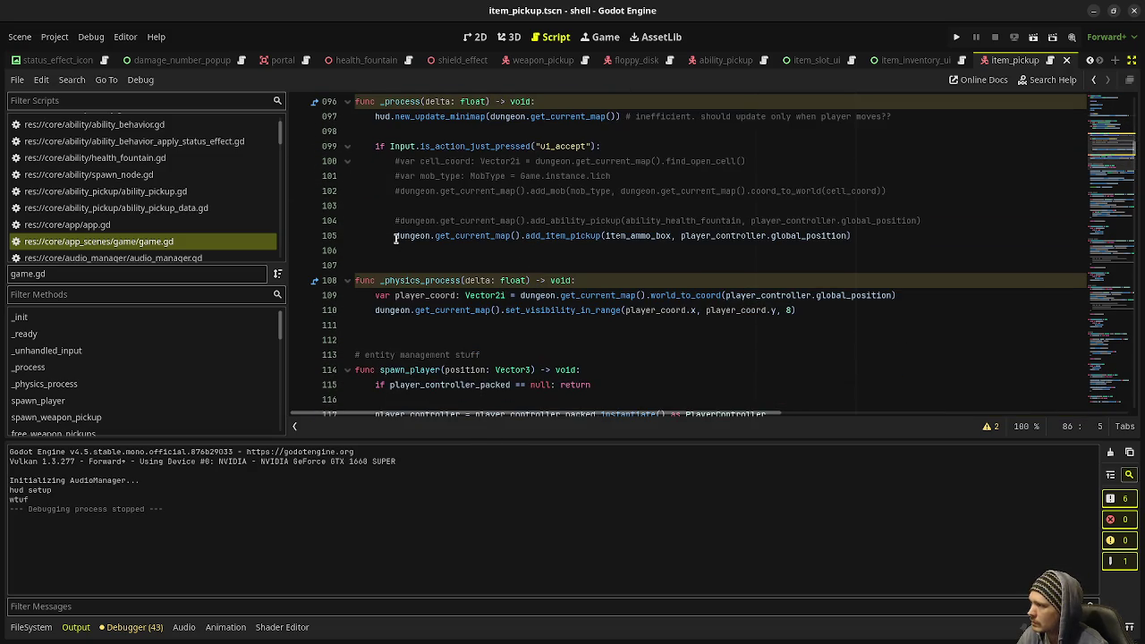
pyautogui.click(871, 236)
pyautogui.hotkey('ctrl', 'k')
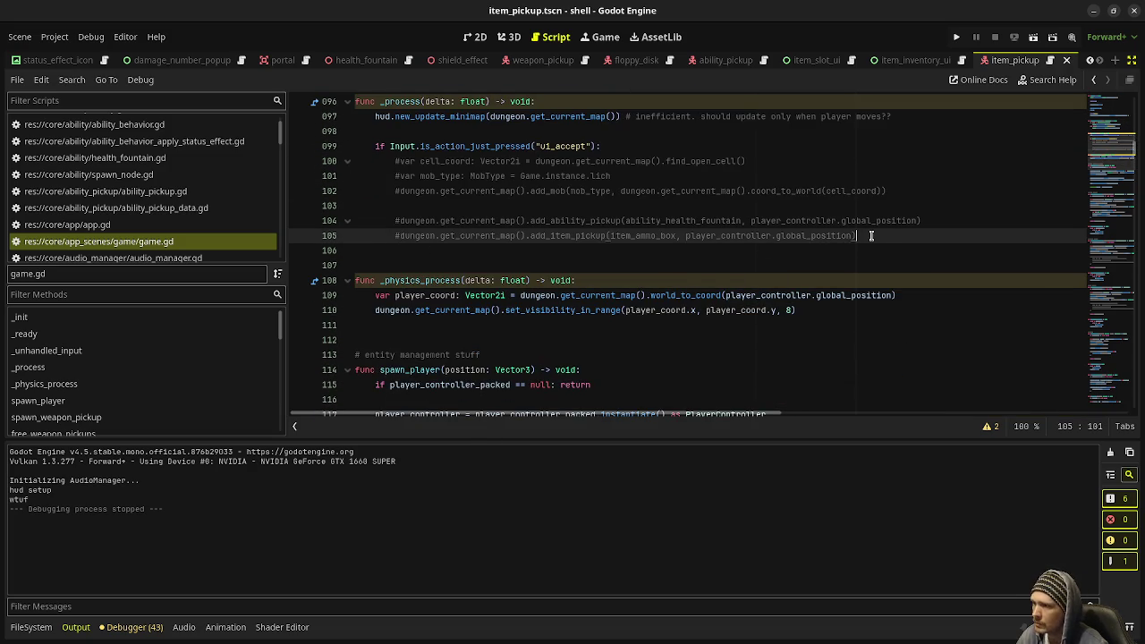
pyautogui.press('Return')
pyautogui.hotkey('ctrl', 'v')
pyautogui.hotkey('ctrl', 's')
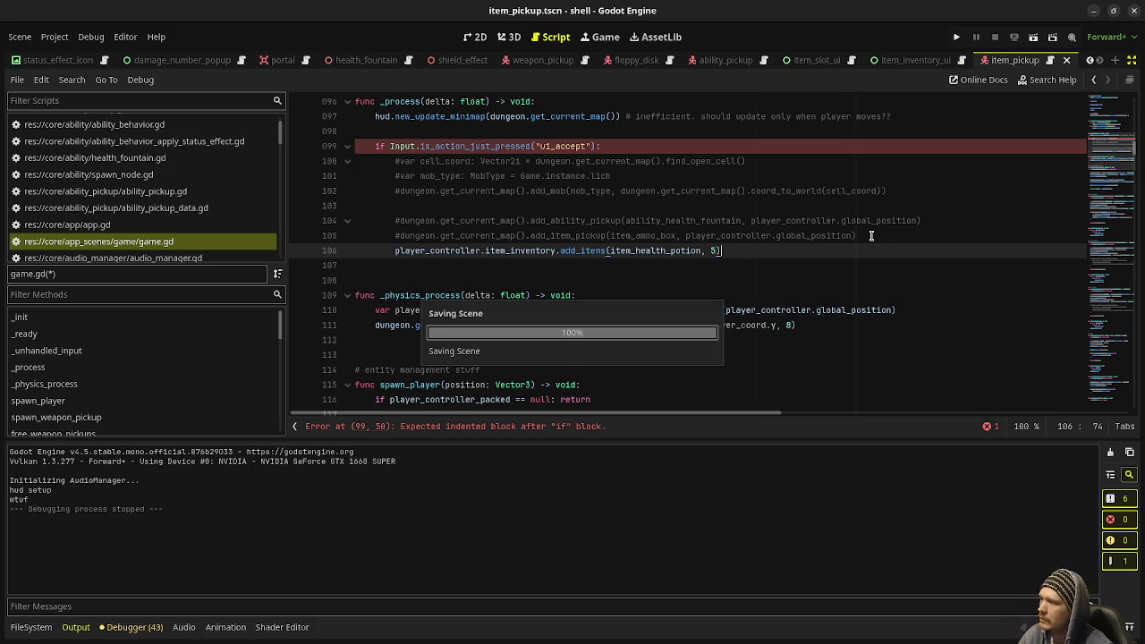
pyautogui.press('F5')
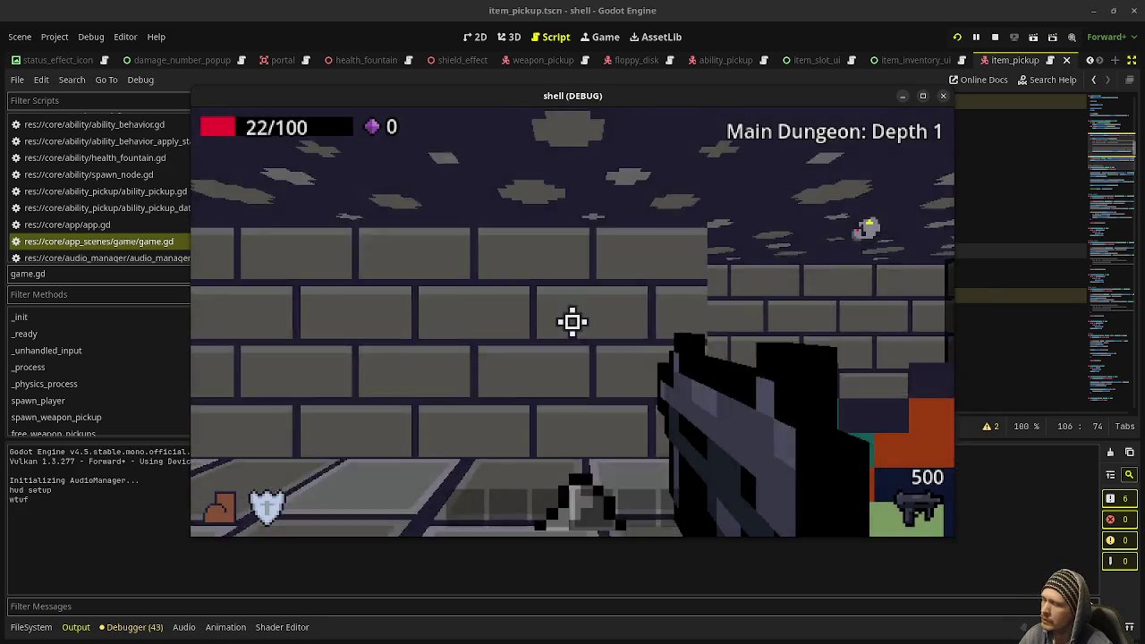
# Playtest the dungeon, firing and walking until the hotbar shows 5 health potions, then stop the game
pyautogui.click(573, 322)
pyautogui.click(572, 322)
pyautogui.press('w')
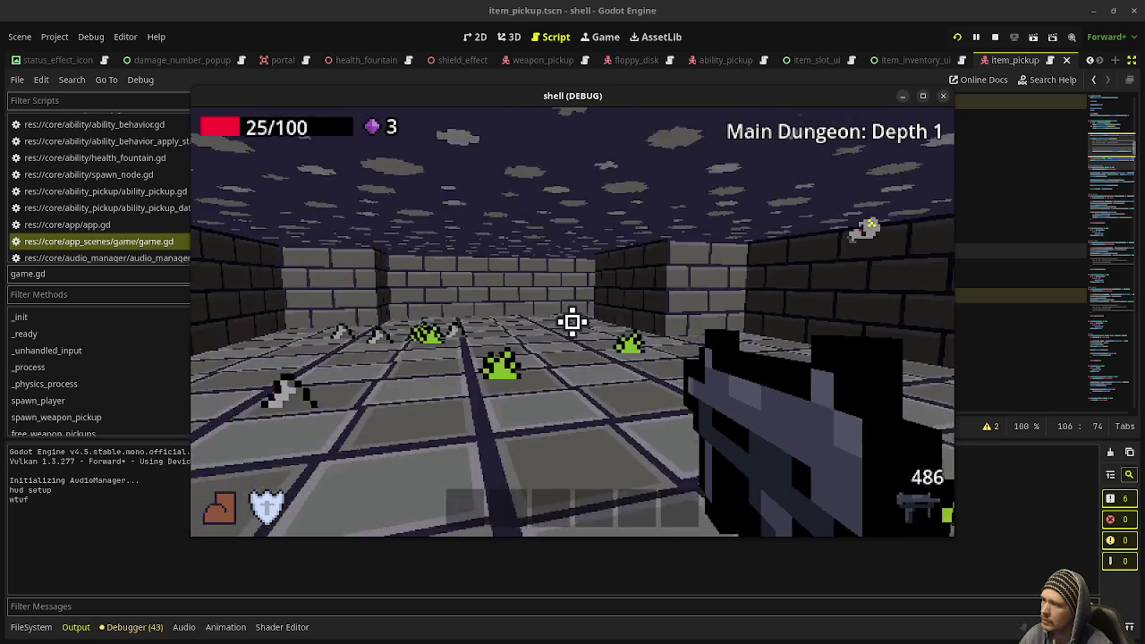
pyautogui.press('w')
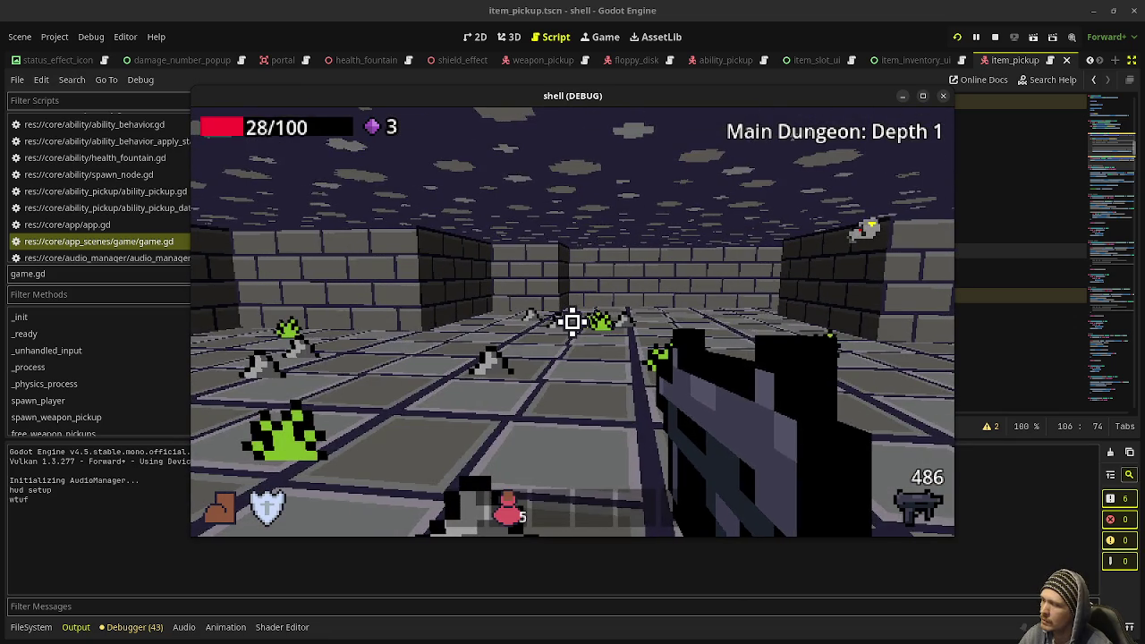
pyautogui.press('w')
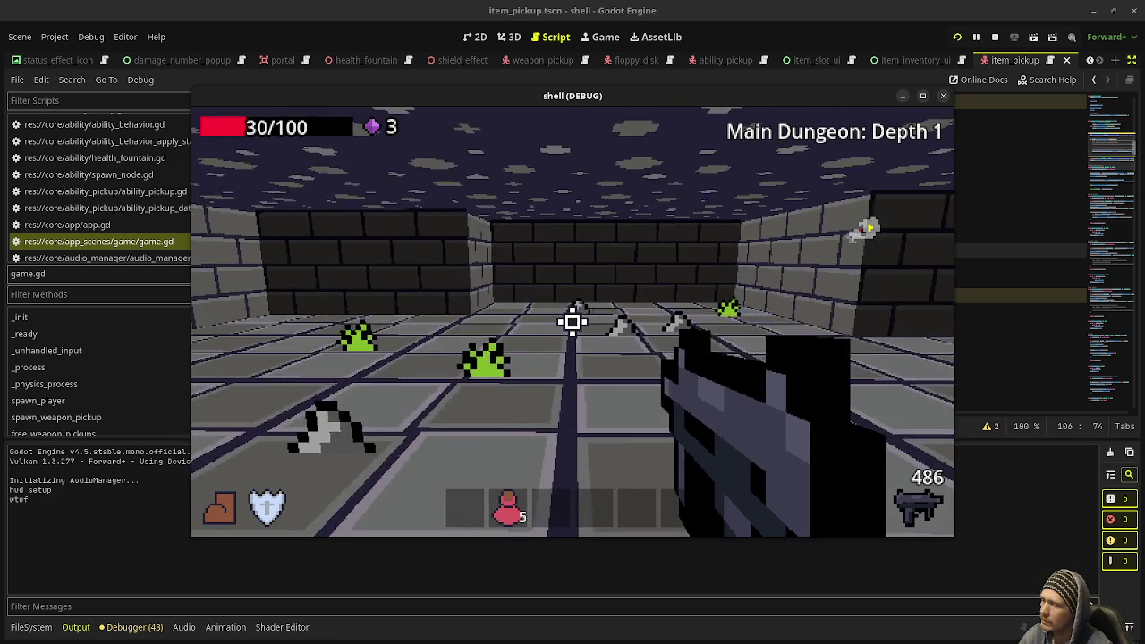
pyautogui.press('w')
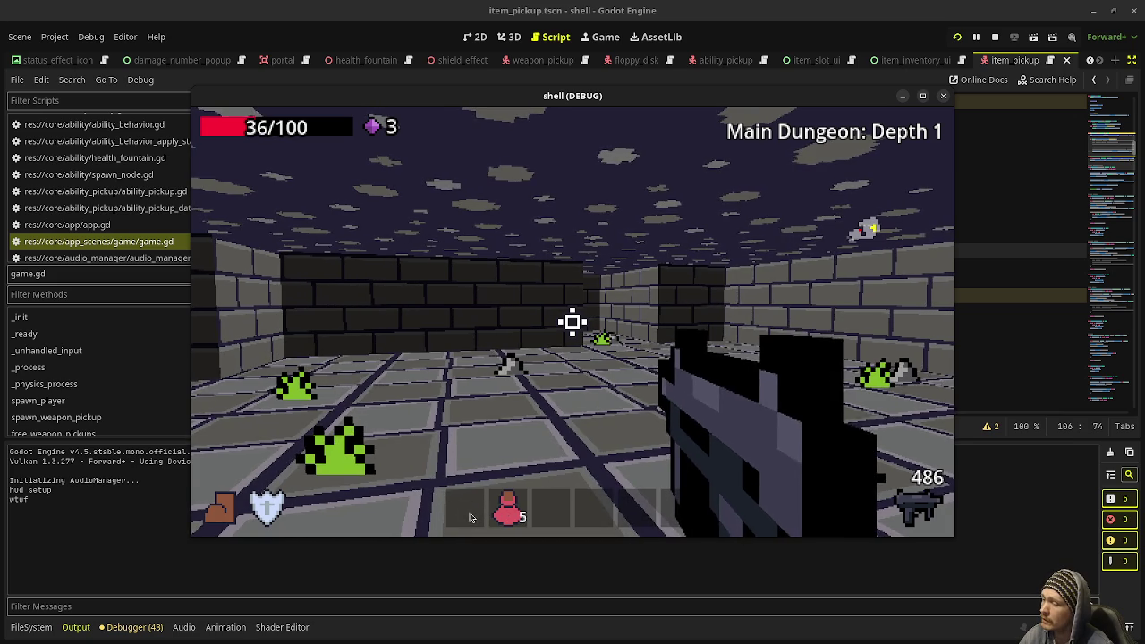
pyautogui.press('F8')
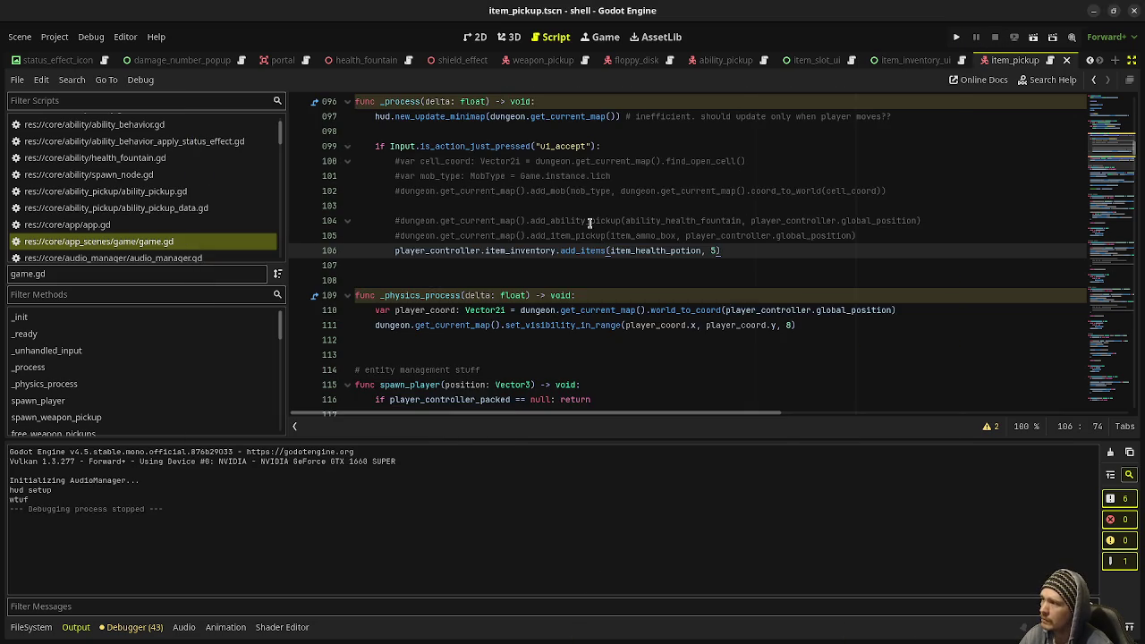
# Review the item_inventory_ui scene and its item_inventory_ui.gd script
pyautogui.scroll(8, 590, 221)
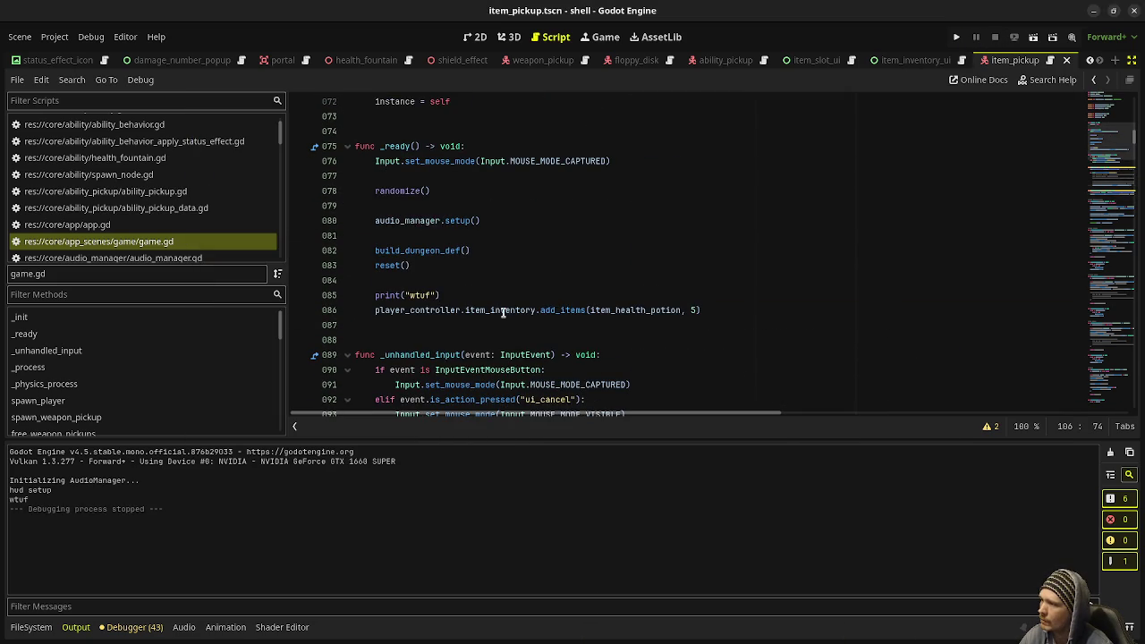
pyautogui.scroll(-5, 600, 330)
pyautogui.scroll(6, 608, 325)
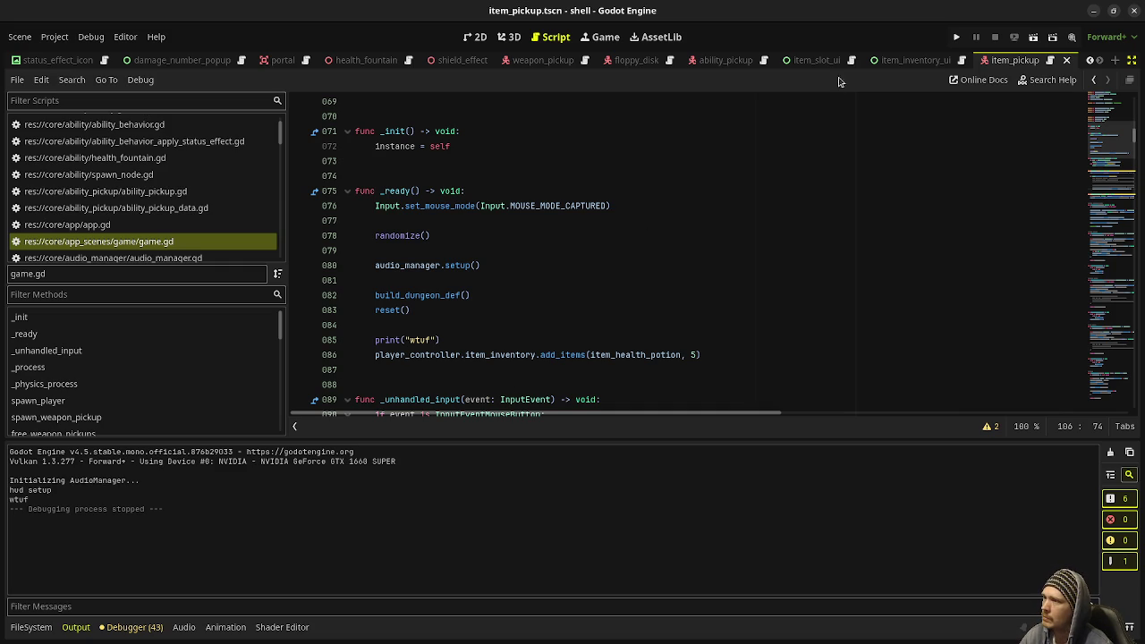
pyautogui.click(902, 63)
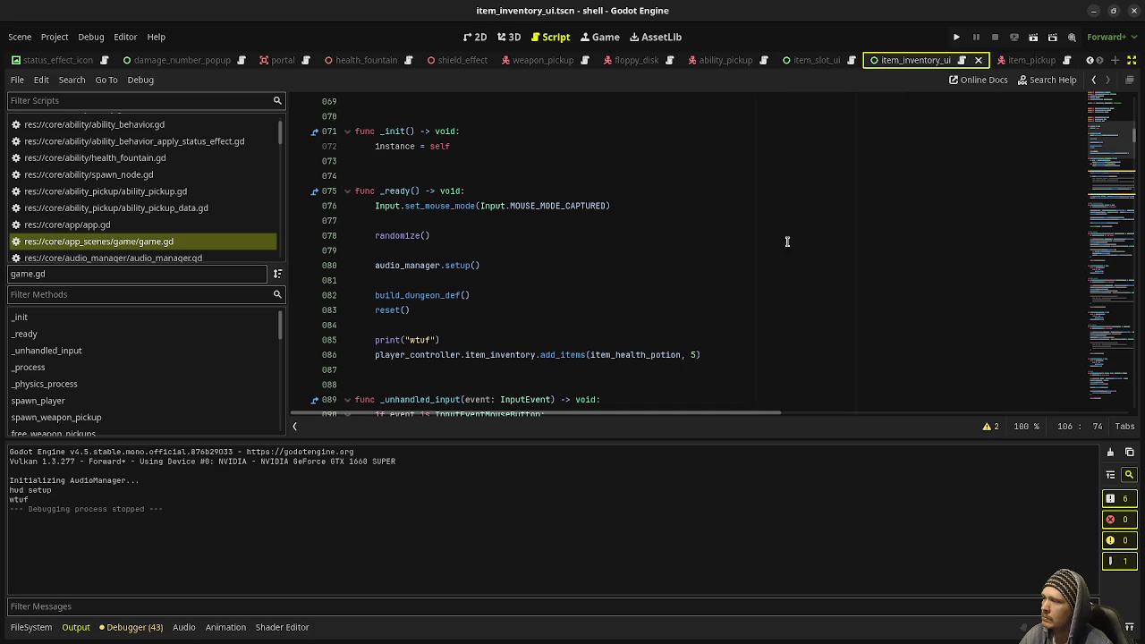
pyautogui.click(964, 61)
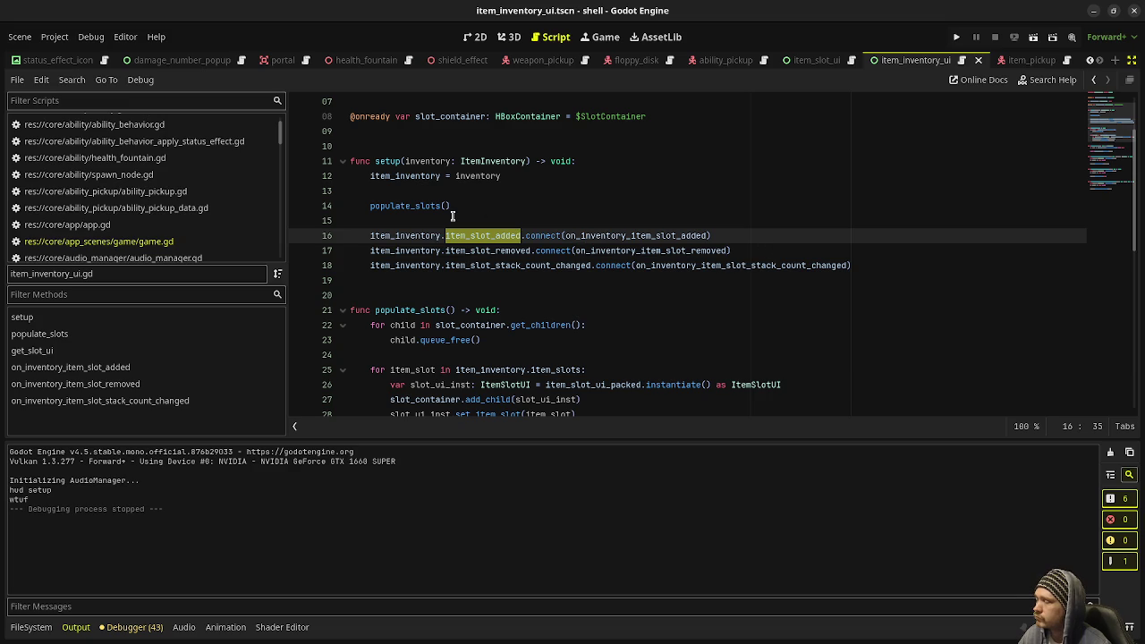
pyautogui.scroll(-1, 461, 341)
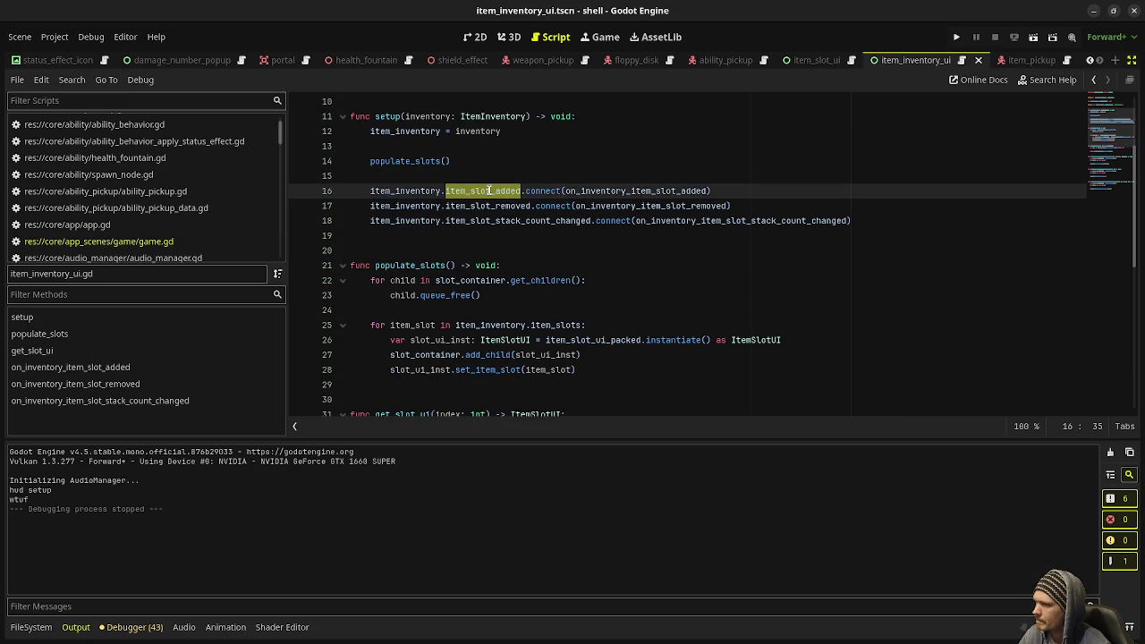
# Back in game.gd, follow add_items to its definition in item_inventory.gd, then switch to player_controller.gd
pyautogui.hotkey('alt', 'Left')
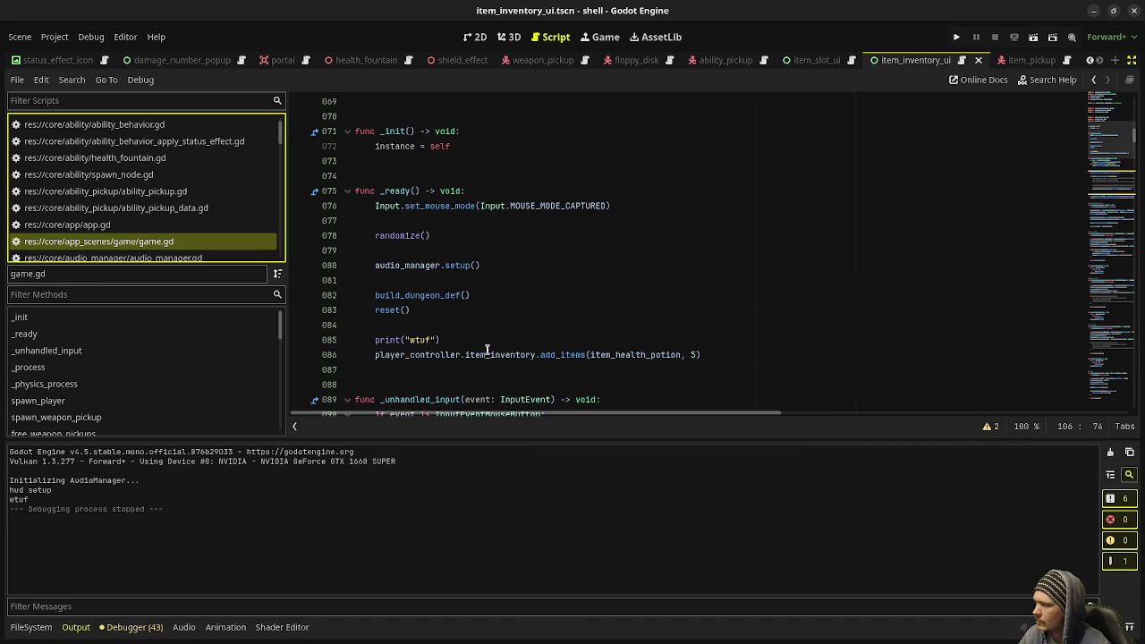
pyautogui.click(556, 355)
pyautogui.keyDown('ctrl'); pyautogui.click(556, 354); pyautogui.keyUp('ctrl')
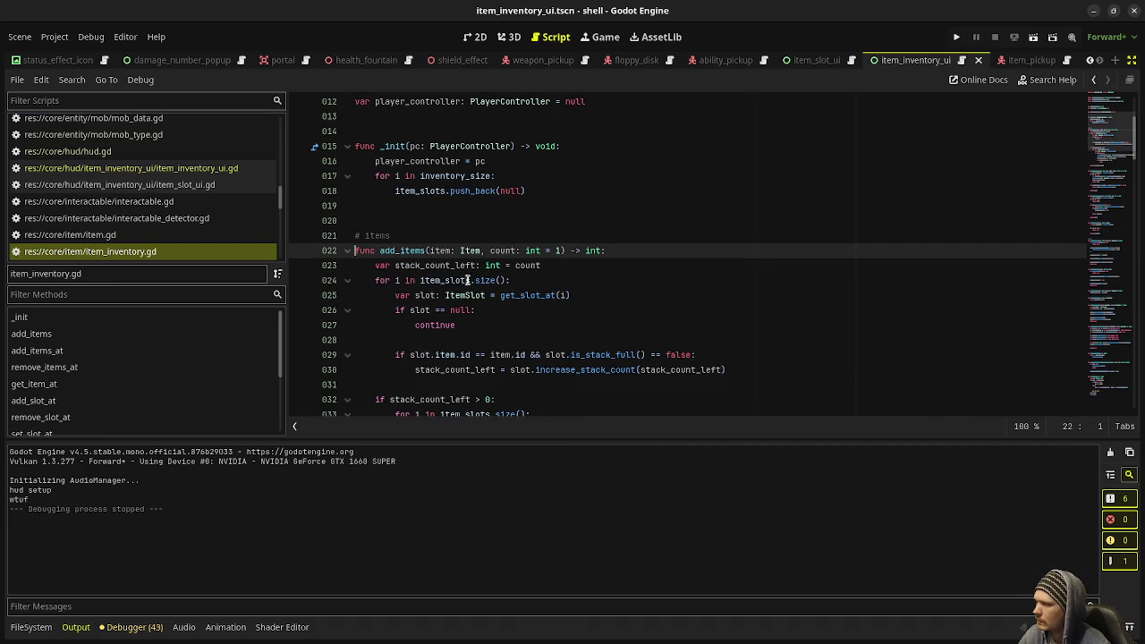
pyautogui.scroll(-3, 456, 353)
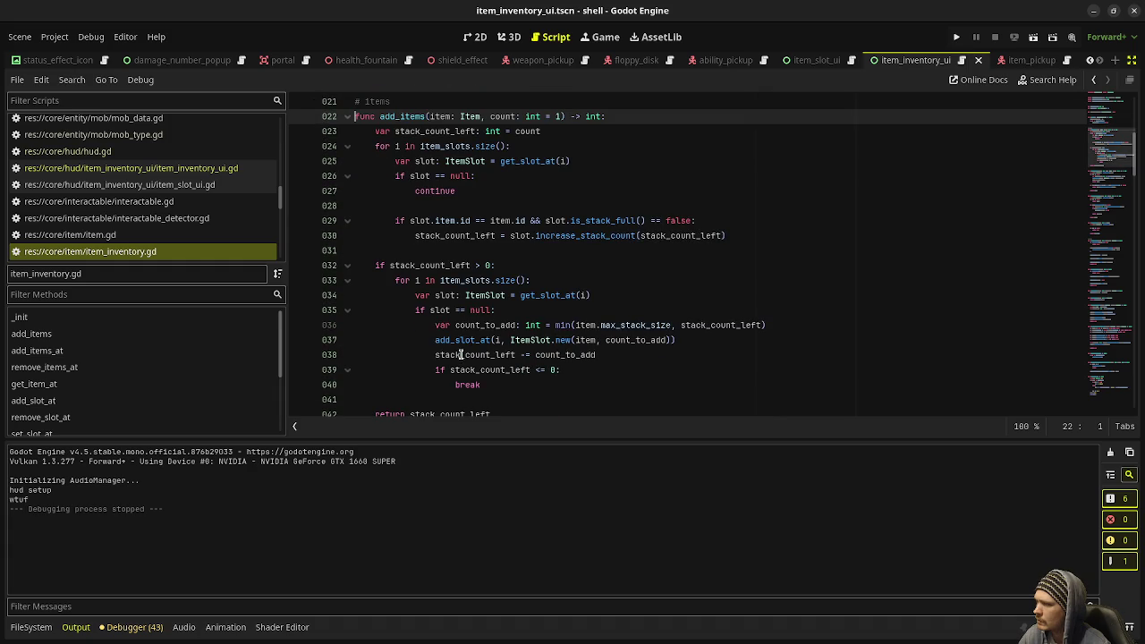
pyautogui.moveTo(471, 339)
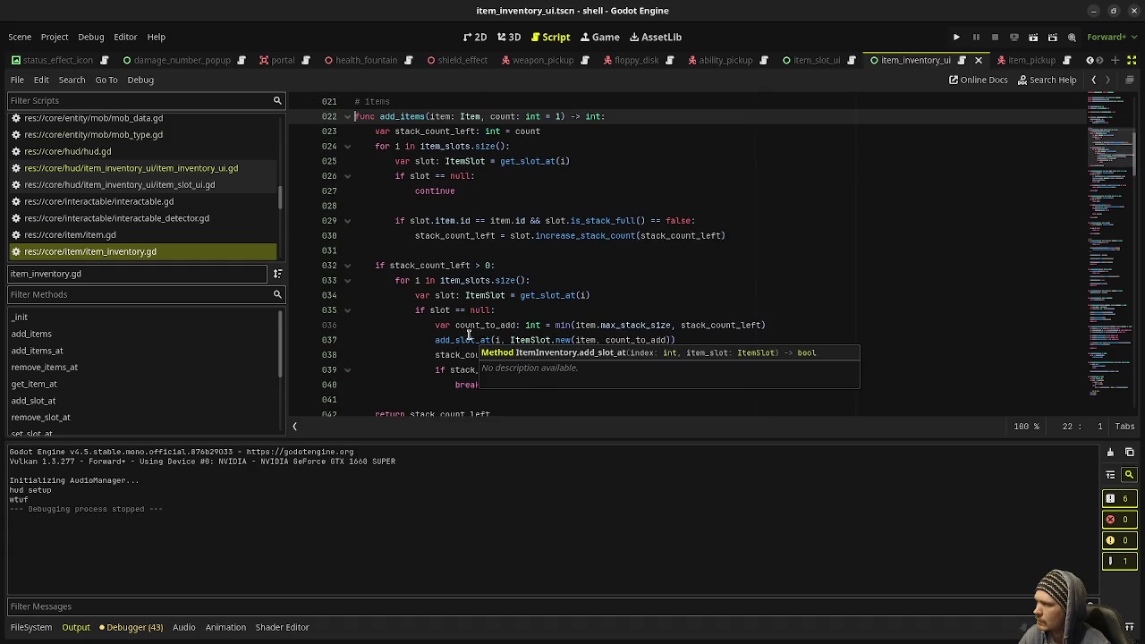
pyautogui.scroll(-8, 150, 240)
pyautogui.scroll(-5, 150, 238)
pyautogui.scroll(10, 150, 237)
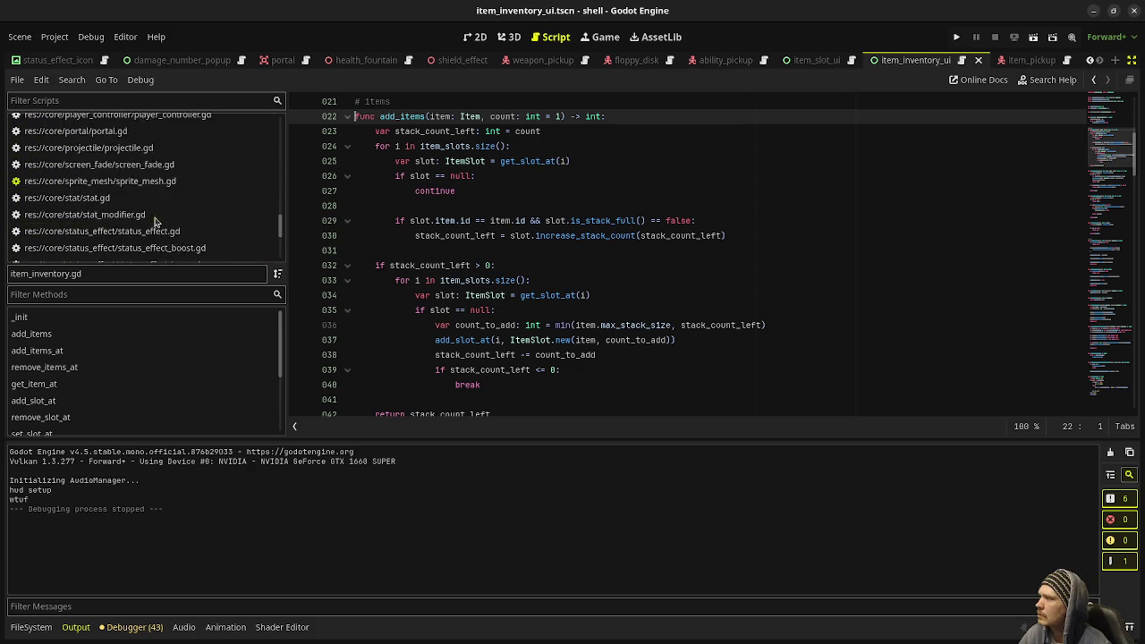
pyautogui.click(151, 226)
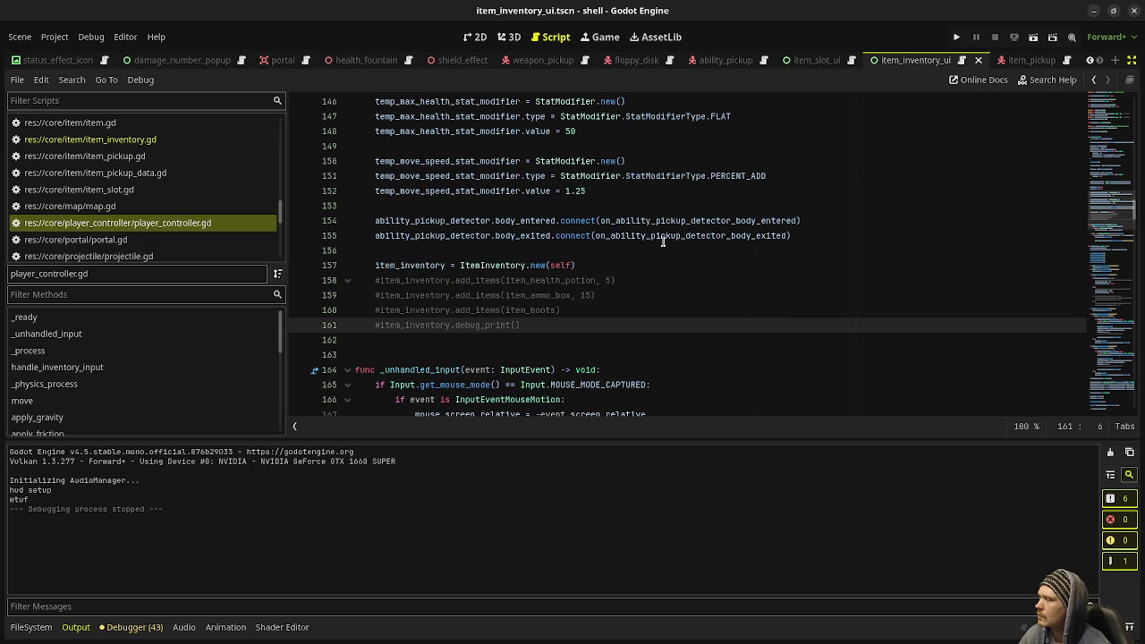
# Uncomment line 158's health-potion add_items call, prefix item_health_potion with 'Game.instance.', and save
pyautogui.click(564, 257)
pyautogui.moveTo(542, 267)
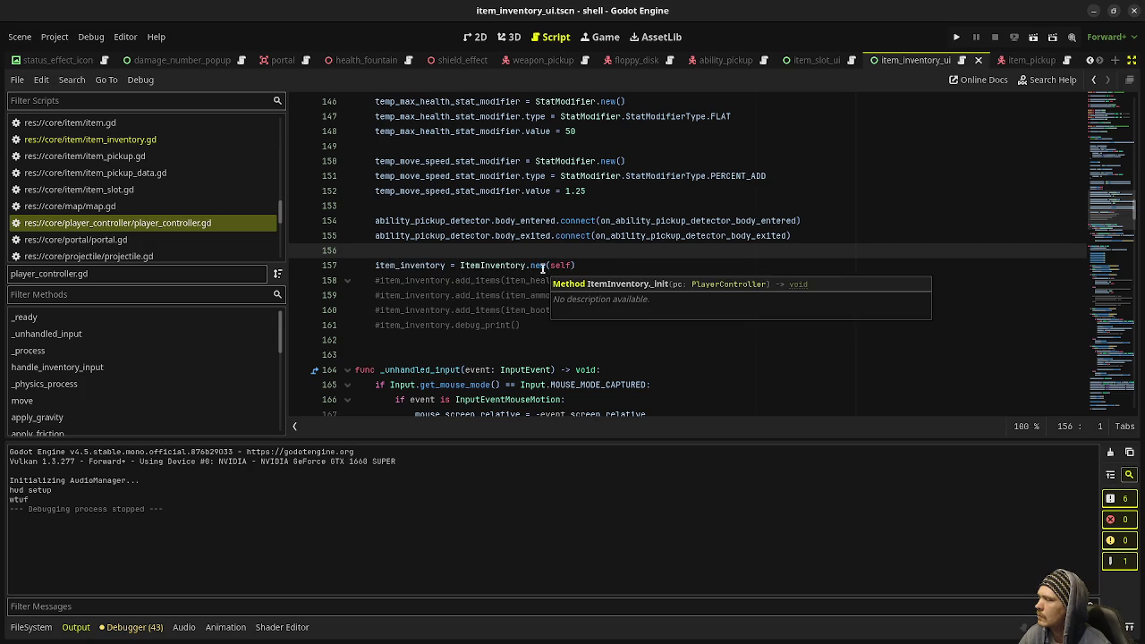
pyautogui.click(379, 280)
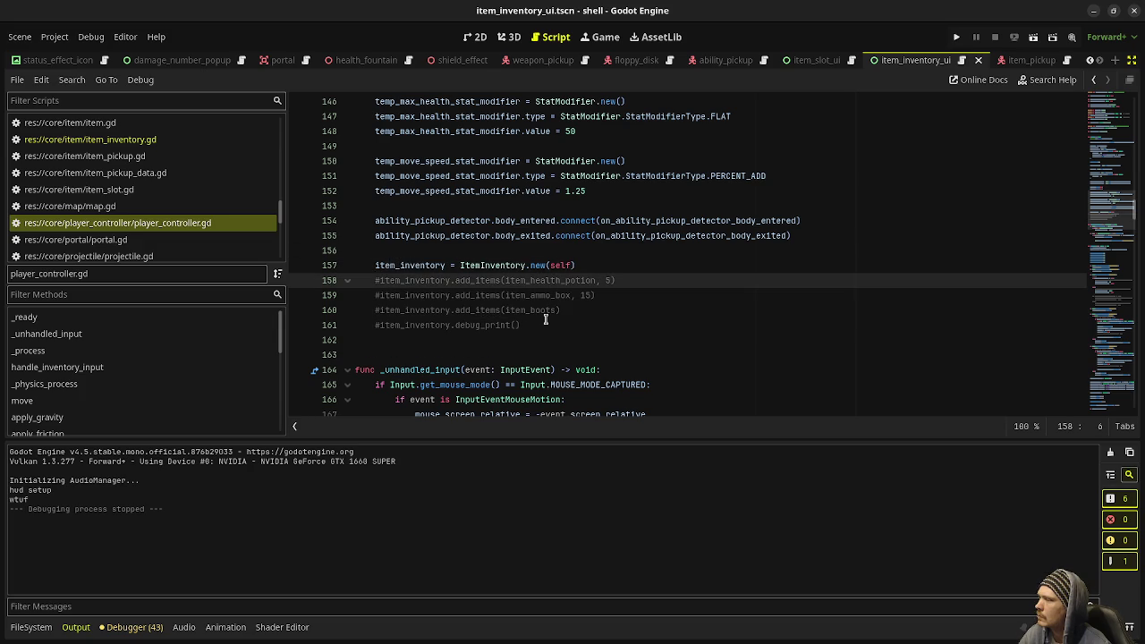
pyautogui.press('BackSpace')
pyautogui.click(501, 281)
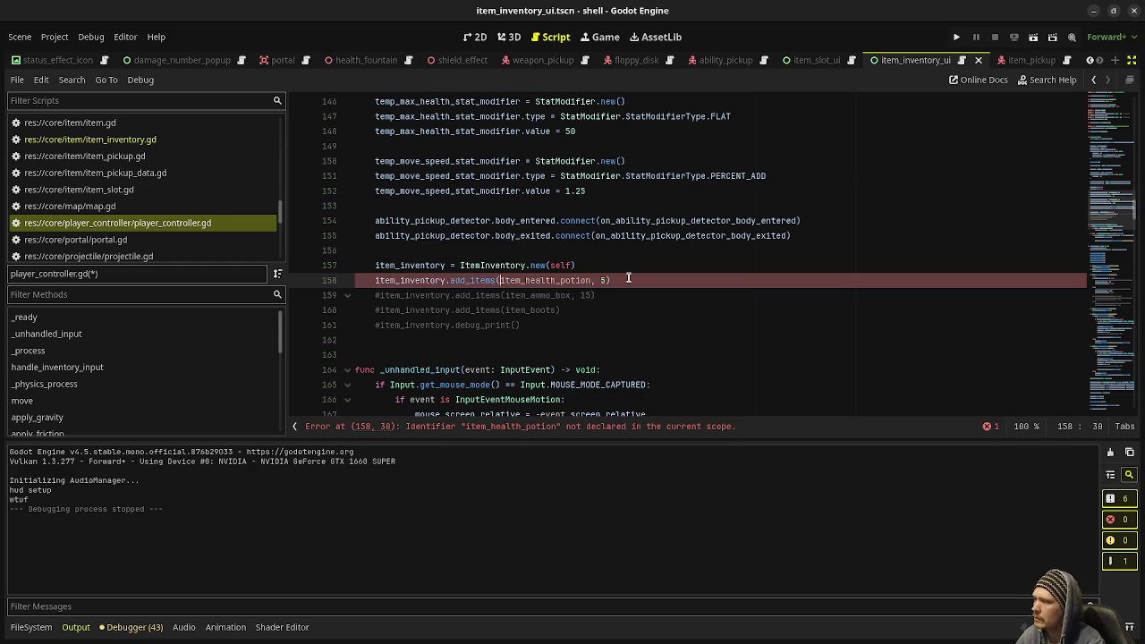
pyautogui.write('Game.instance.')
pyautogui.hotkey('ctrl', 's')
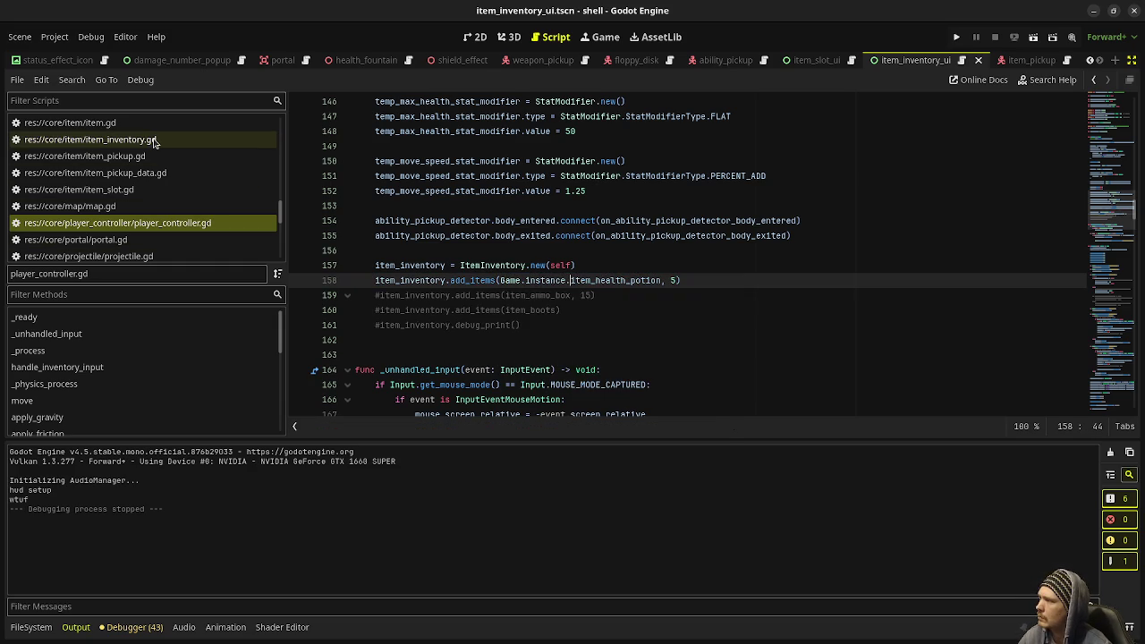
# In game.gd, comment out the duplicate health-potion line 86 with Ctrl+K
pyautogui.scroll(5, 153, 142)
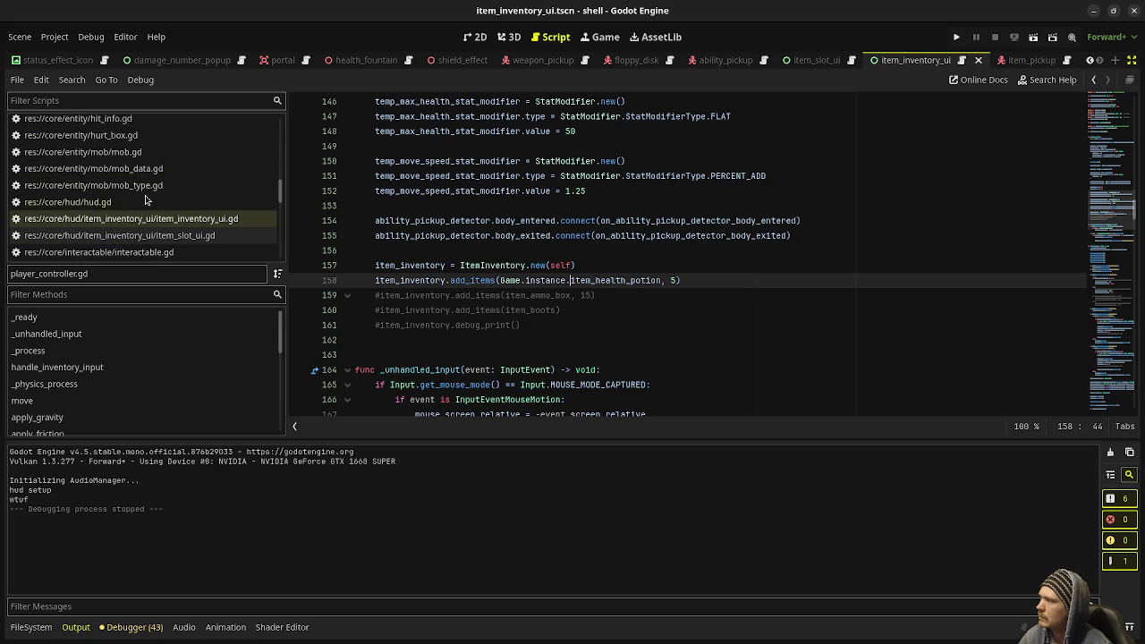
pyautogui.scroll(10, 145, 218)
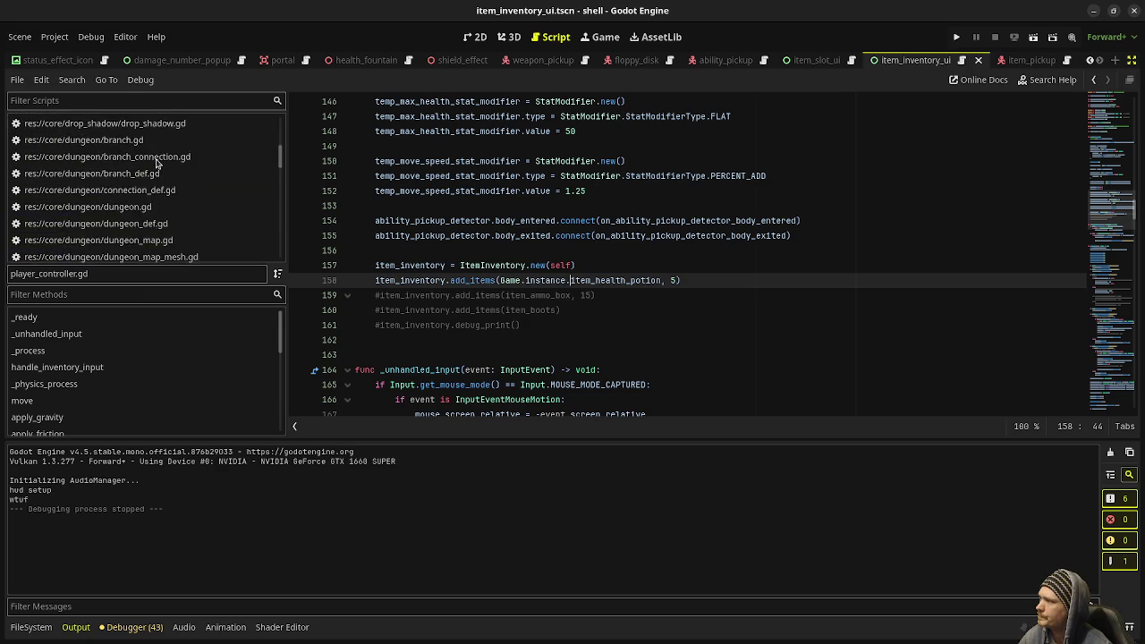
pyautogui.click(153, 147)
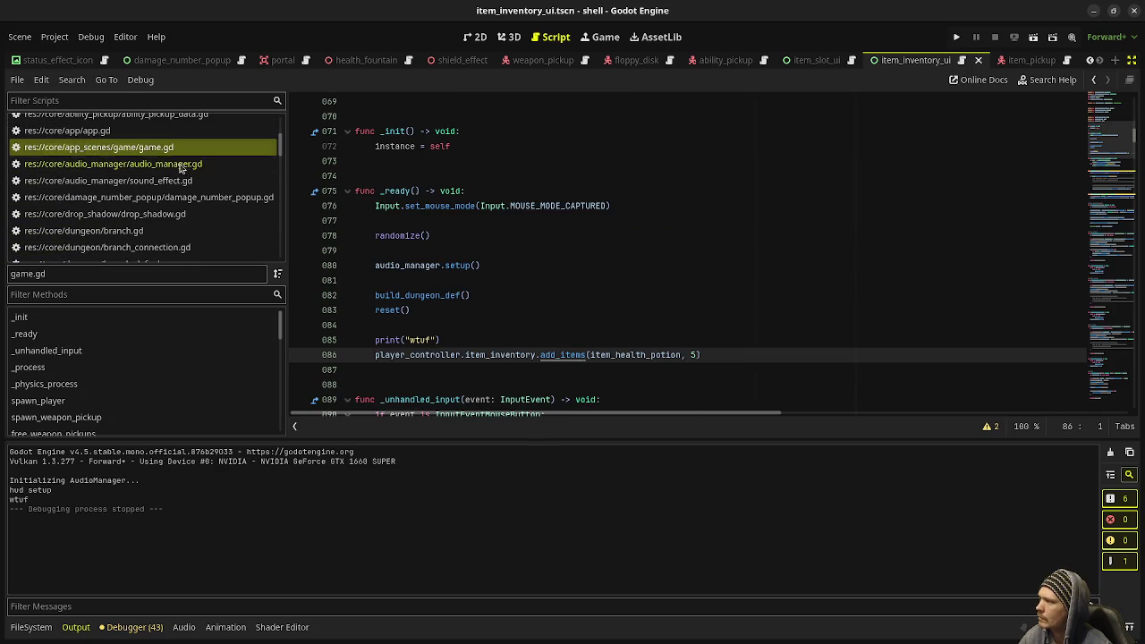
pyautogui.hotkey('ctrl', 'k')
pyautogui.click(370, 340)
# Comment out the debug print and save game.gd, then playtest shooting an enemy and collecting gems
pyautogui.hotkey('ctrl', 'k')
pyautogui.hotkey('ctrl', 's')
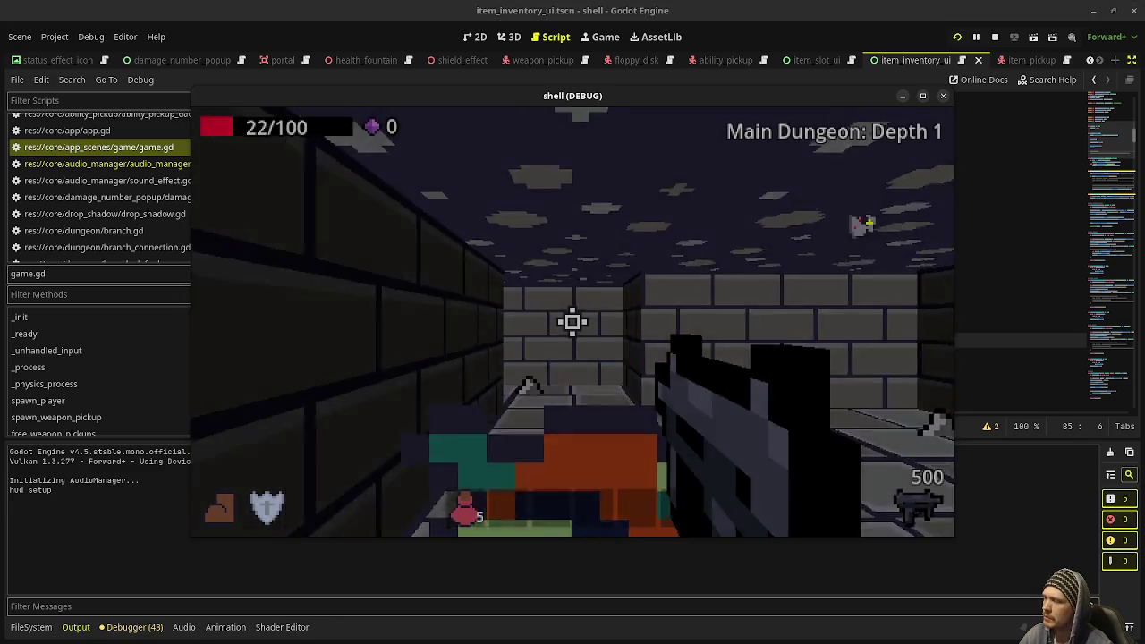
pyautogui.moveTo(573, 323); pyautogui.dragTo(573, 322)
pyautogui.press('w')
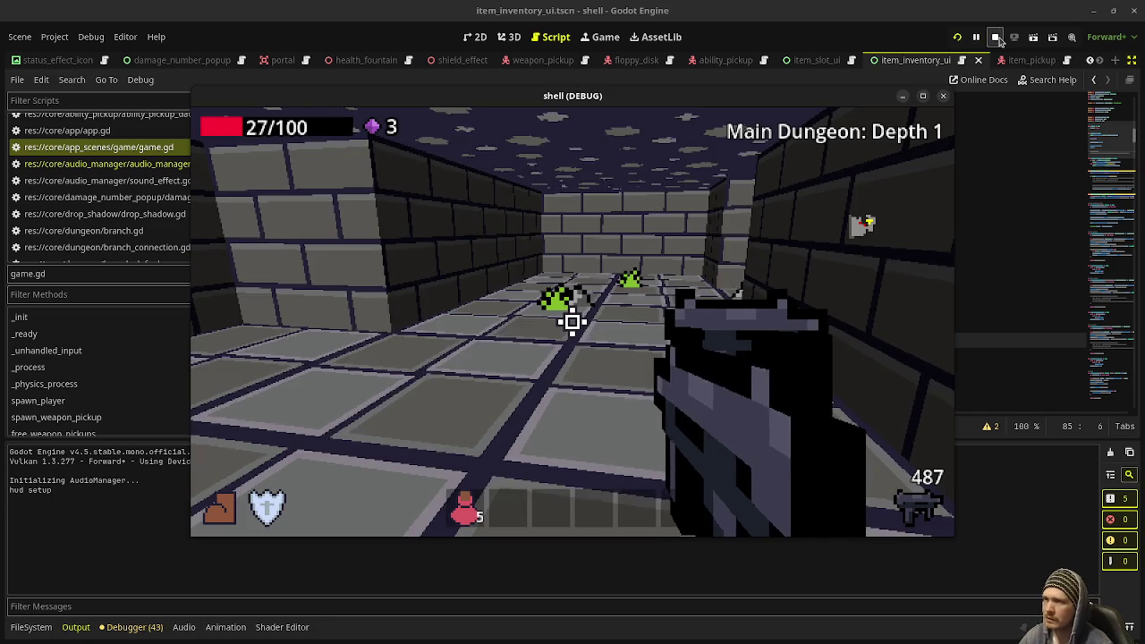
pyautogui.press('F8')
pyautogui.doubleClick(387, 309)
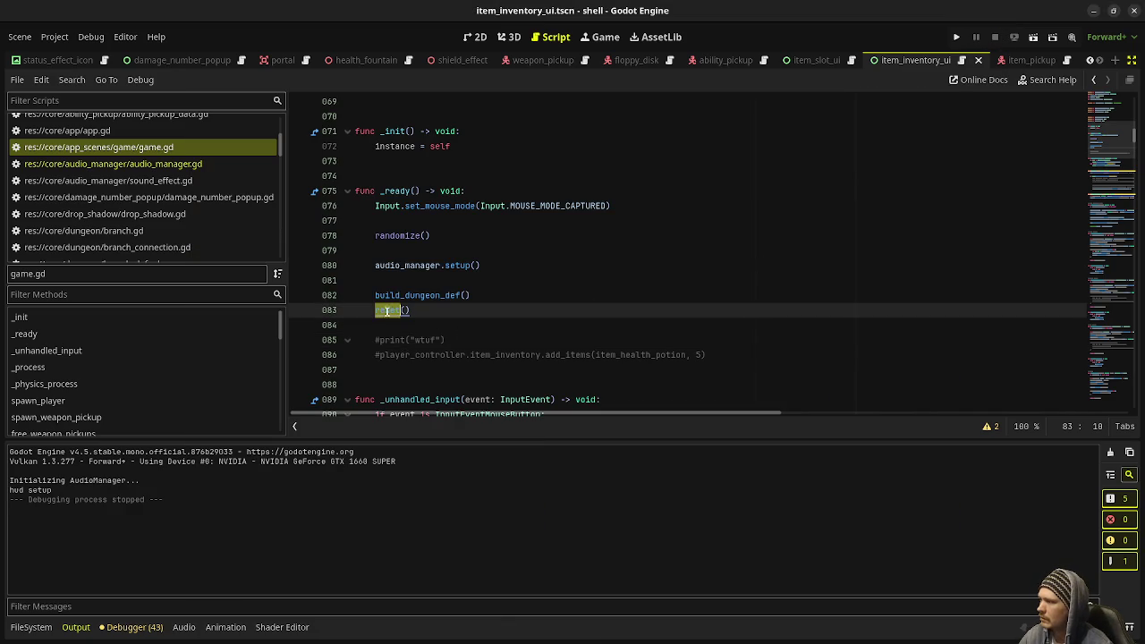
# Jump from reset() to the spawn_player function definition in game.gd
pyautogui.keyDown('ctrl'); pyautogui.click(387, 310); pyautogui.keyUp('ctrl')
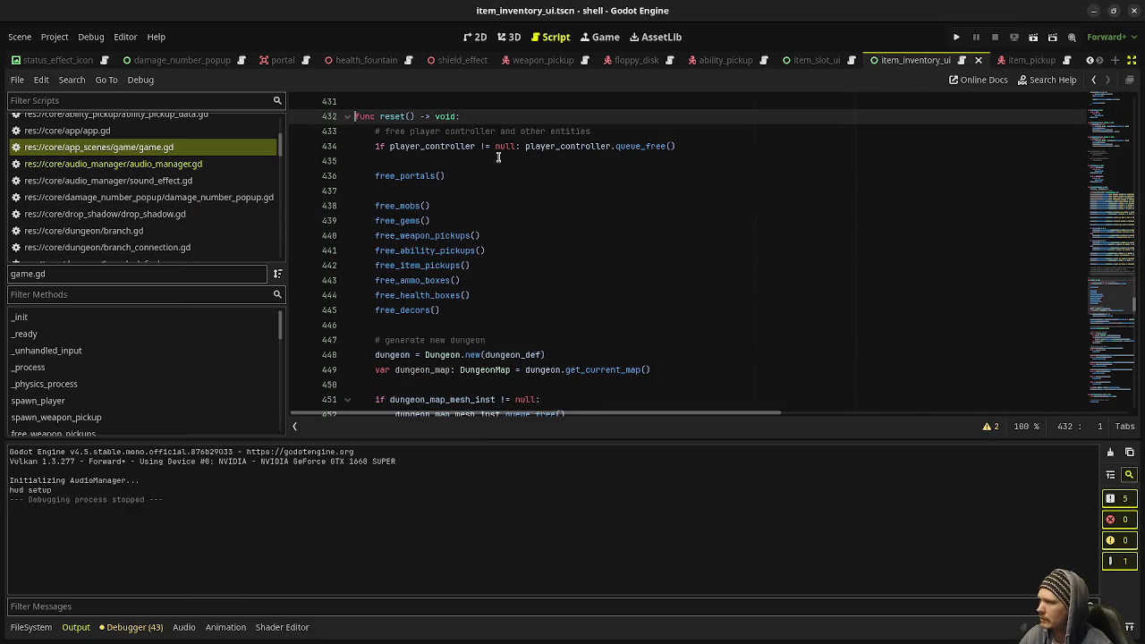
pyautogui.scroll(-5, 582, 271)
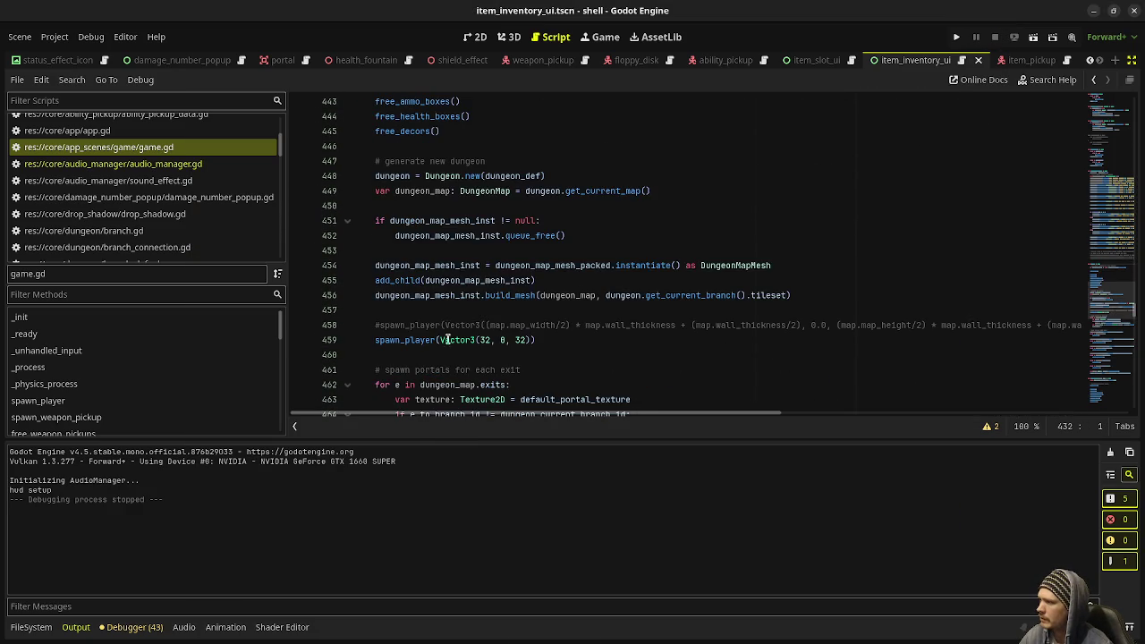
pyautogui.doubleClick(408, 295)
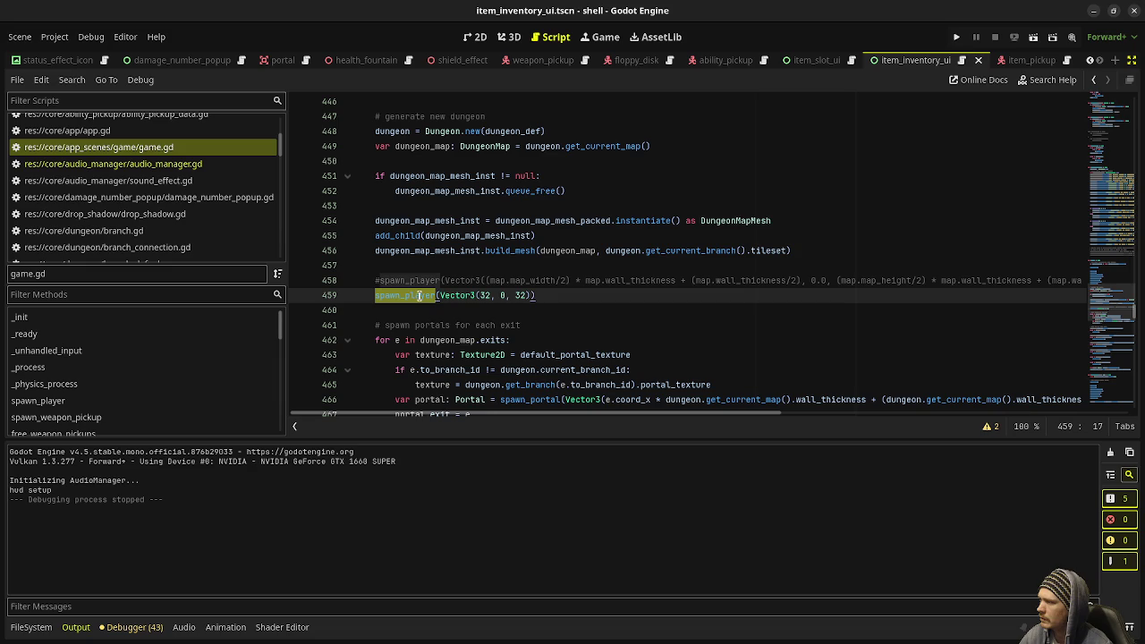
pyautogui.keyDown('ctrl'); pyautogui.click(418, 295); pyautogui.keyUp('ctrl')
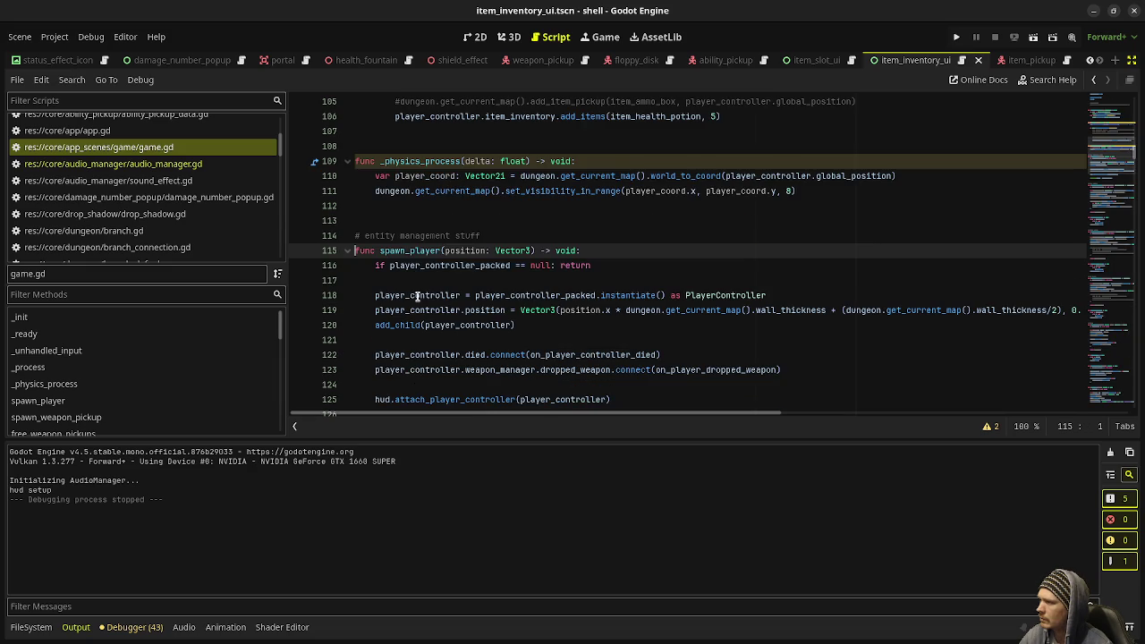
pyautogui.scroll(-2, 418, 297)
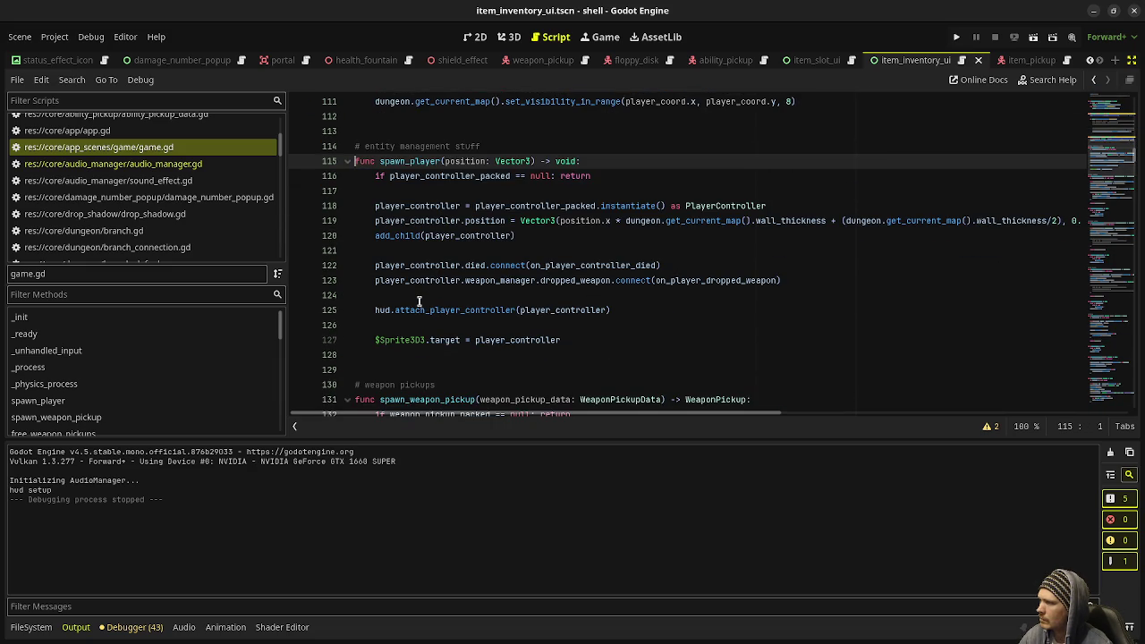
pyautogui.scroll(-4, 418, 301)
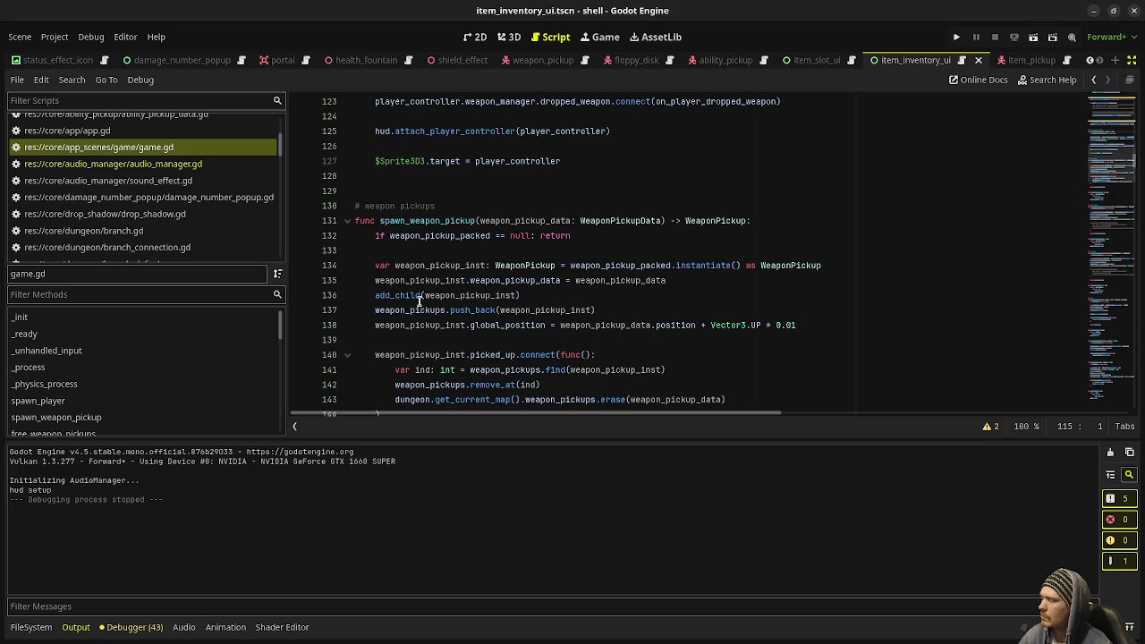
pyautogui.scroll(-8, 419, 302)
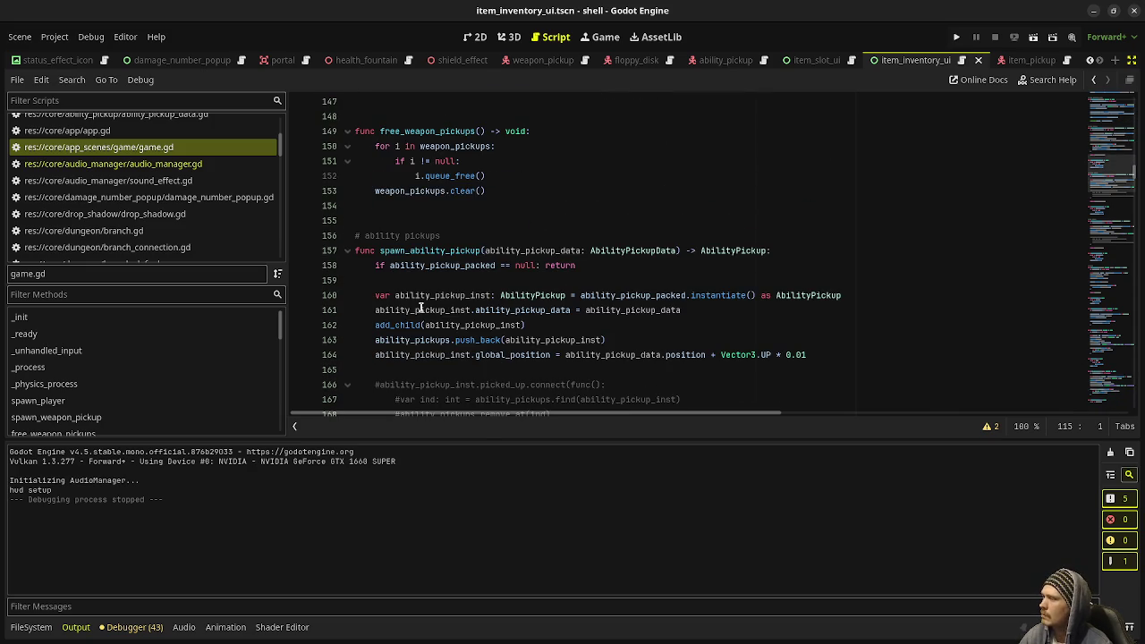
pyautogui.scroll(-8, 421, 308)
pyautogui.scroll(-5, 420, 308)
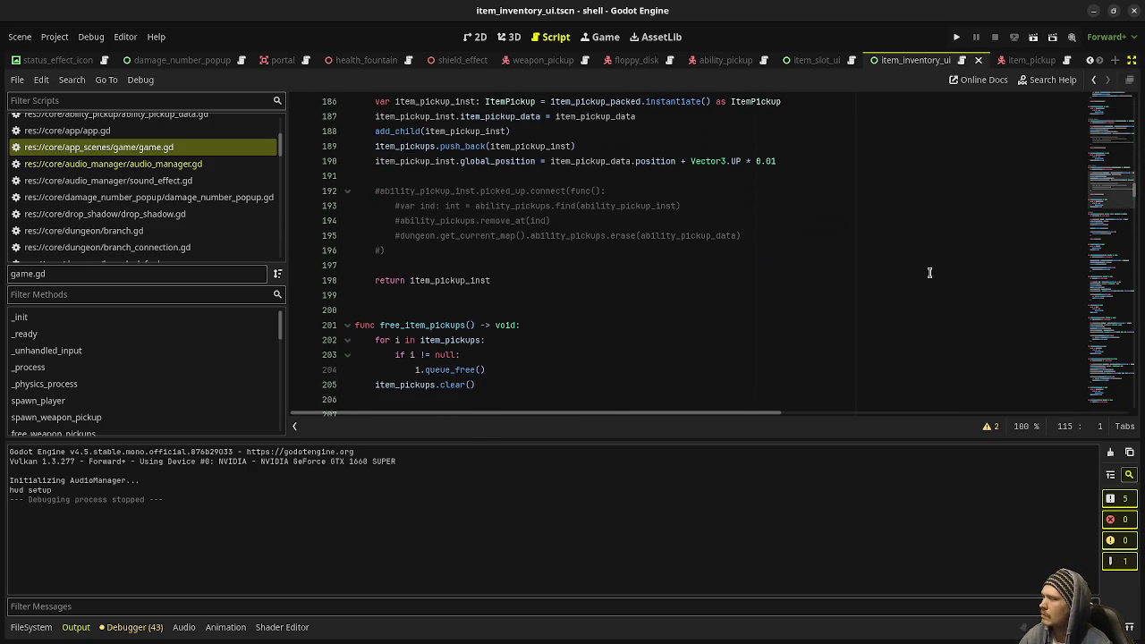
pyautogui.moveTo(1112, 143)
pyautogui.mouseDown()
pyautogui.moveTo(1113, 115)
pyautogui.moveTo(1105, 137)
pyautogui.mouseUp()
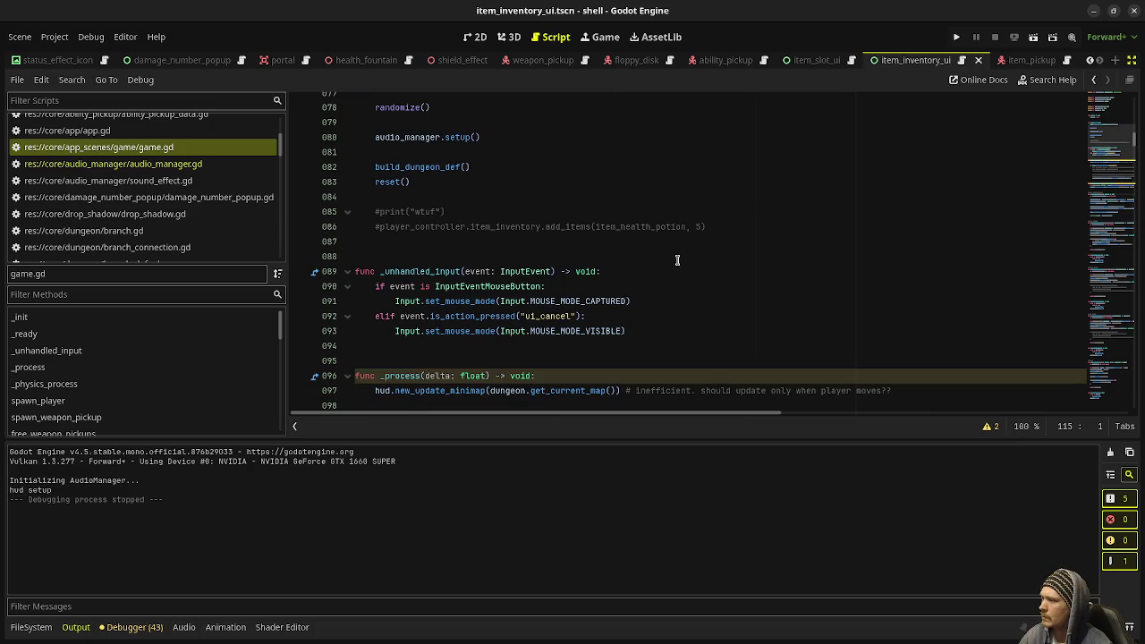
# Copy the health-potion add_items call from line 86 and open a new line after line 127
pyautogui.moveTo(715, 226); pyautogui.dragTo(379, 229)
pyautogui.hotkey('ctrl', 'c')
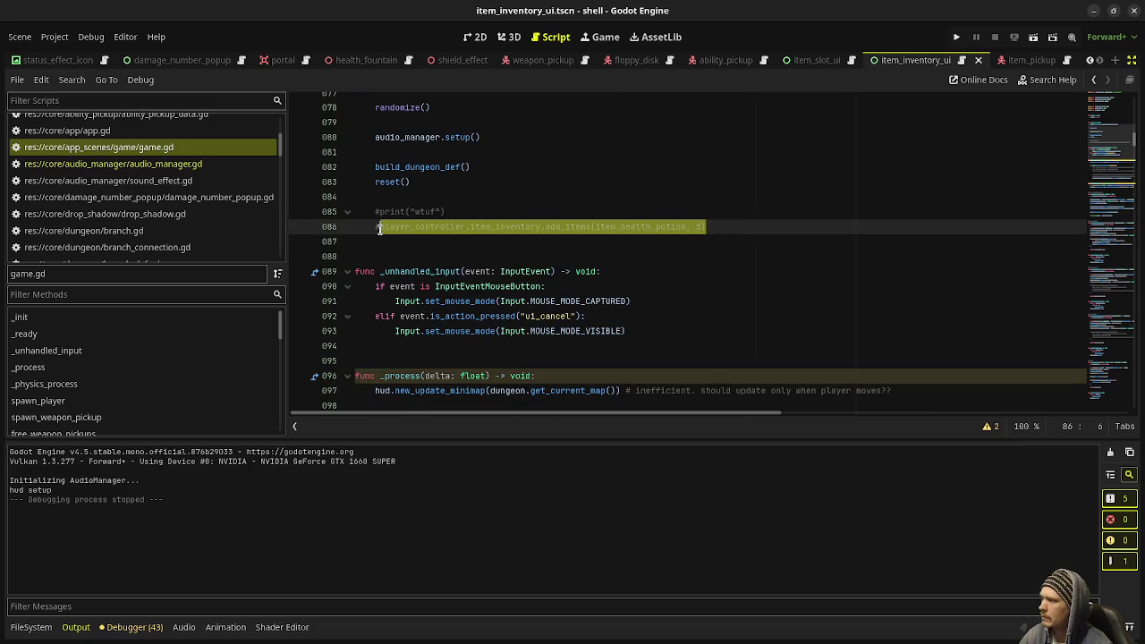
pyautogui.click(1088, 200)
pyautogui.scroll(-12, 723, 291)
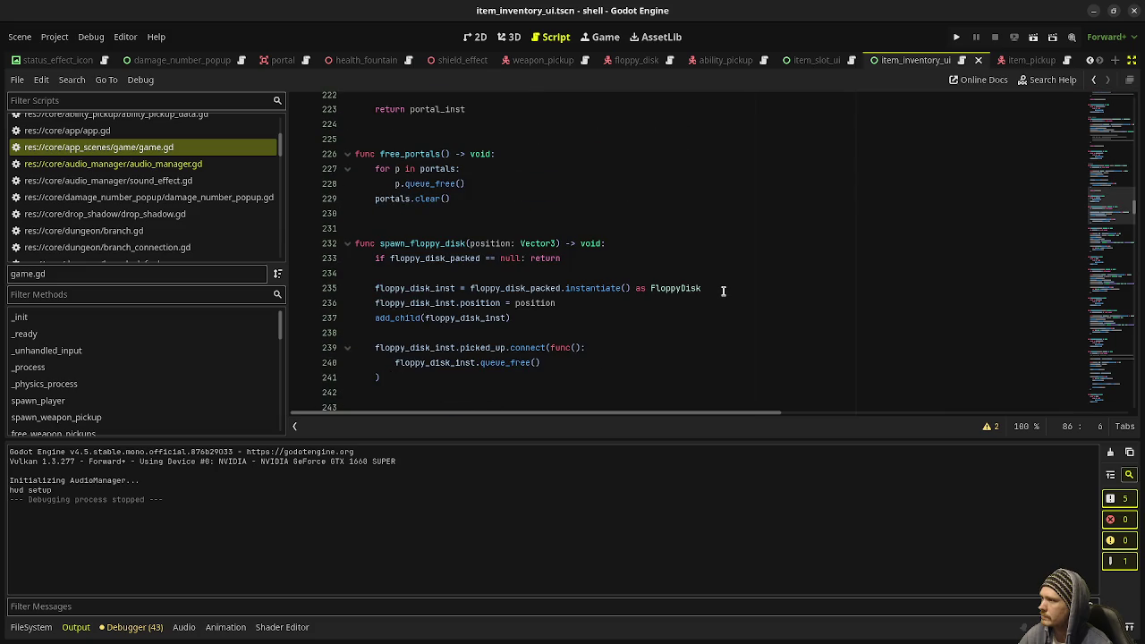
pyautogui.scroll(20, 723, 291)
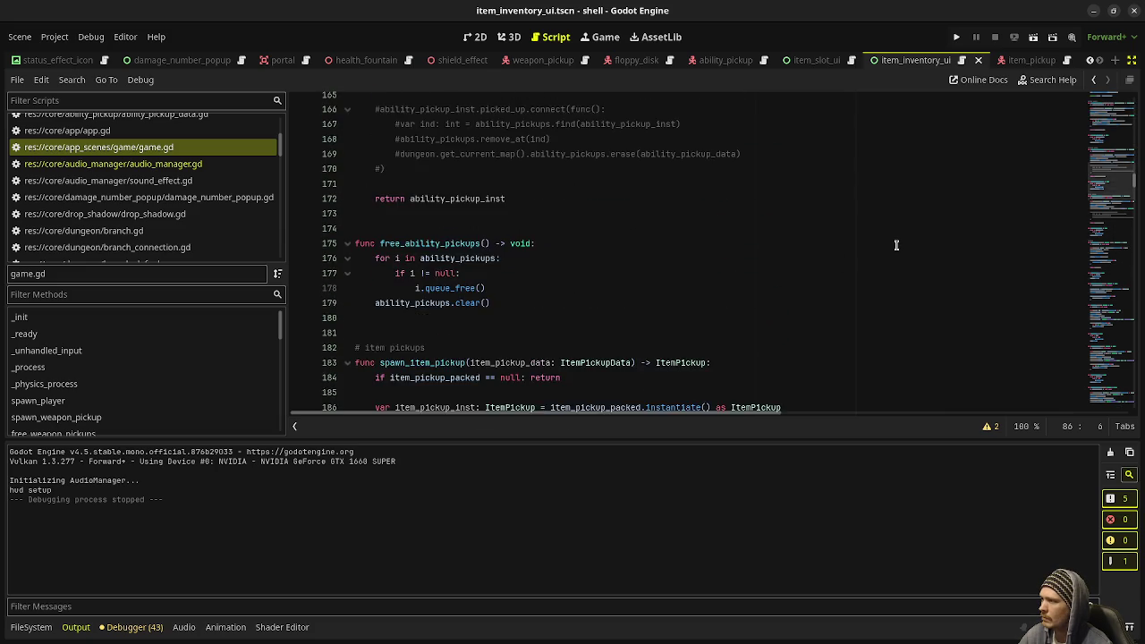
pyautogui.scroll(17, 897, 244)
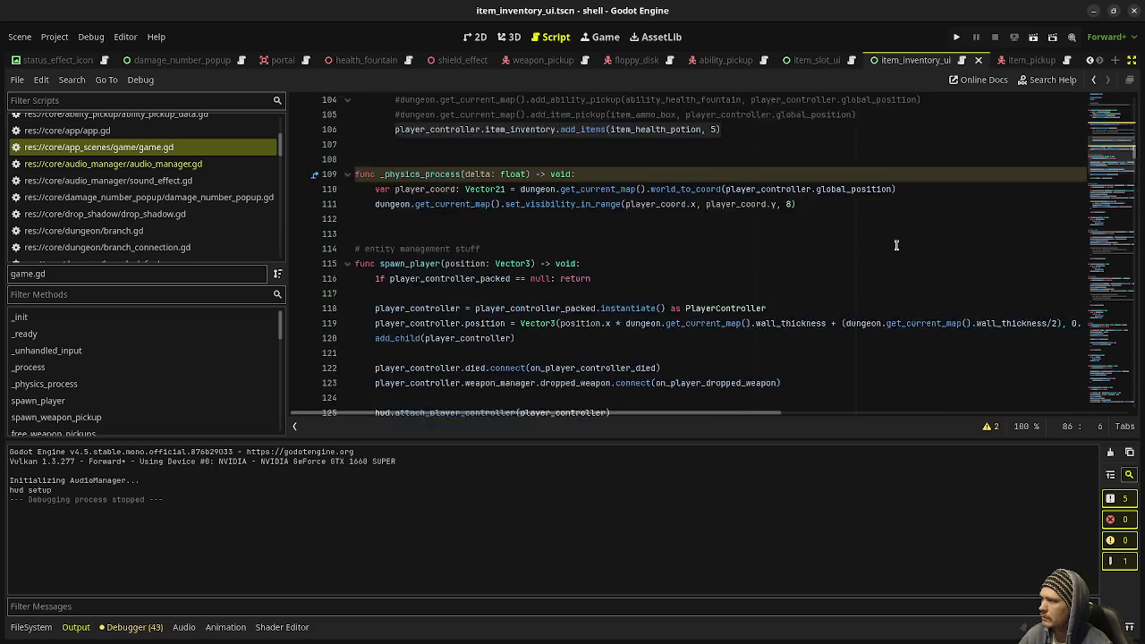
pyautogui.scroll(-4, 896, 244)
pyautogui.click(567, 333)
pyautogui.press('Return')
pyautogui.press('Return')
# Paste add_items(item_health_potion, 5) at line 129 of spawn_player and save game.gd
pyautogui.hotkey('ctrl', 'v')
pyautogui.hotkey('ctrl', 's')
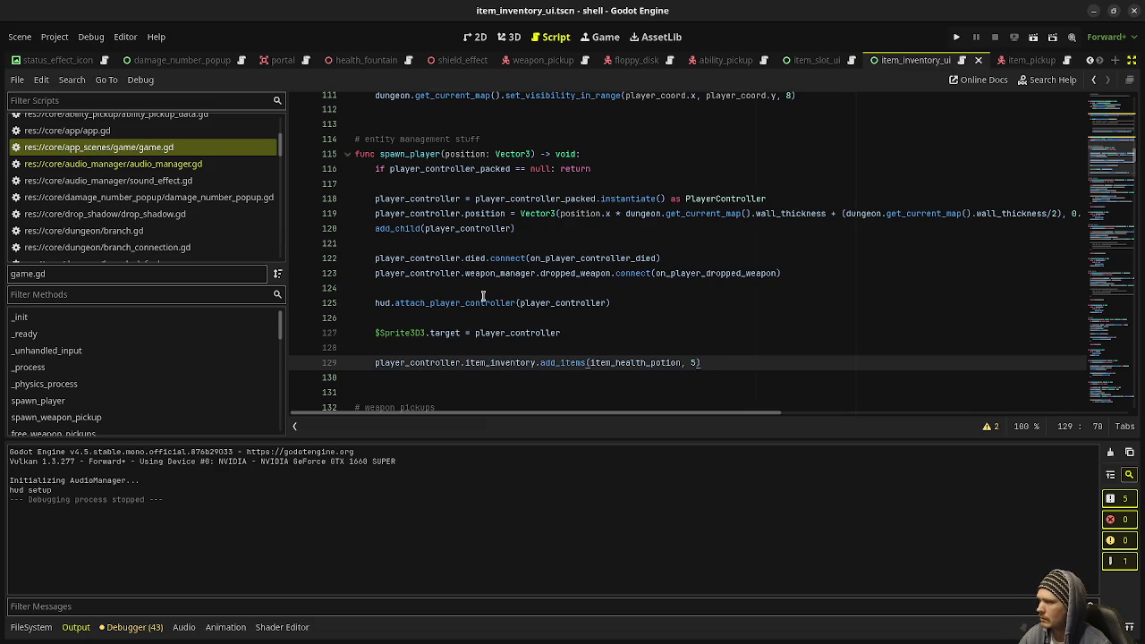
pyautogui.scroll(3, 483, 297)
pyautogui.scroll(3, 483, 297)
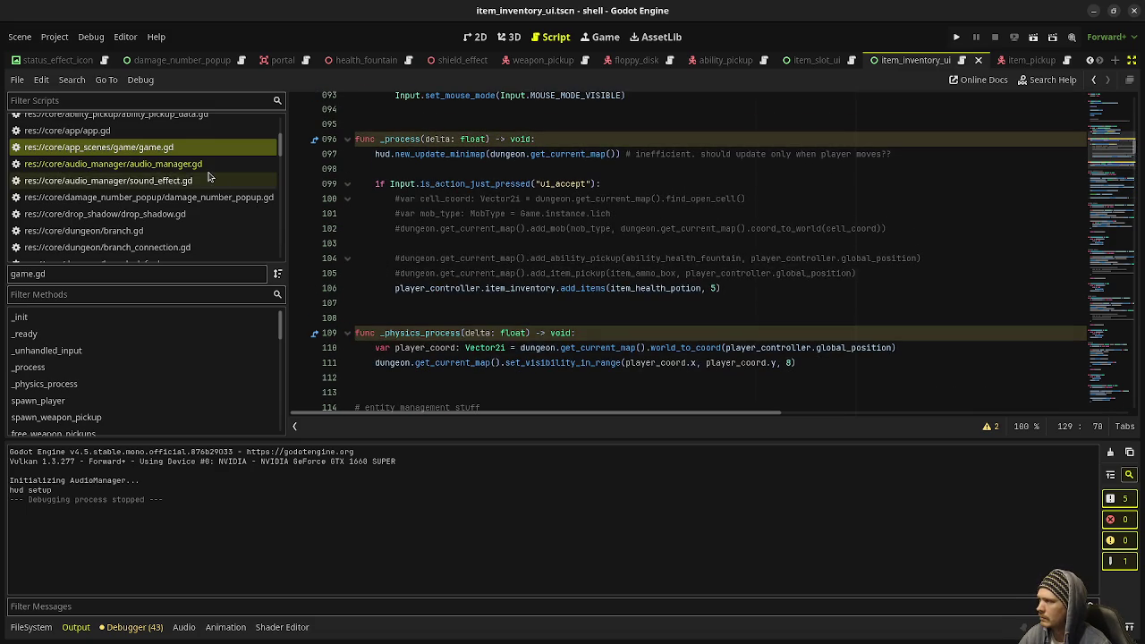
pyautogui.scroll(-3, 204, 191)
pyautogui.scroll(-6, 197, 200)
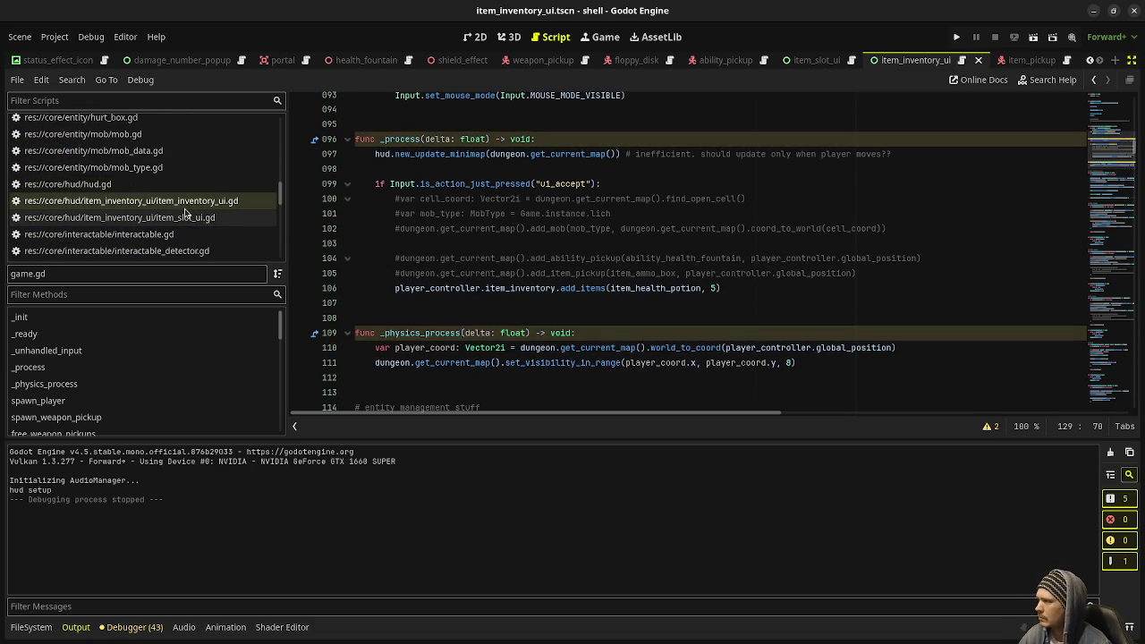
pyautogui.scroll(-5, 186, 208)
# Comment out the old add_items call on line 158 of player_controller.gd and save
pyautogui.click(186, 206)
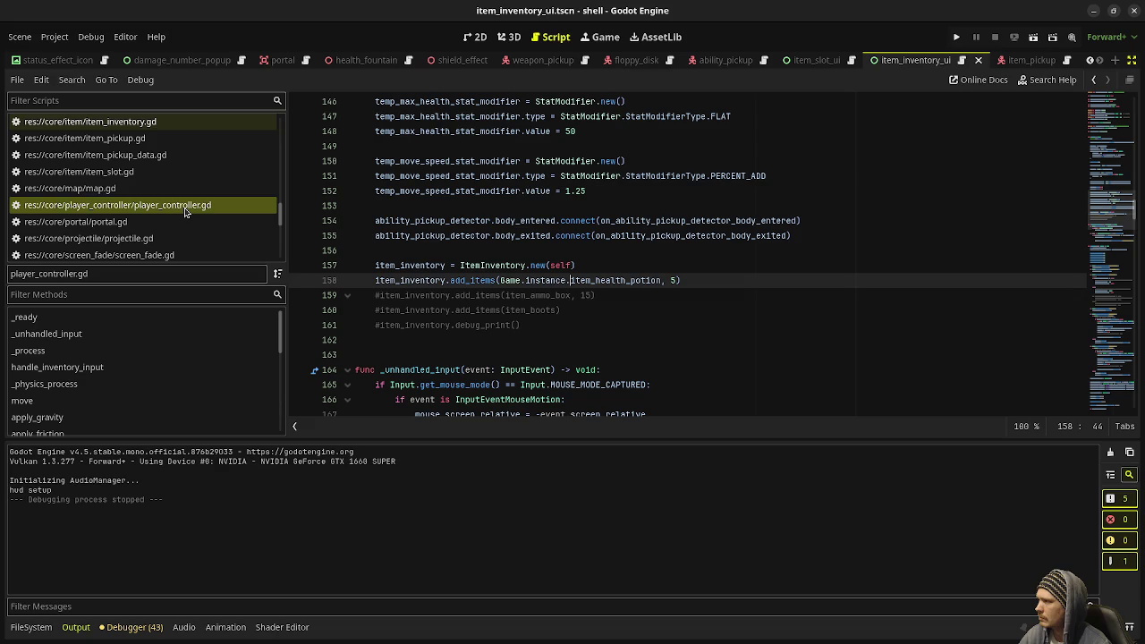
pyautogui.click(373, 280)
pyautogui.hotkey('ctrl', 'k')
pyautogui.hotkey('ctrl', 's')
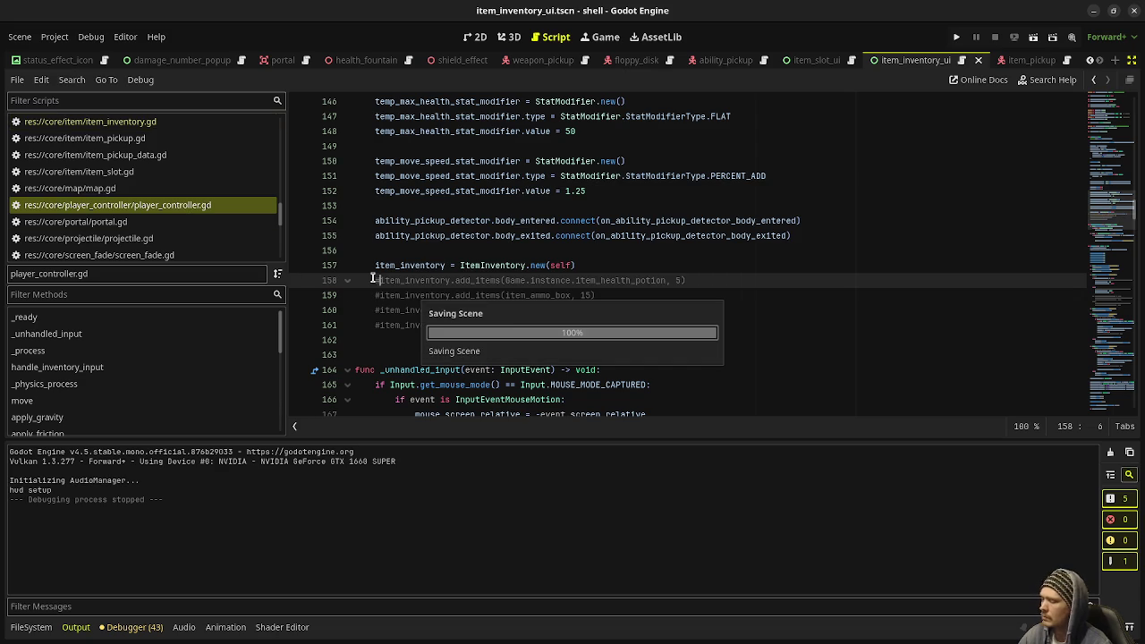
# Test-run the game briefly, then stop it
pyautogui.press('F5')
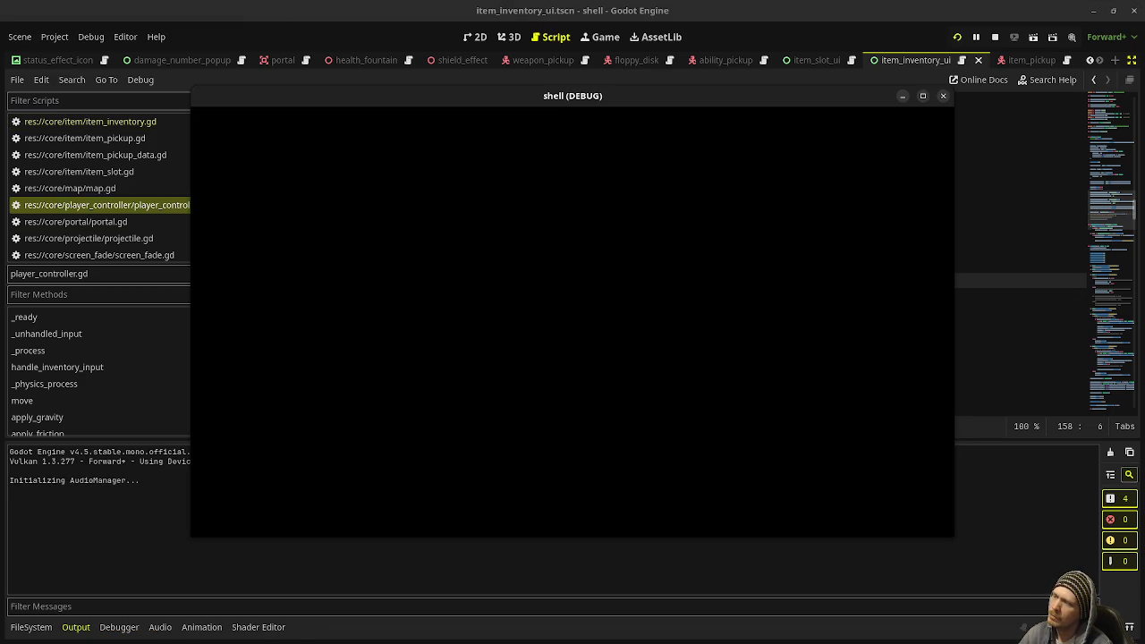
pyautogui.press('a')
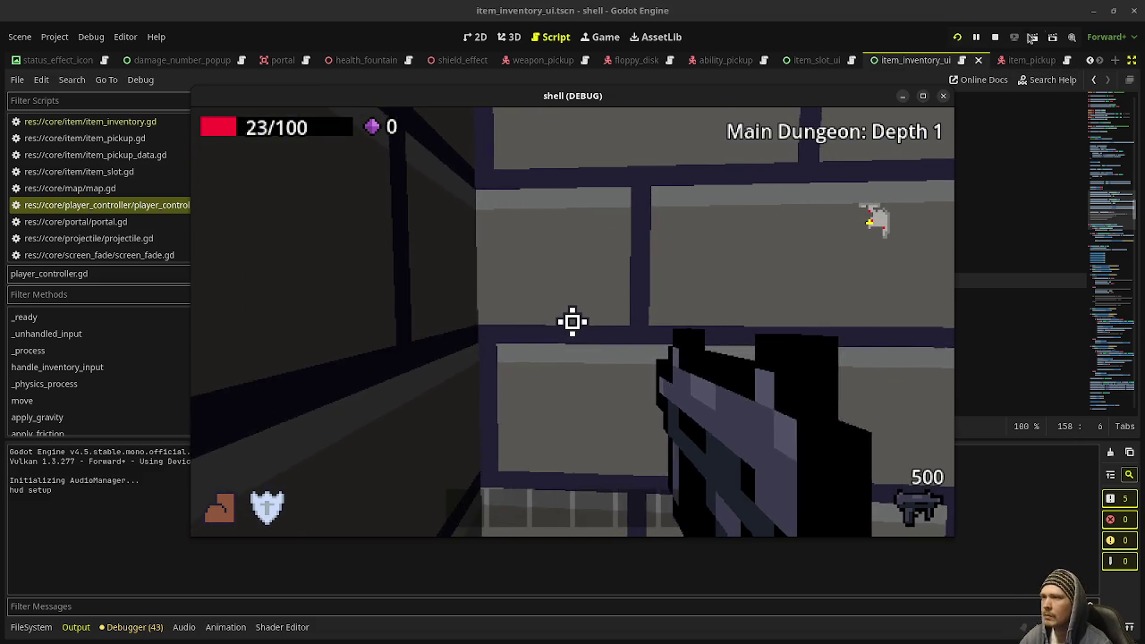
pyautogui.press('F8')
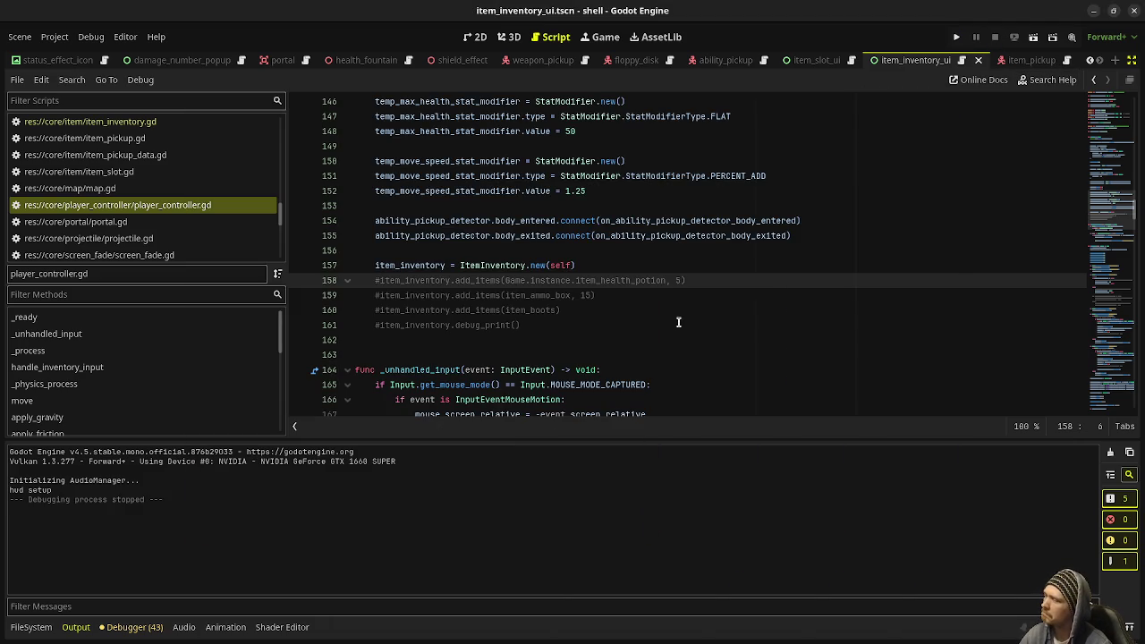
# Open game.gd and scroll down to the spawn_player function
pyautogui.scroll(10, 677, 318)
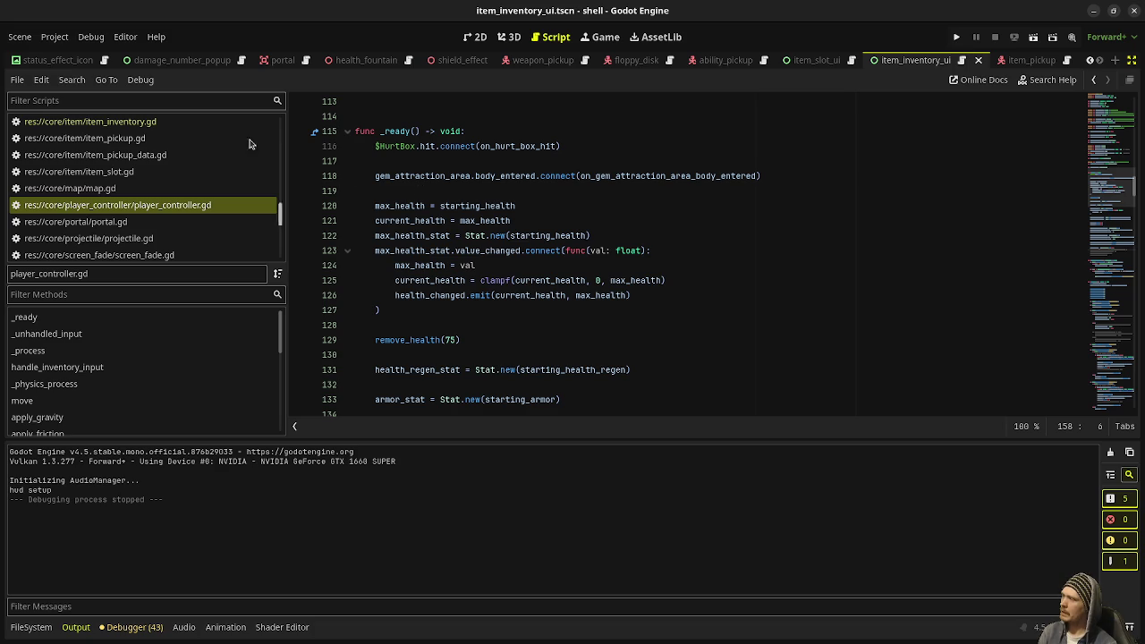
pyautogui.scroll(4, 197, 206)
pyautogui.scroll(10, 198, 206)
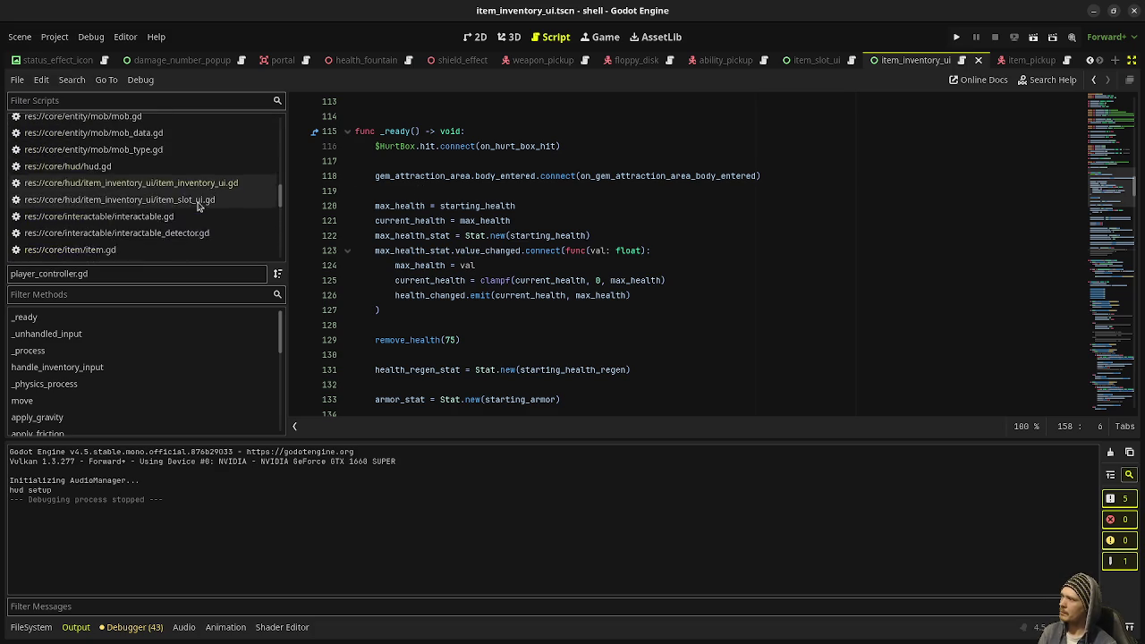
pyautogui.scroll(8, 198, 207)
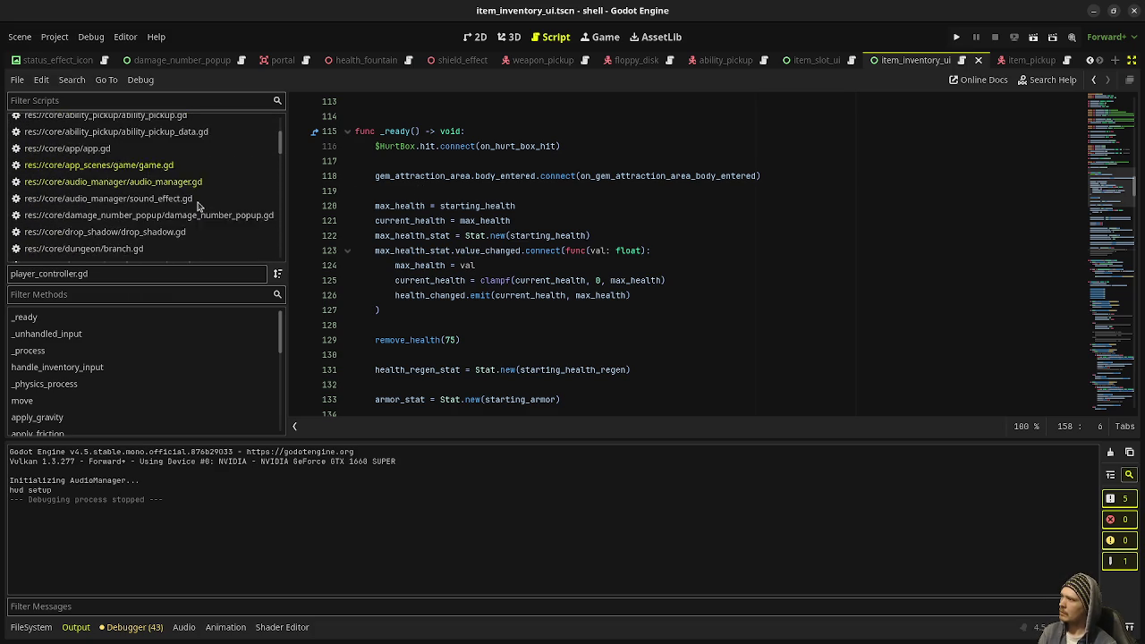
pyautogui.click(190, 185)
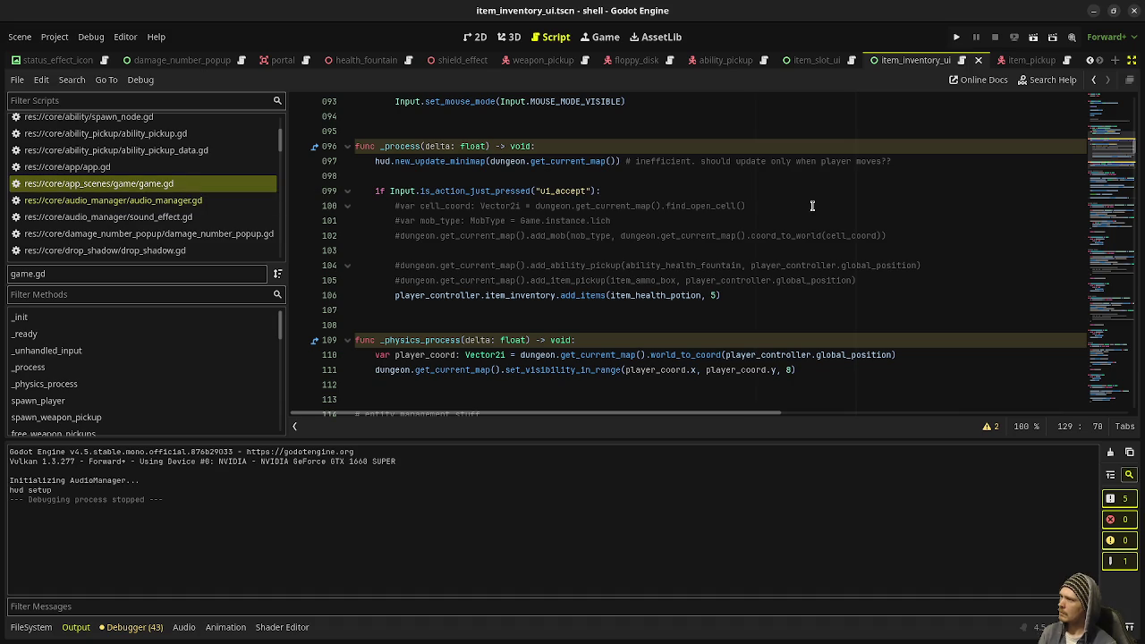
pyautogui.scroll(-4, 813, 207)
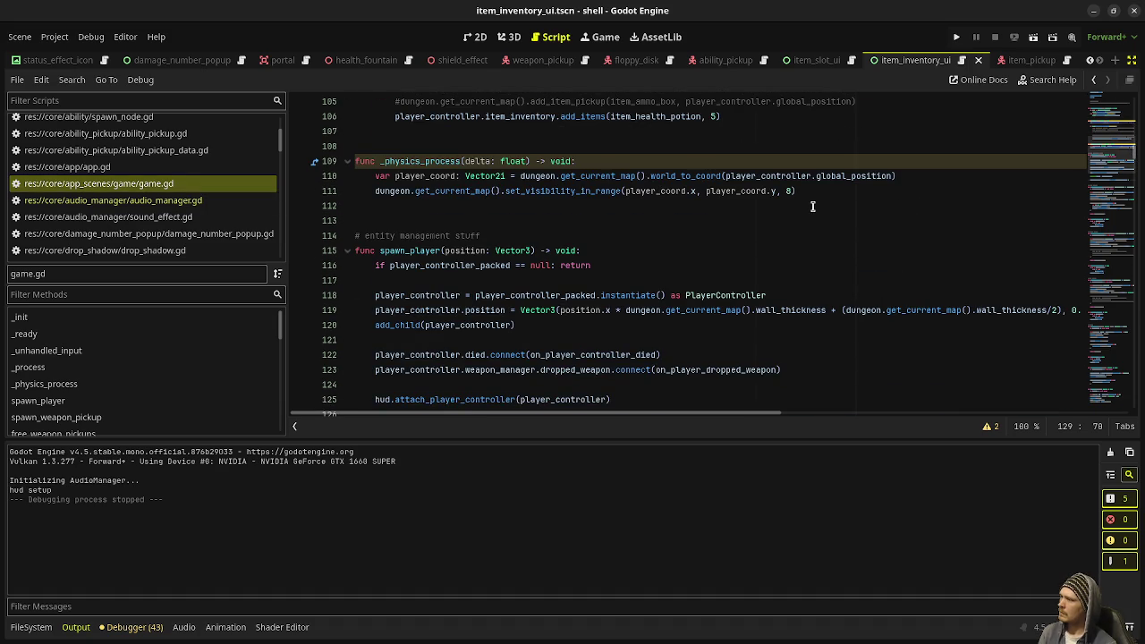
pyautogui.doubleClick(394, 325)
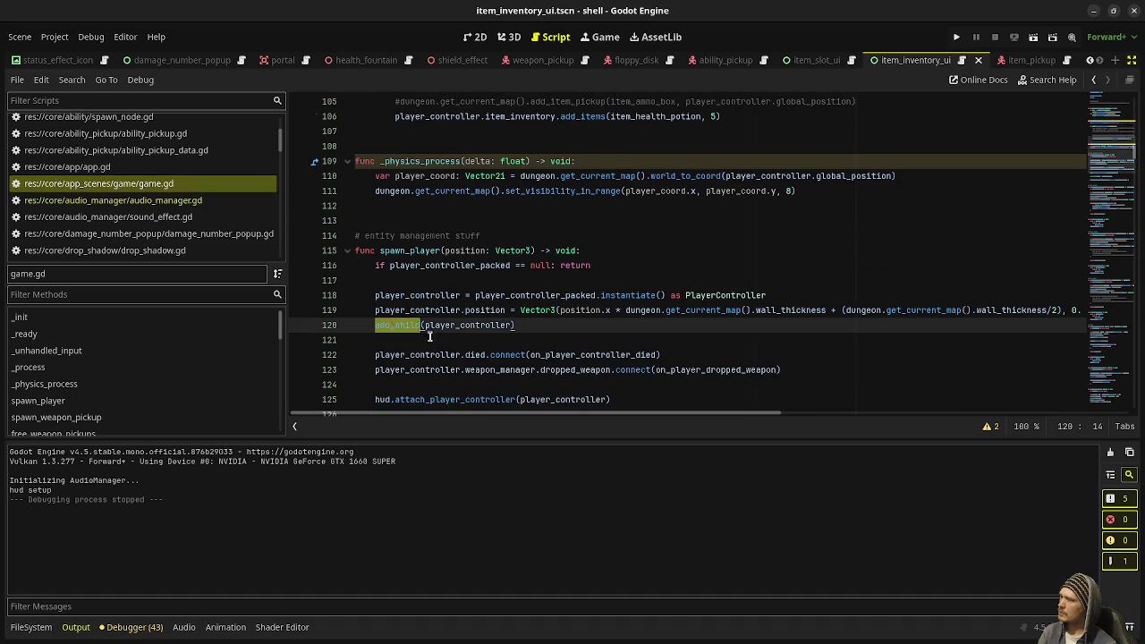
pyautogui.scroll(-2, 428, 336)
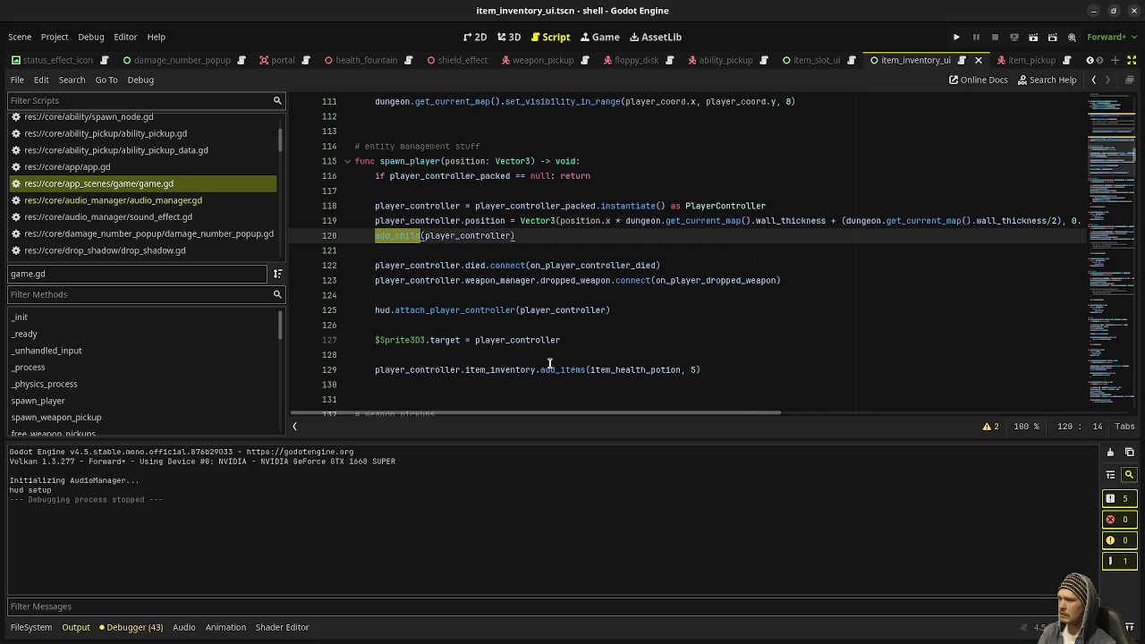
# Move add_items(item_health_potion, 5) above hud.attach_player_controller with Alt+Up, save, and run the game
pyautogui.moveTo(567, 370)
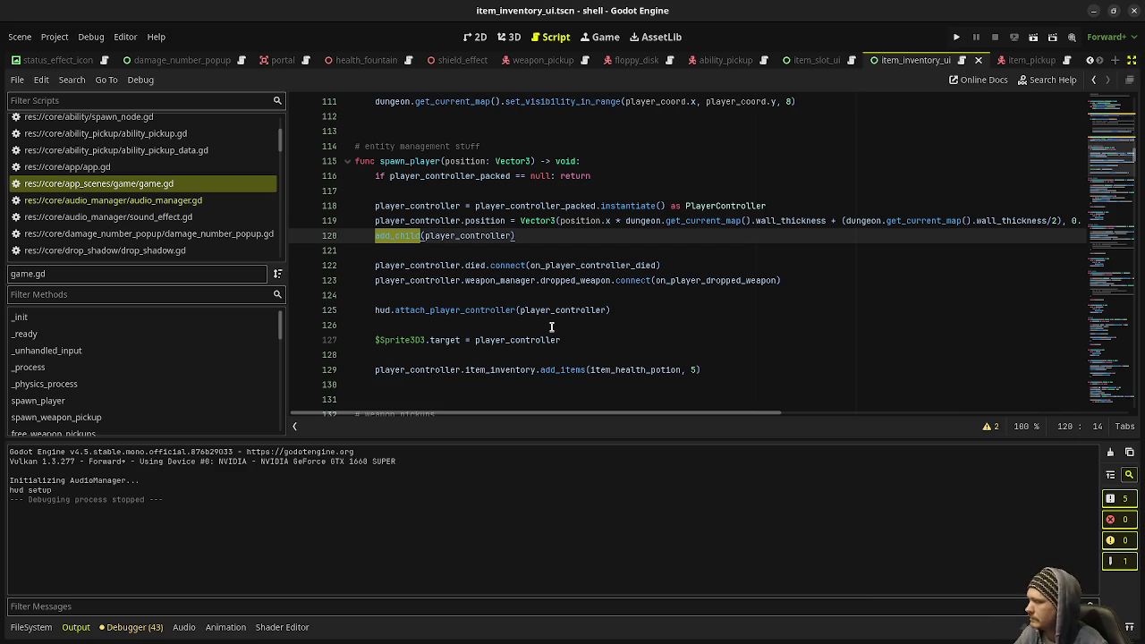
pyautogui.click(370, 368)
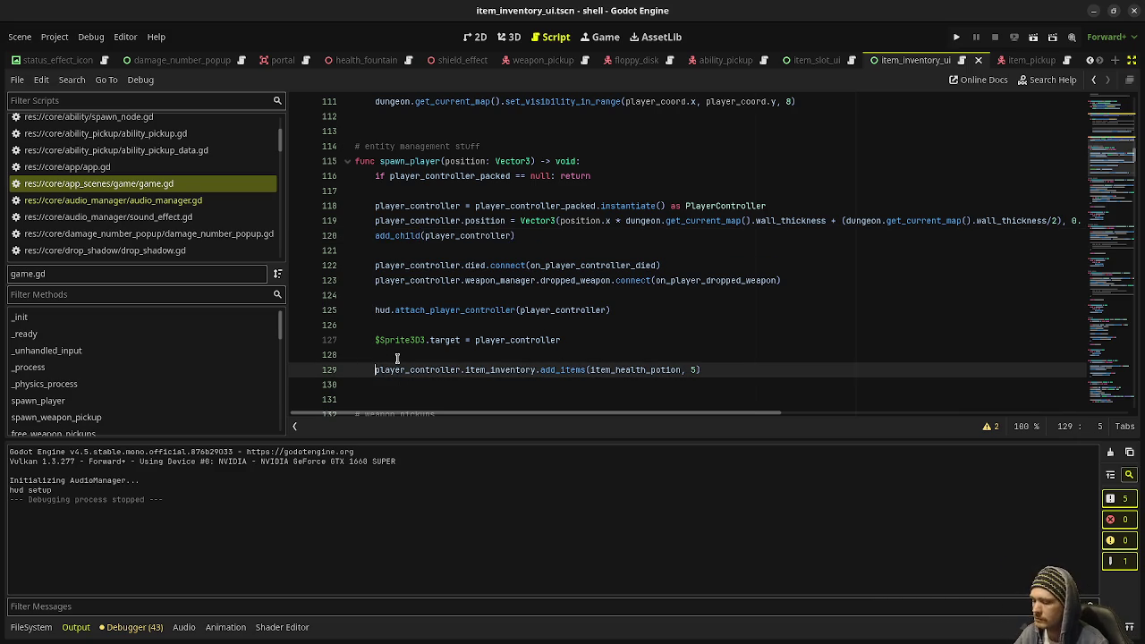
pyautogui.hotkey('alt', 'Up')
pyautogui.hotkey('alt', 'Up')
pyautogui.hotkey('alt', 'Up')
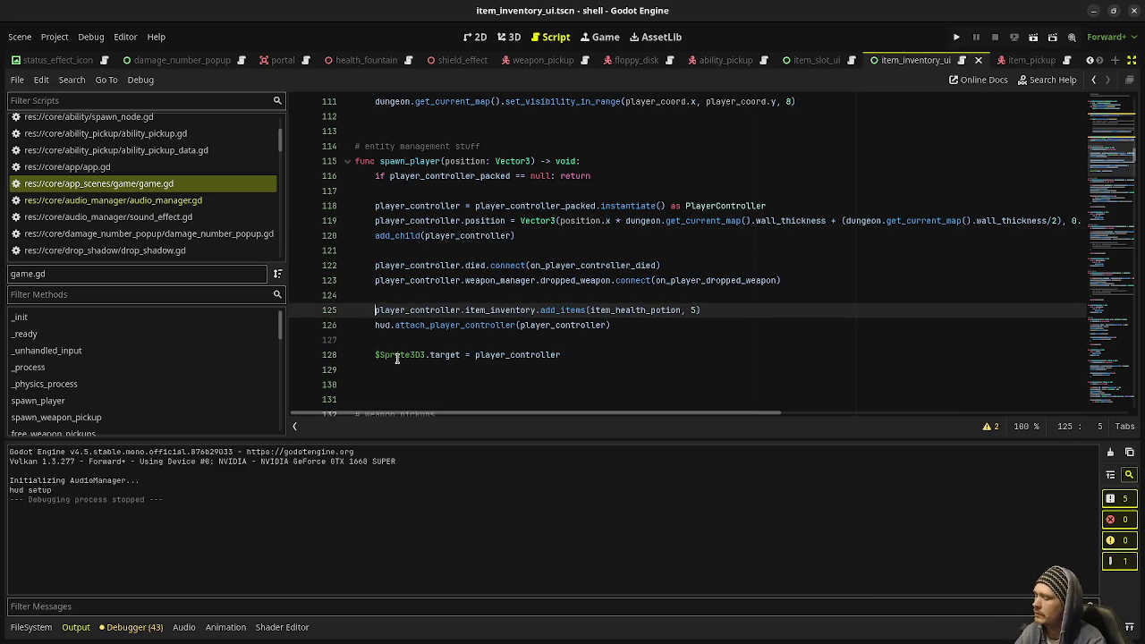
pyautogui.hotkey('ctrl', 's')
pyautogui.press('F5')
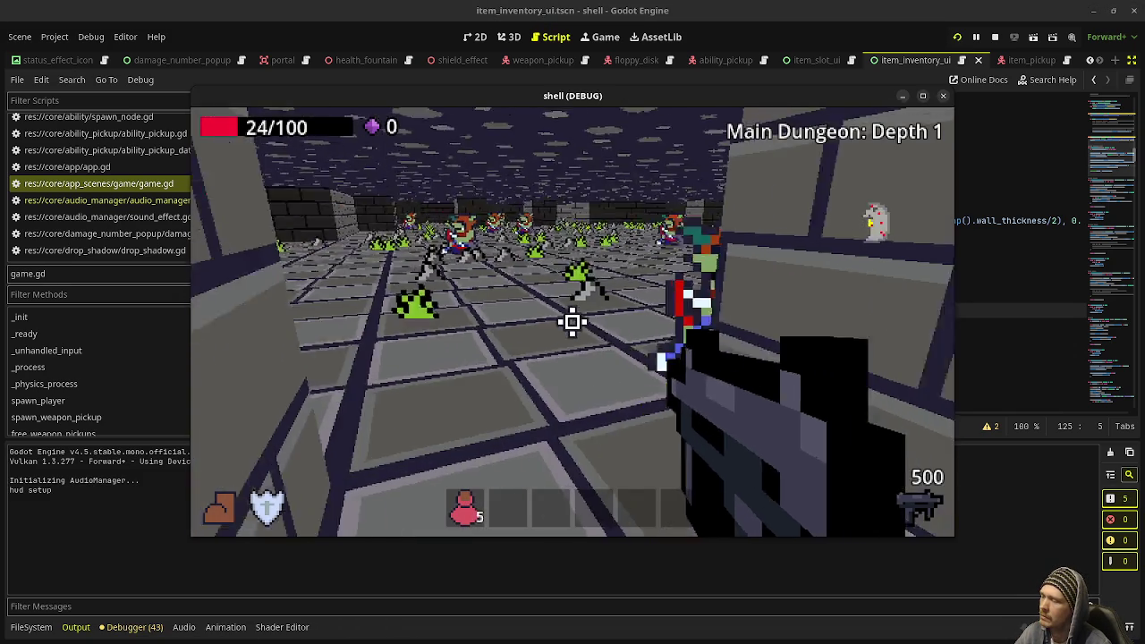
# Fight enemies and drink several health potions with key 1, watching the hotbar counts, then stop the game
pyautogui.moveTo(572, 322); pyautogui.dragTo(572, 322)
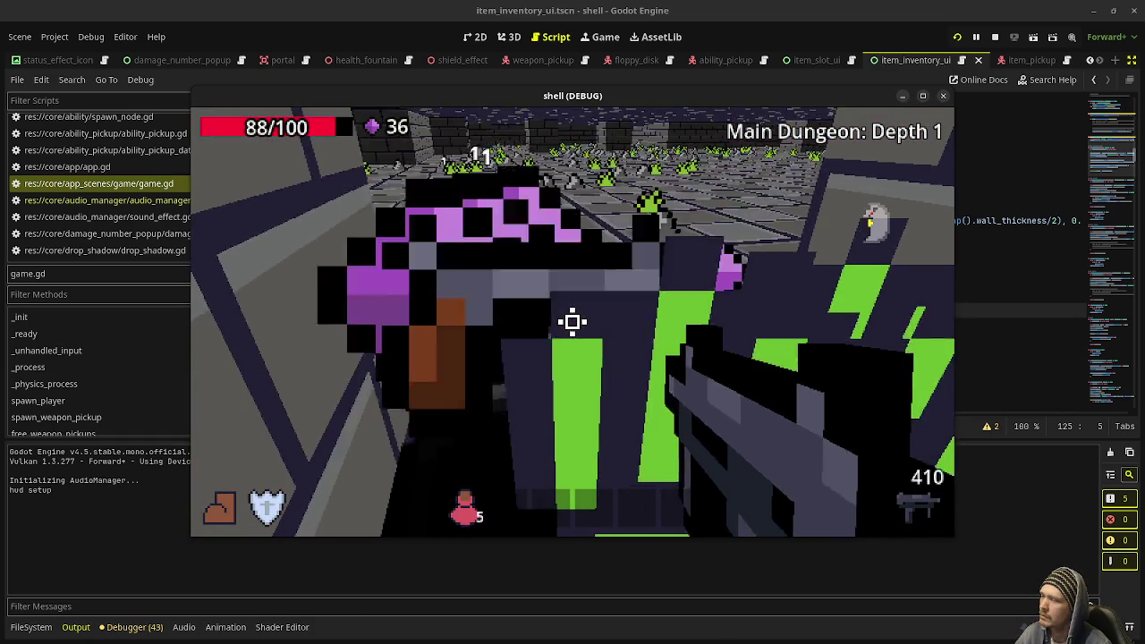
pyautogui.moveTo(573, 322); pyautogui.dragTo(573, 322)
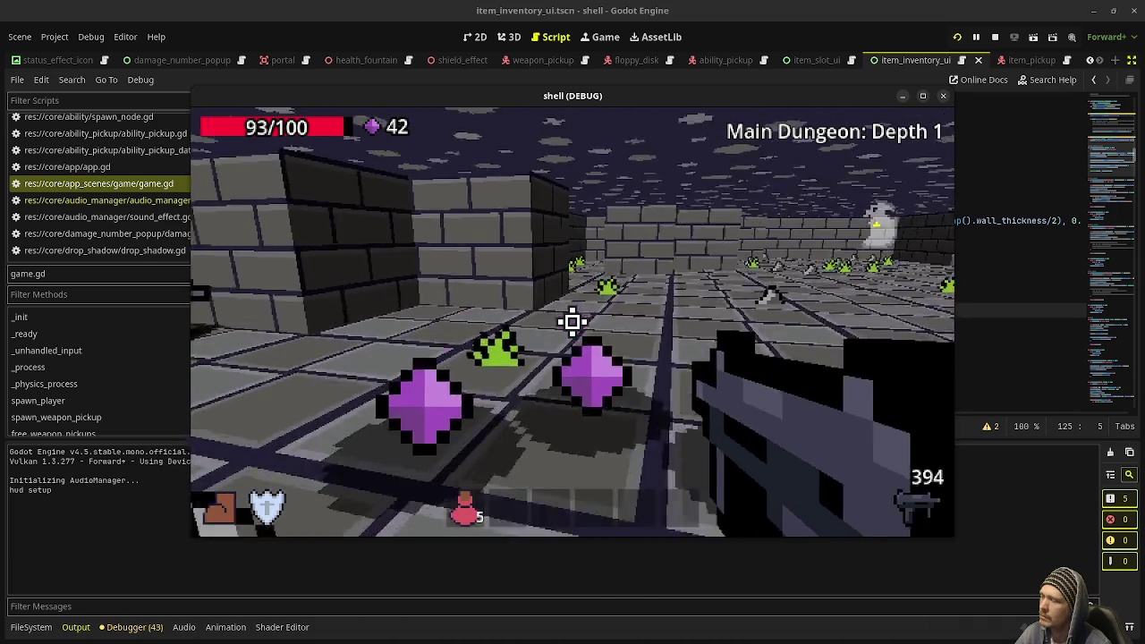
pyautogui.press('1')
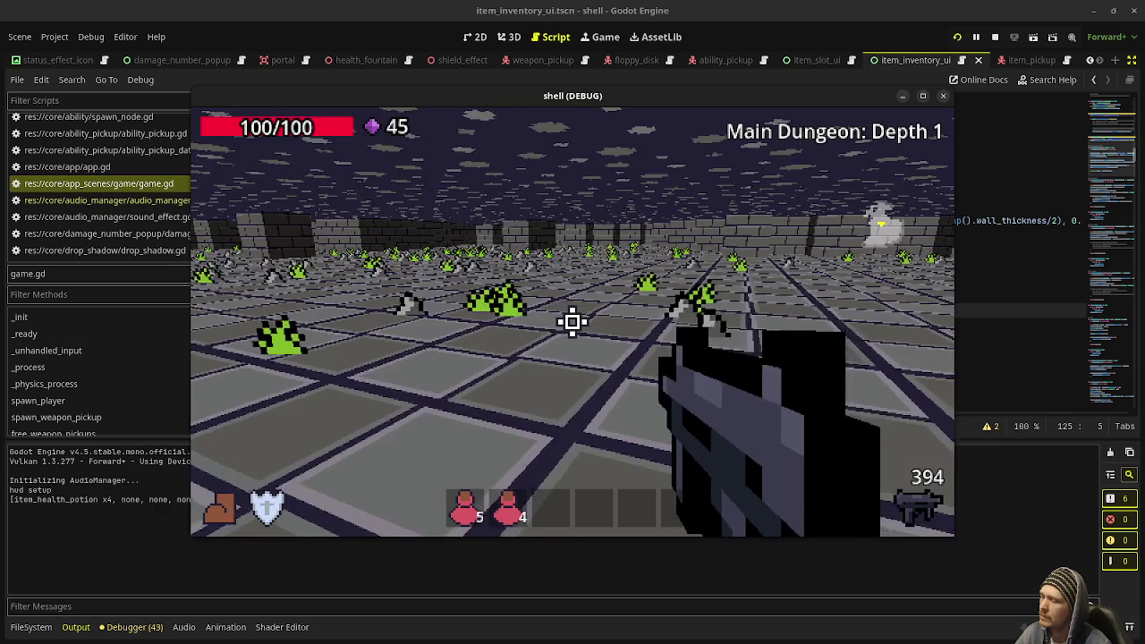
pyautogui.press('w')
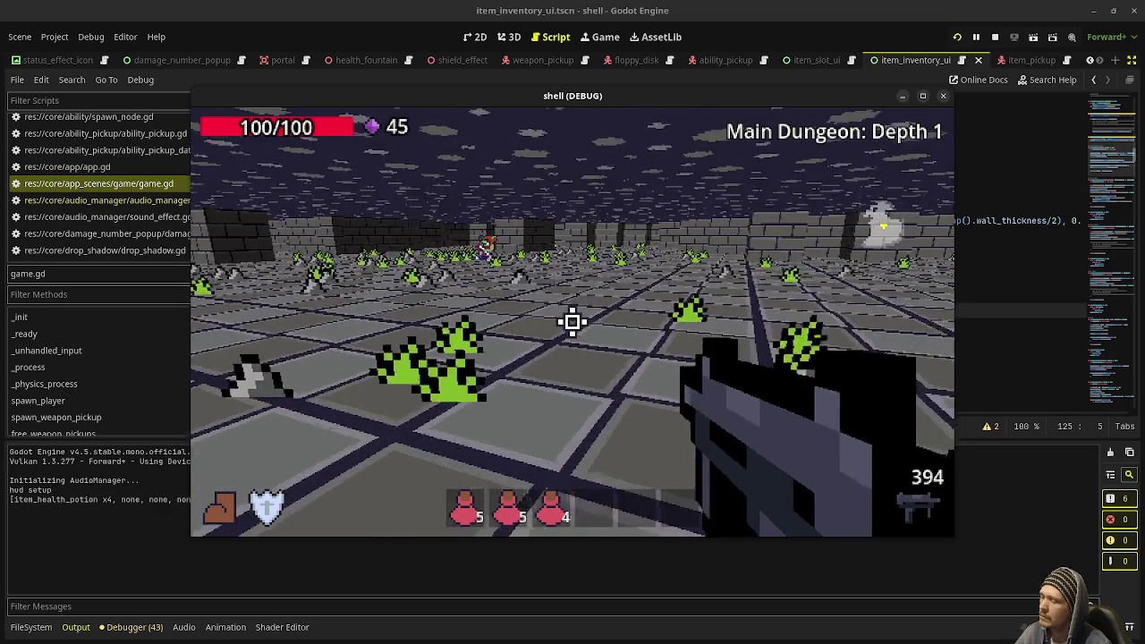
pyautogui.press('1')
pyautogui.click(572, 322)
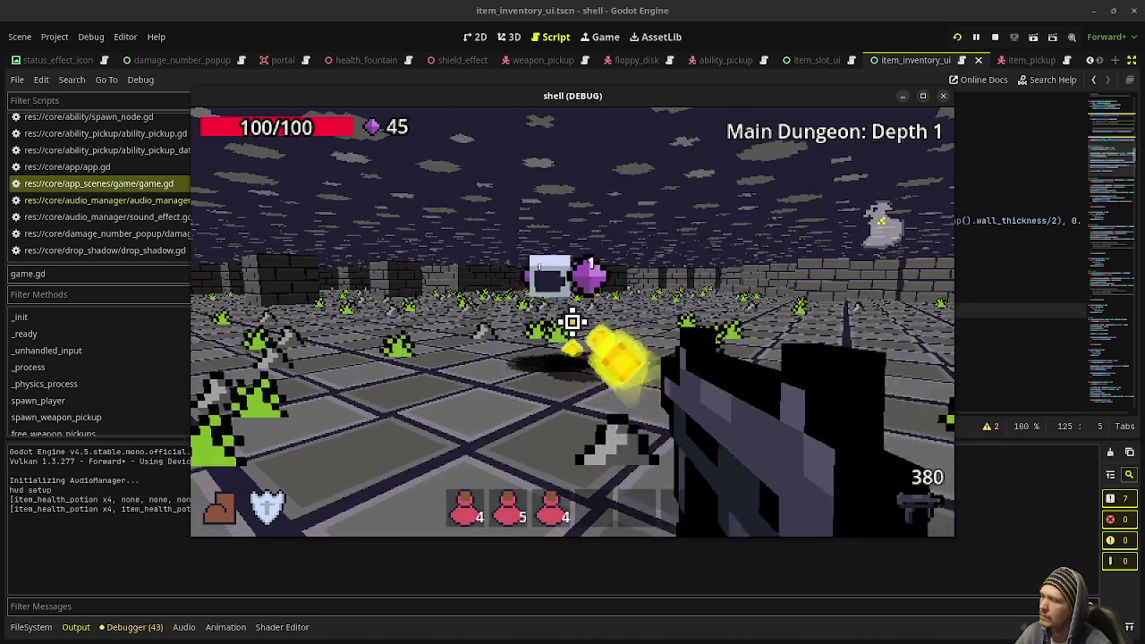
pyautogui.press('1')
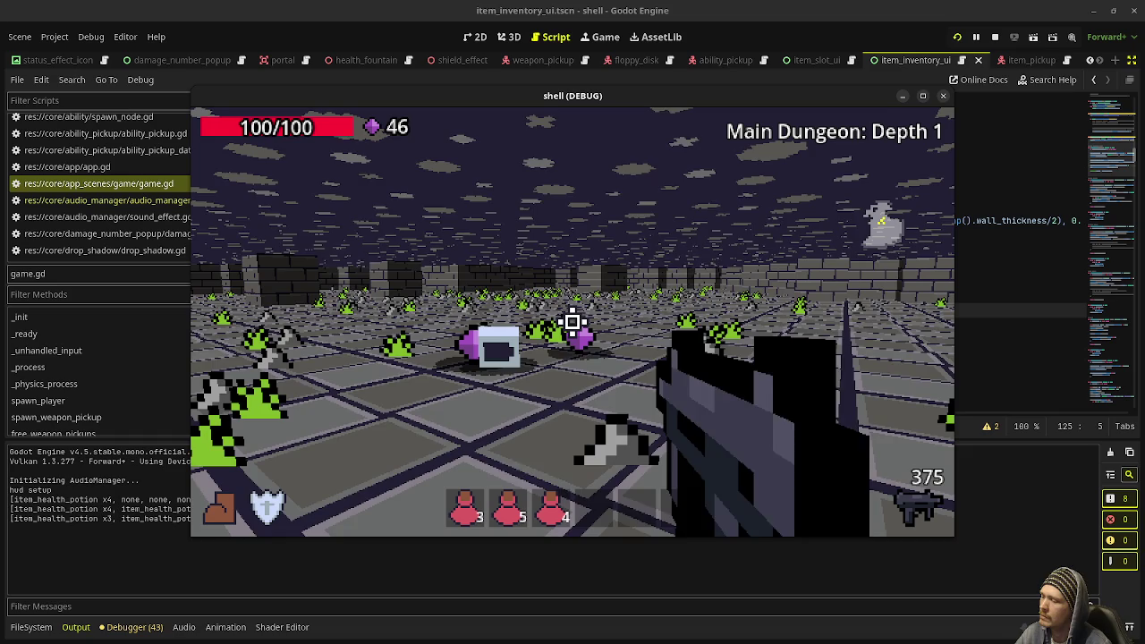
pyautogui.press('1')
pyautogui.press('p')
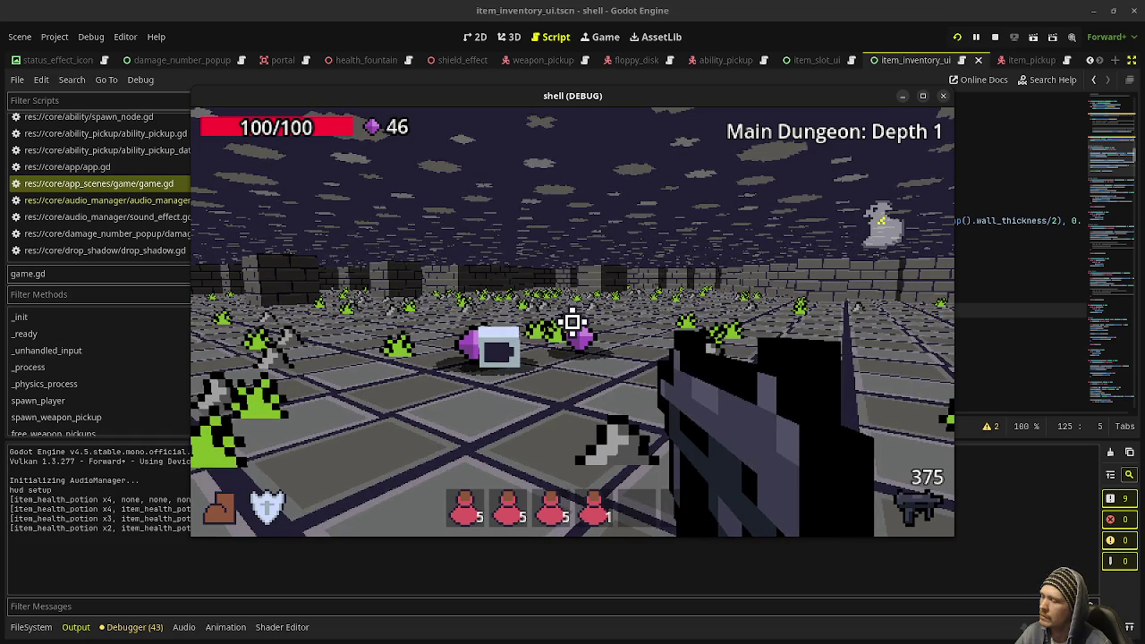
pyautogui.press('w')
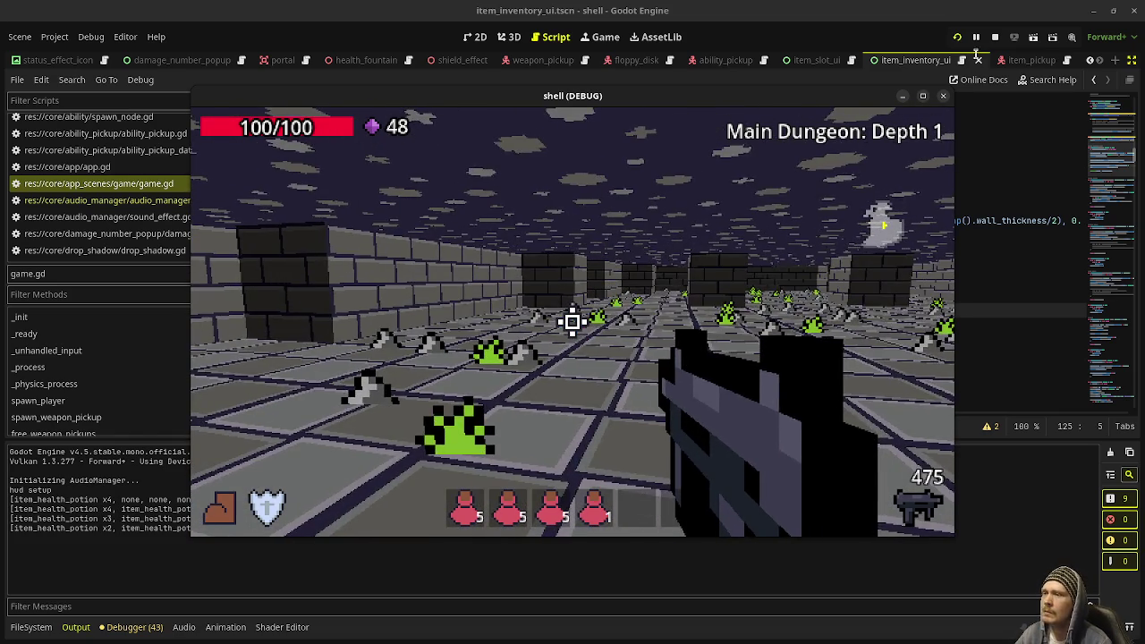
pyautogui.press('F8')
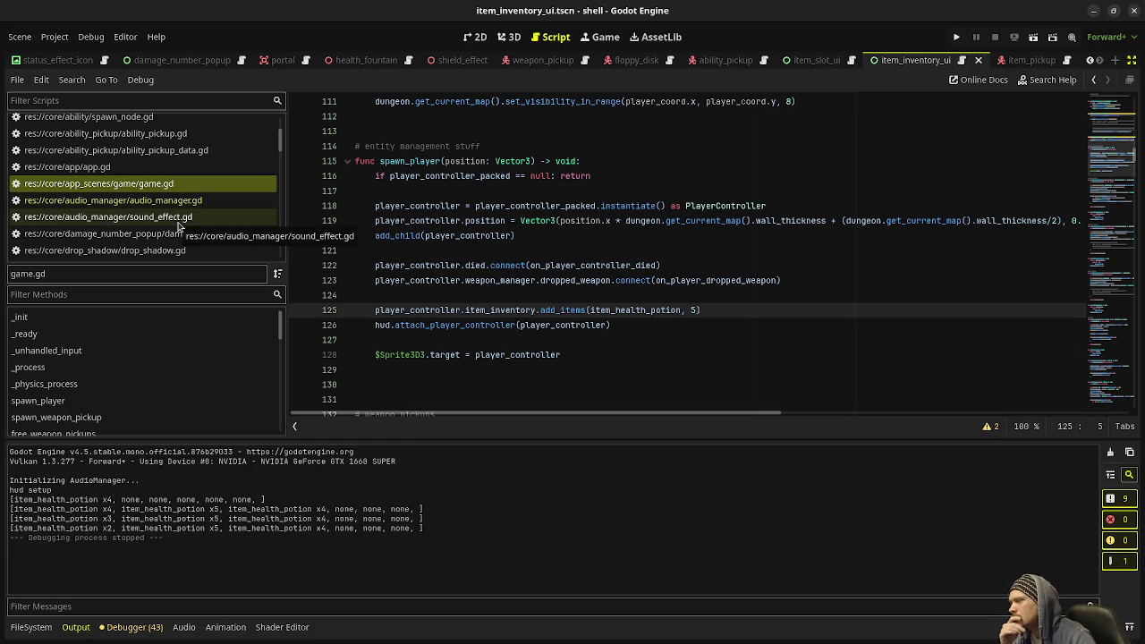
# Check the item_inventory_ui.setup call in hud.gd, then open item_inventory_ui.gd
pyautogui.scroll(-5, 178, 201)
pyautogui.scroll(-6, 176, 192)
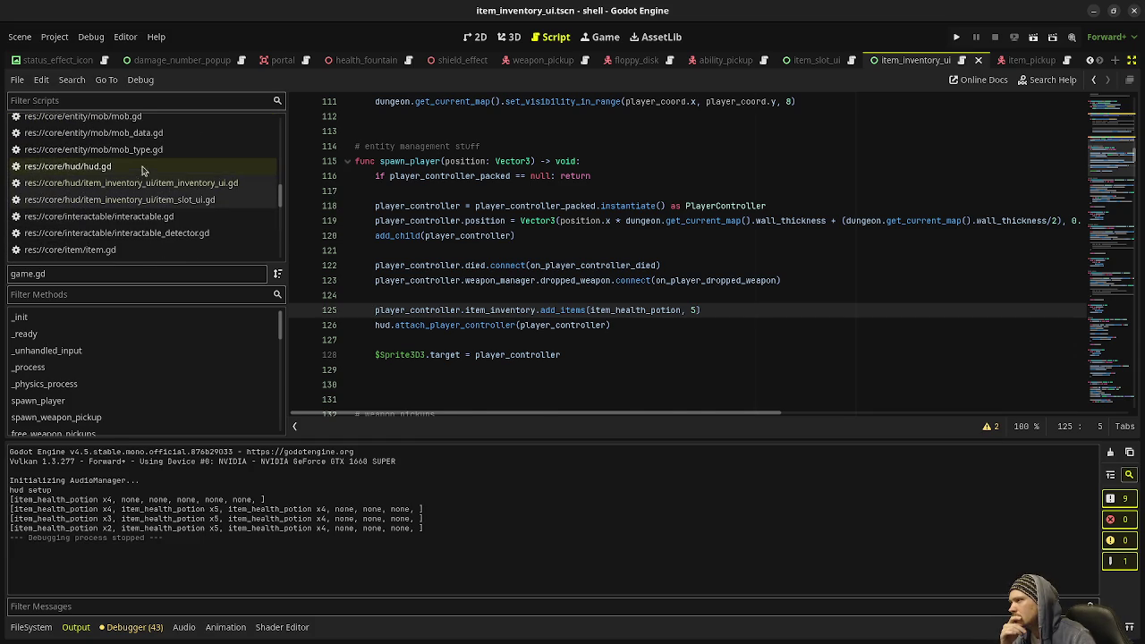
pyautogui.click(148, 170)
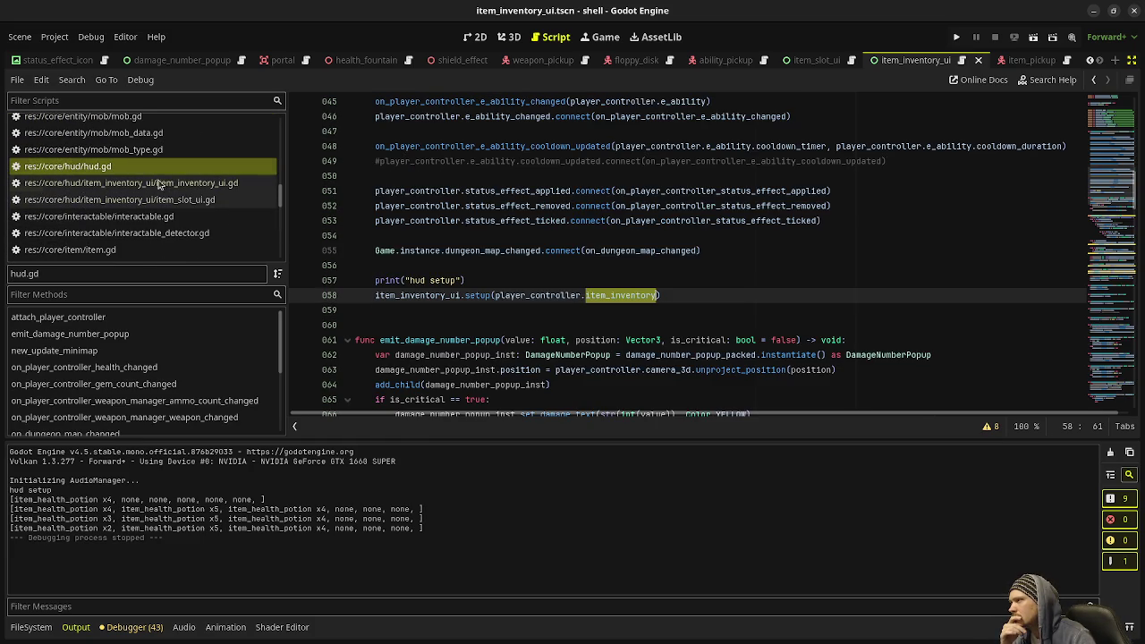
pyautogui.click(479, 296)
pyautogui.scroll(9, 478, 296)
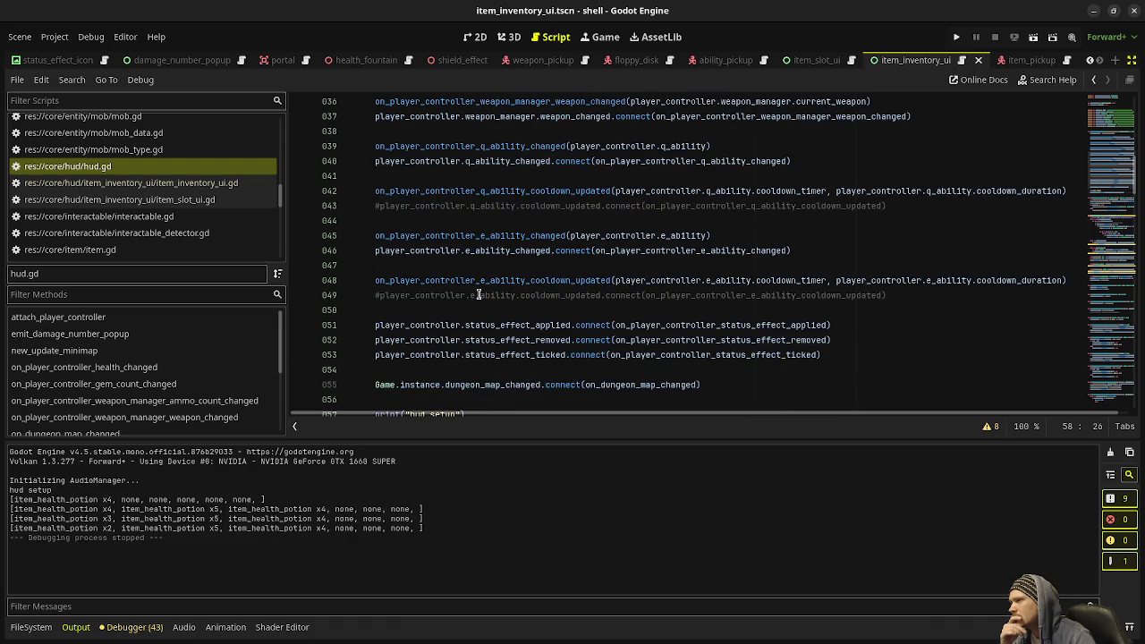
pyautogui.scroll(-9, 478, 296)
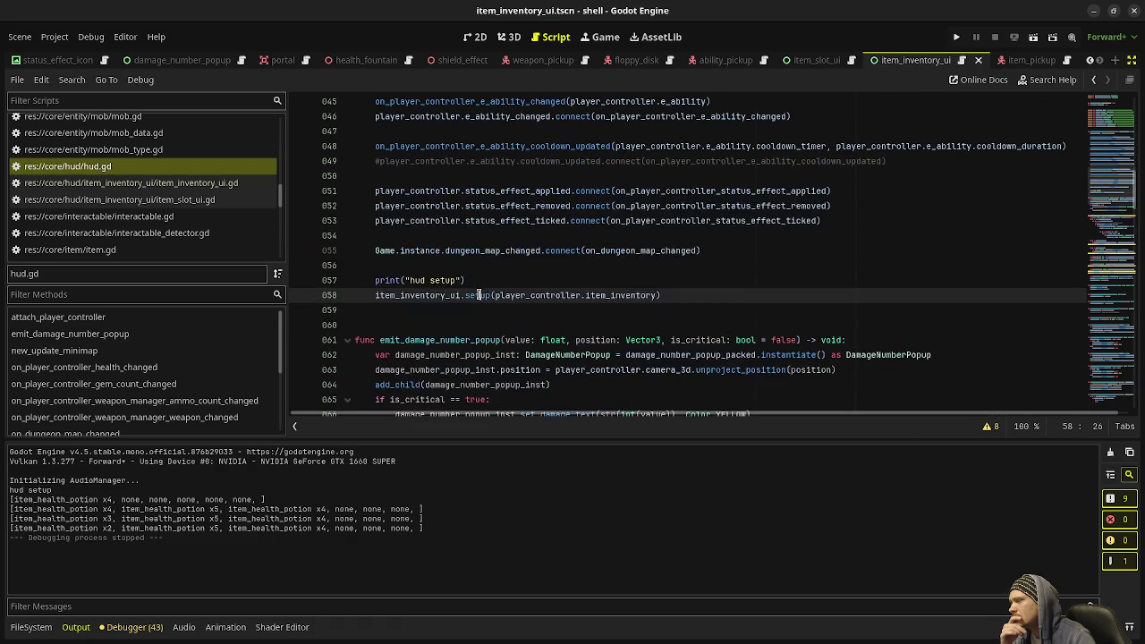
pyautogui.click(191, 183)
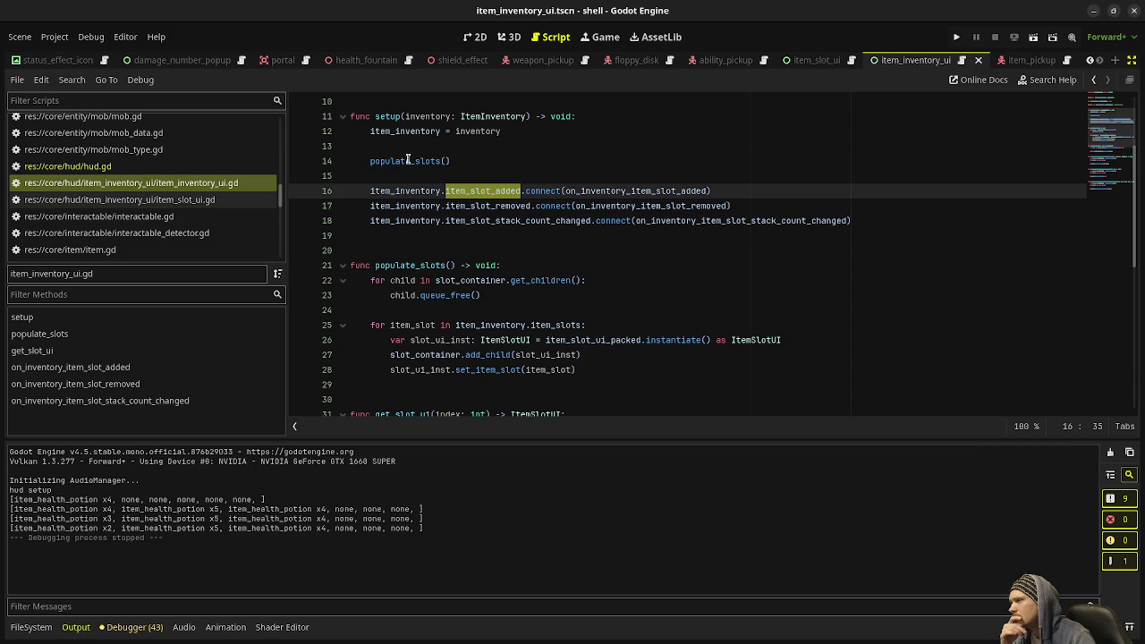
# Add a print of item_inventory to item_inventory_ui.gd's setup and run the game
pyautogui.moveTo(408, 160)
pyautogui.moveTo(556, 322)
pyautogui.click(515, 130)
pyautogui.press('Return')
pyautogui.press('Return')
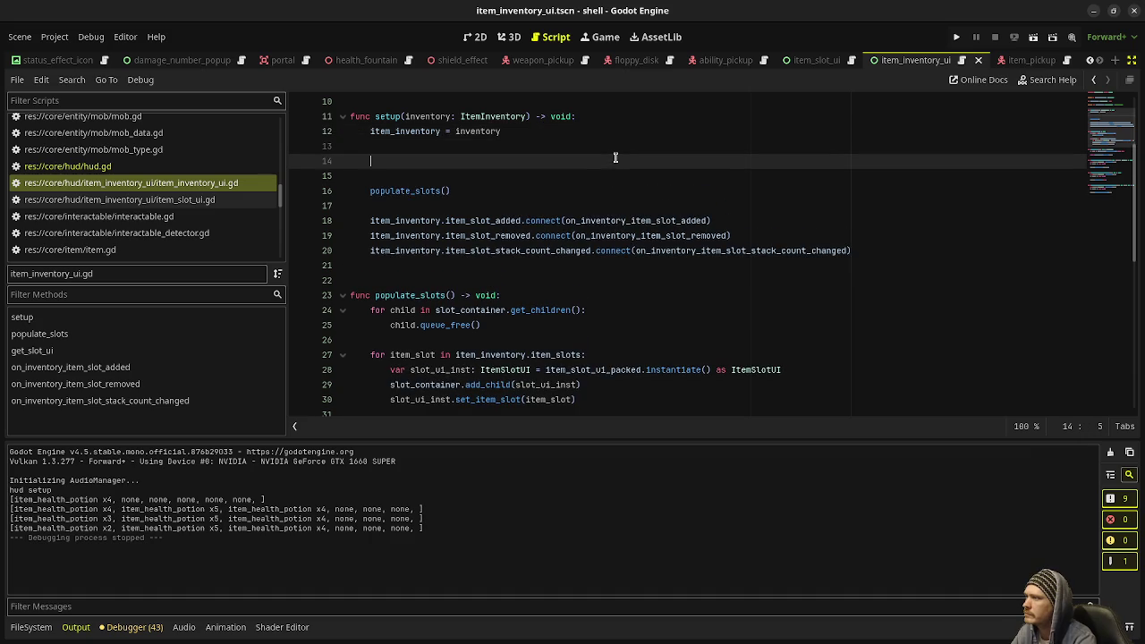
pyautogui.write('print(')
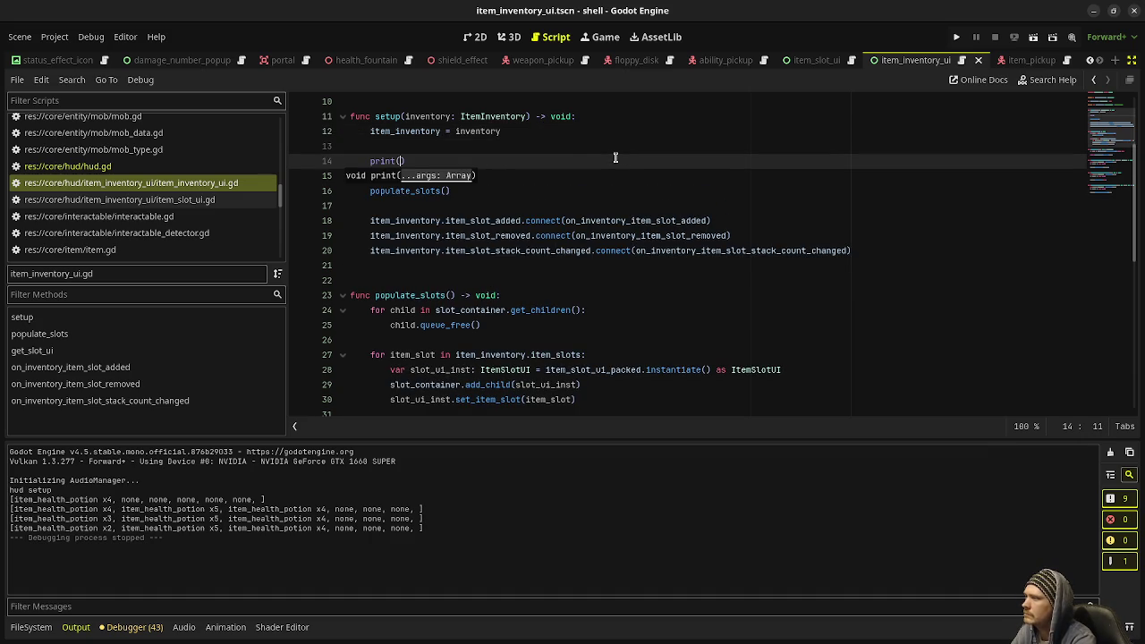
pyautogui.write('item_i')
pyautogui.press('Return')
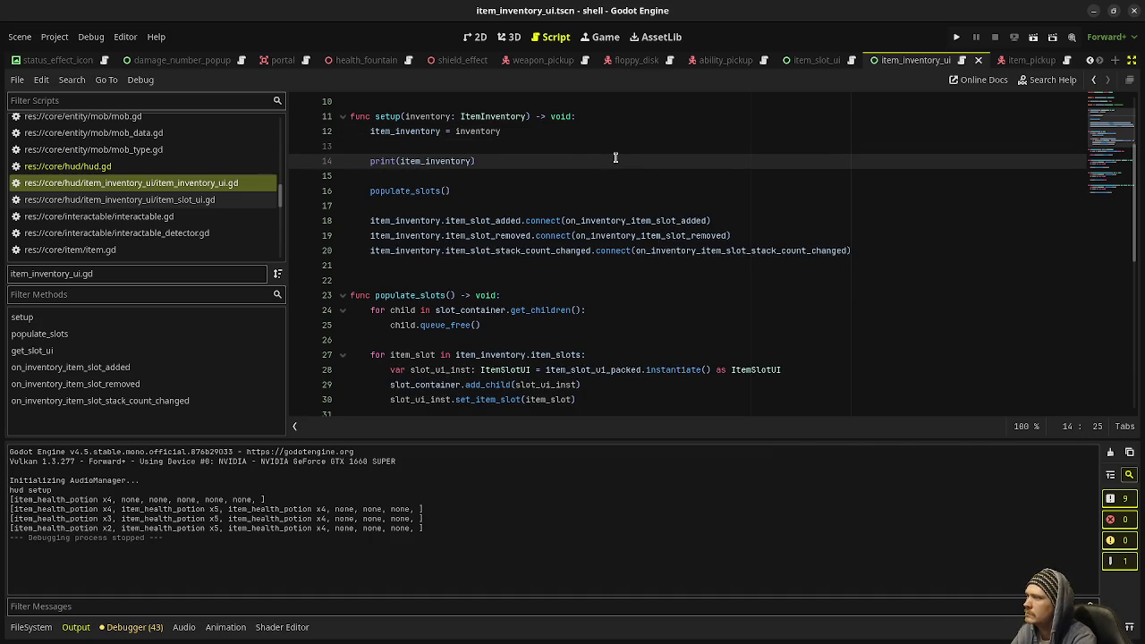
pyautogui.press('F5')
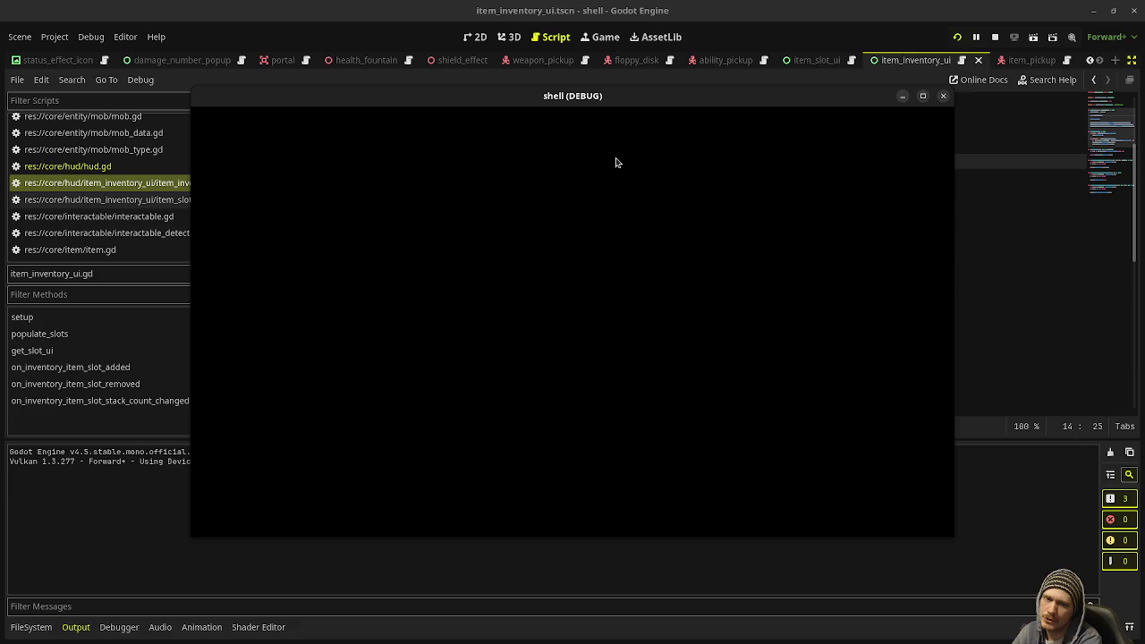
# Playtest by walking, shooting and collecting gems, then stop to read the printed inventory
pyautogui.press('w')
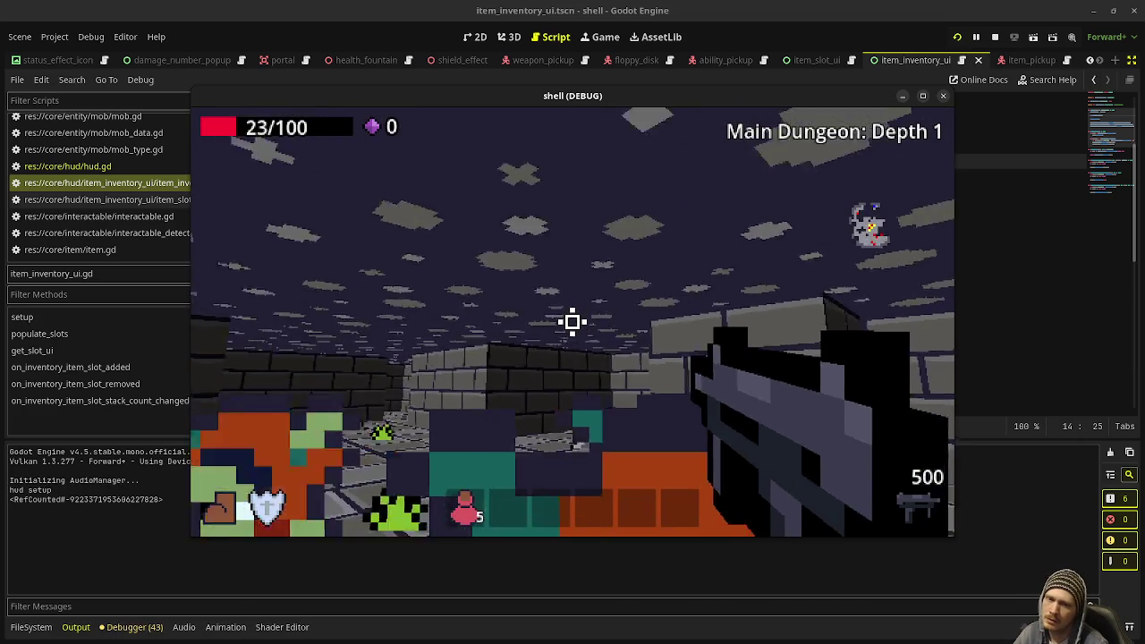
pyautogui.click(573, 322)
pyautogui.moveTo(573, 323); pyautogui.dragTo(573, 322)
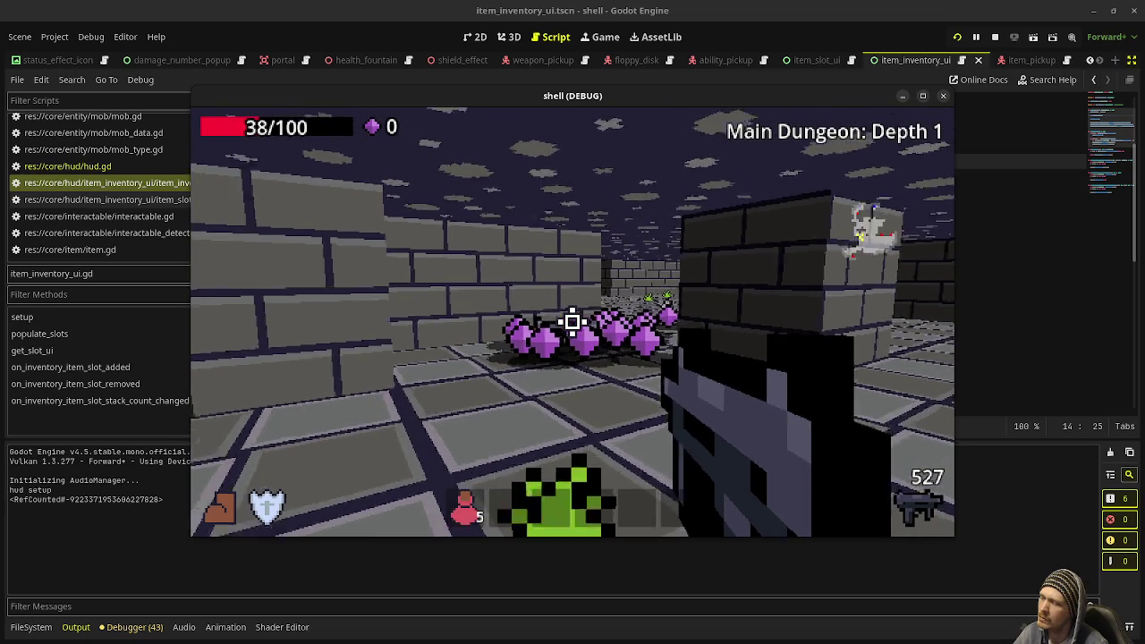
pyautogui.press('w')
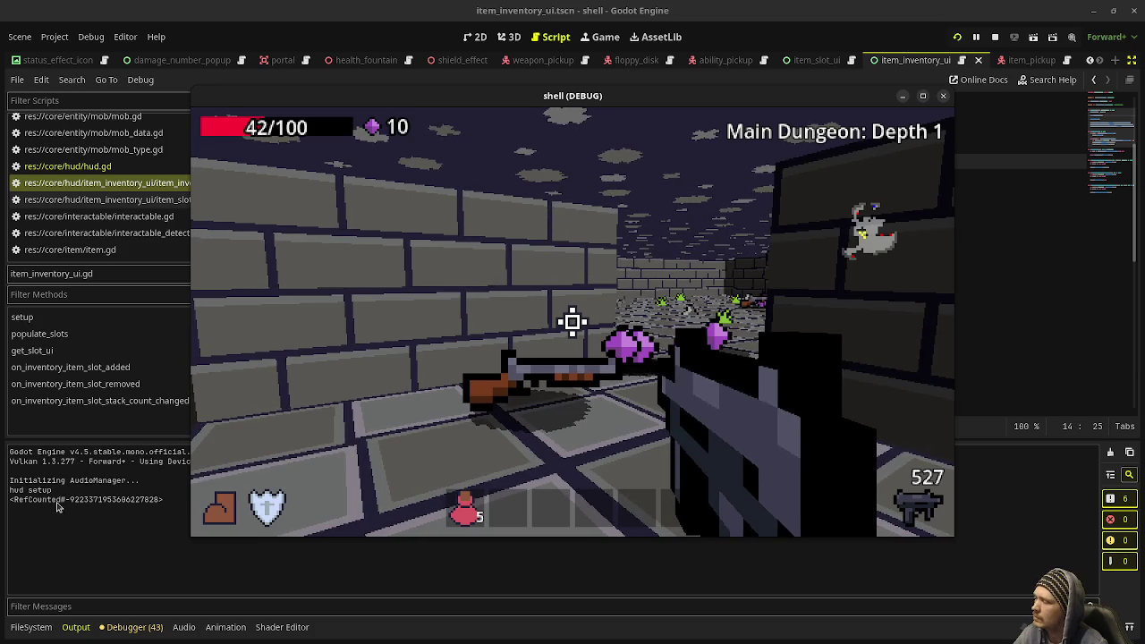
pyautogui.press('F8')
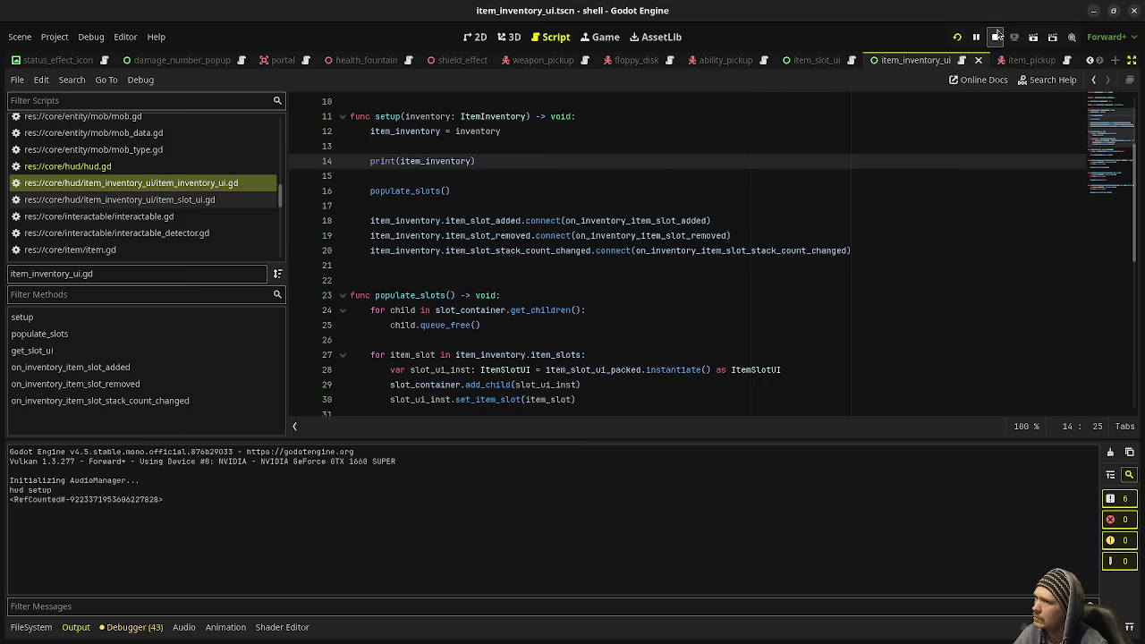
# Replace the print with item_inventory.debug_print(), save, test again, then reopen game.gd
pyautogui.write('.')
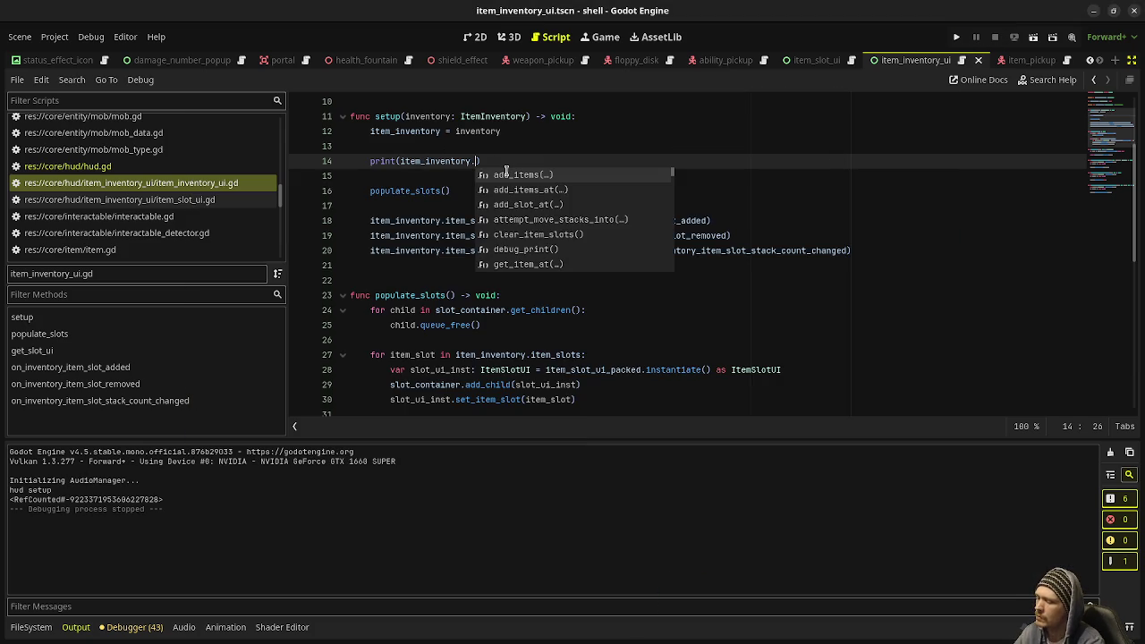
pyautogui.moveTo(482, 162); pyautogui.dragTo(368, 161)
pyautogui.write('item_i')
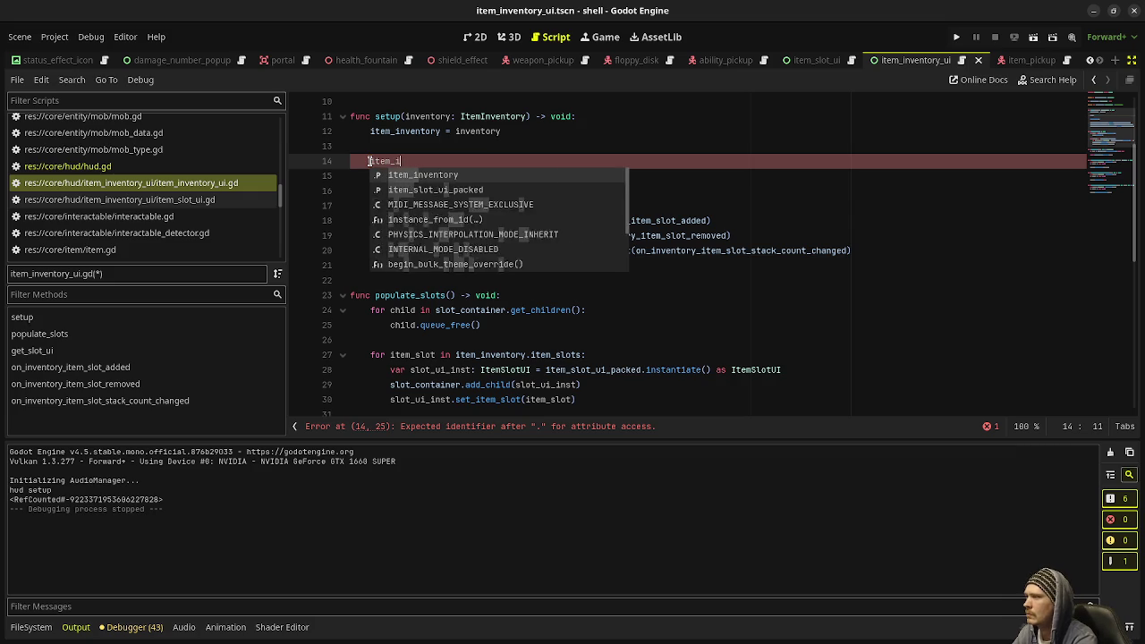
pyautogui.write('nventory.deb')
pyautogui.press('Return')
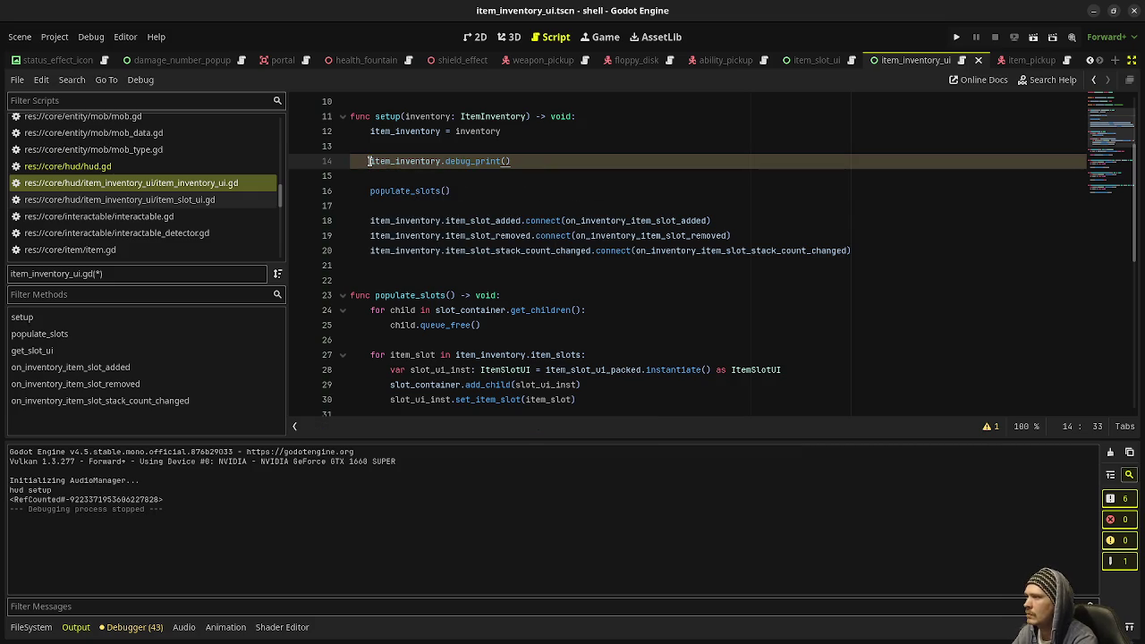
pyautogui.hotkey('ctrl', 's')
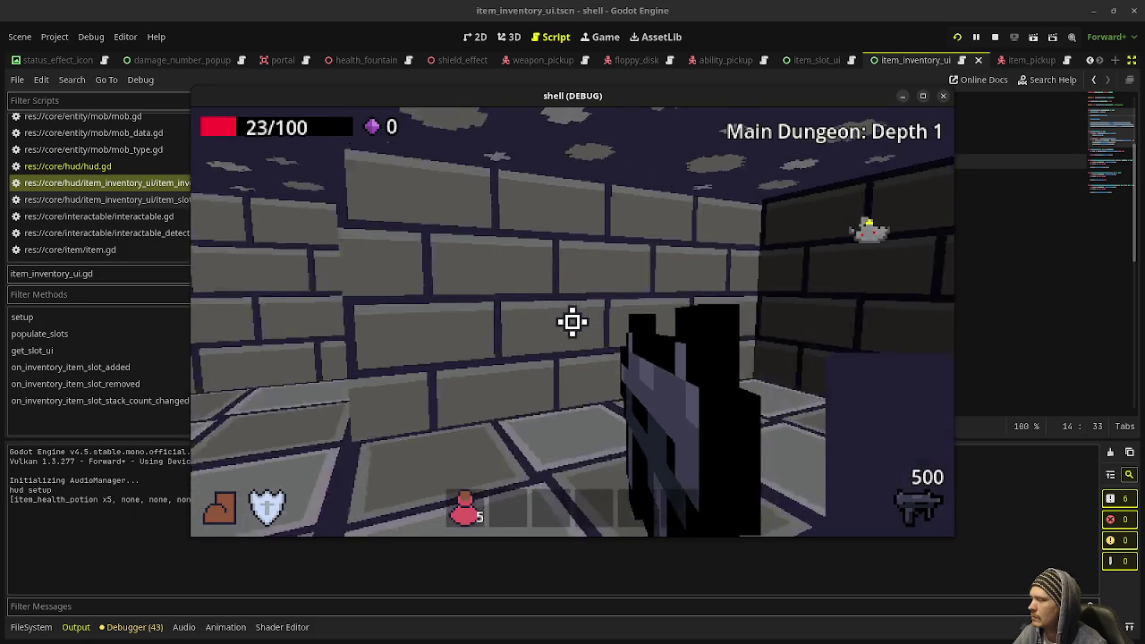
pyautogui.moveTo(572, 322); pyautogui.dragTo(573, 322)
pyautogui.press('F8')
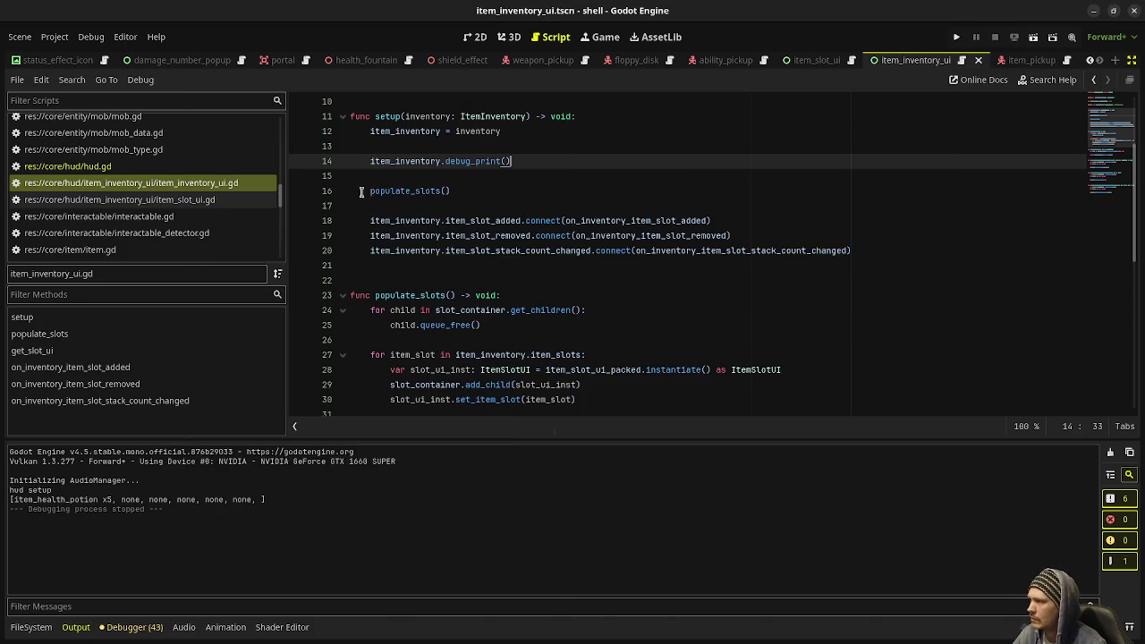
pyautogui.scroll(10, 127, 170)
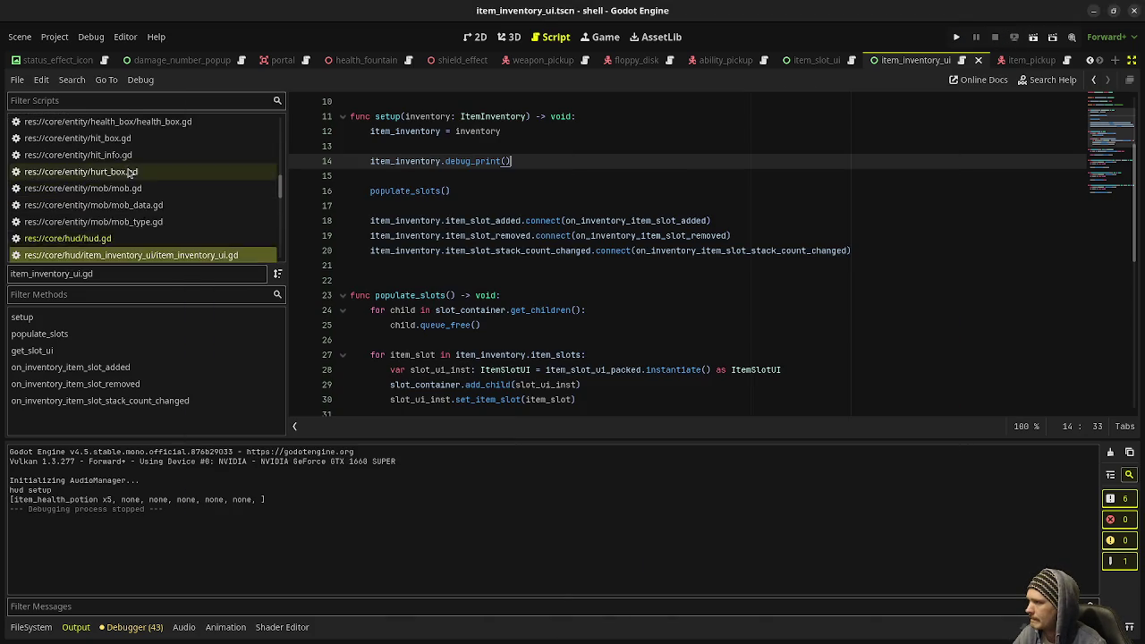
pyautogui.click(127, 238)
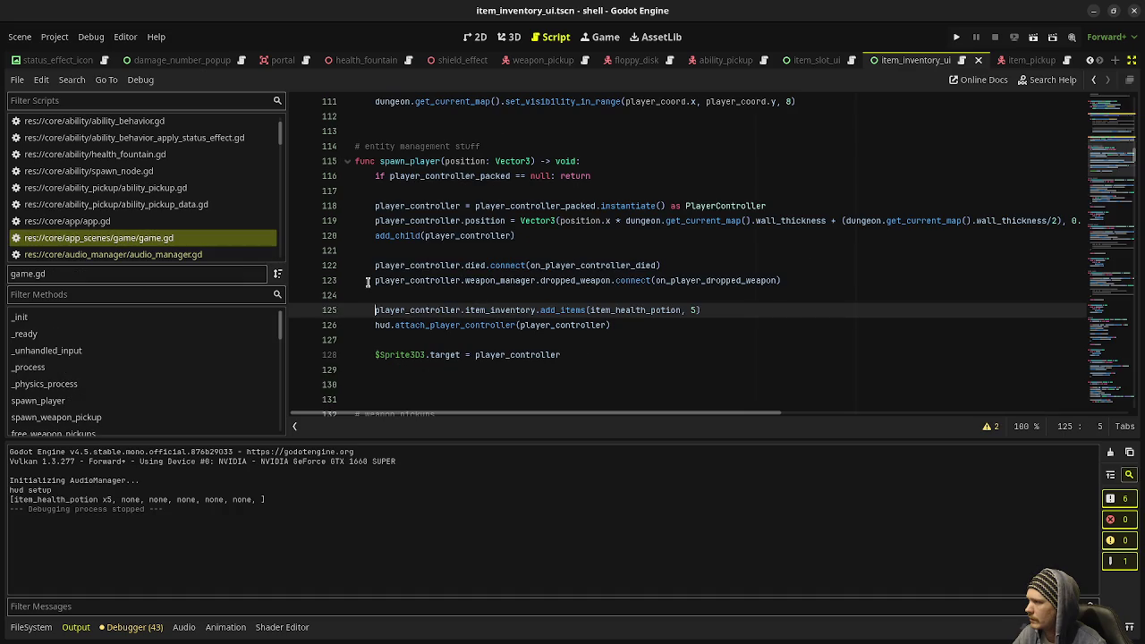
# Move the add_items potion line below hud.attach_player_controller, then test-run and stop the game
pyautogui.hotkey('alt', 'Down')
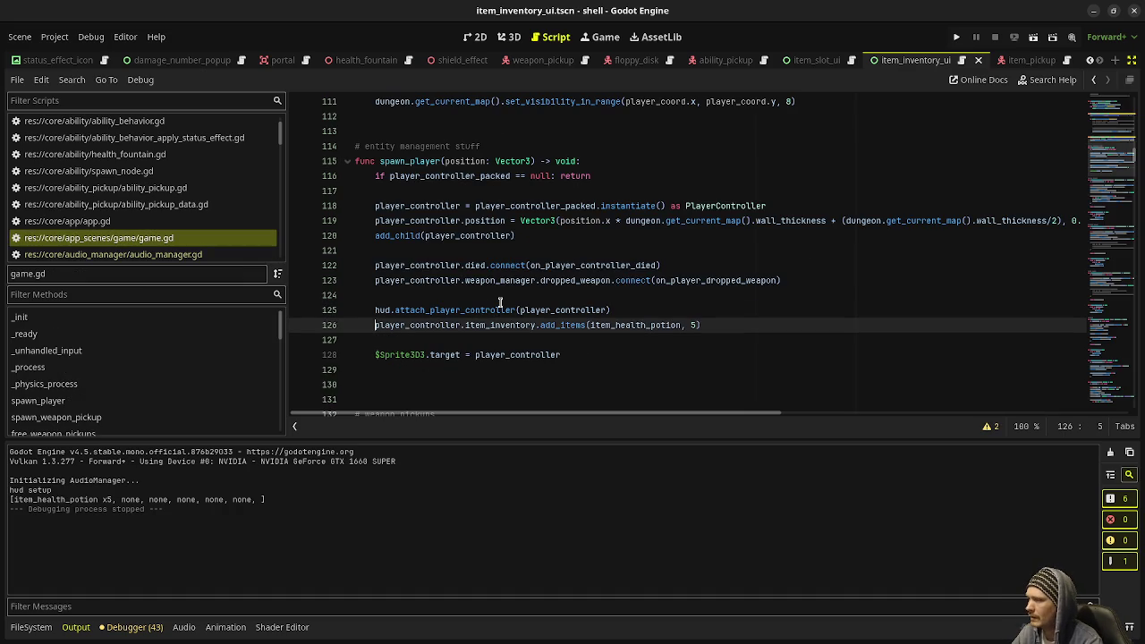
pyautogui.press('F5')
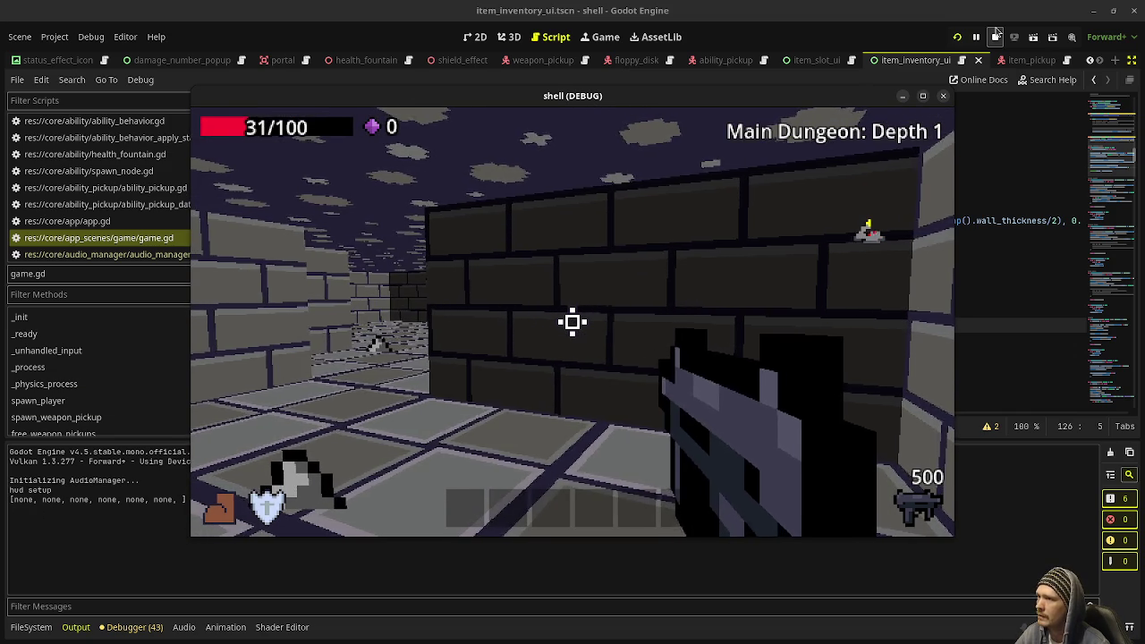
pyautogui.press('F8')
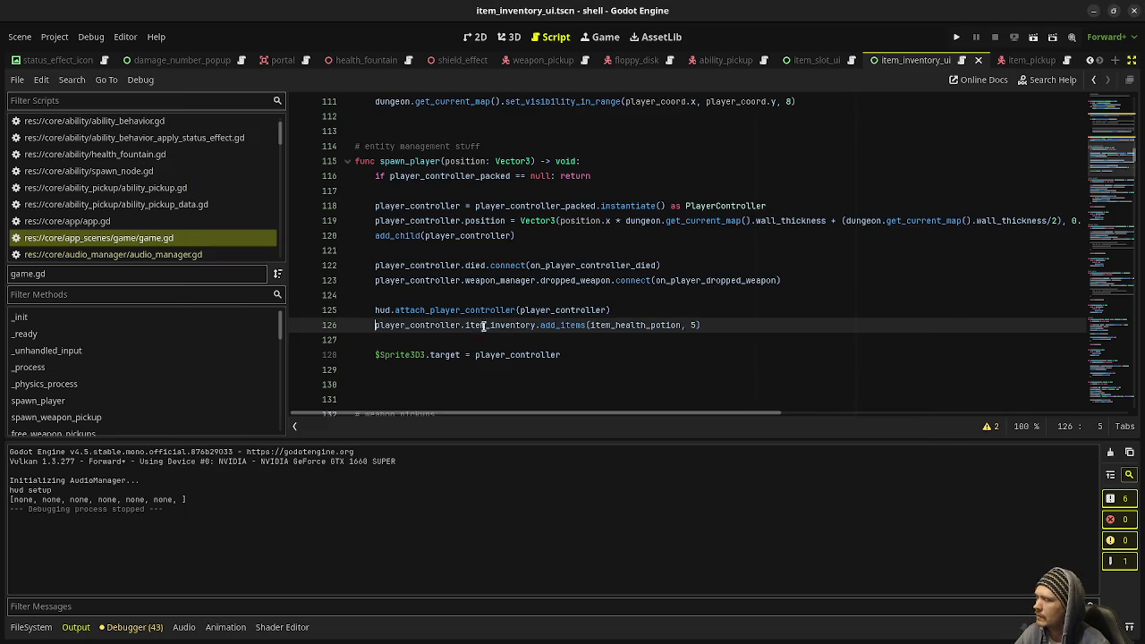
# In item_inventory_ui.gd, inspect the setup signal connections and select the item_slot_added signal name
pyautogui.hotkey('alt', 'Left')
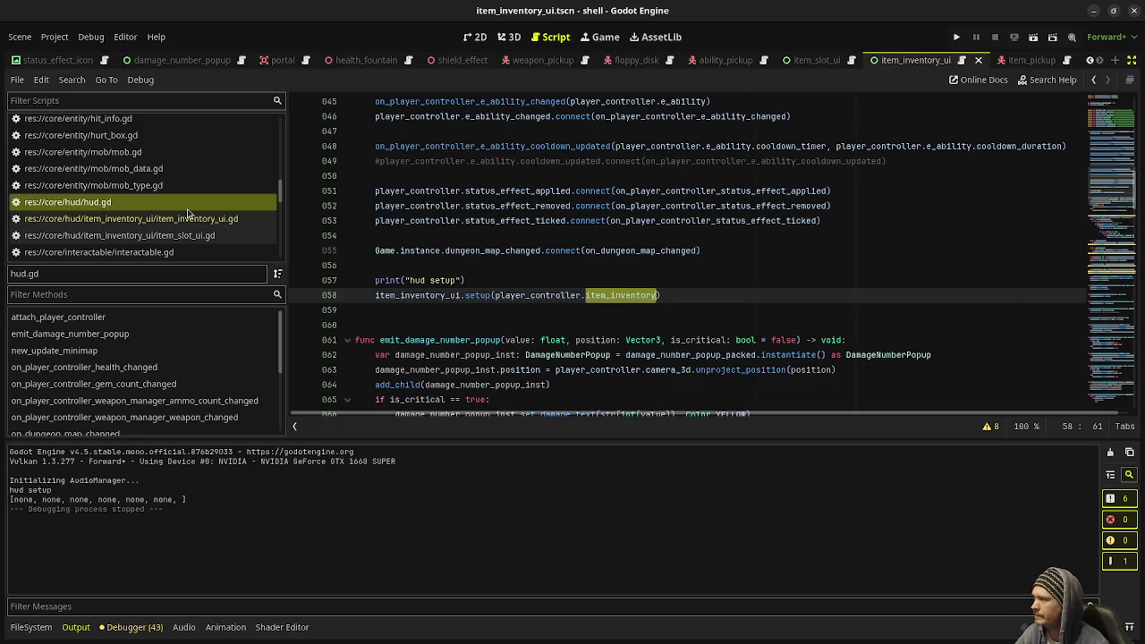
pyautogui.click(237, 219)
pyautogui.moveTo(442, 220); pyautogui.dragTo(555, 252)
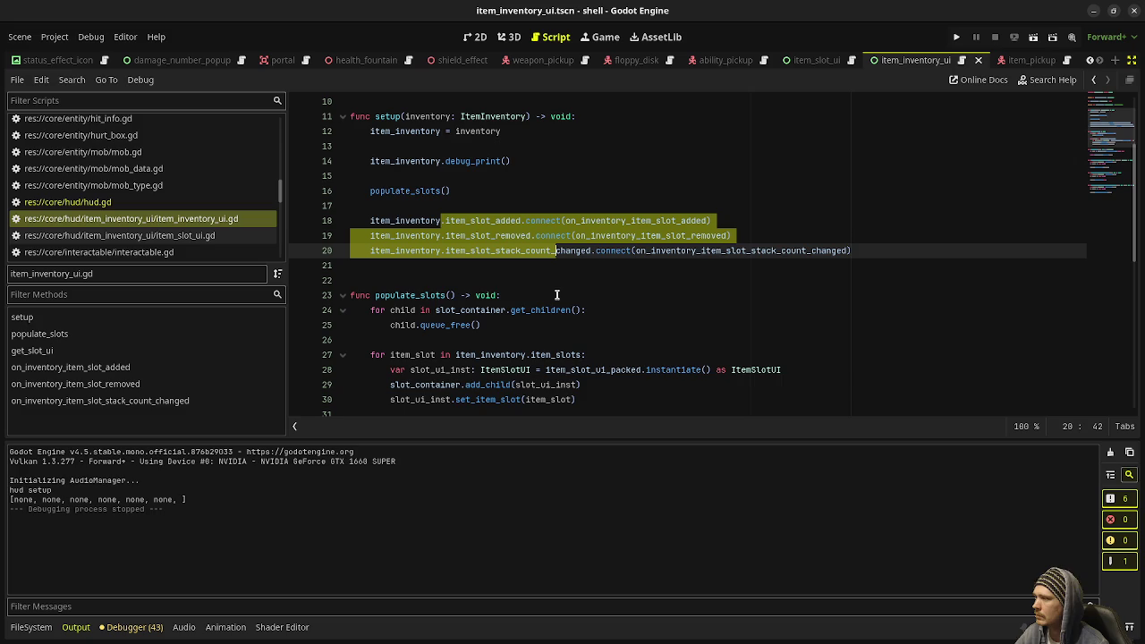
pyautogui.click(442, 220)
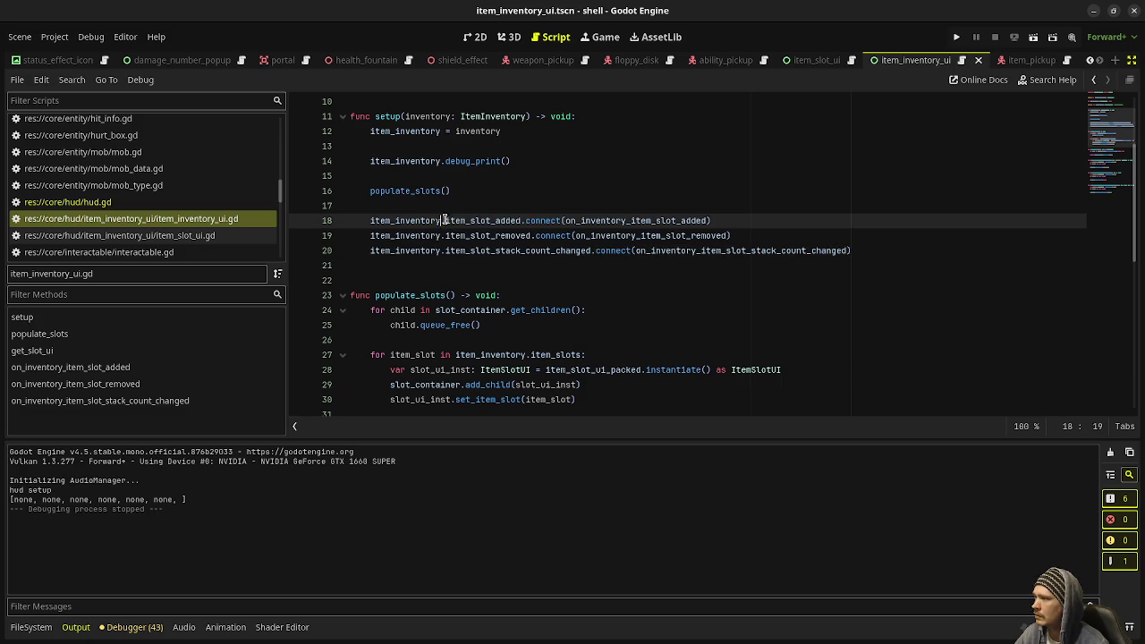
pyautogui.moveTo(442, 220); pyautogui.dragTo(534, 225)
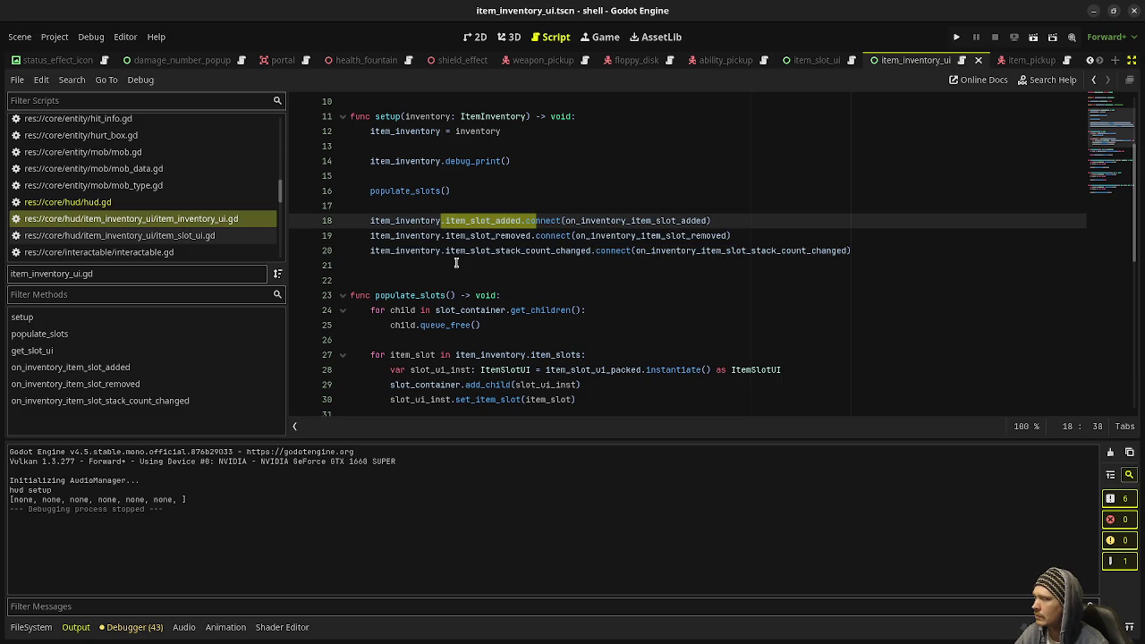
pyautogui.scroll(4, 164, 205)
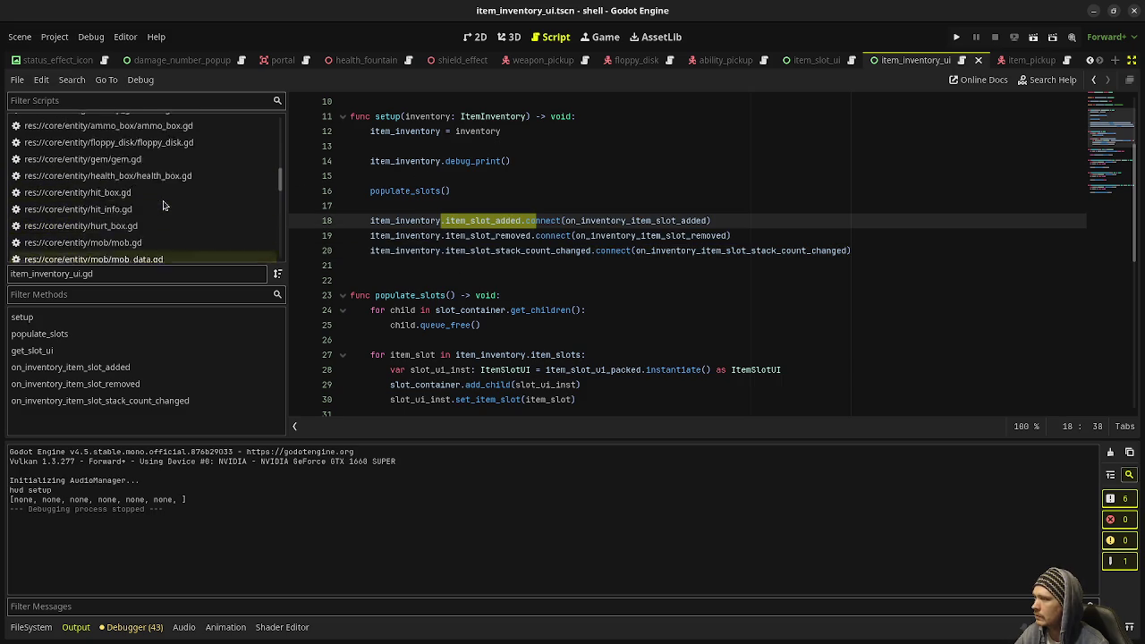
pyautogui.scroll(3, 164, 205)
# Select the add_items call on line 126 of the game script, then reopen item_inventory_ui.gd
pyautogui.click(165, 183)
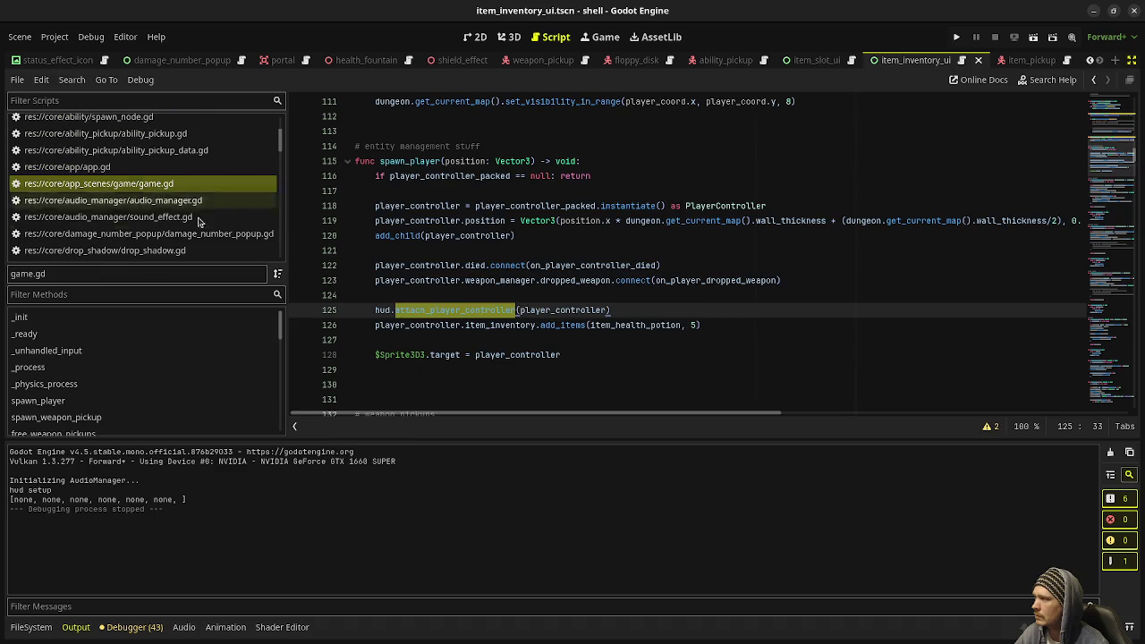
pyautogui.click(406, 325)
pyautogui.moveTo(376, 325); pyautogui.dragTo(589, 325)
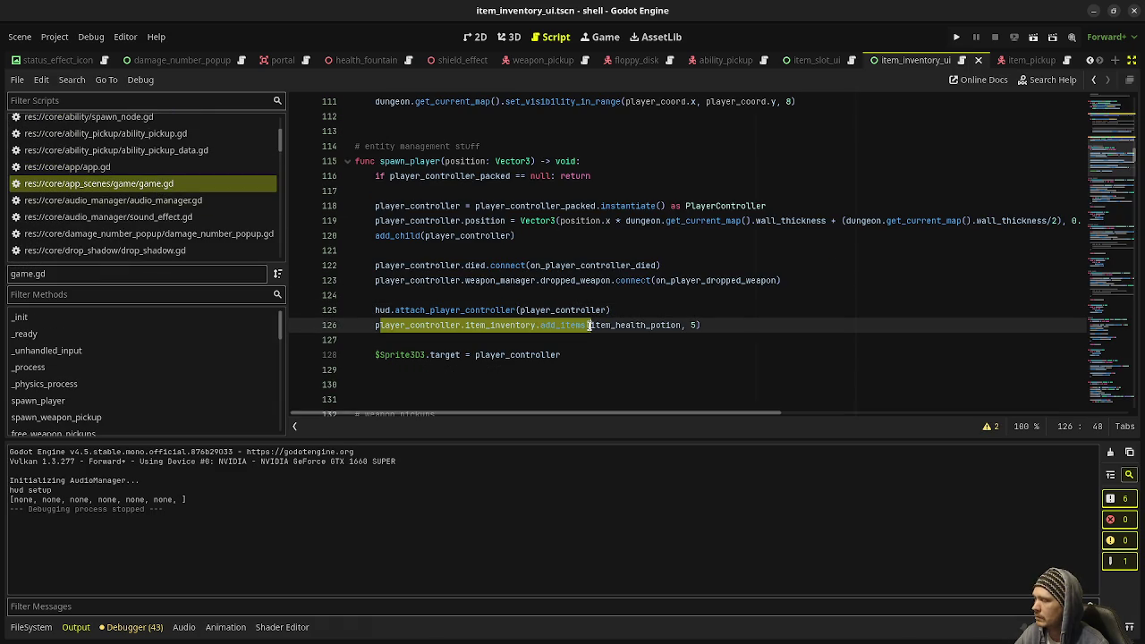
pyautogui.scroll(-7, 174, 179)
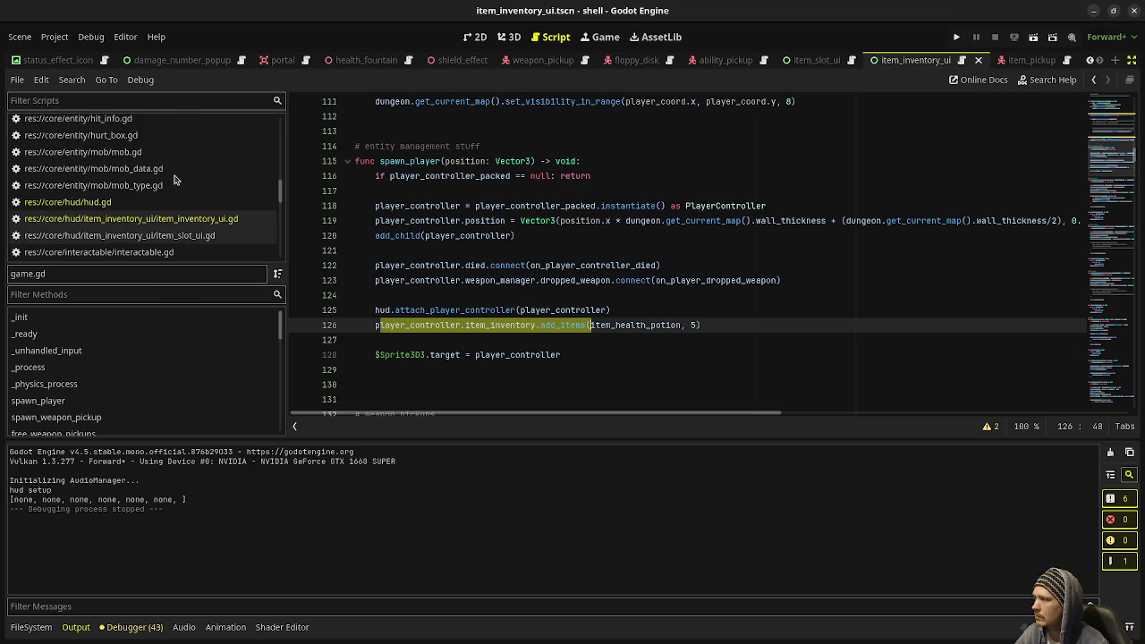
pyautogui.scroll(-4, 175, 179)
pyautogui.click(166, 146)
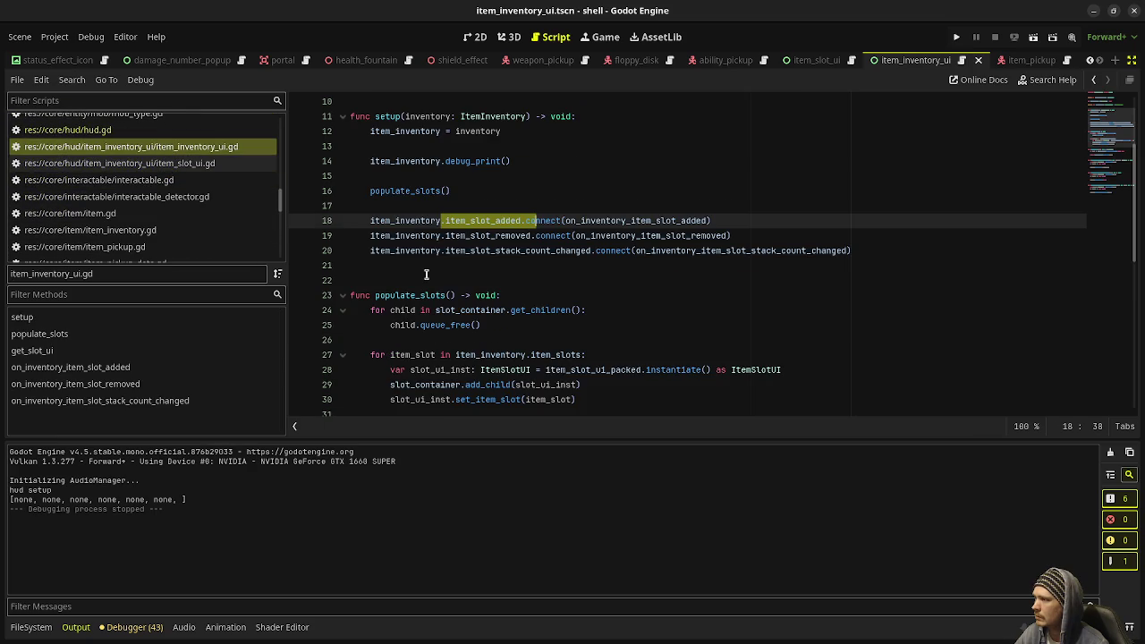
pyautogui.scroll(-5, 617, 224)
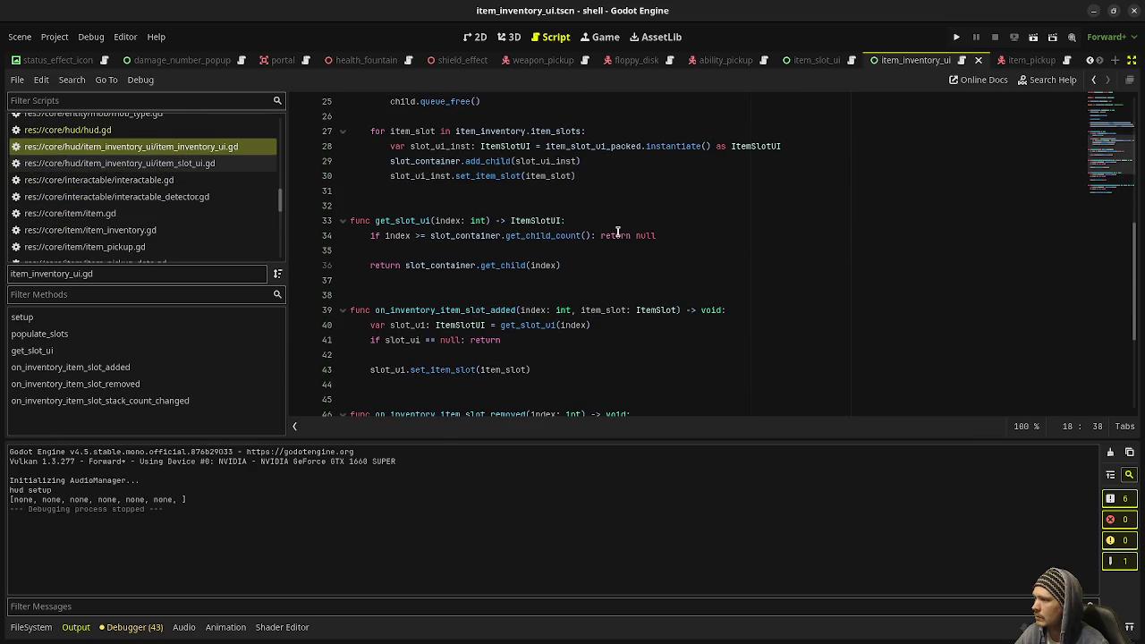
pyautogui.click(734, 311)
pyautogui.press('Return')
pyautogui.write('print("wt')
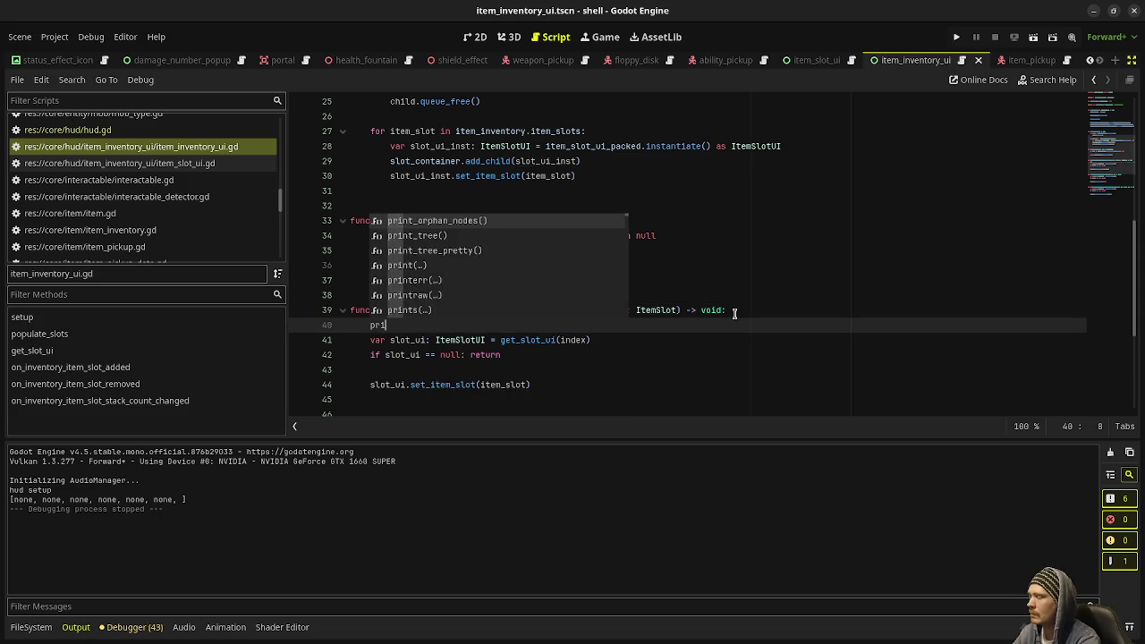
pyautogui.write('f')
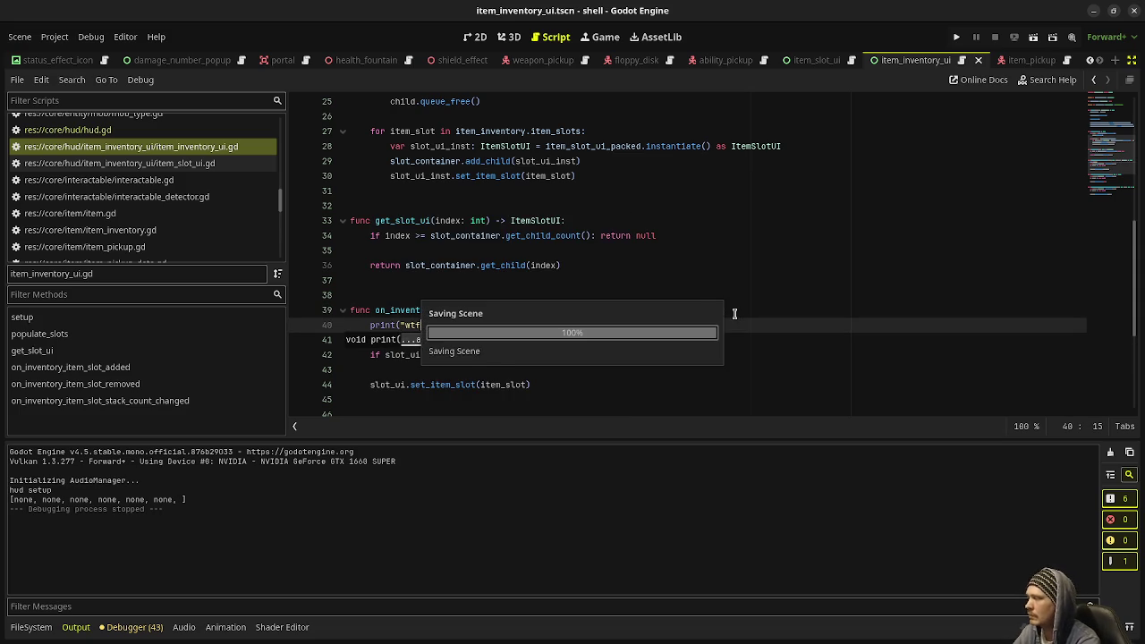
pyautogui.press('F5')
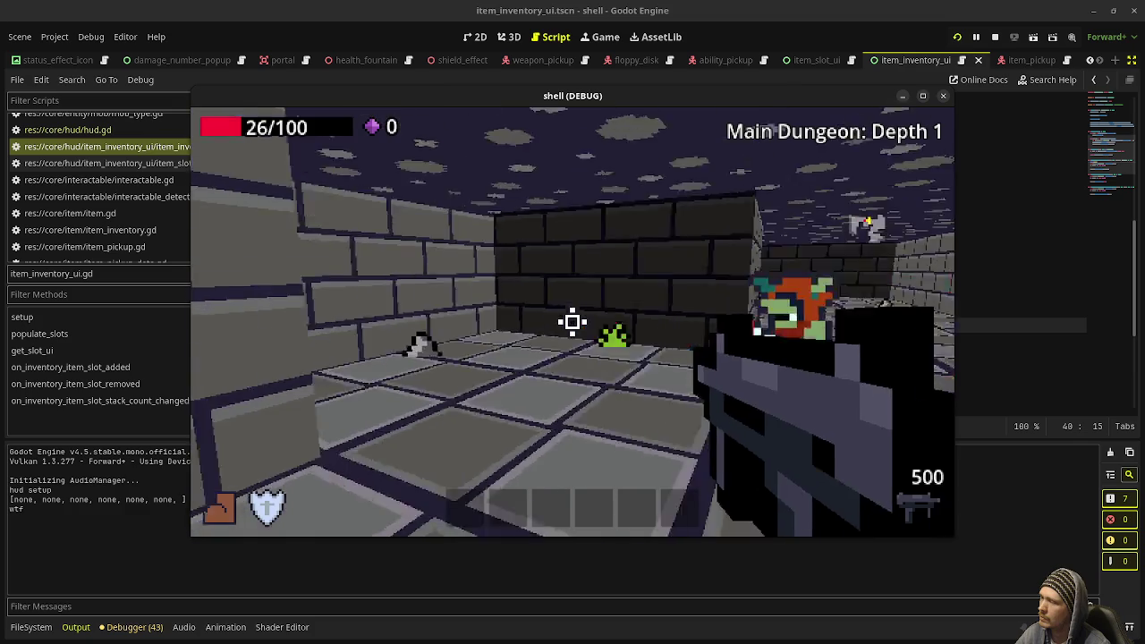
pyautogui.moveTo(573, 322); pyautogui.dragTo(573, 323)
pyautogui.press('F8')
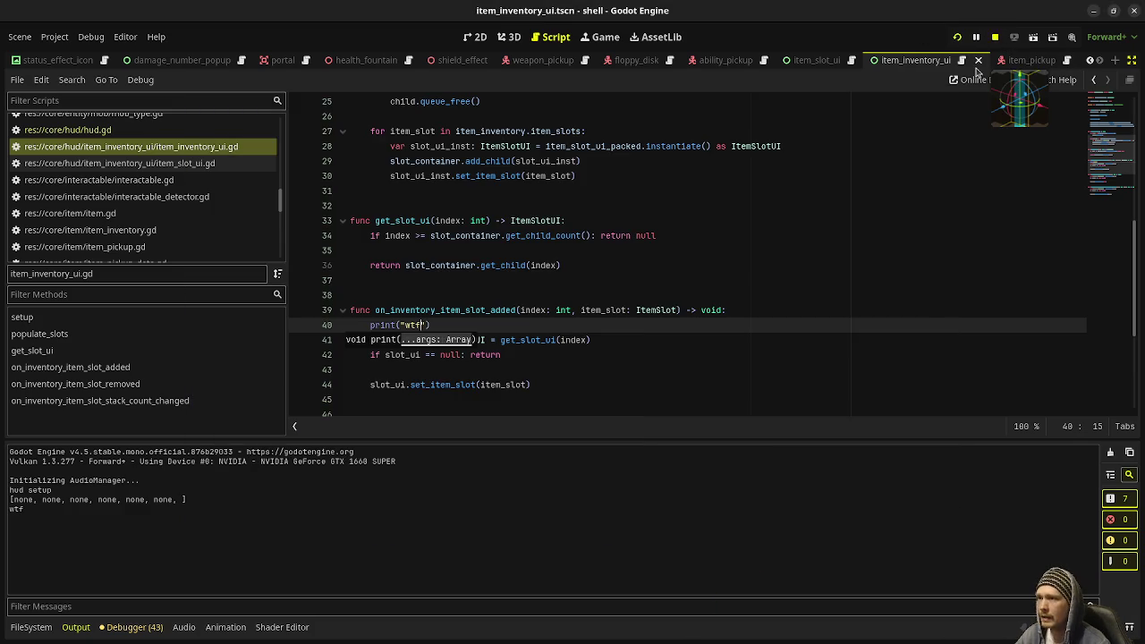
pyautogui.click(555, 340)
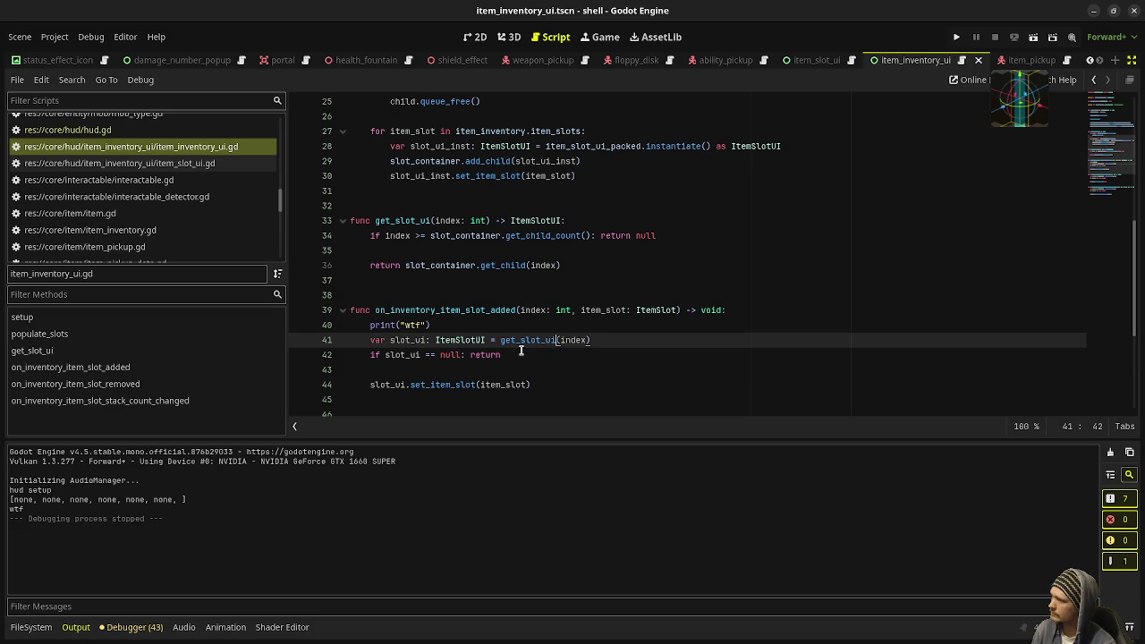
pyautogui.click(447, 326)
pyautogui.hotkey('alt', 'Down')
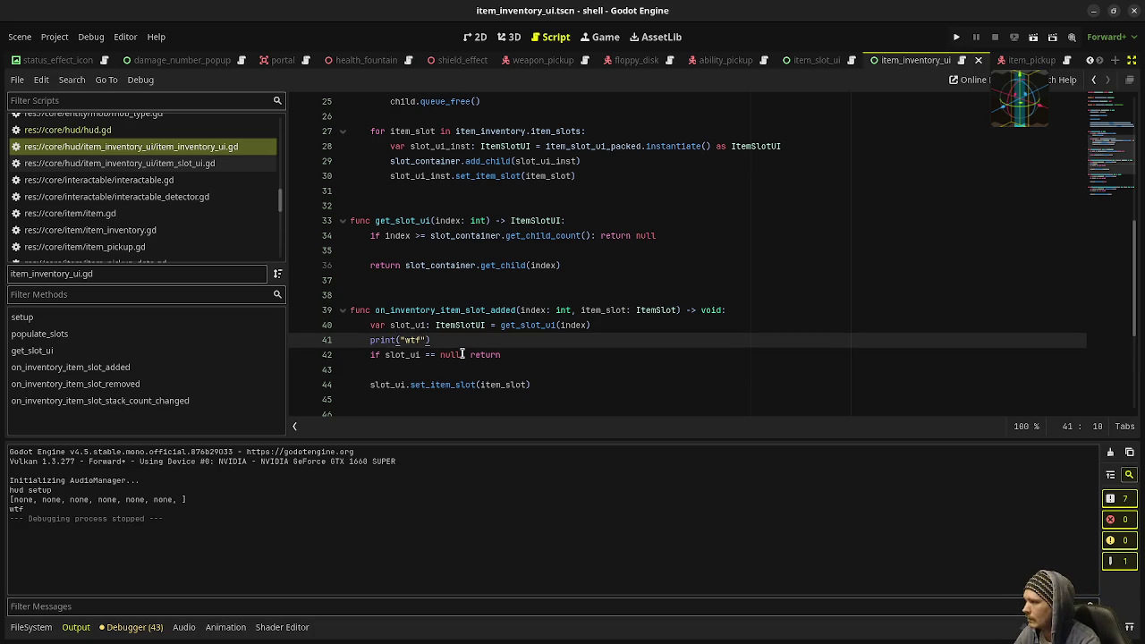
pyautogui.hotkey('alt', 'Down')
pyautogui.press('F5')
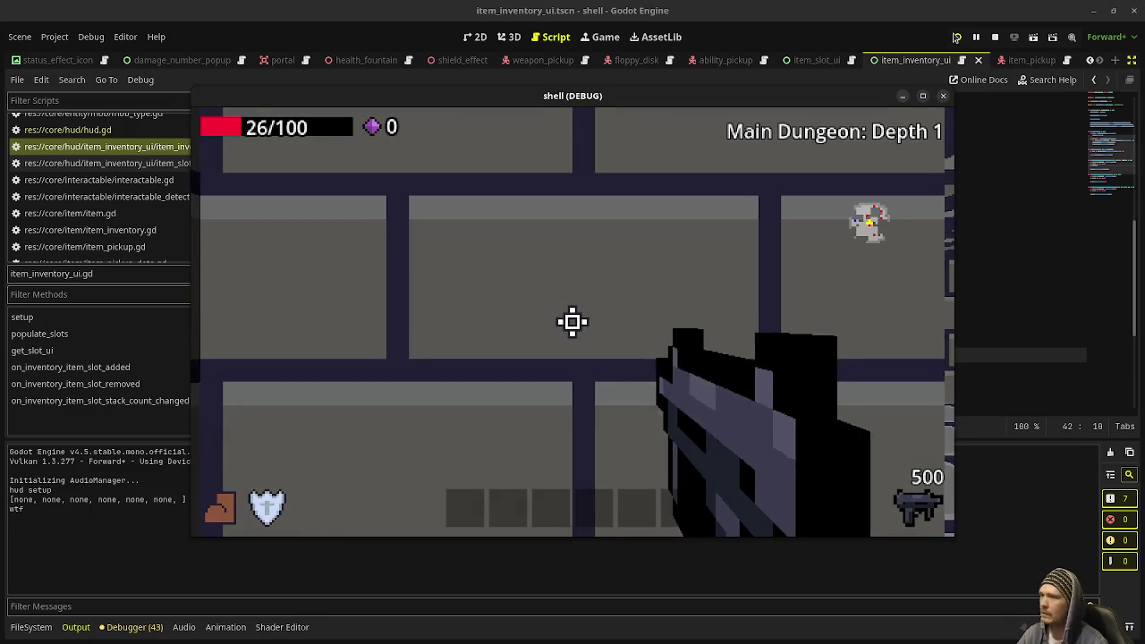
pyautogui.press('F8')
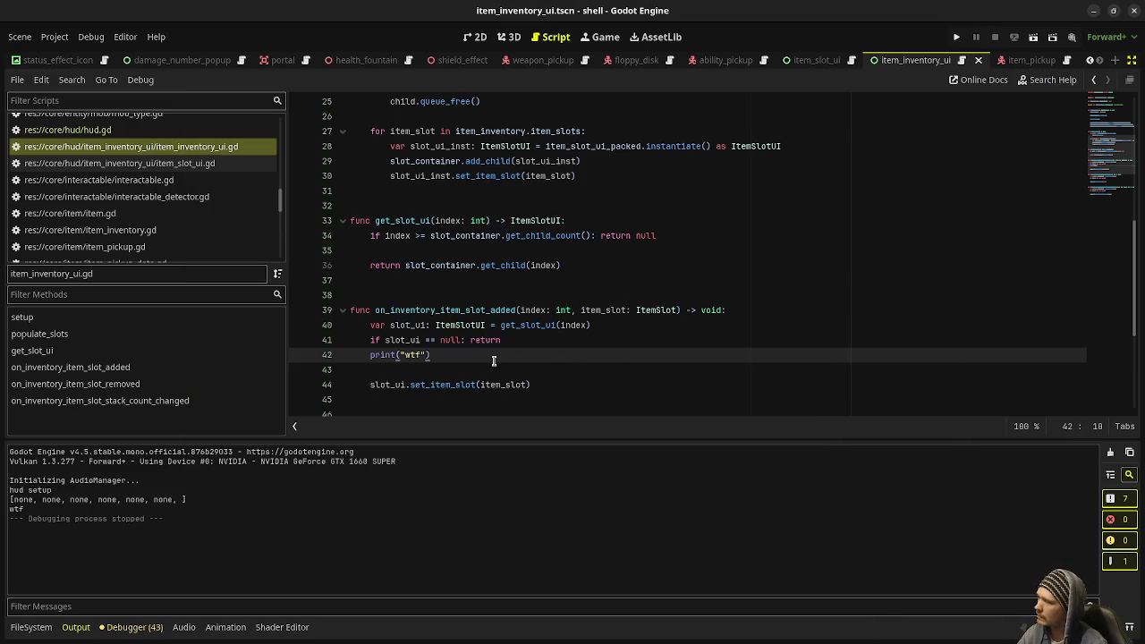
pyautogui.click(445, 357)
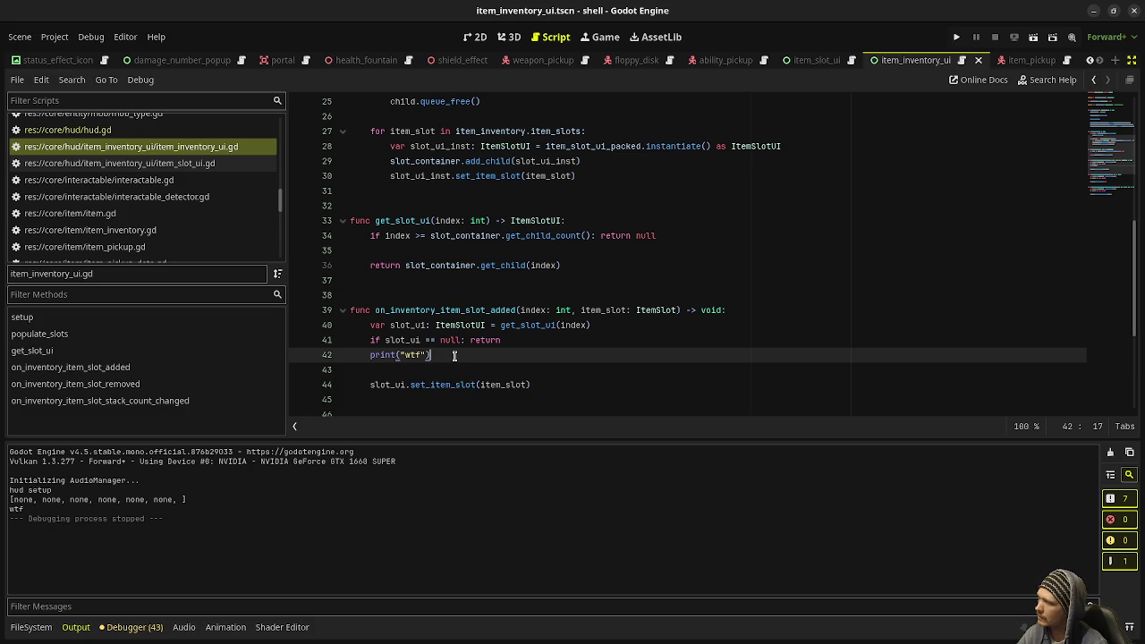
pyautogui.press('Return')
pyautogui.write('print(1')
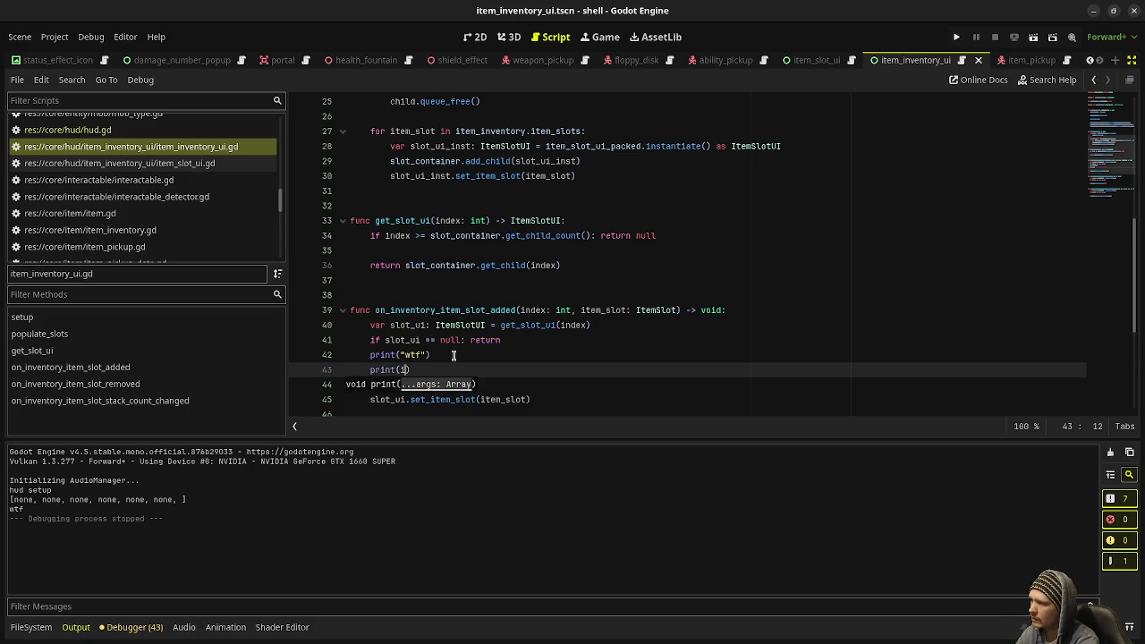
pyautogui.write('ndex)')
pyautogui.press('Return')
pyautogui.write('print(')
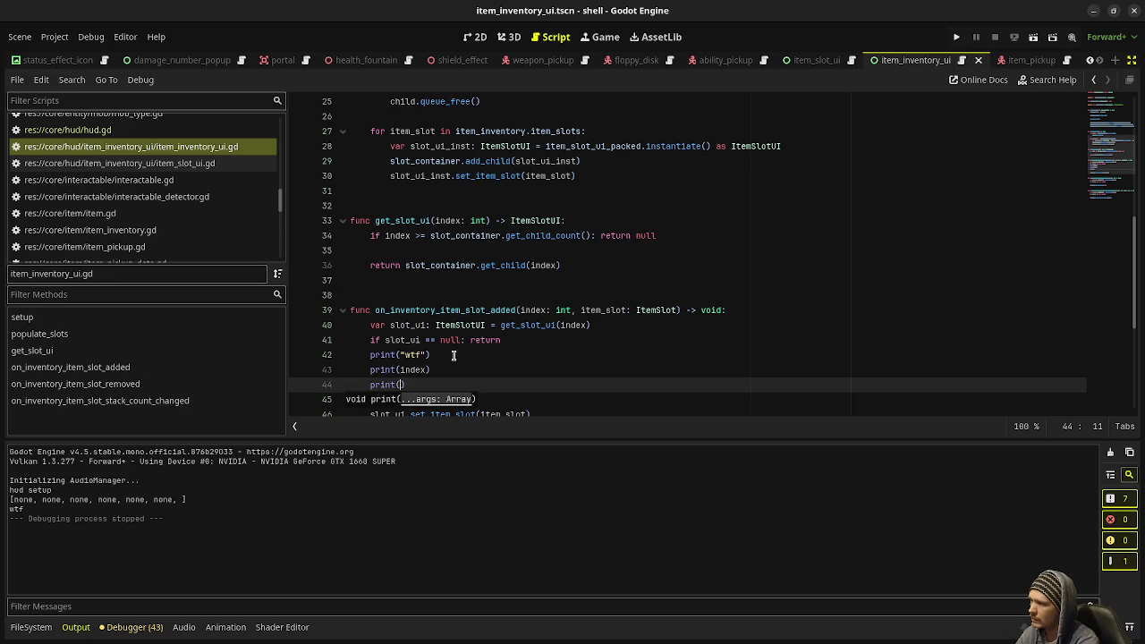
pyautogui.write('item_slot')
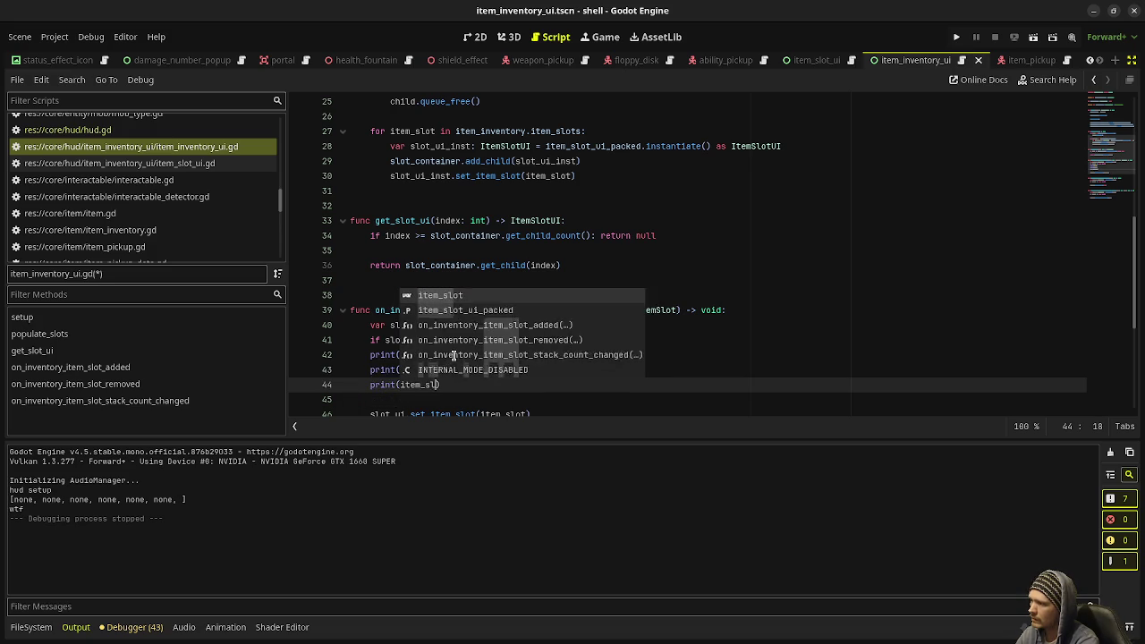
pyautogui.hotkey('ctrl', 's')
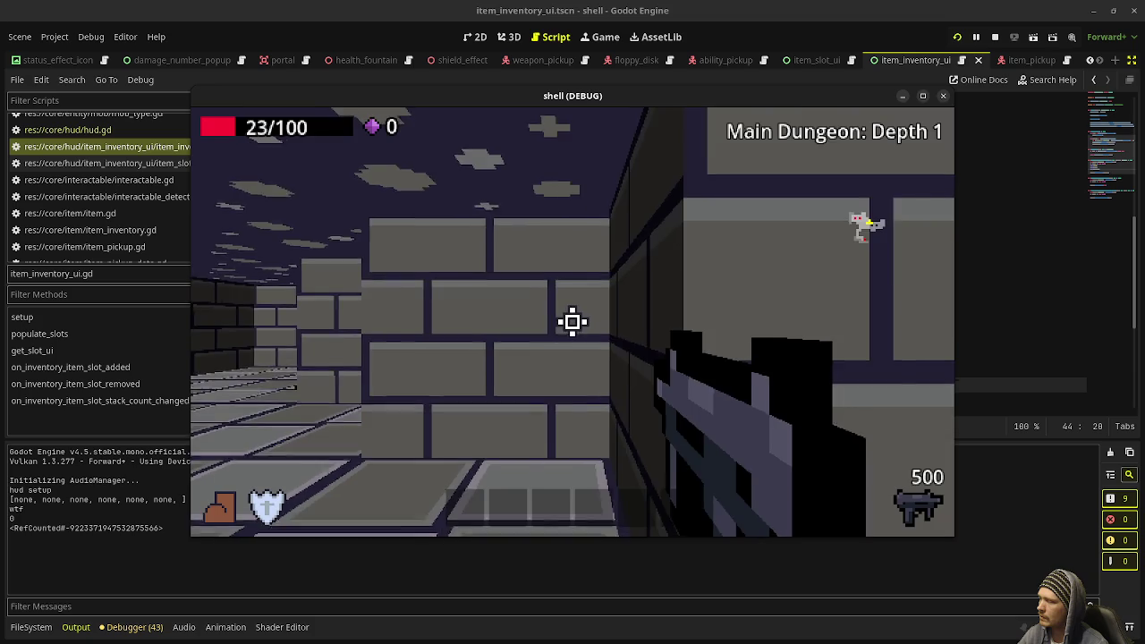
pyautogui.click(573, 322)
pyautogui.click(572, 322)
pyautogui.click(572, 322)
pyautogui.click(573, 322)
pyautogui.click(573, 323)
pyautogui.click(572, 323)
pyautogui.click(573, 323)
pyautogui.press('F8')
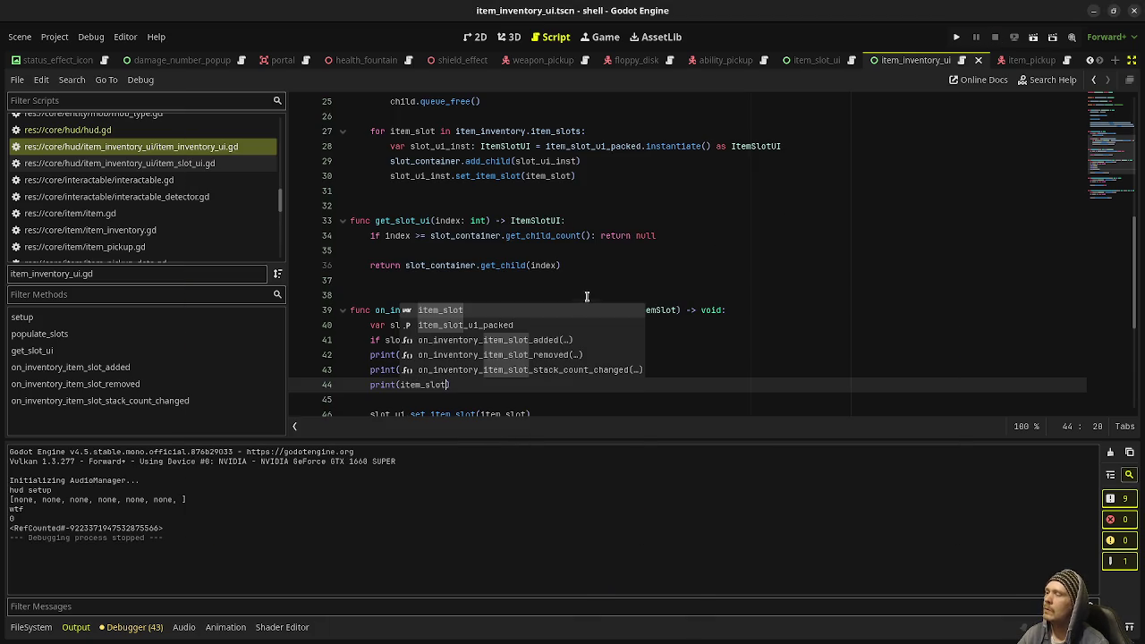
pyautogui.click(585, 294)
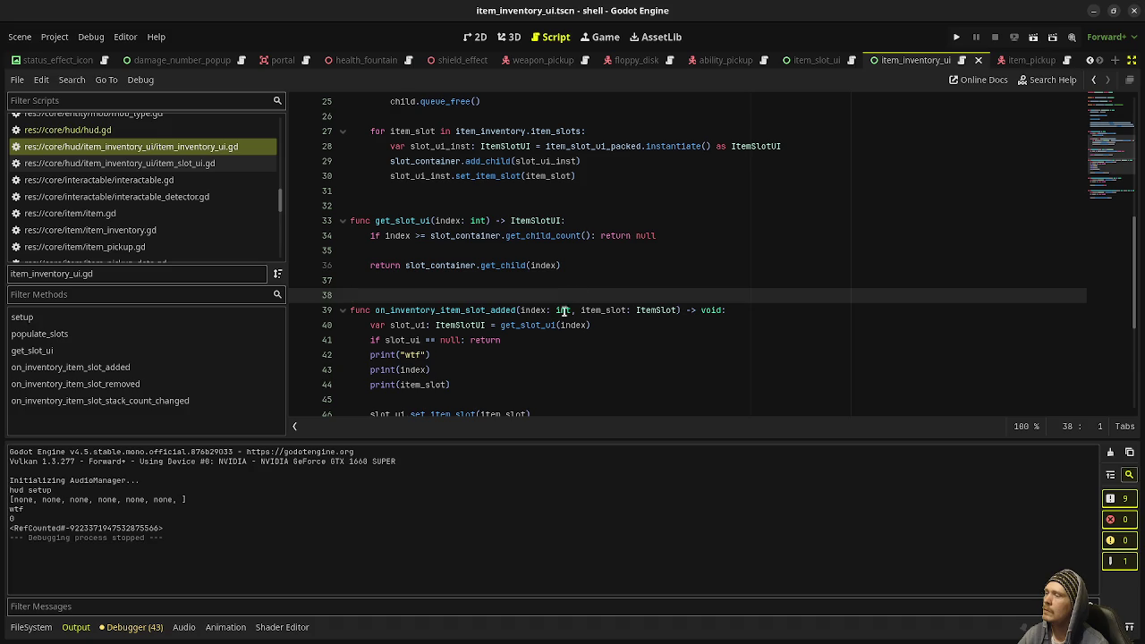
pyautogui.moveTo(555, 328)
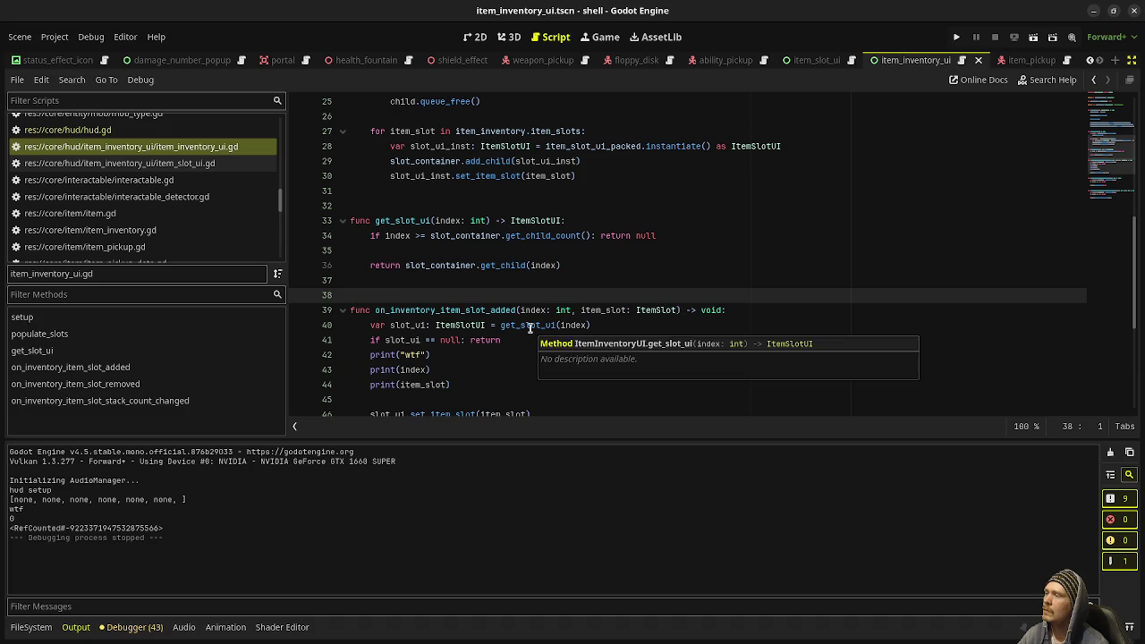
pyautogui.scroll(-3, 526, 268)
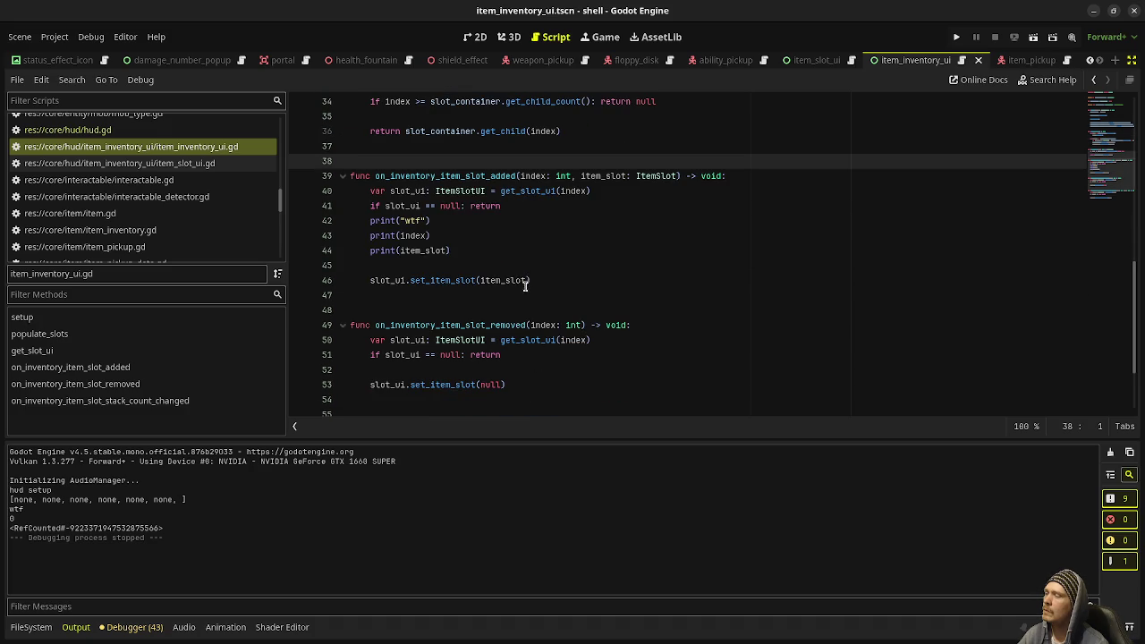
pyautogui.scroll(10, 523, 290)
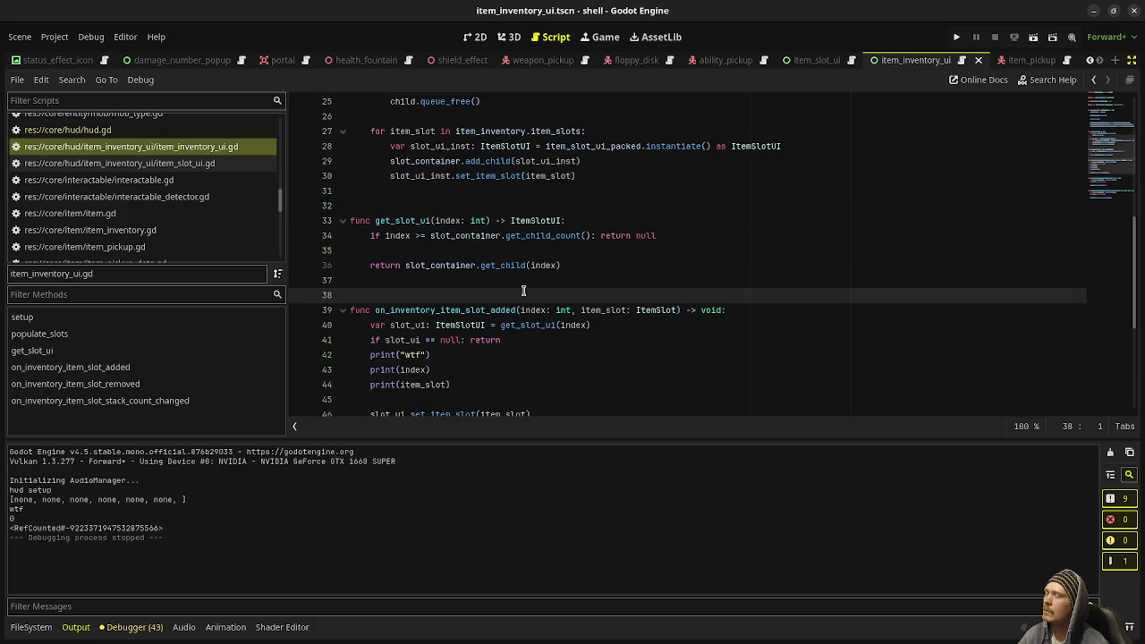
pyautogui.scroll(-4, 525, 295)
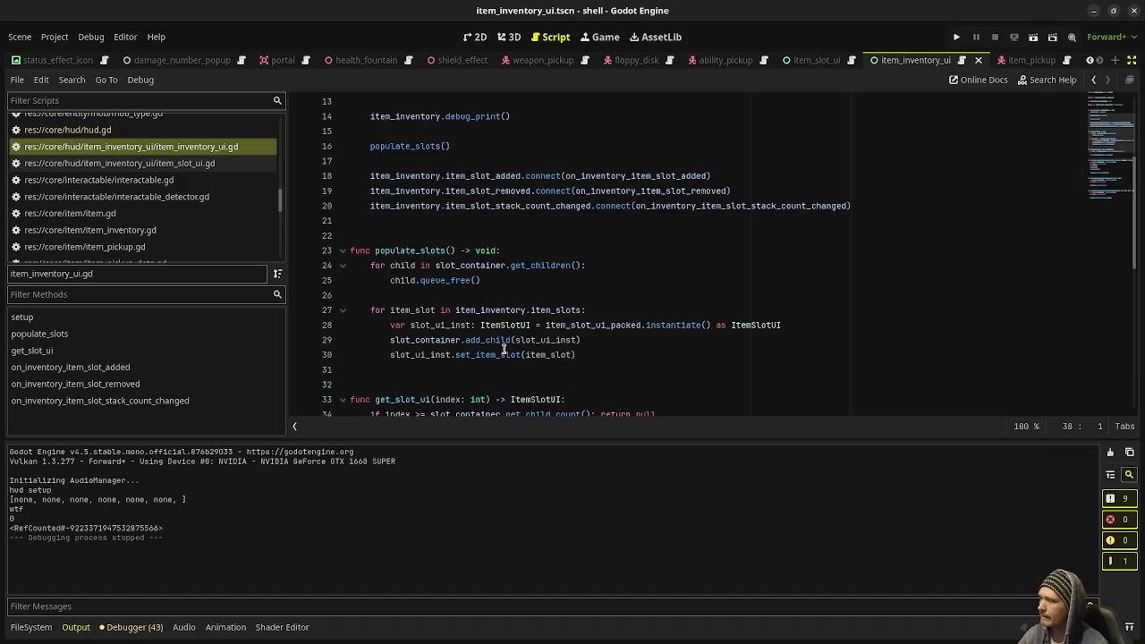
pyautogui.scroll(-3, 501, 355)
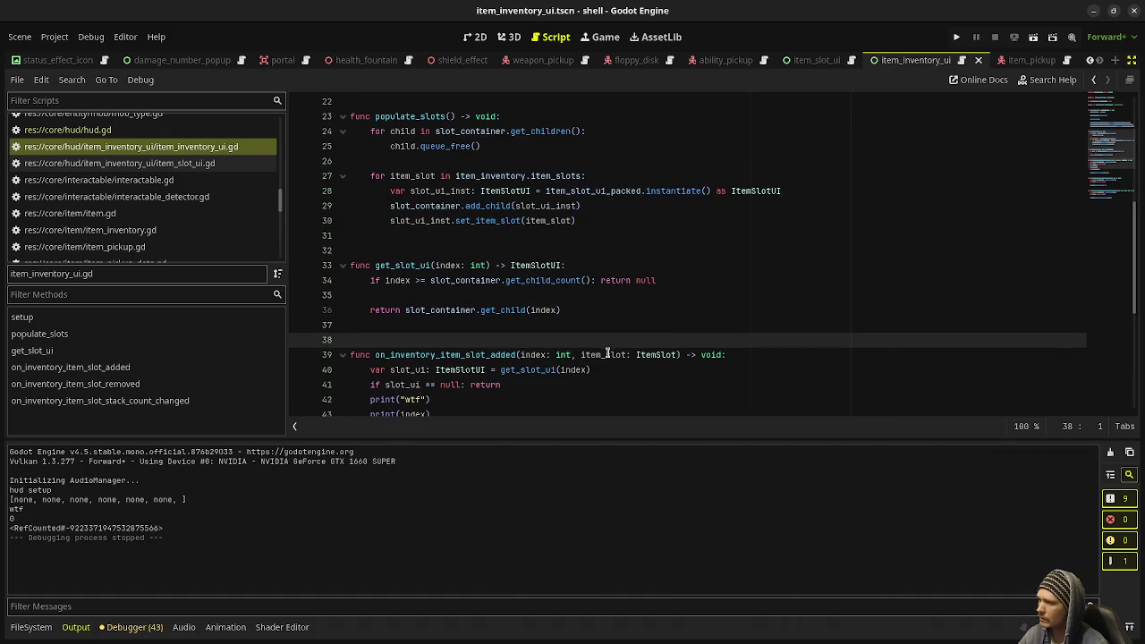
pyautogui.click(536, 370)
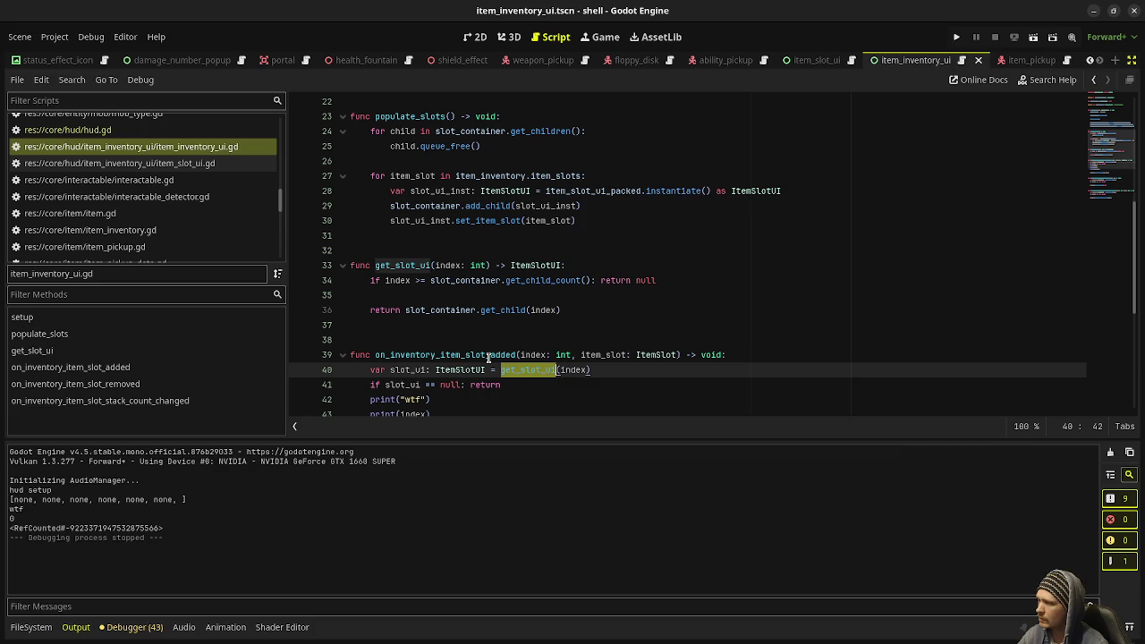
pyautogui.scroll(3, 540, 363)
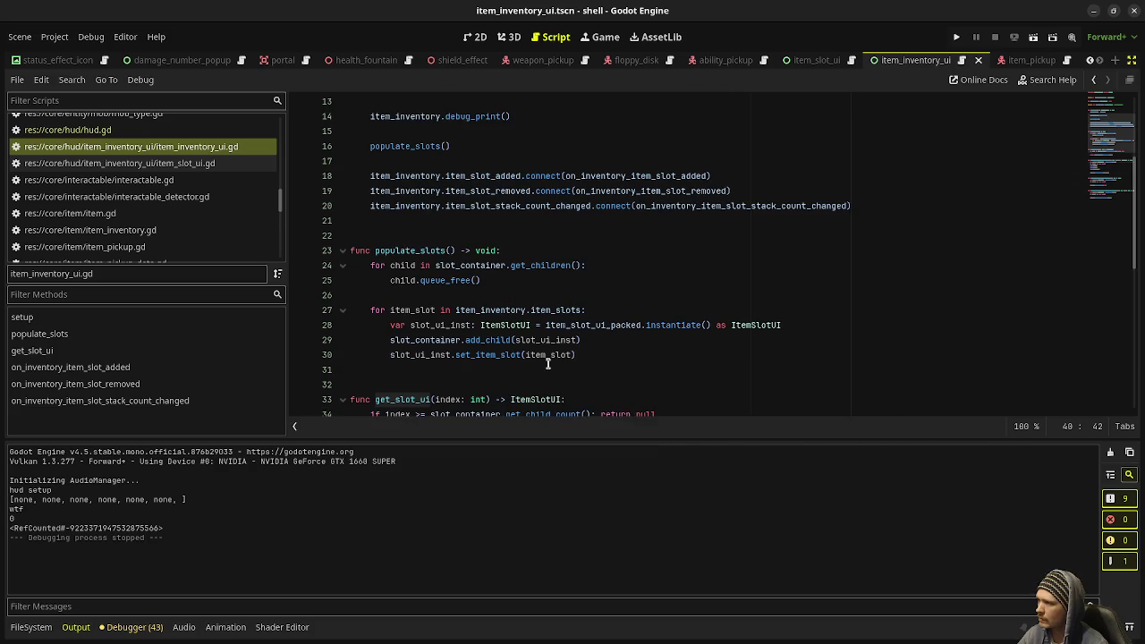
pyautogui.scroll(-8, 548, 362)
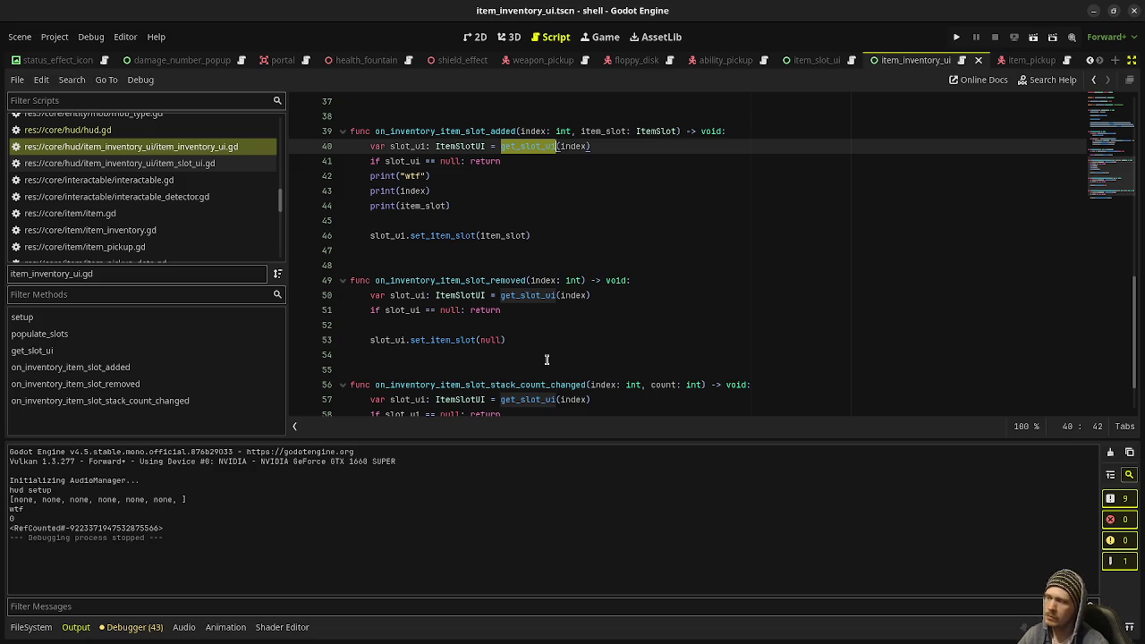
pyautogui.scroll(-1, 547, 359)
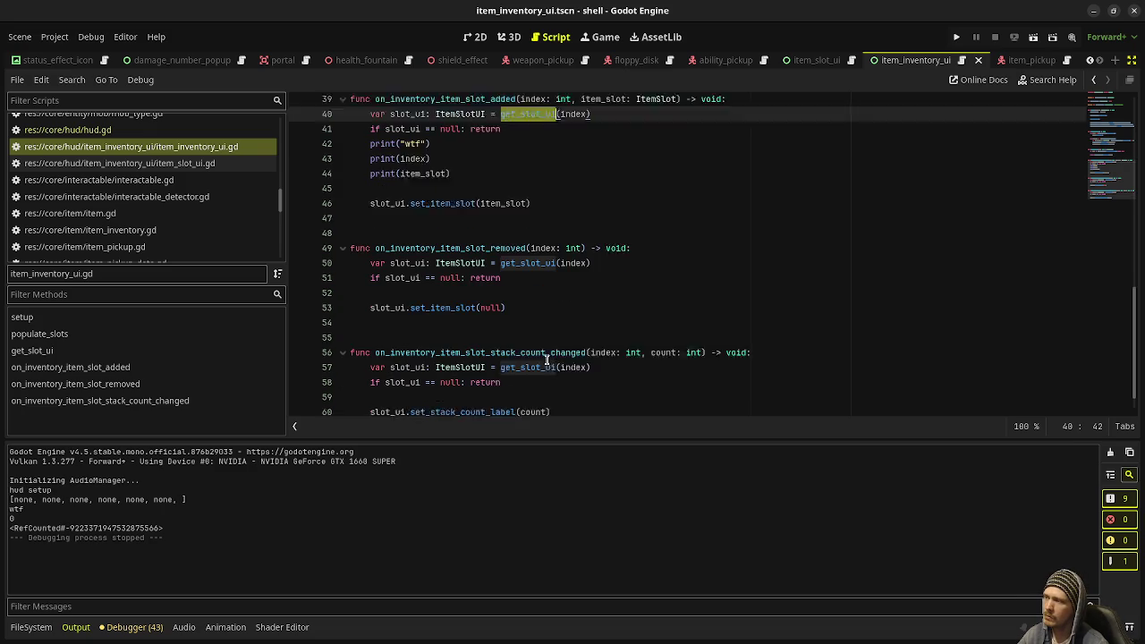
pyautogui.scroll(9, 544, 364)
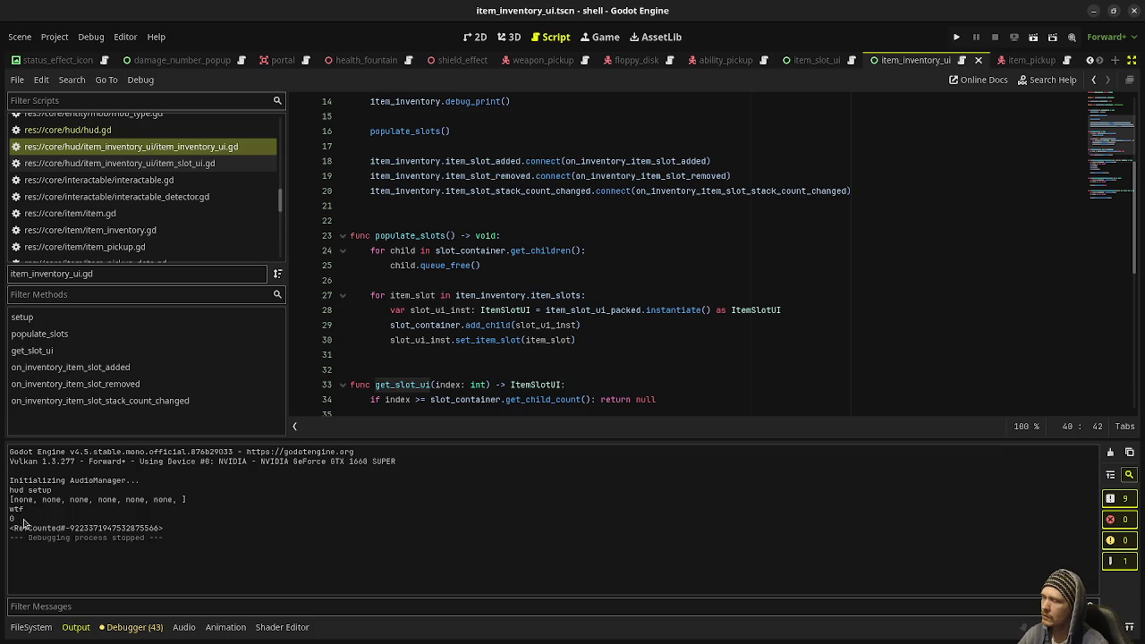
pyautogui.scroll(2, 417, 358)
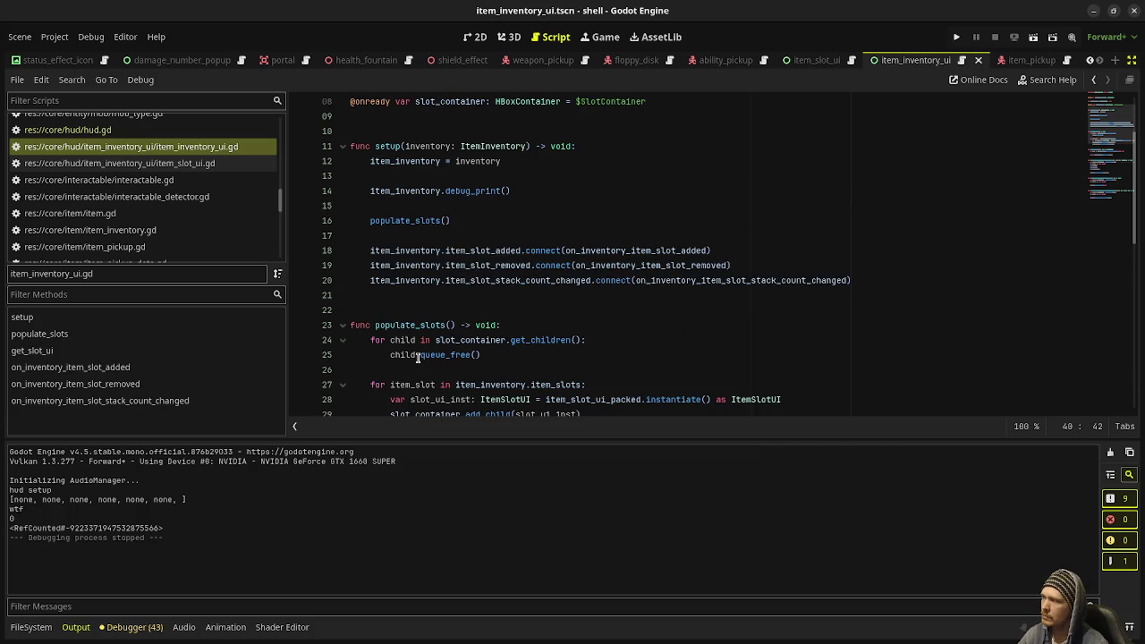
pyautogui.scroll(-4, 192, 196)
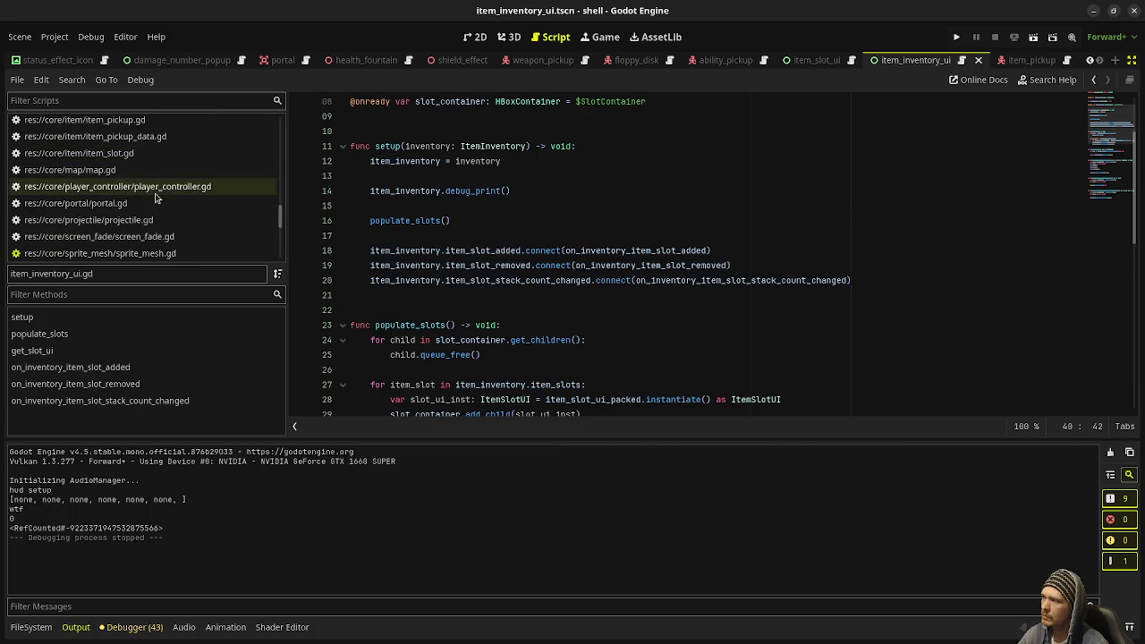
pyautogui.scroll(-3, 537, 282)
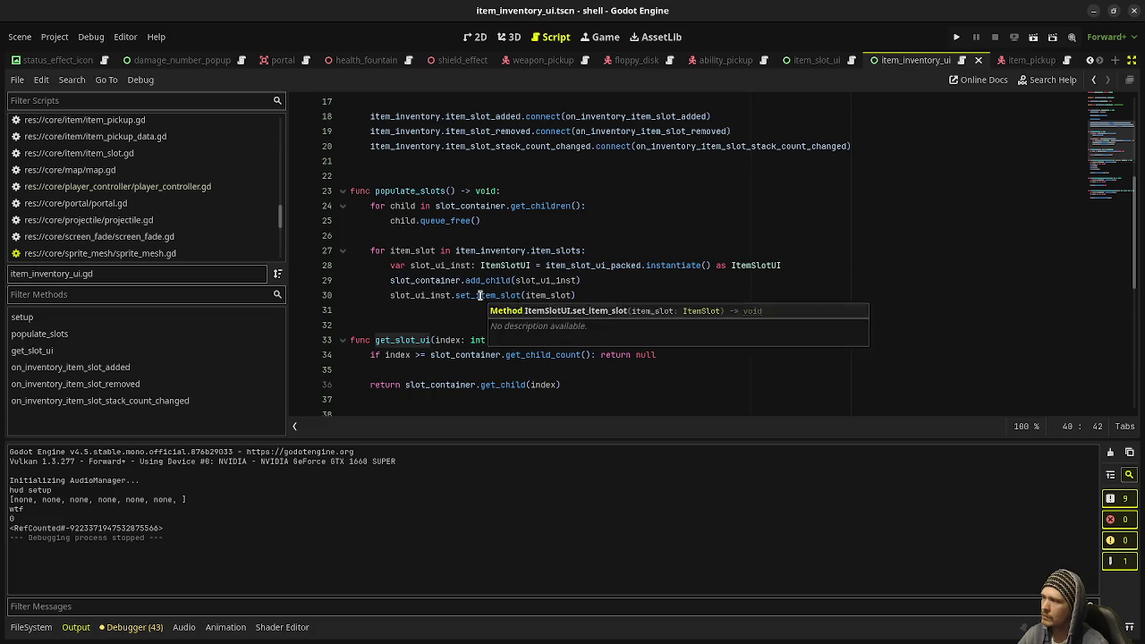
pyautogui.scroll(-4, 480, 295)
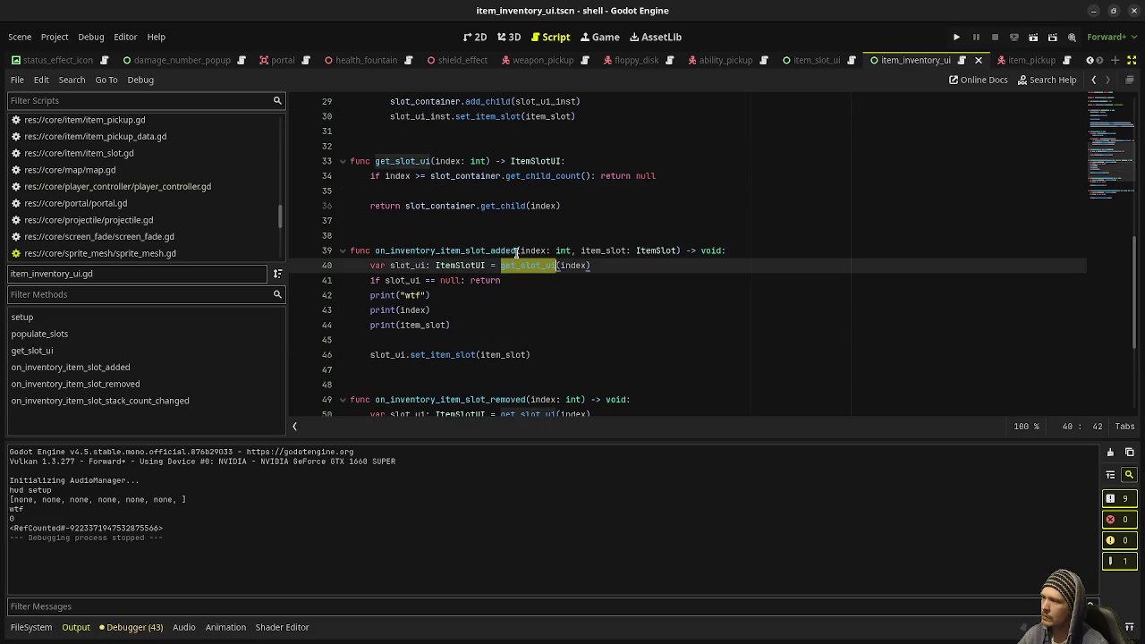
pyautogui.doubleClick(476, 251)
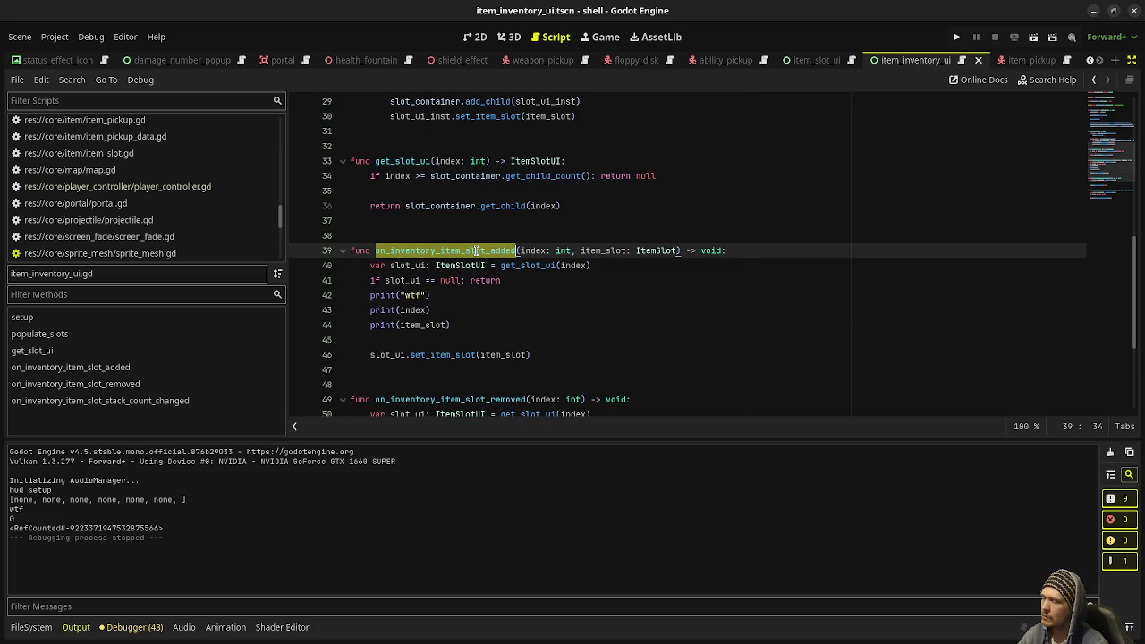
pyautogui.click(475, 251)
pyautogui.doubleClick(475, 250)
pyautogui.scroll(6, 483, 251)
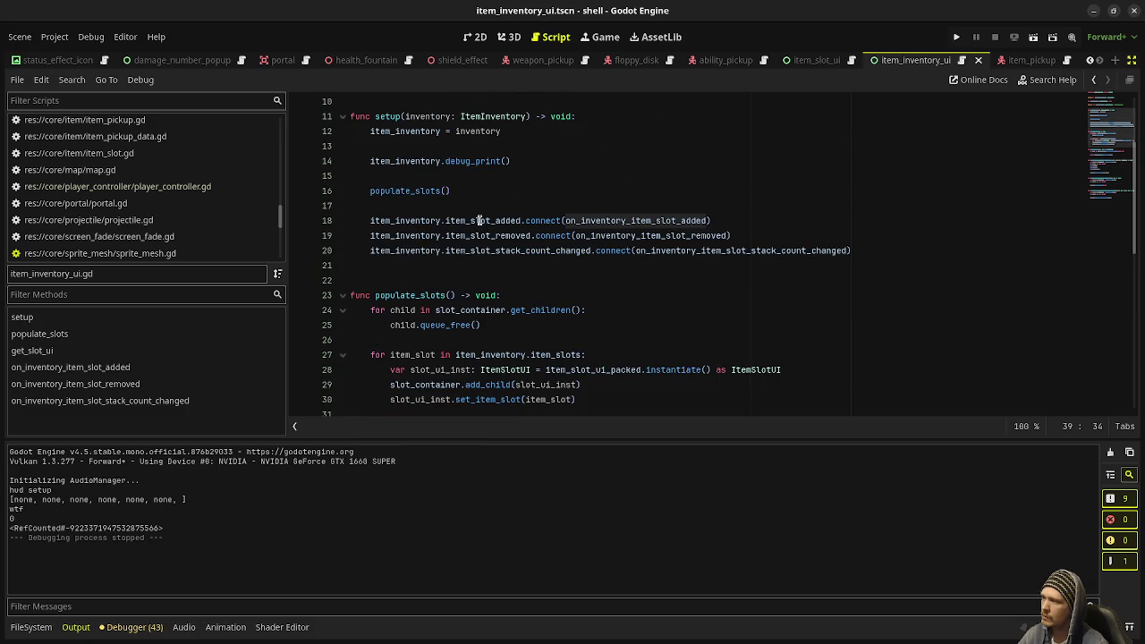
pyautogui.scroll(-5, 141, 224)
pyautogui.scroll(2, 140, 233)
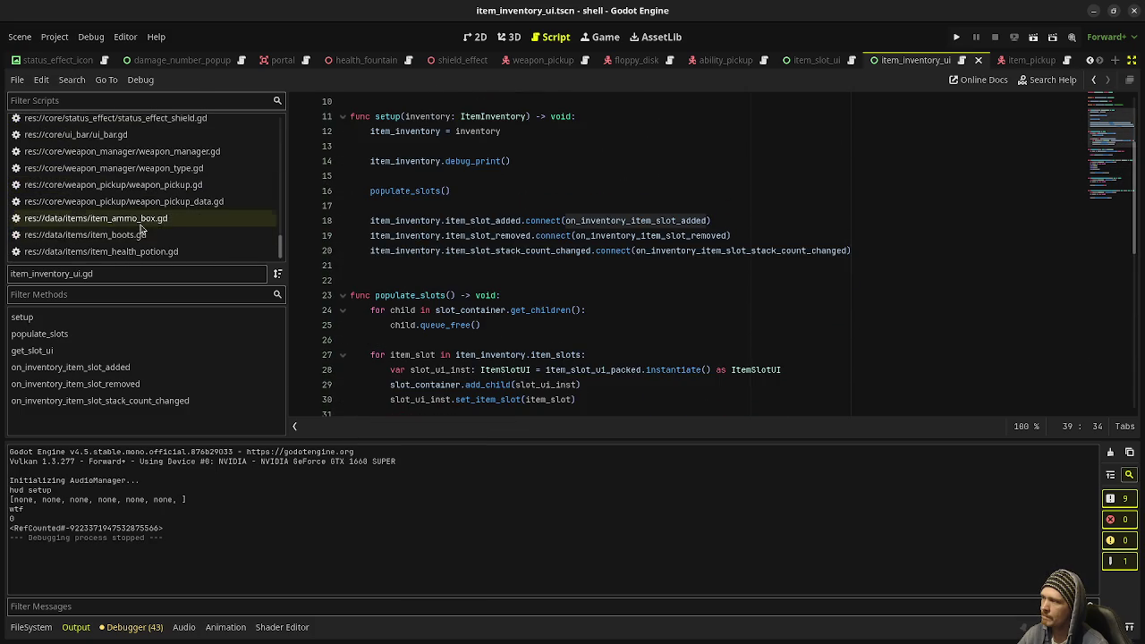
pyautogui.scroll(15, 140, 230)
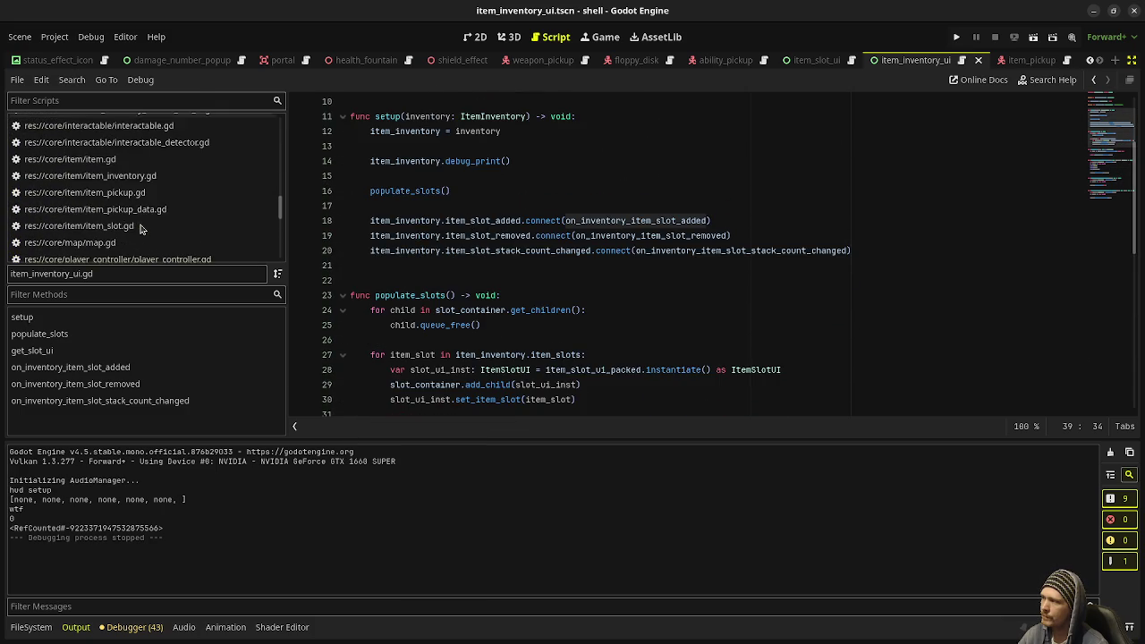
# Open item_inventory.gd and read down from add_items to debug_print
pyautogui.click(130, 230)
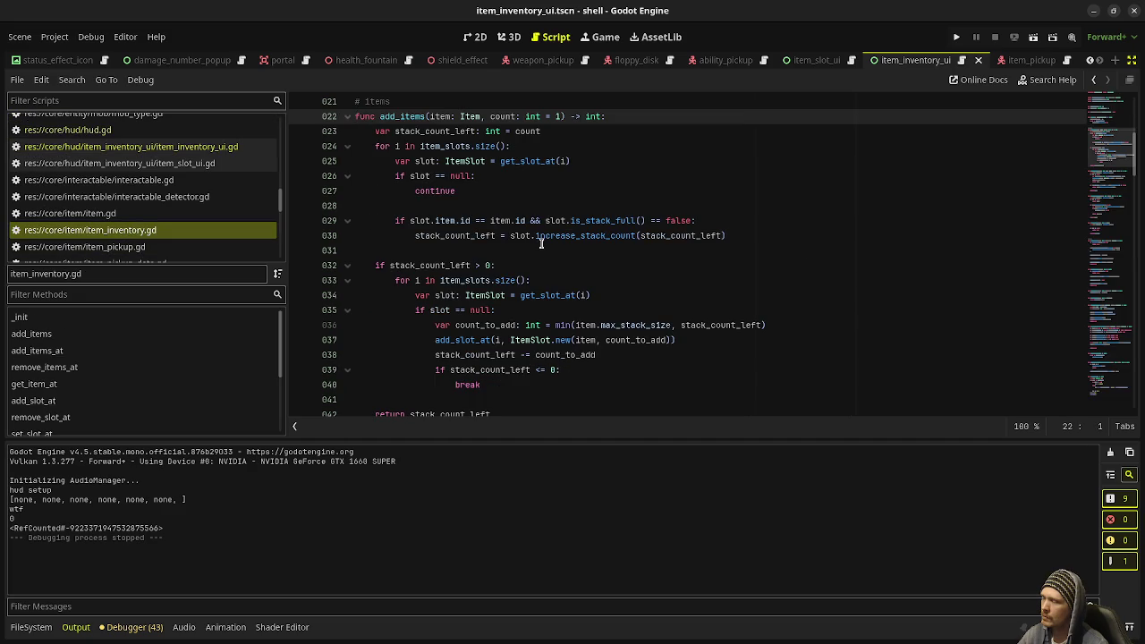
pyautogui.scroll(1, 541, 244)
pyautogui.scroll(-10, 541, 243)
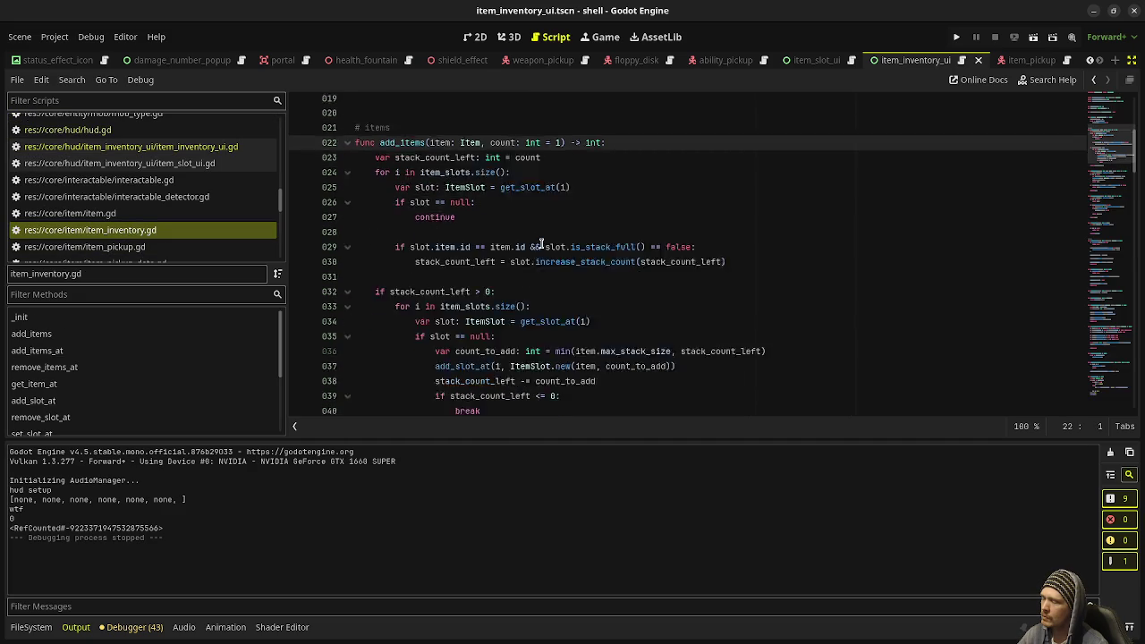
pyautogui.scroll(3, 542, 249)
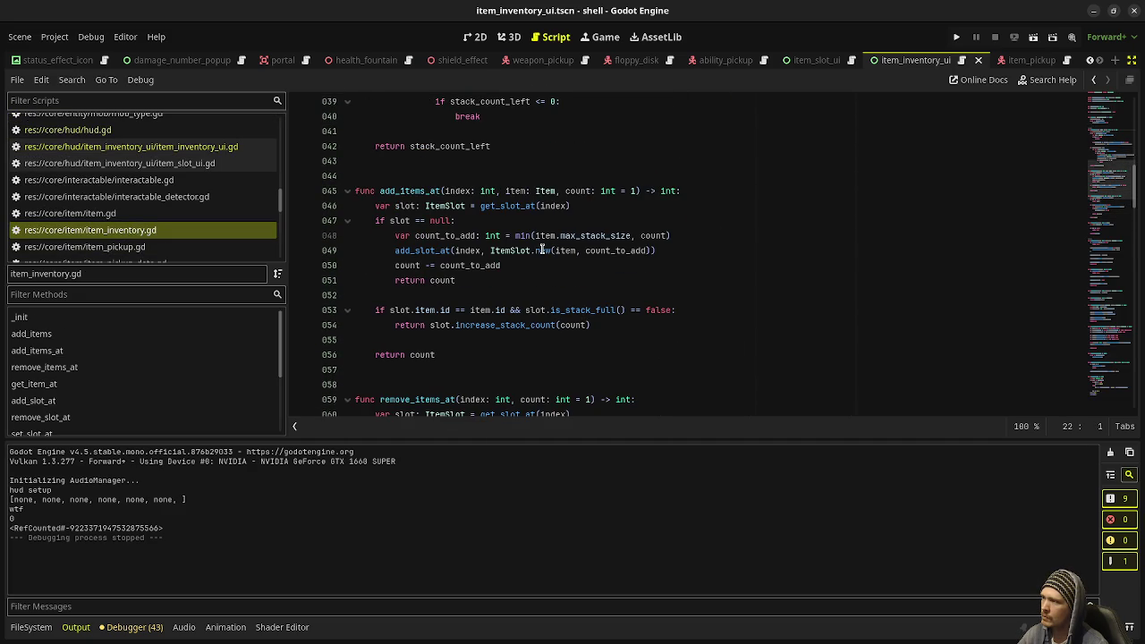
pyautogui.moveTo(540, 250)
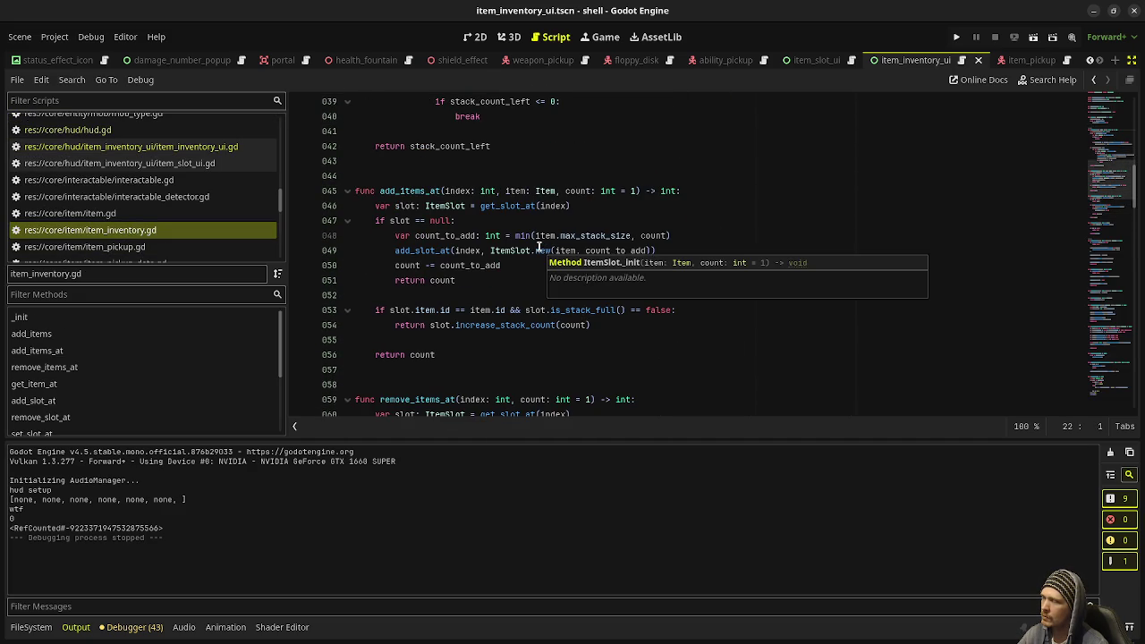
pyautogui.scroll(-4, 628, 298)
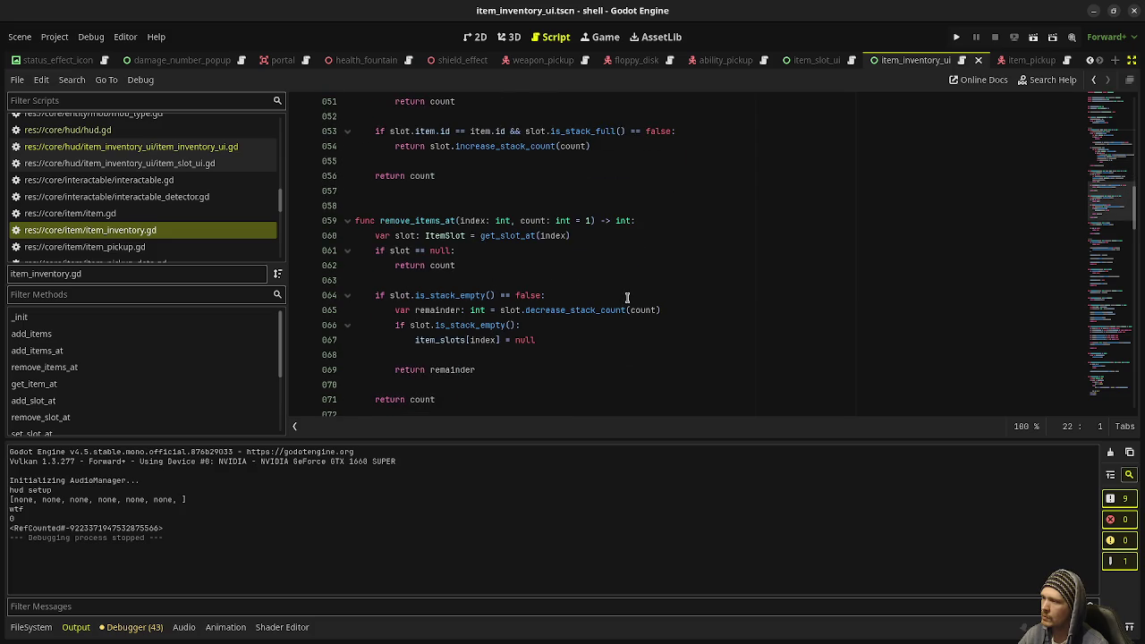
pyautogui.scroll(-13, 621, 293)
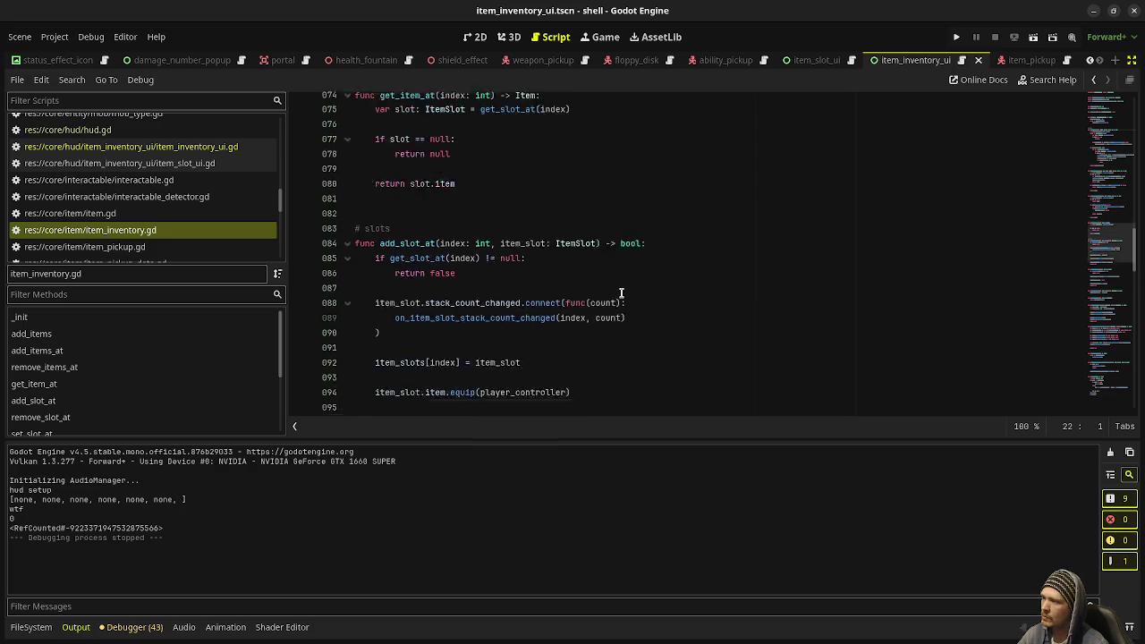
pyautogui.scroll(-9, 621, 292)
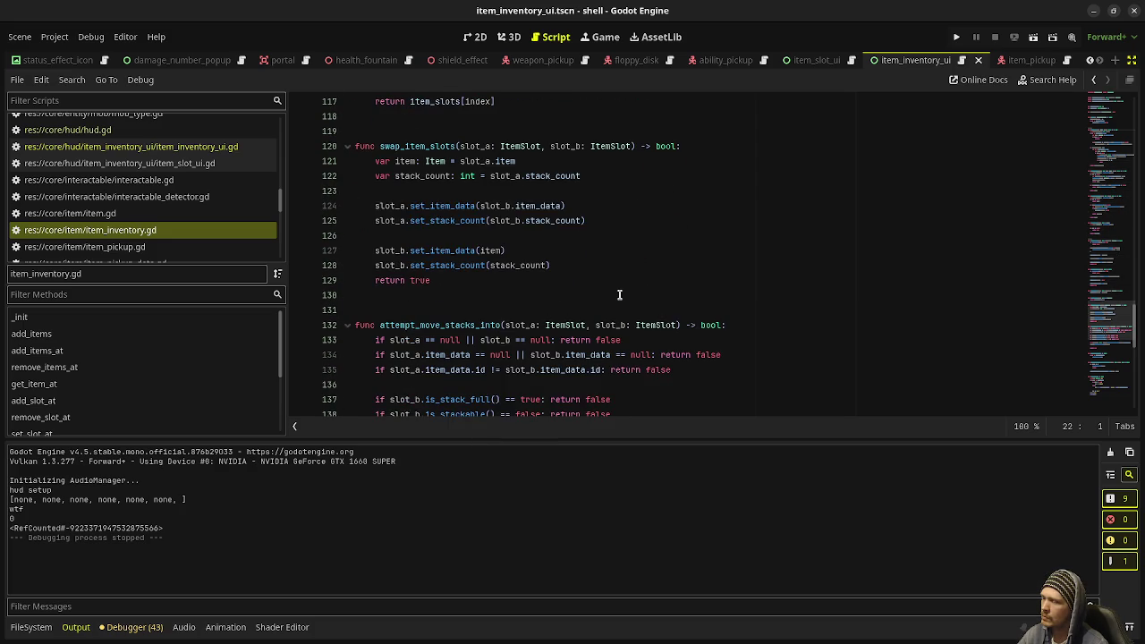
pyautogui.scroll(-9, 619, 295)
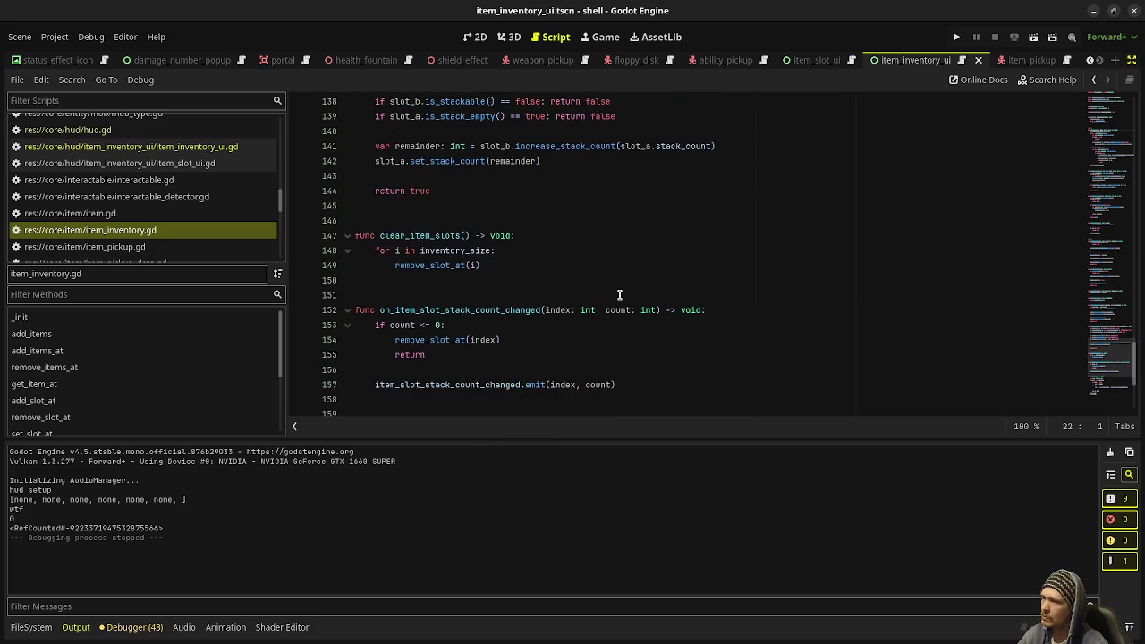
pyautogui.scroll(-3, 619, 295)
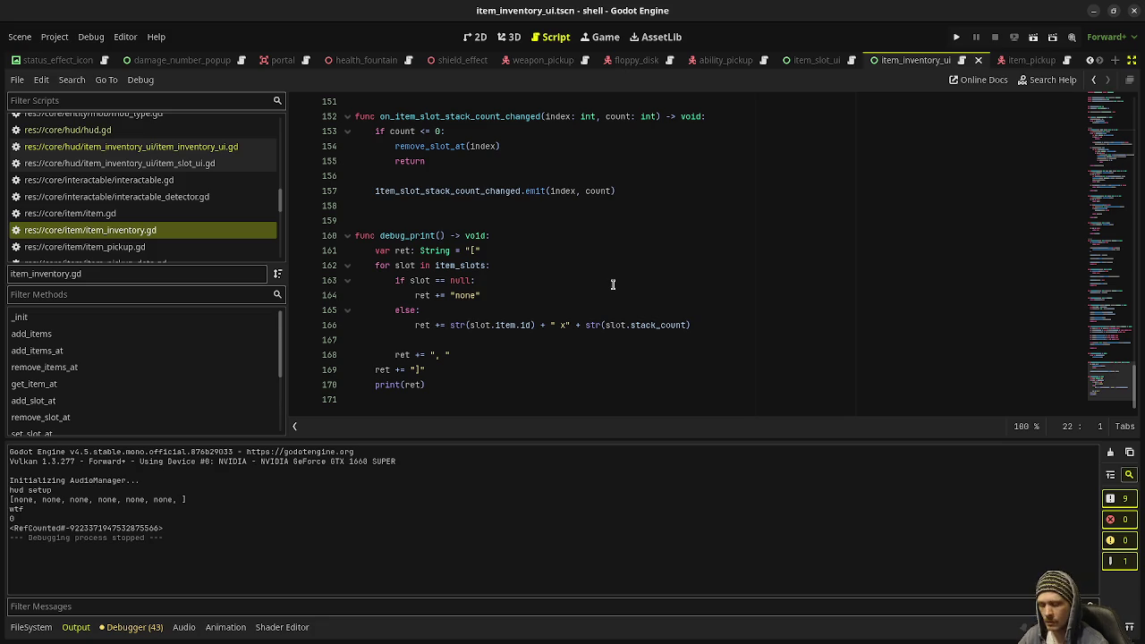
# Scroll back to the top of item_inventory.gd, then switch to player_controller.gd
pyautogui.scroll(11, 613, 285)
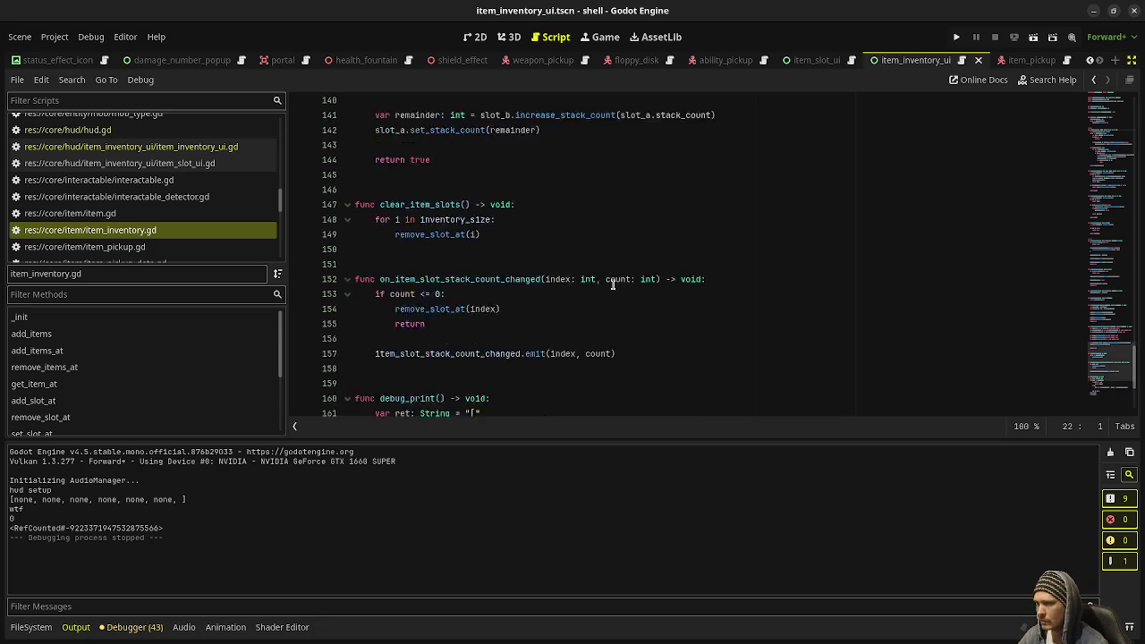
pyautogui.scroll(20, 613, 284)
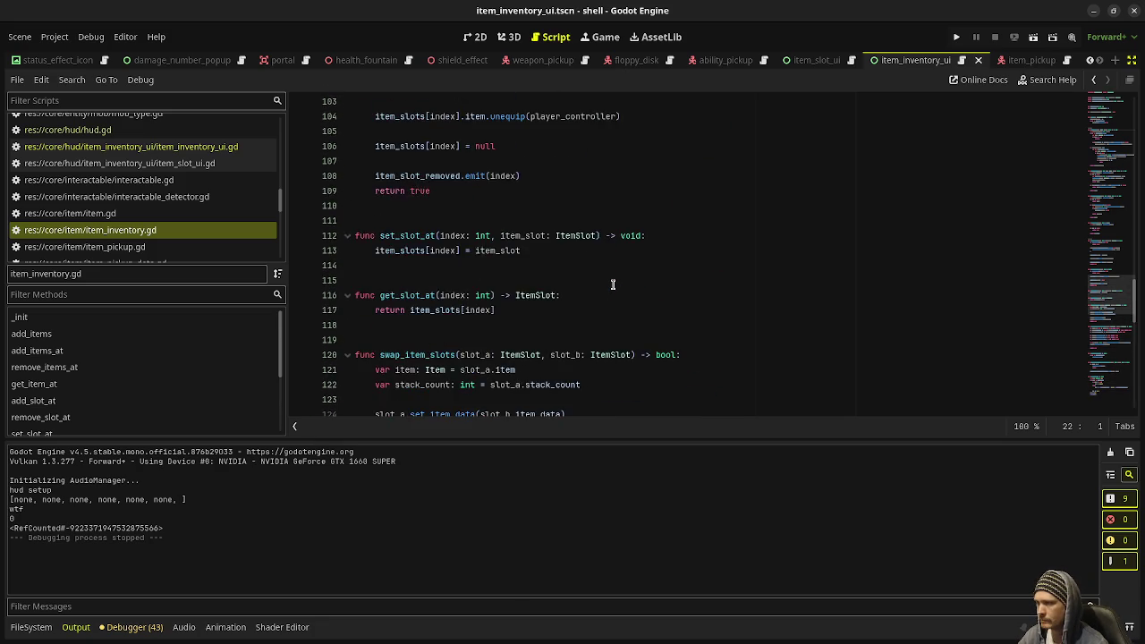
pyautogui.scroll(13, 613, 285)
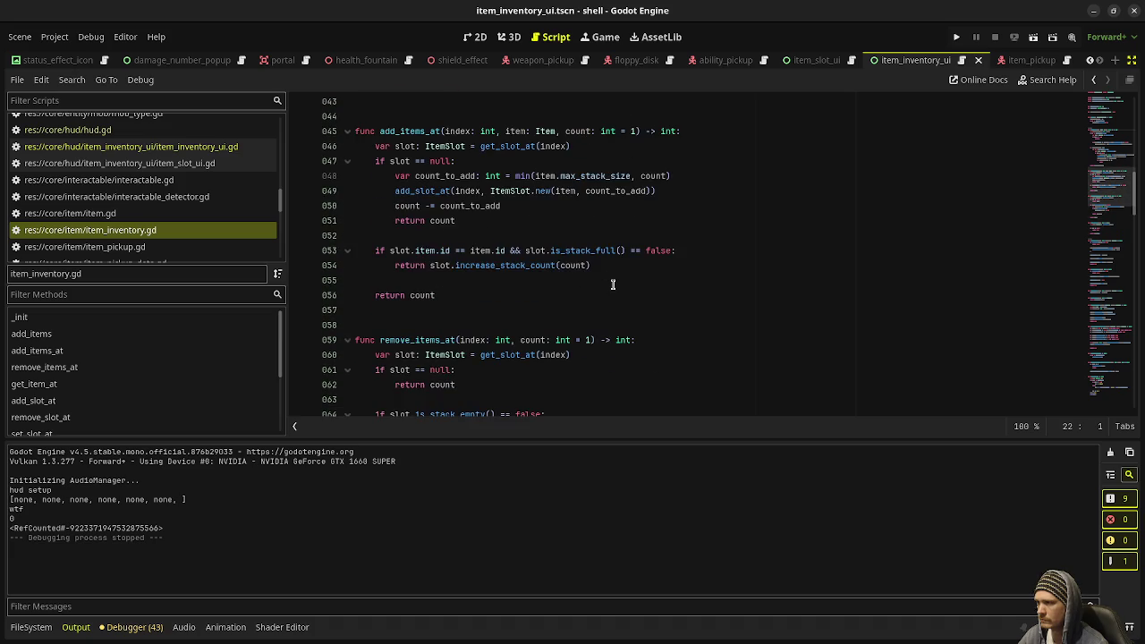
pyautogui.scroll(3, 613, 285)
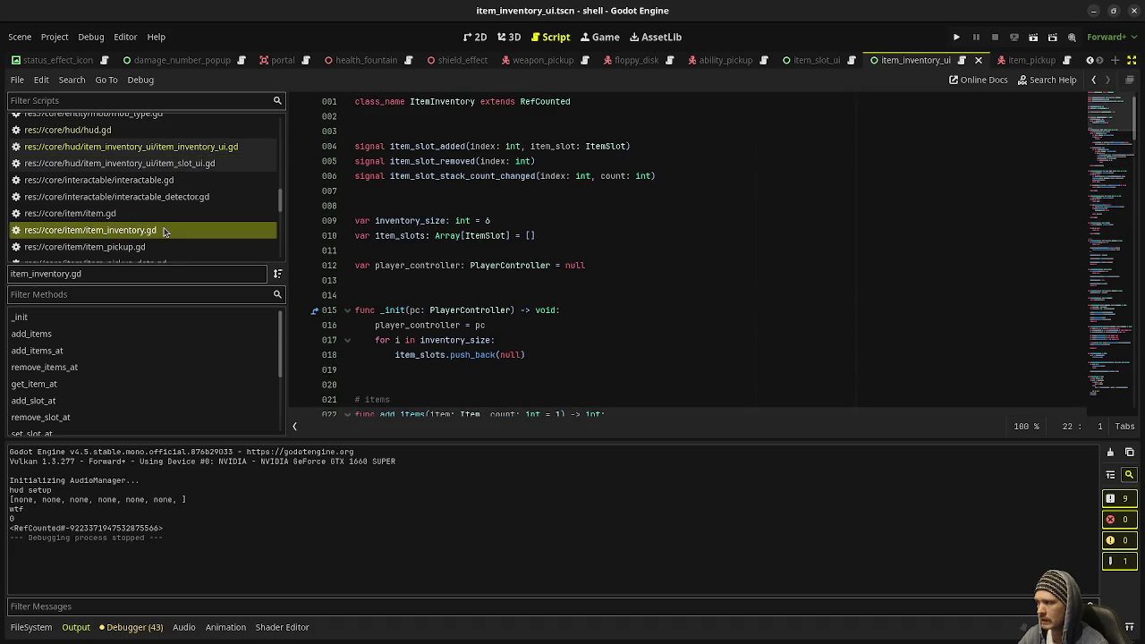
pyautogui.scroll(-5, 152, 251)
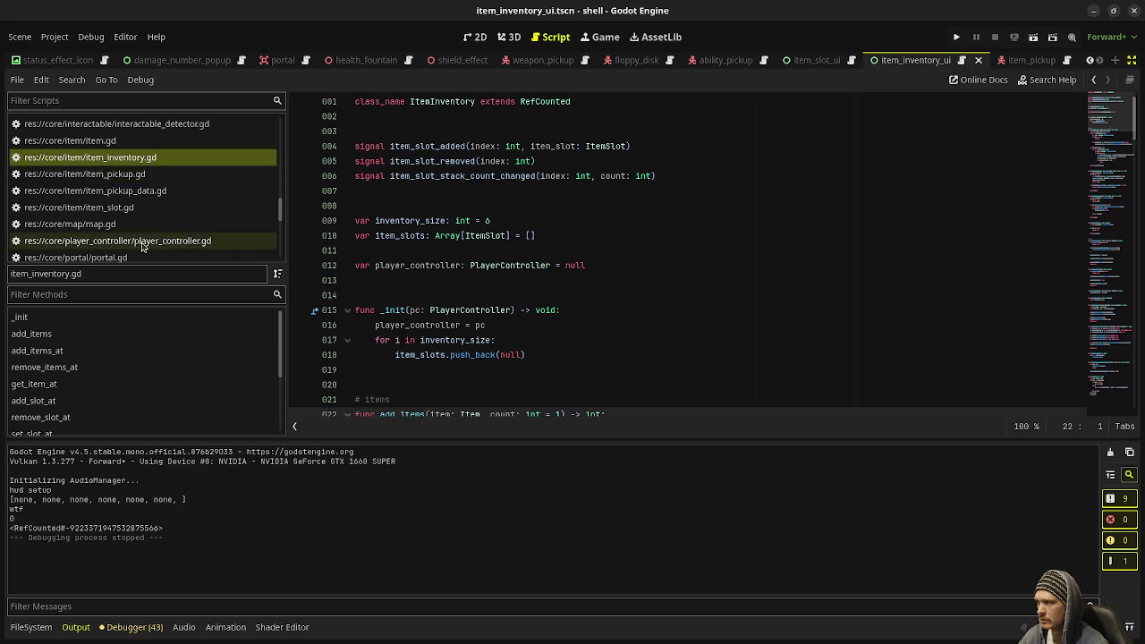
pyautogui.scroll(-3, 141, 242)
pyautogui.scroll(3, 141, 215)
pyautogui.click(117, 168)
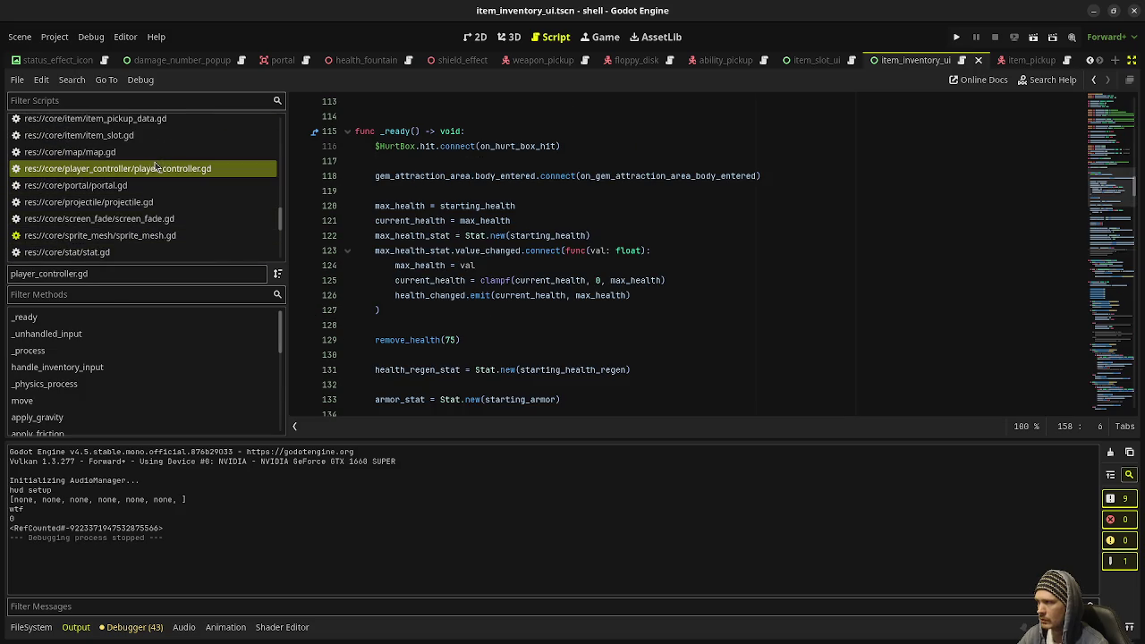
# Find handle_inventory_input and select the get_item_at(index - 1) call on line 273
pyautogui.scroll(-8, 552, 269)
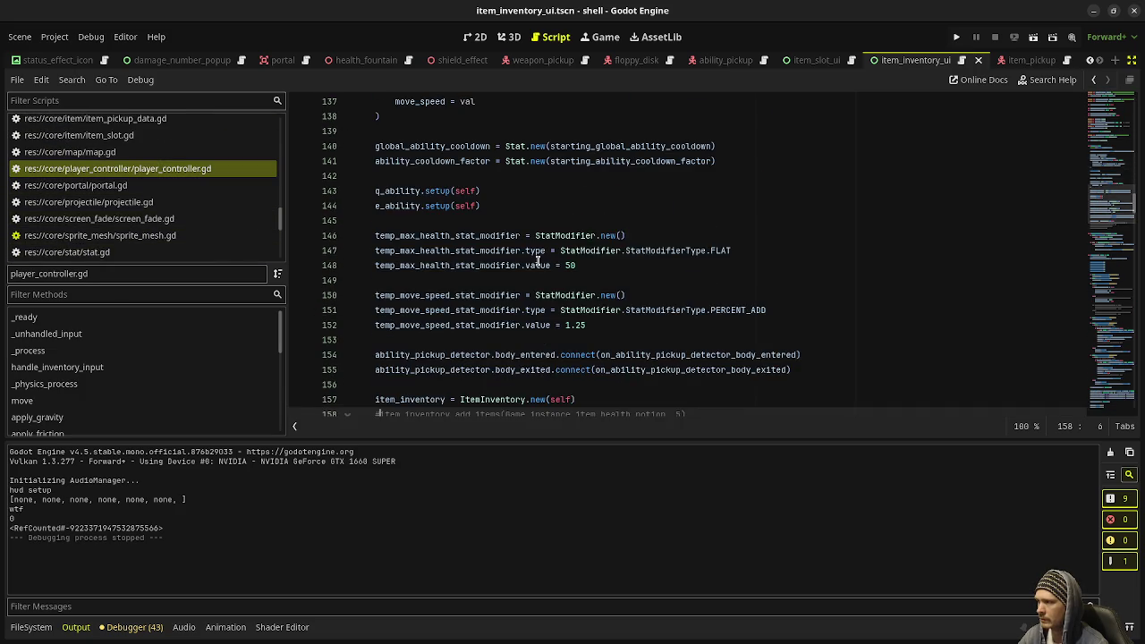
pyautogui.scroll(-10, 536, 259)
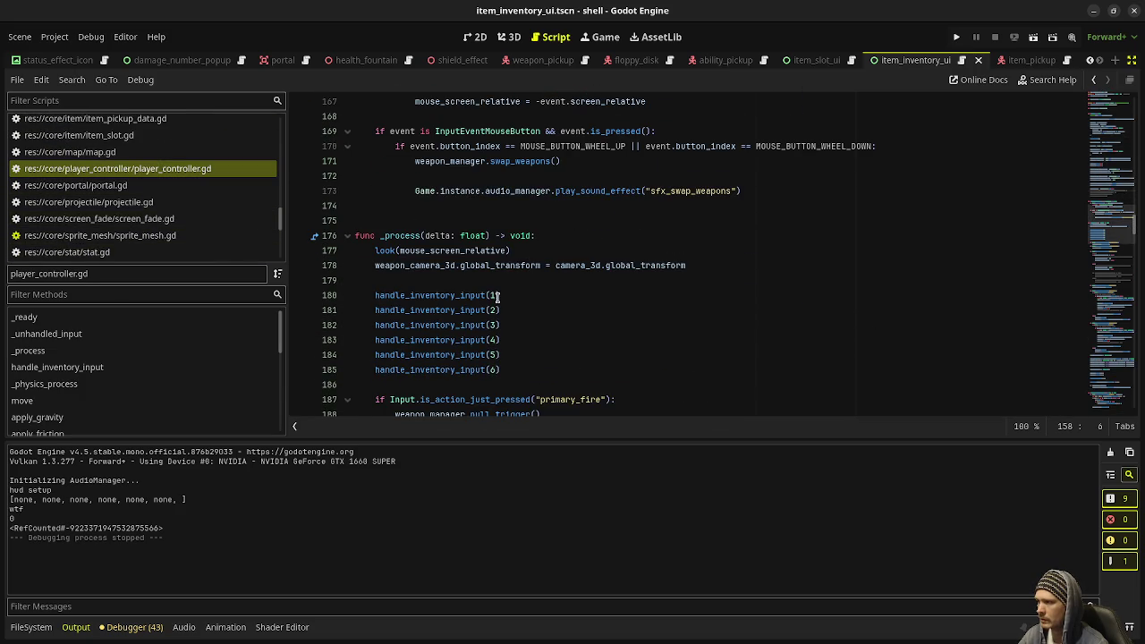
pyautogui.scroll(-14, 459, 370)
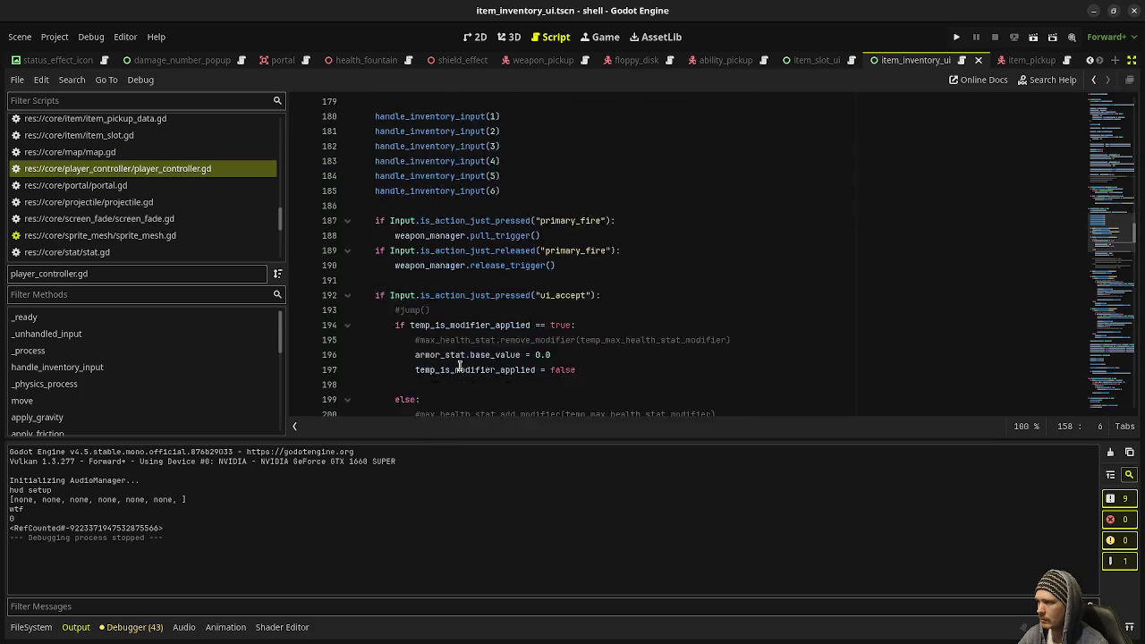
pyautogui.scroll(-5, 460, 329)
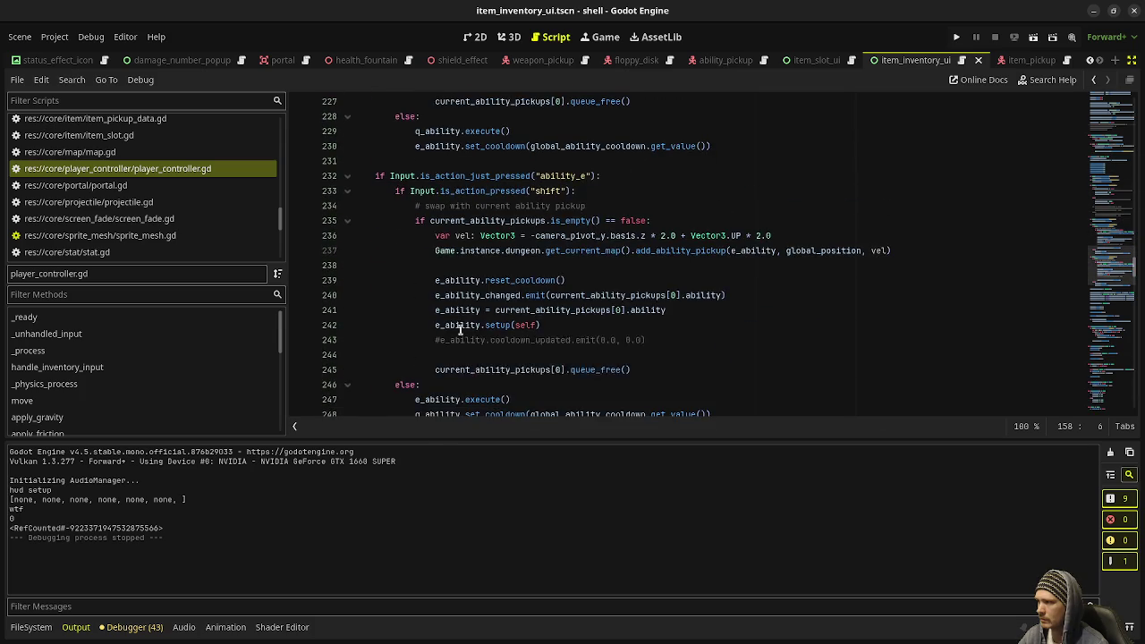
pyautogui.scroll(-9, 459, 330)
pyautogui.scroll(-4, 460, 329)
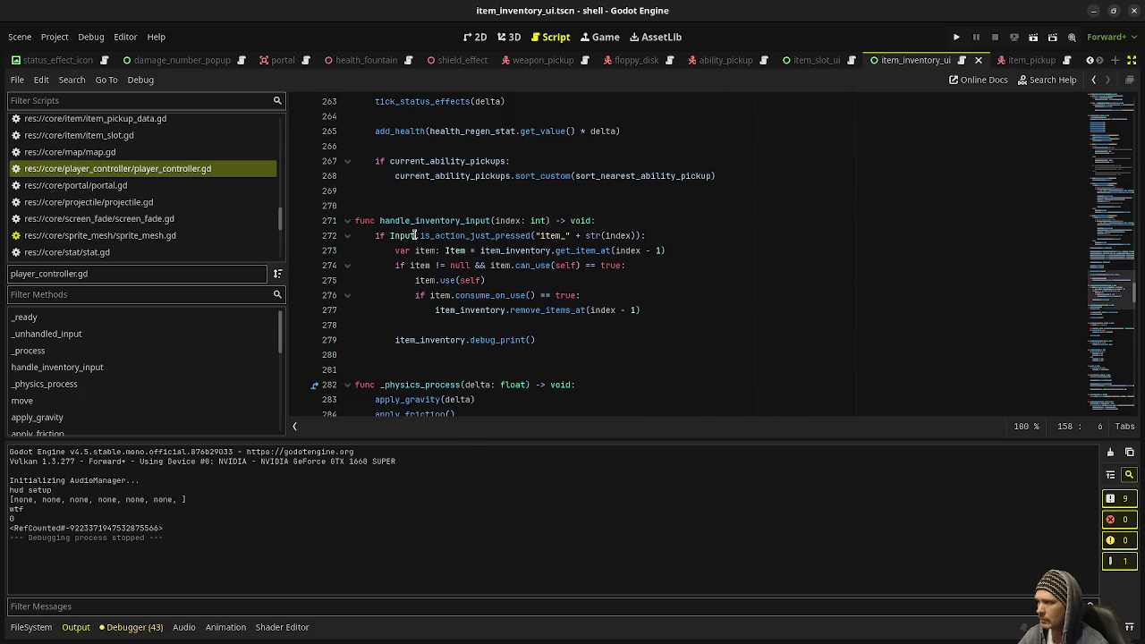
pyautogui.doubleClick(588, 251)
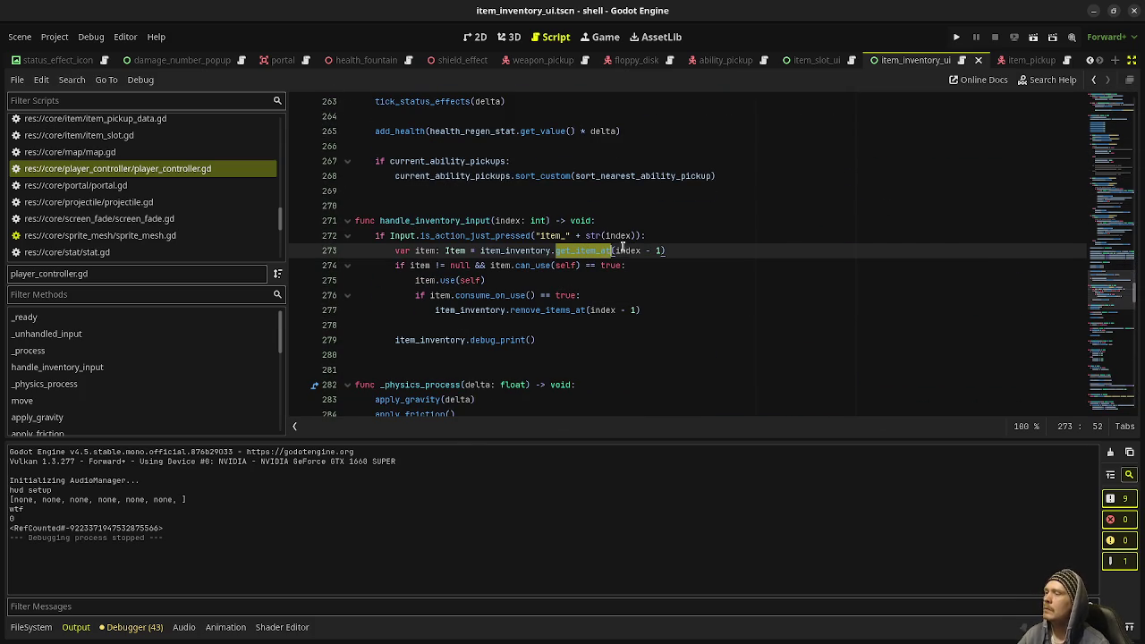
pyautogui.click(662, 250)
pyautogui.moveTo(663, 251); pyautogui.dragTo(613, 251)
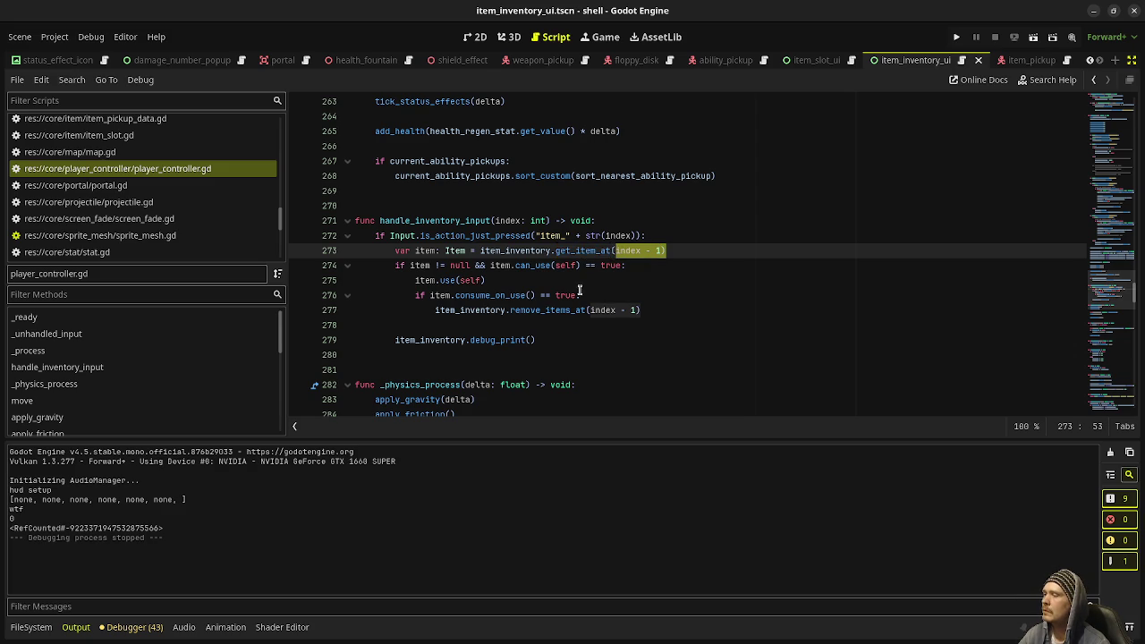
pyautogui.moveTo(556, 311)
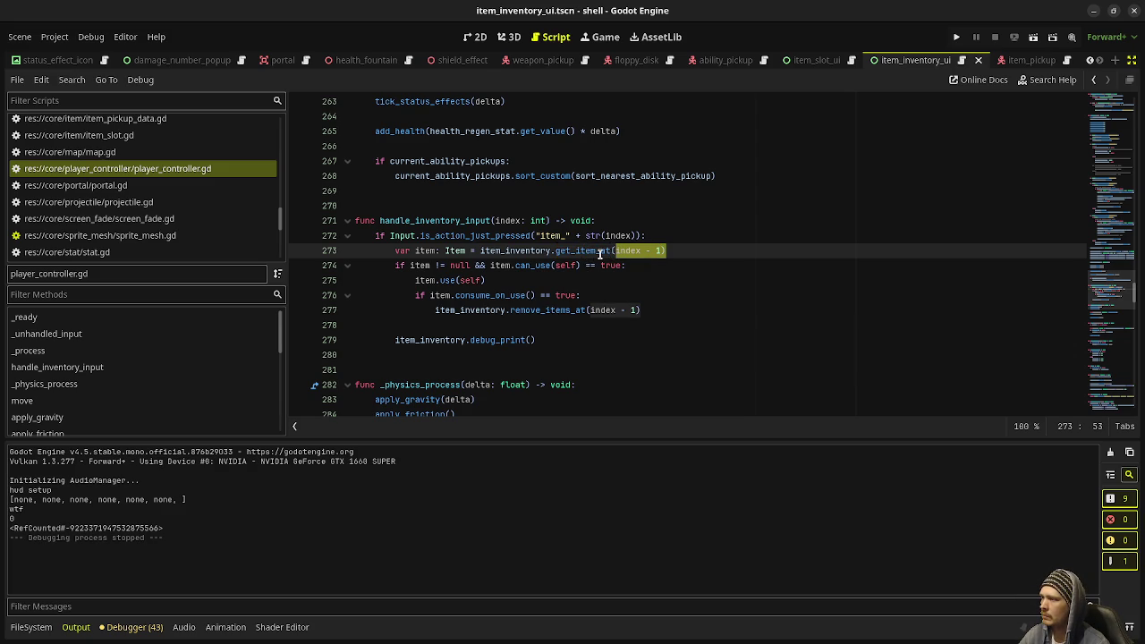
pyautogui.moveTo(599, 253)
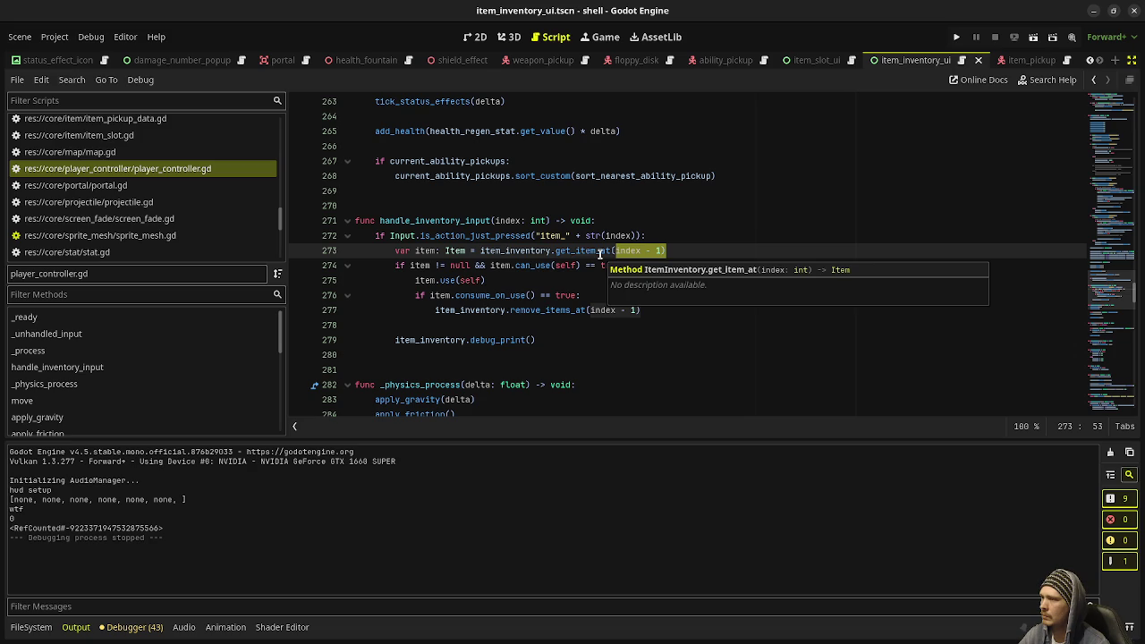
# Review the code around line 273, then switch back to game.gd
pyautogui.scroll(-2, 537, 302)
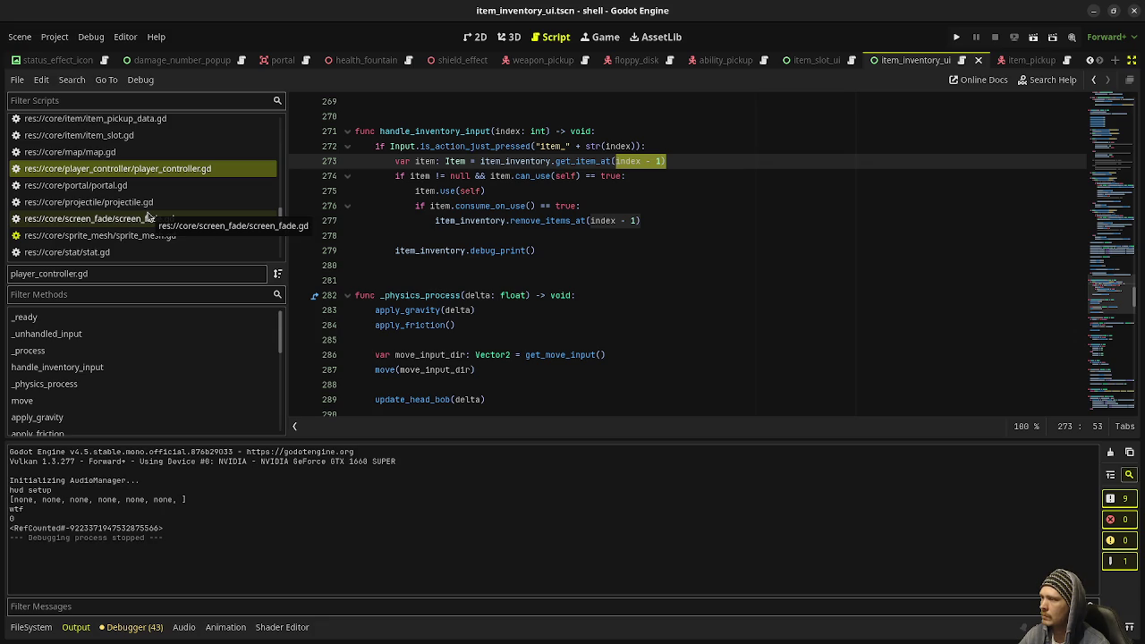
pyautogui.scroll(5, 143, 206)
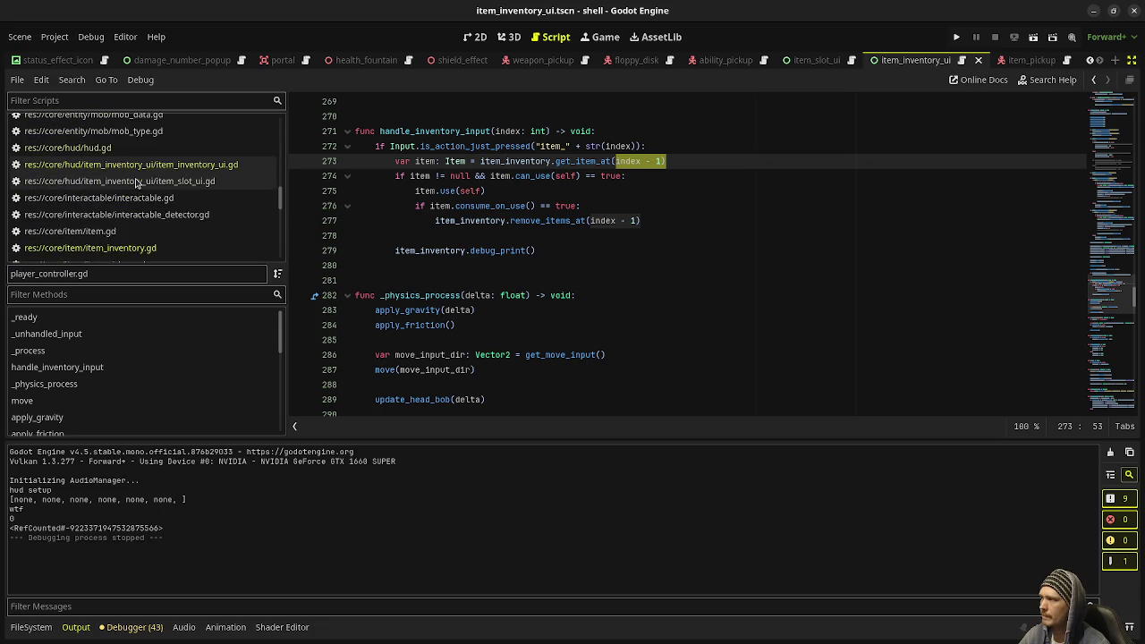
pyautogui.scroll(8, 130, 167)
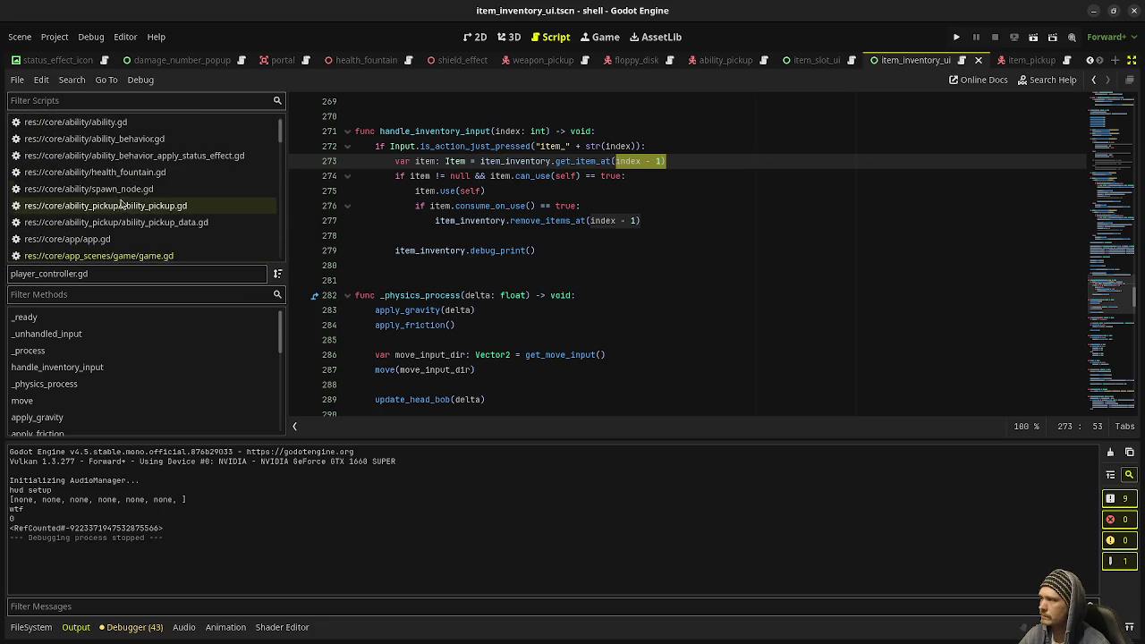
pyautogui.scroll(-3, 122, 206)
pyautogui.click(108, 184)
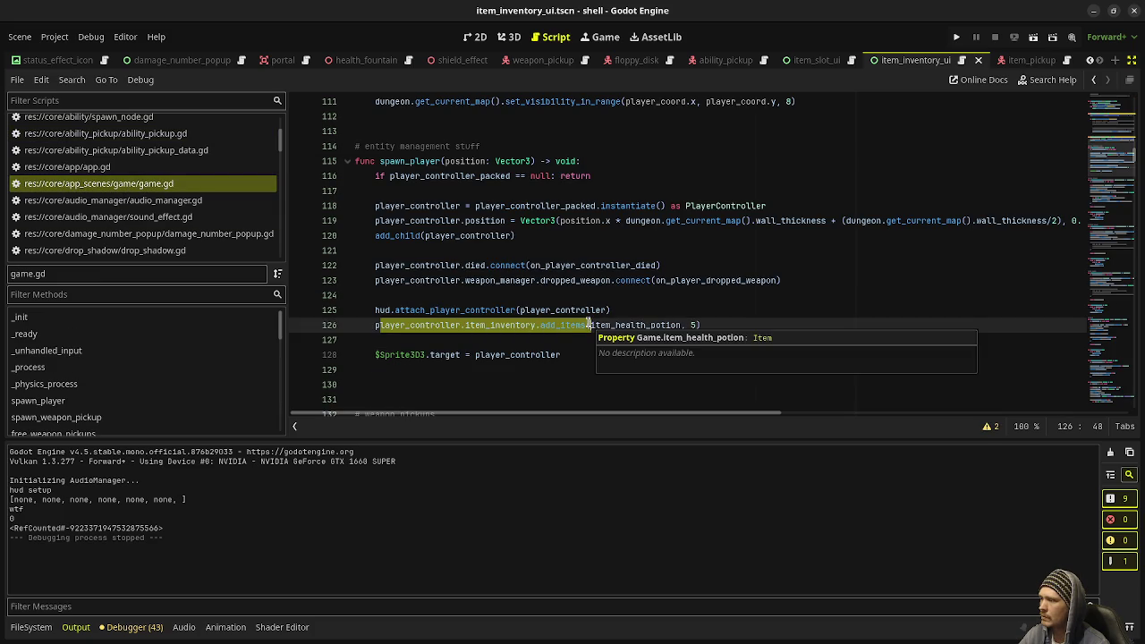
# Below the health potion line, start player_controller.item_inventory.add_items(item_ammo_box using autocompletion
pyautogui.click(723, 319)
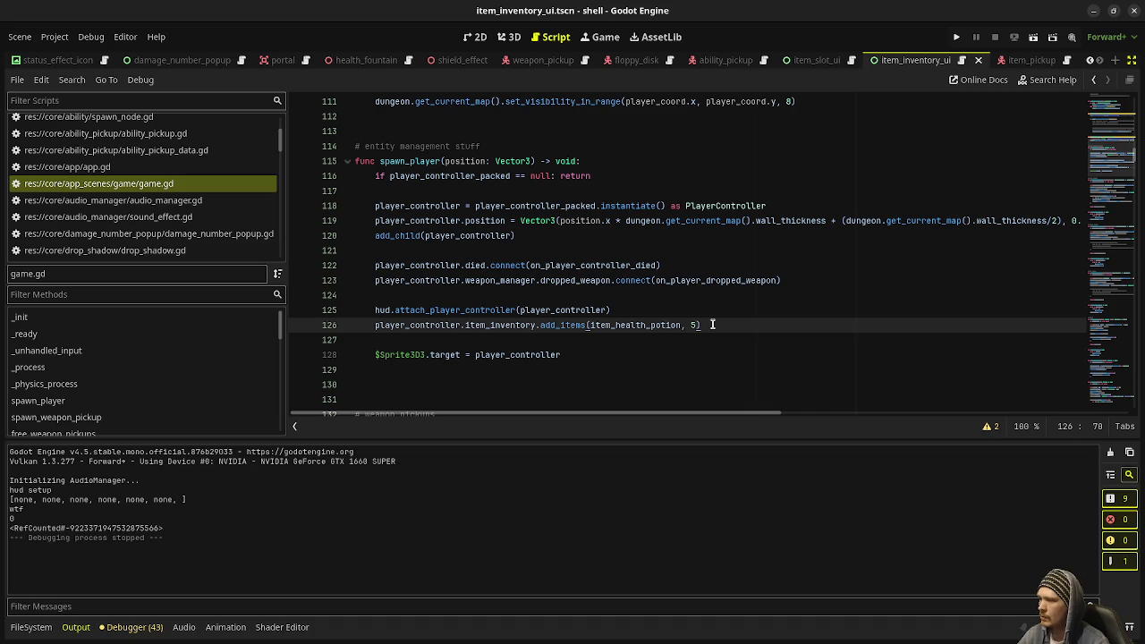
pyautogui.press('Return')
pyautogui.write('player_controll')
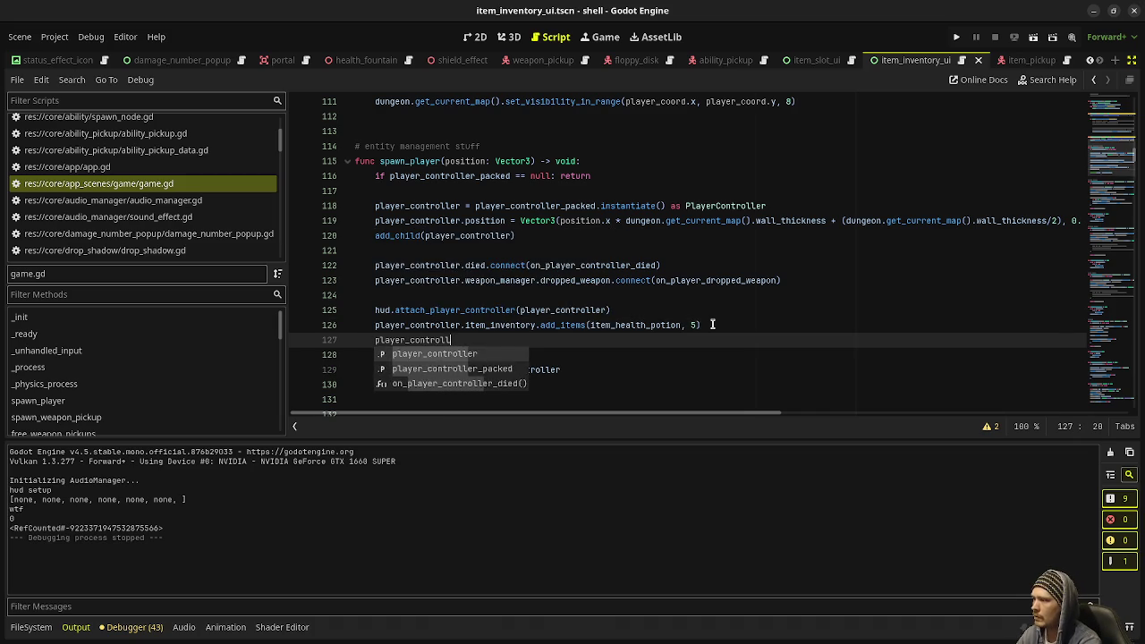
pyautogui.press('Return')
pyautogui.write('.item_inven')
pyautogui.press('Return')
pyautogui.write('.add_item')
pyautogui.press('Return')
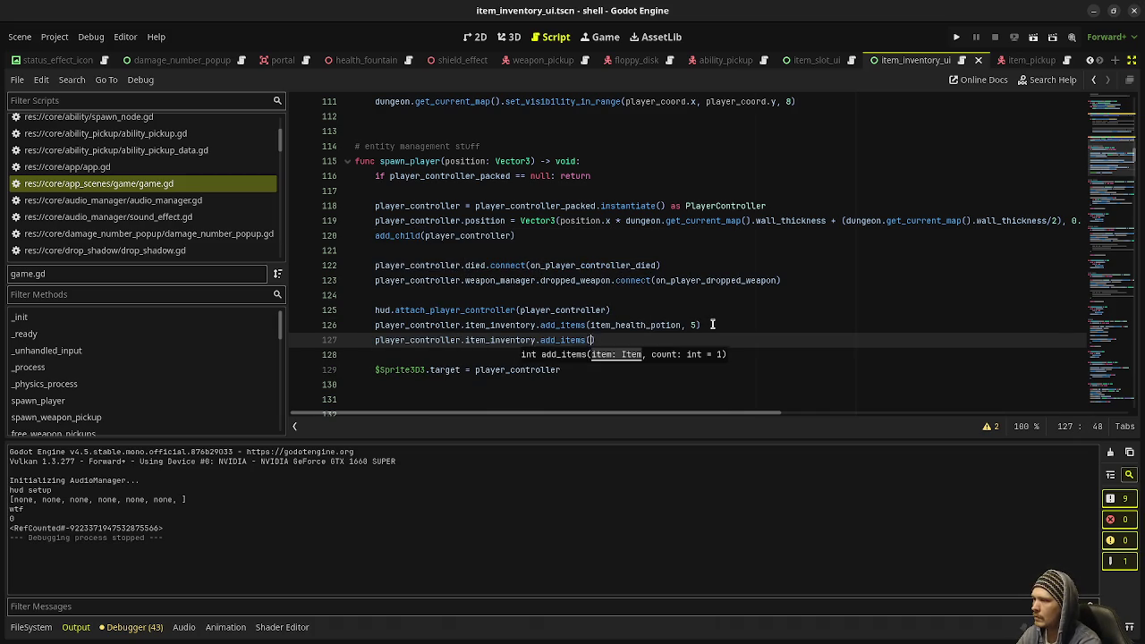
pyautogui.write('item_')
pyautogui.press('Return')
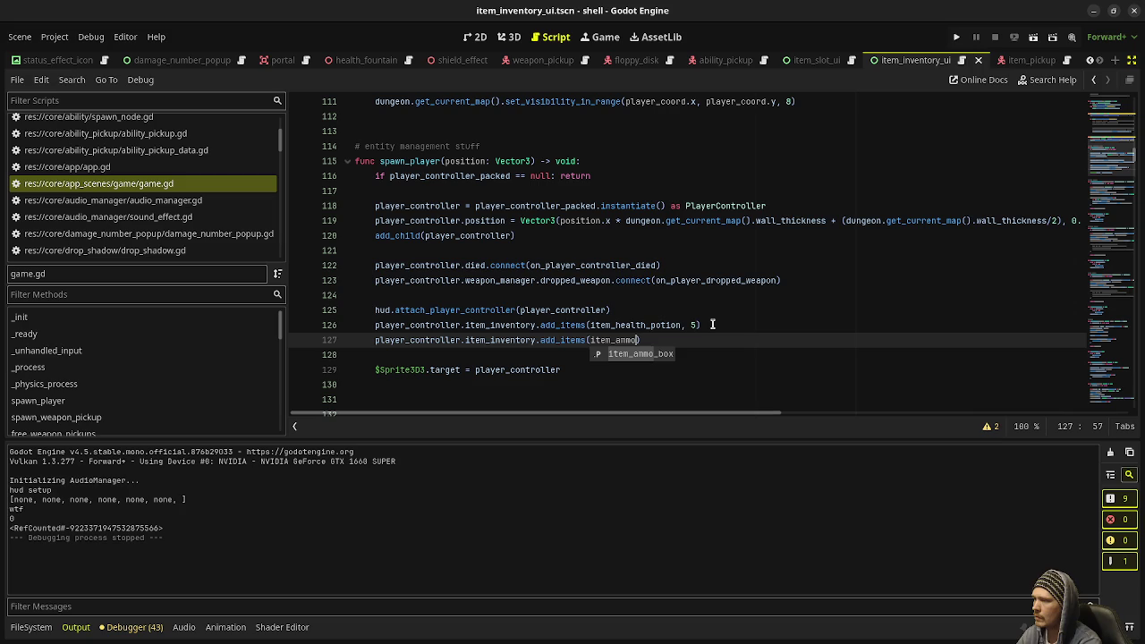
# Finish the call with 10 ammo boxes, save and run, then shoot the nearby enemy
pyautogui.write(', 10)')
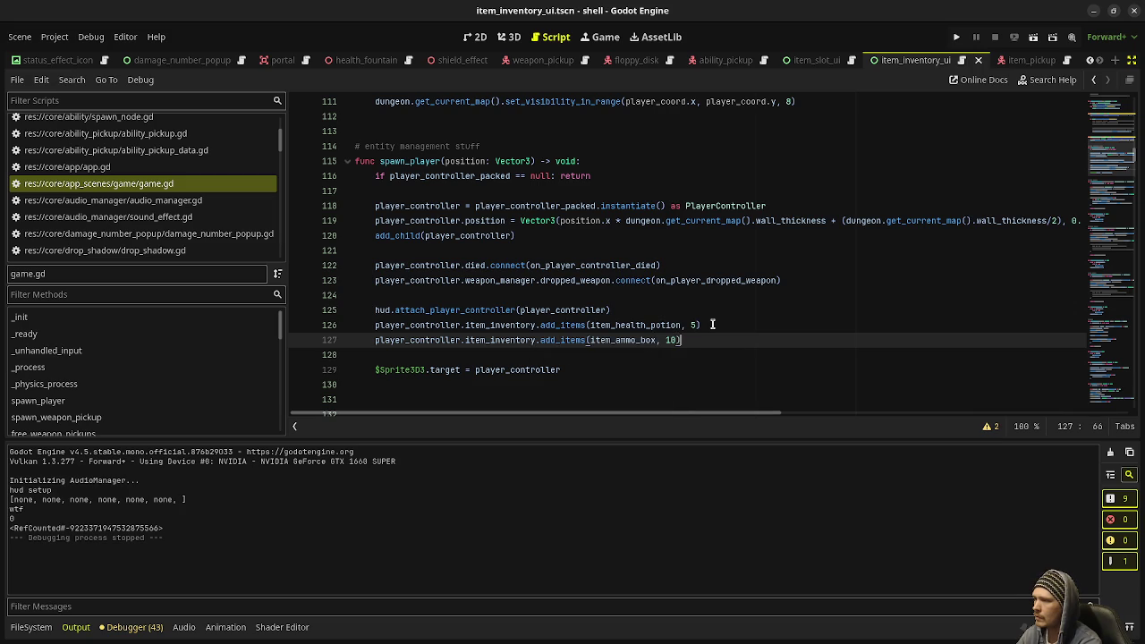
pyautogui.press('F5')
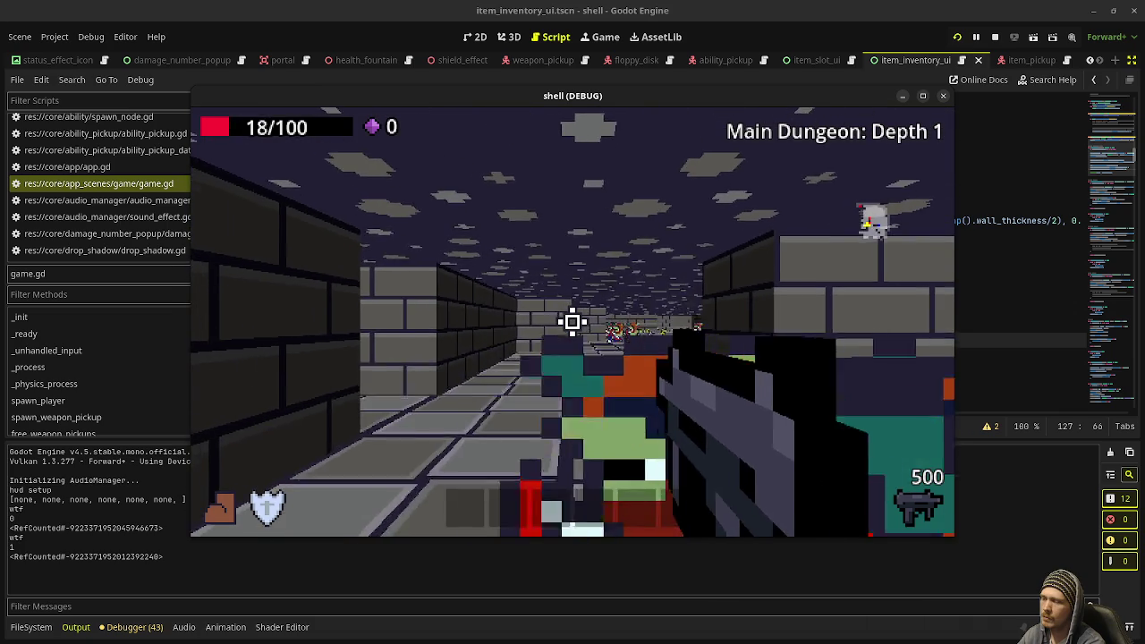
pyautogui.click(573, 322)
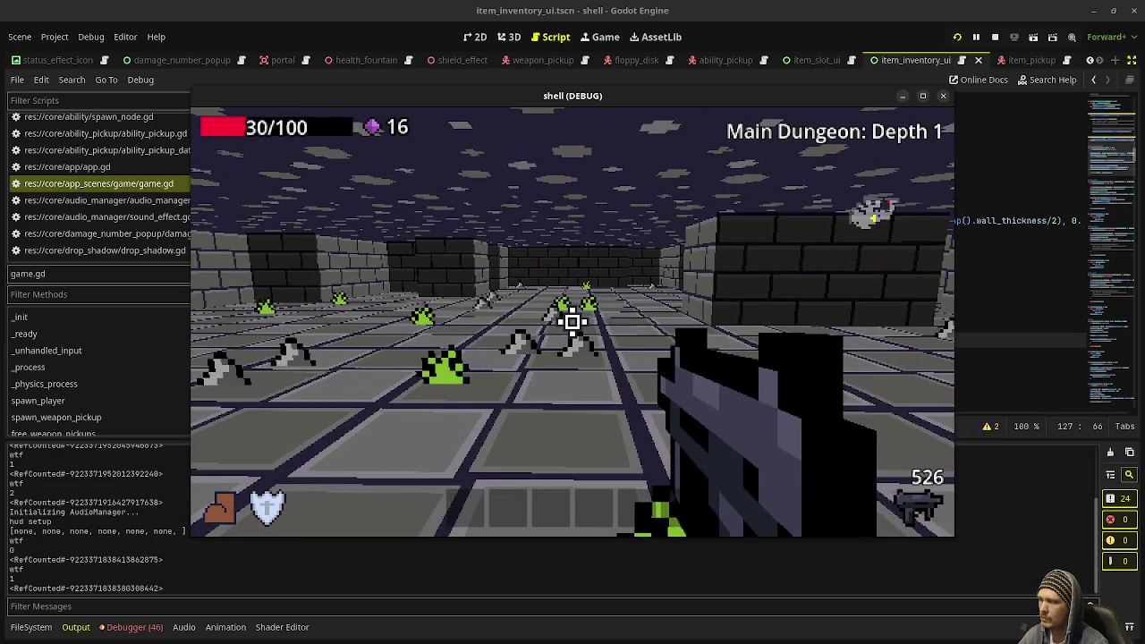
# Use a health potion (key 1) and an ammo box (key 2), then show the debugger errors
pyautogui.press('1')
pyautogui.press('w')
pyautogui.press('2')
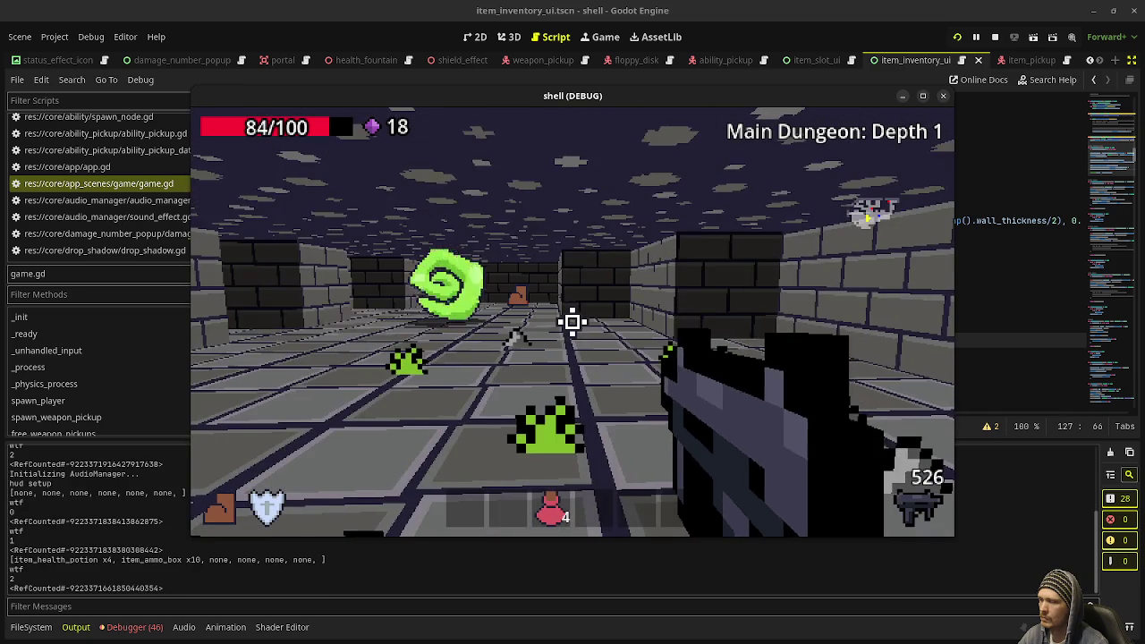
pyautogui.press('2')
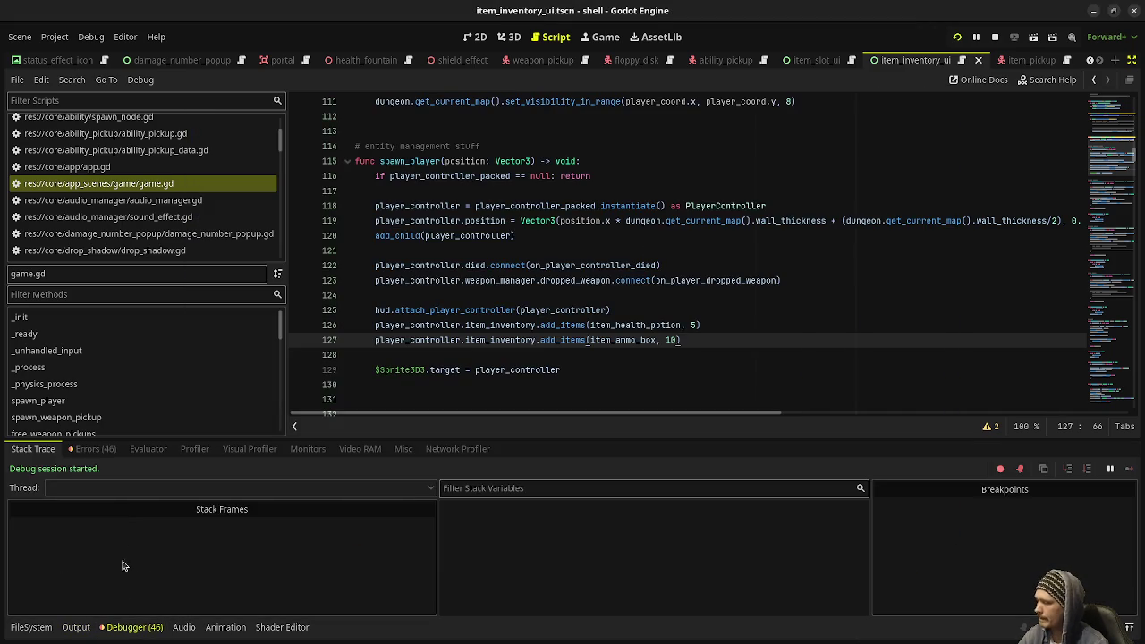
pyautogui.click(112, 450)
# Jump to the game.gd:605 and player_controller.gd:359 errors, then restart the game
pyautogui.scroll(-10, 228, 536)
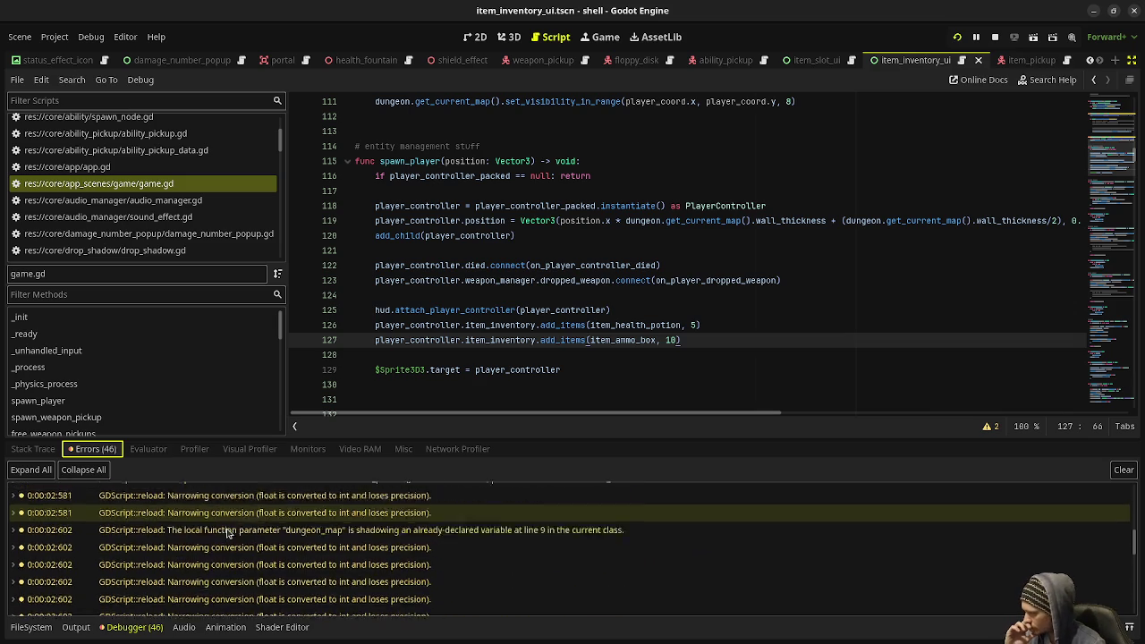
pyautogui.scroll(-5, 229, 537)
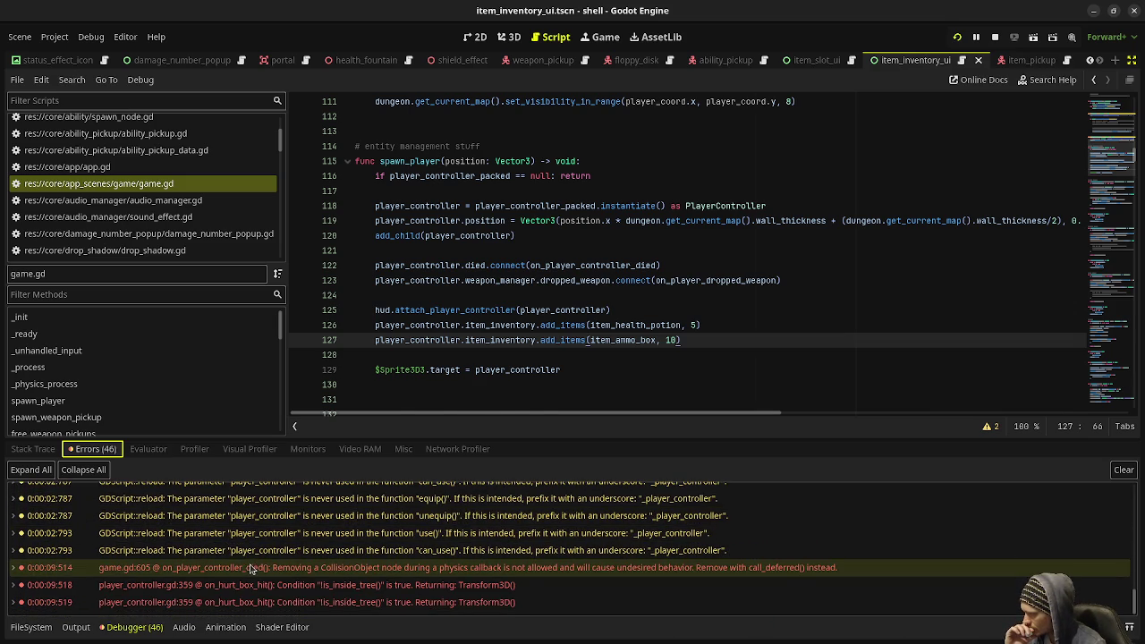
pyautogui.doubleClick(252, 569)
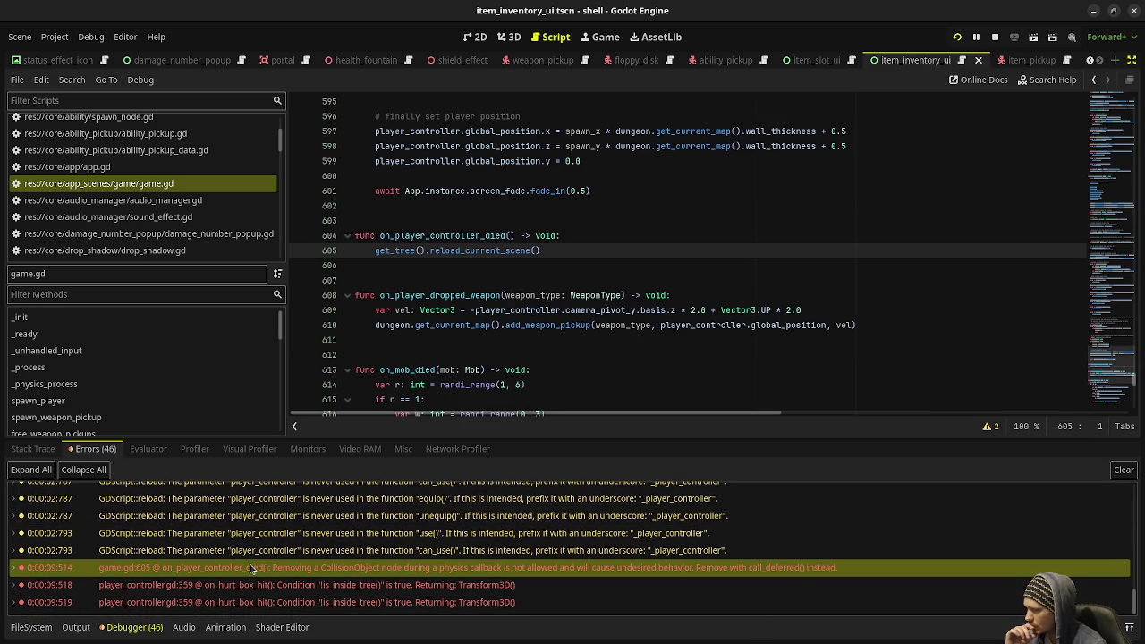
pyautogui.doubleClick(255, 588)
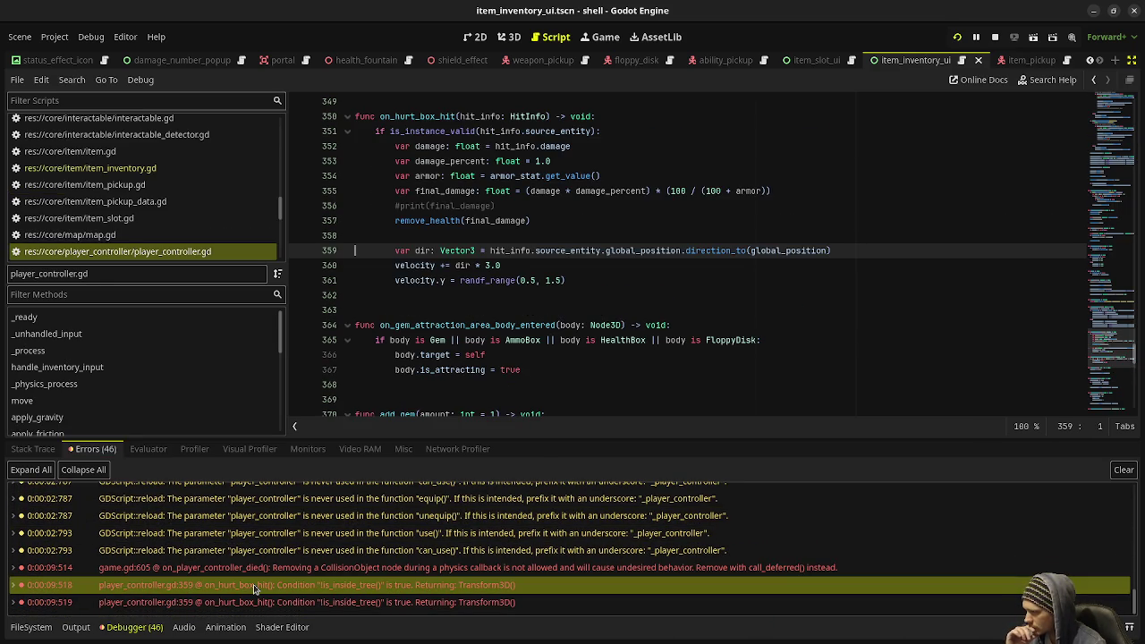
pyautogui.click(958, 37)
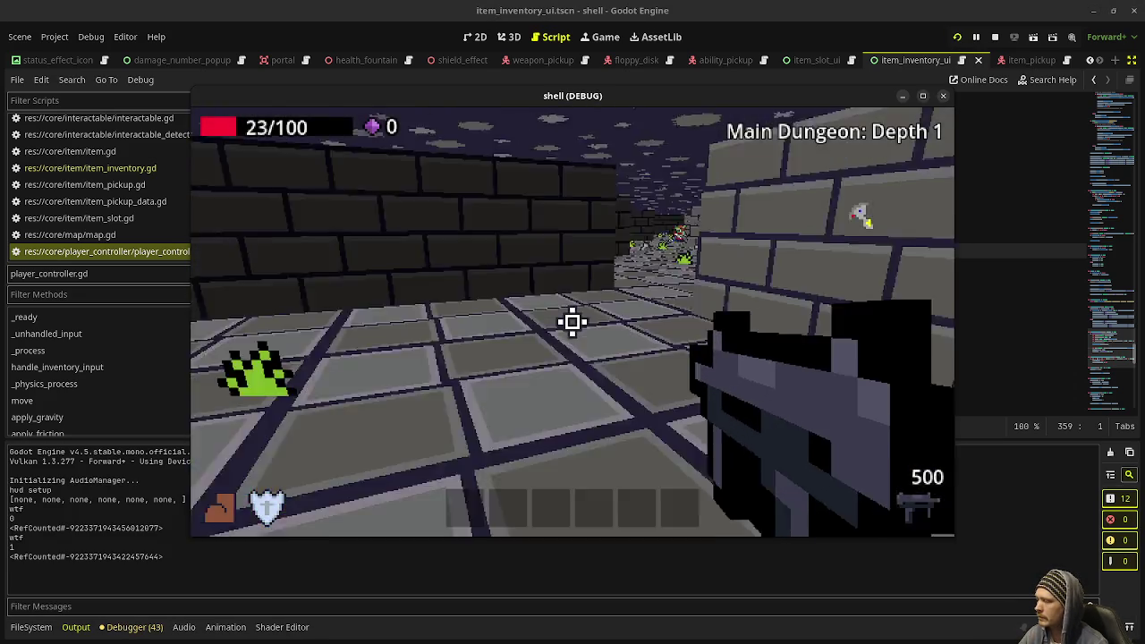
# Walk the corridor, kill the green enemy with two shots, then stop the game with F8
pyautogui.moveTo(573, 322); pyautogui.dragTo(572, 322)
pyautogui.press('w')
pyautogui.press('w')
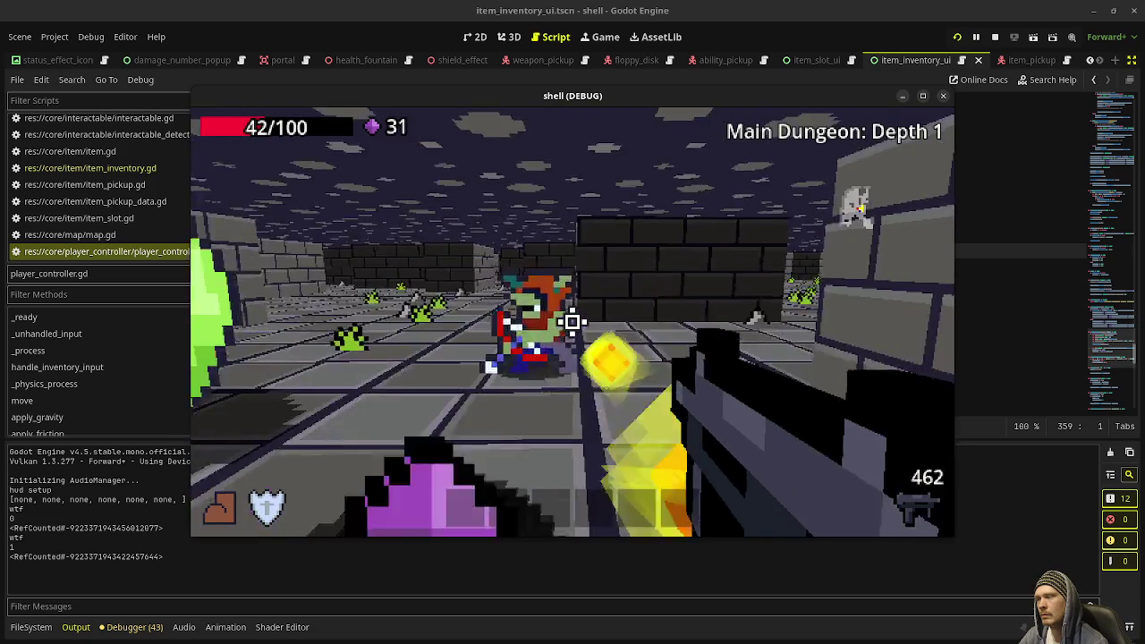
pyautogui.click(573, 322)
pyautogui.click(572, 323)
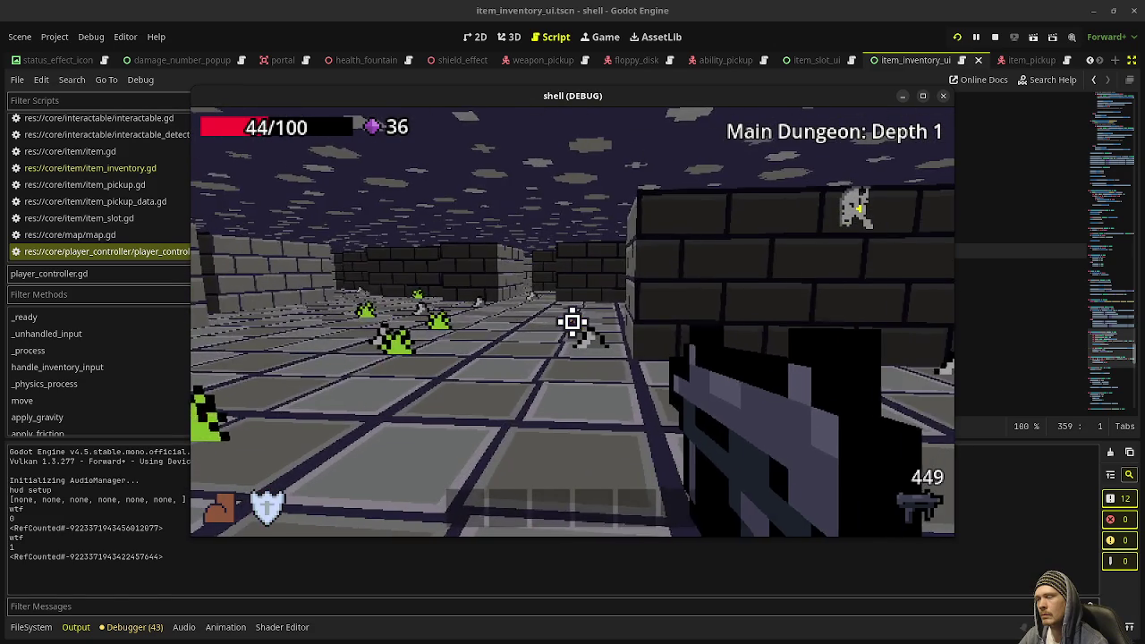
pyautogui.press('F8')
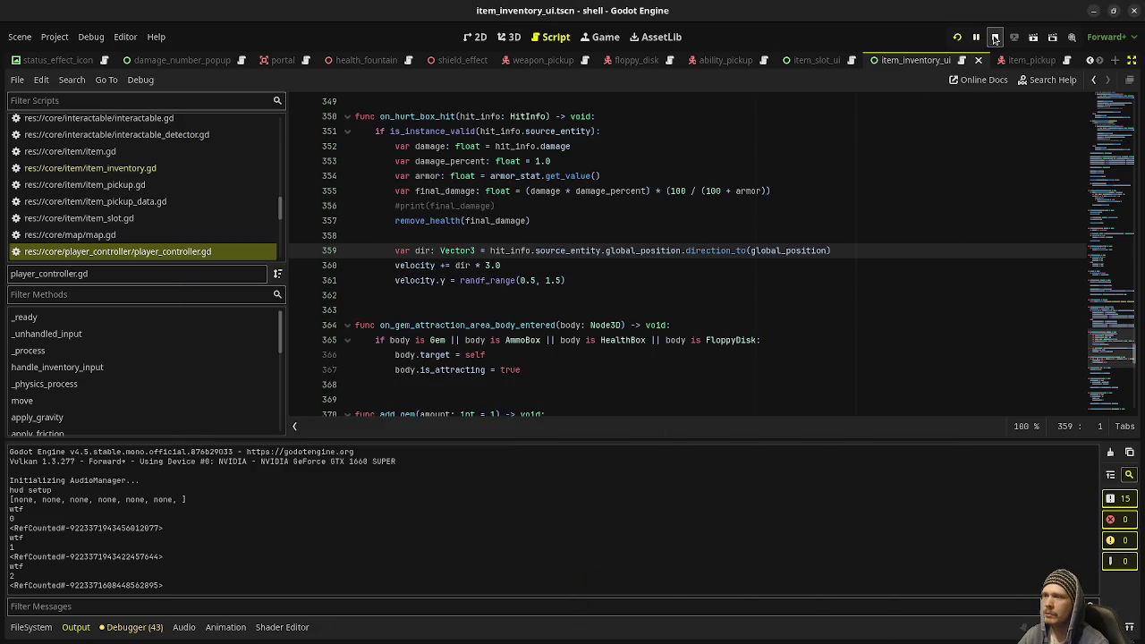
# Review item_inventory.gd, then trace the set_item_slot call in item_inventory_ui.gd's slot-added handler
pyautogui.click(166, 168)
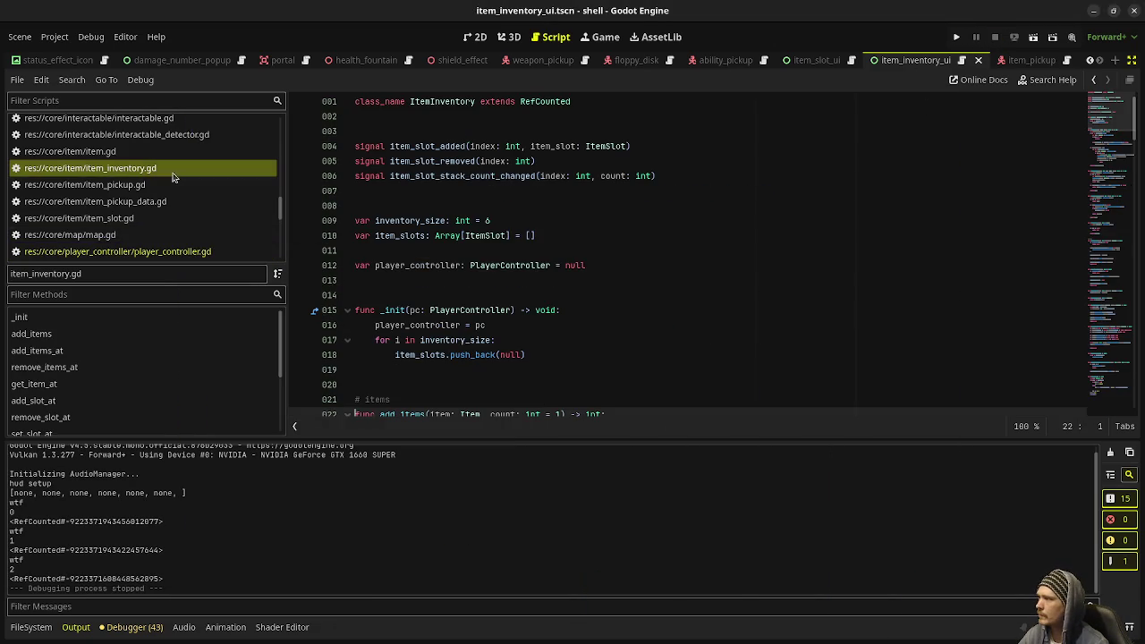
pyautogui.scroll(-4, 453, 270)
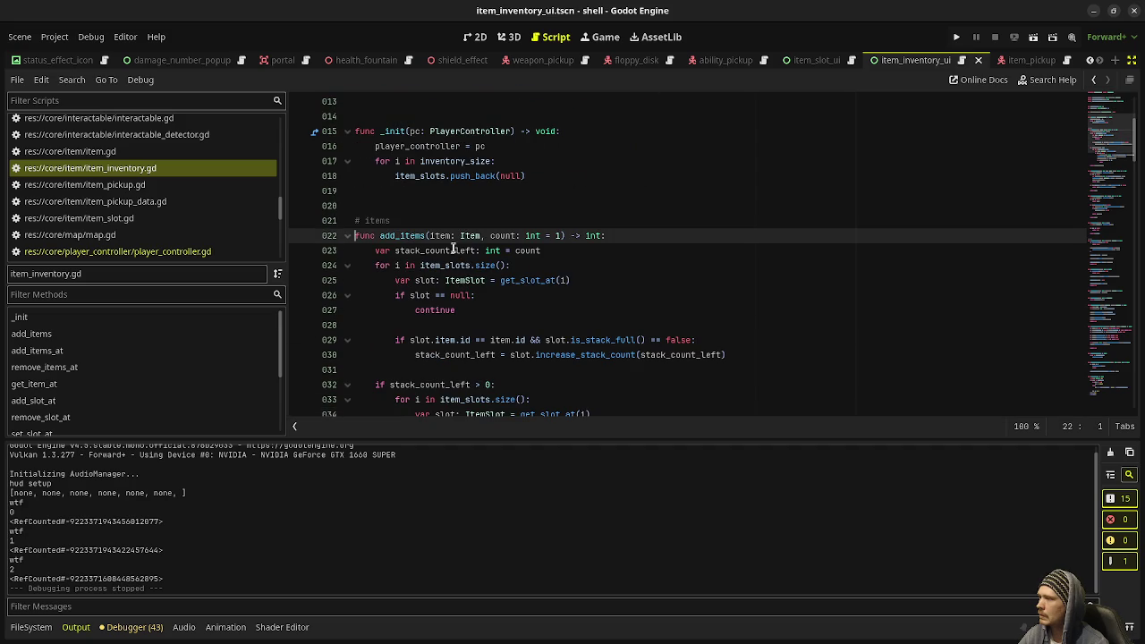
pyautogui.scroll(-5, 435, 235)
pyautogui.scroll(3, 157, 222)
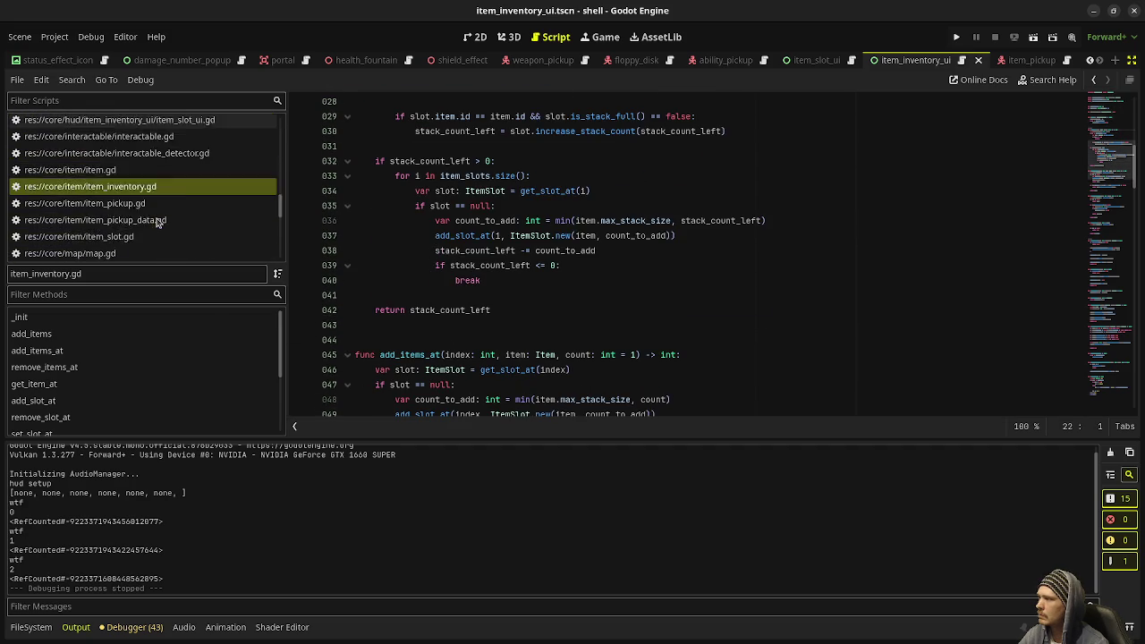
pyautogui.click(156, 193)
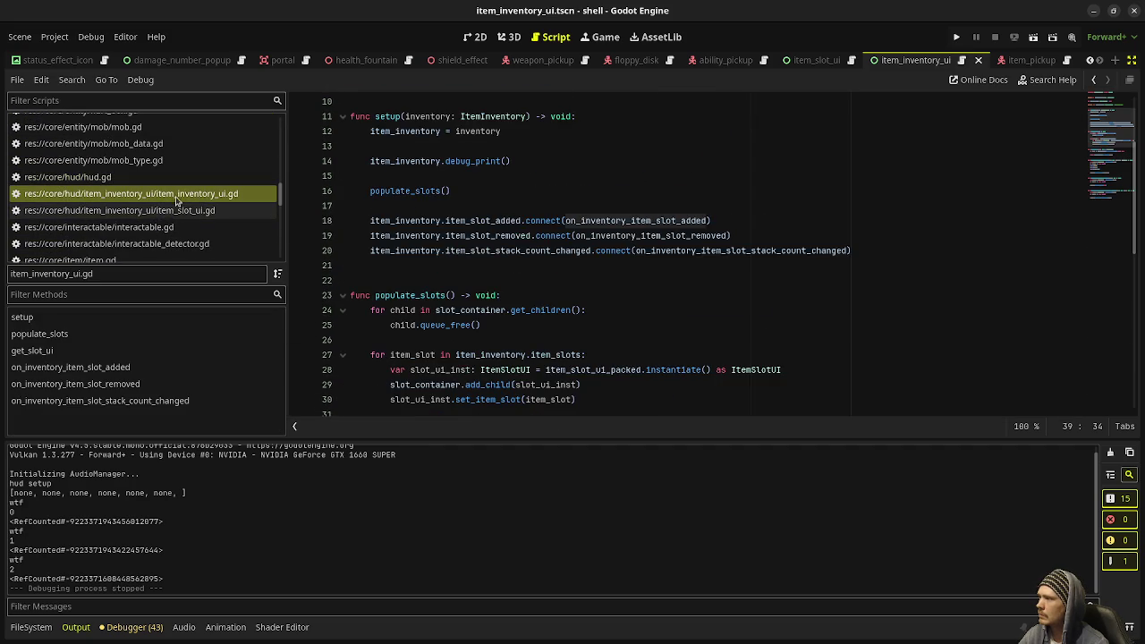
pyautogui.keyDown('ctrl'); pyautogui.click(426, 265); pyautogui.keyUp('ctrl')
pyautogui.scroll(-3, 426, 271)
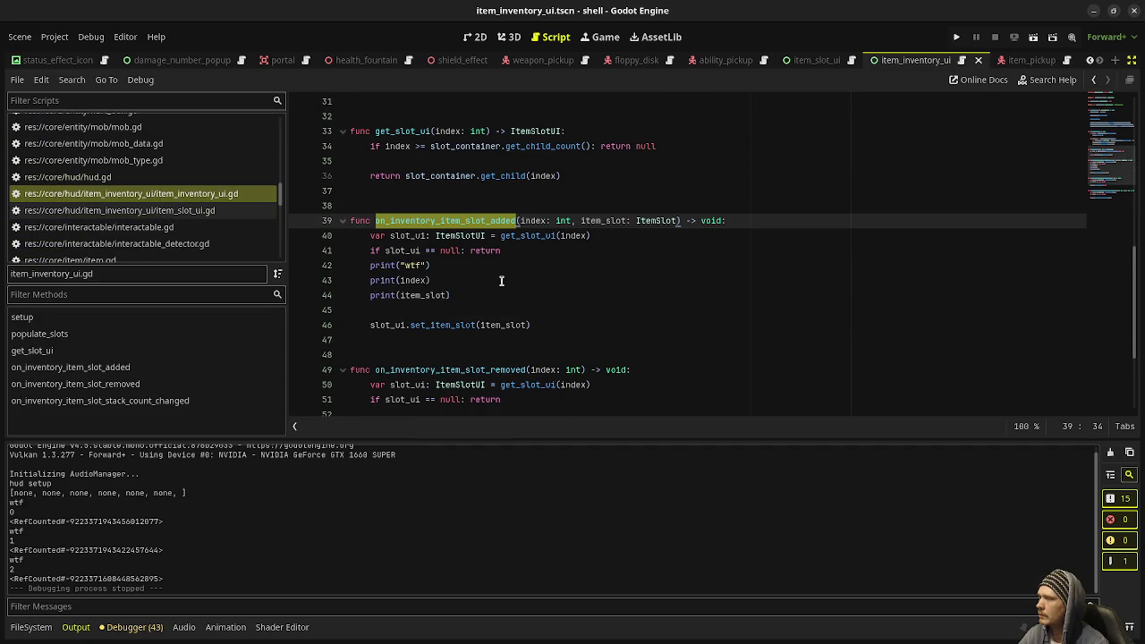
pyautogui.doubleClick(435, 324)
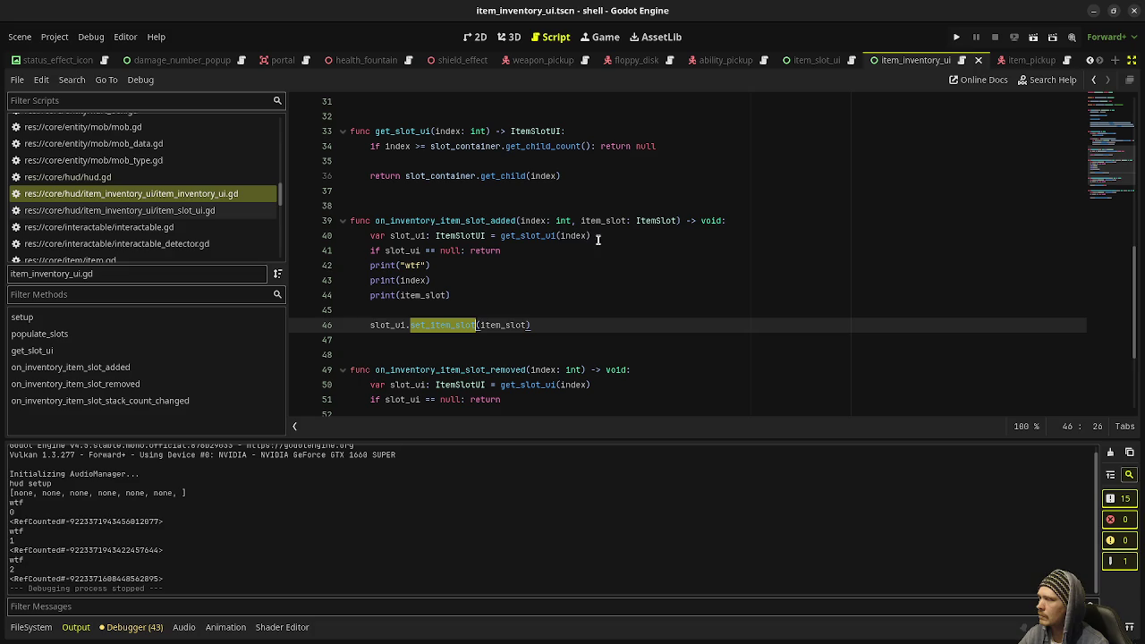
pyautogui.scroll(-2, 527, 338)
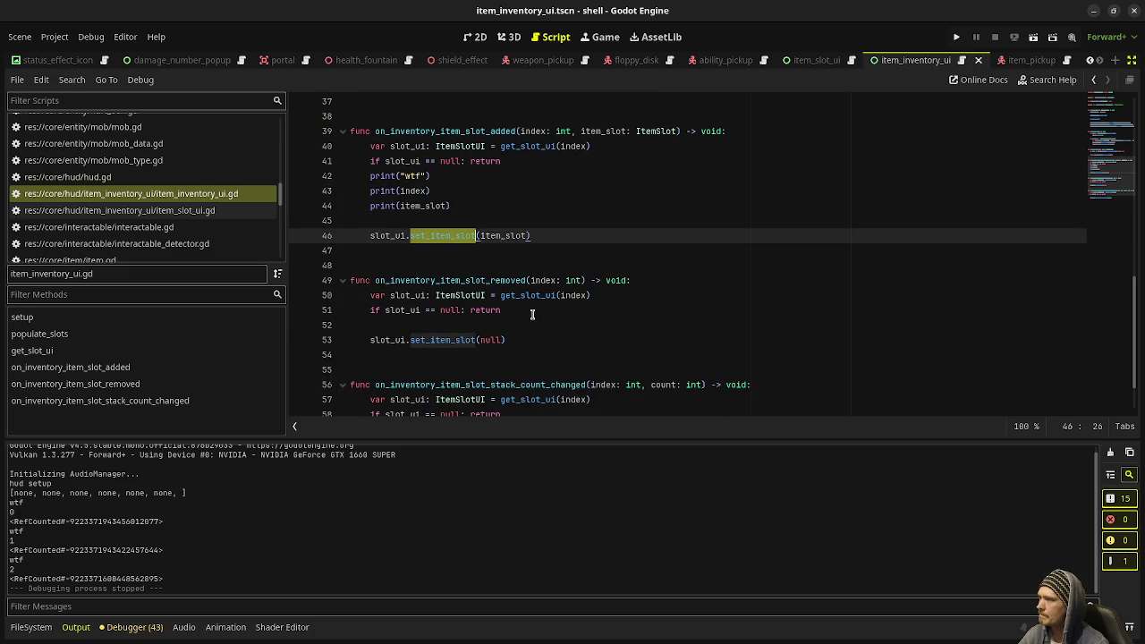
pyautogui.scroll(-2, 533, 314)
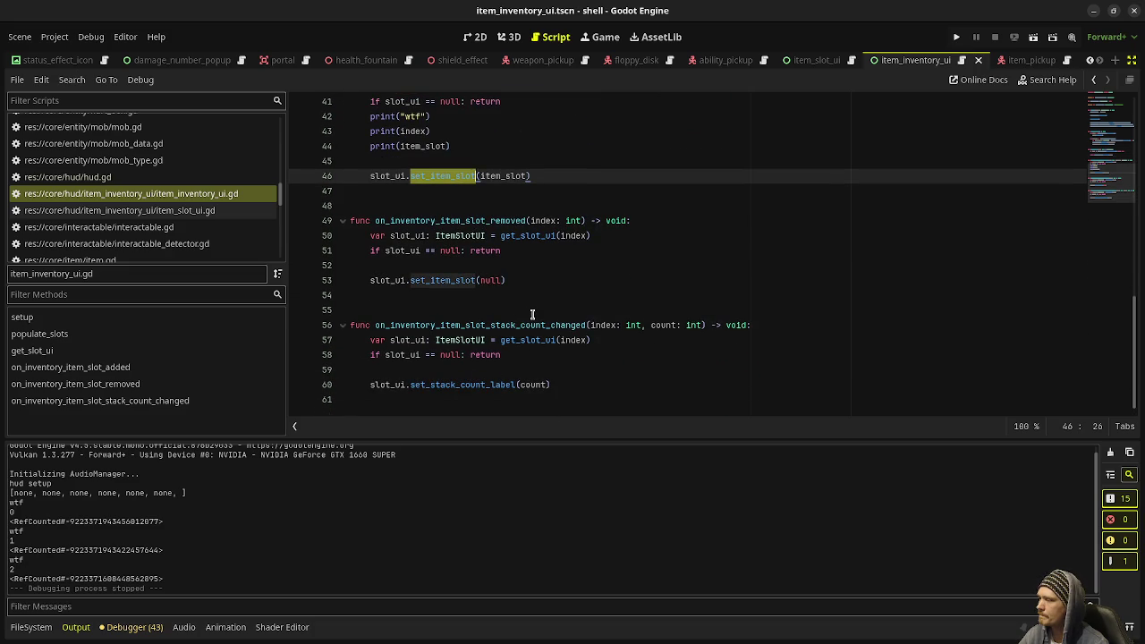
pyautogui.scroll(1, 532, 315)
pyautogui.scroll(5, 225, 189)
# Open game.gd and navigate to the spawn_player function
pyautogui.scroll(5, 225, 188)
pyautogui.click(170, 176)
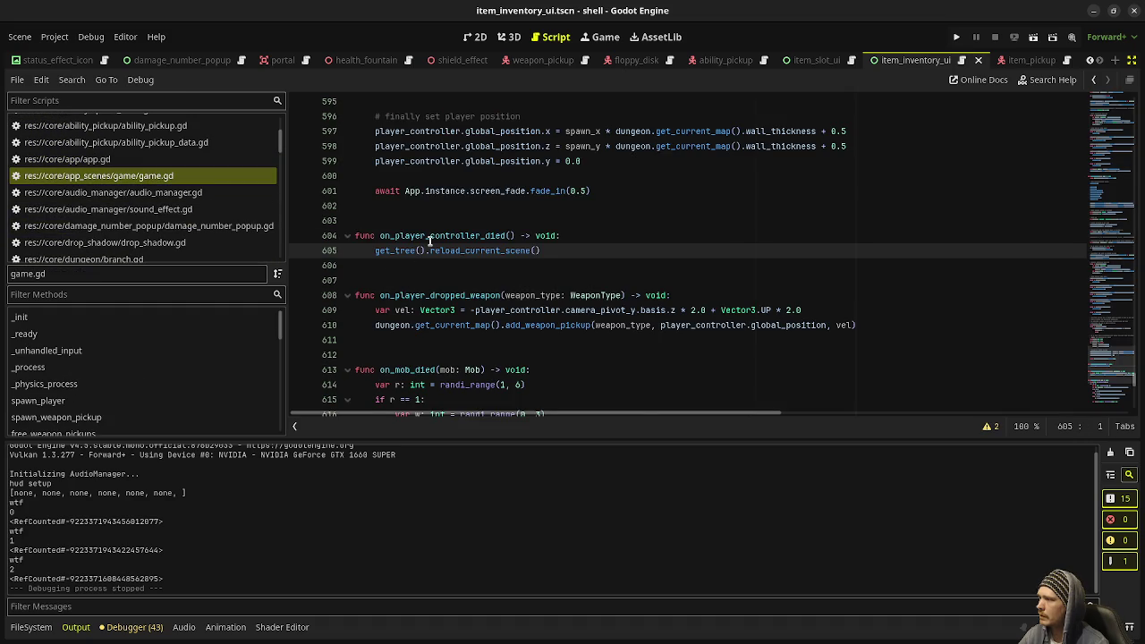
pyautogui.scroll(3, 429, 242)
pyautogui.scroll(-10, 431, 246)
pyautogui.scroll(12, 433, 250)
pyautogui.scroll(20, 433, 249)
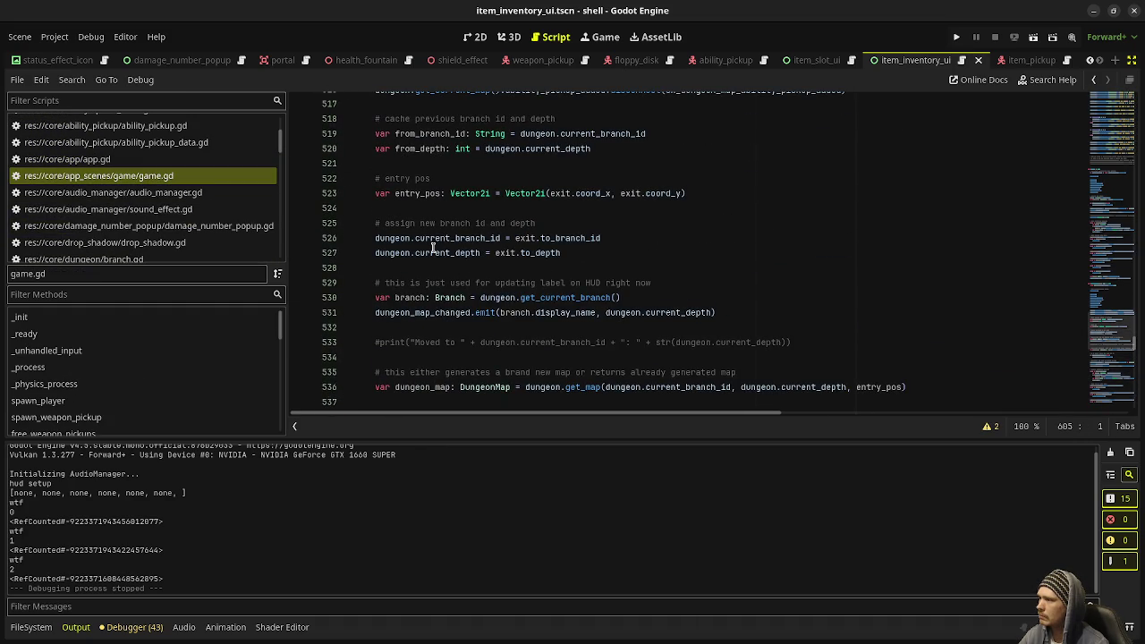
pyautogui.scroll(-6, 433, 249)
pyautogui.scroll(16, 433, 250)
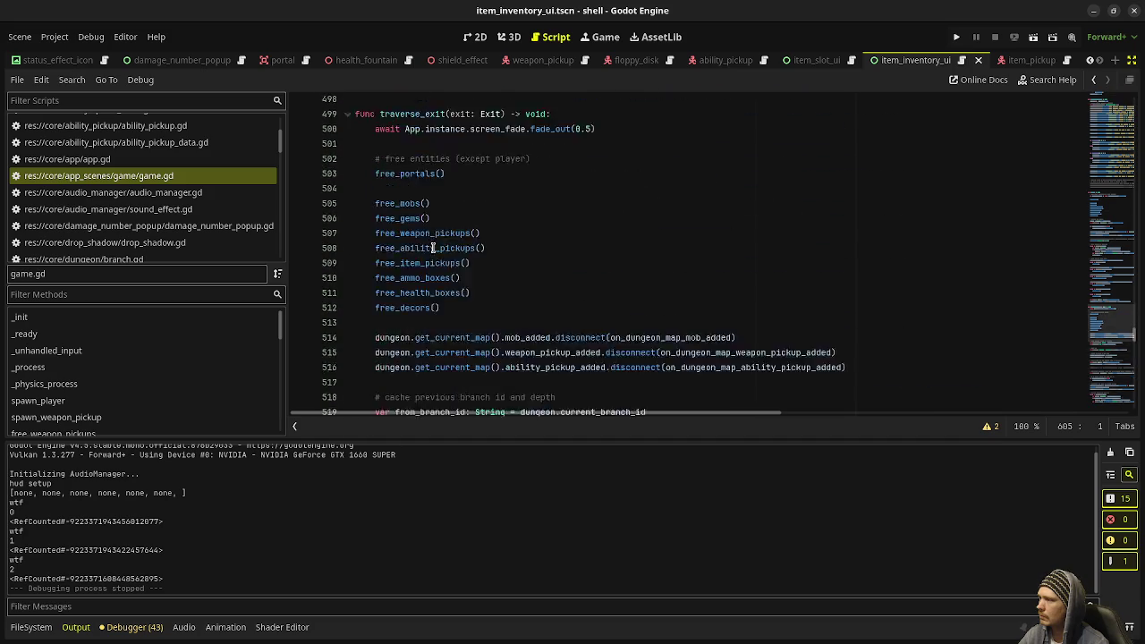
pyautogui.scroll(20, 433, 247)
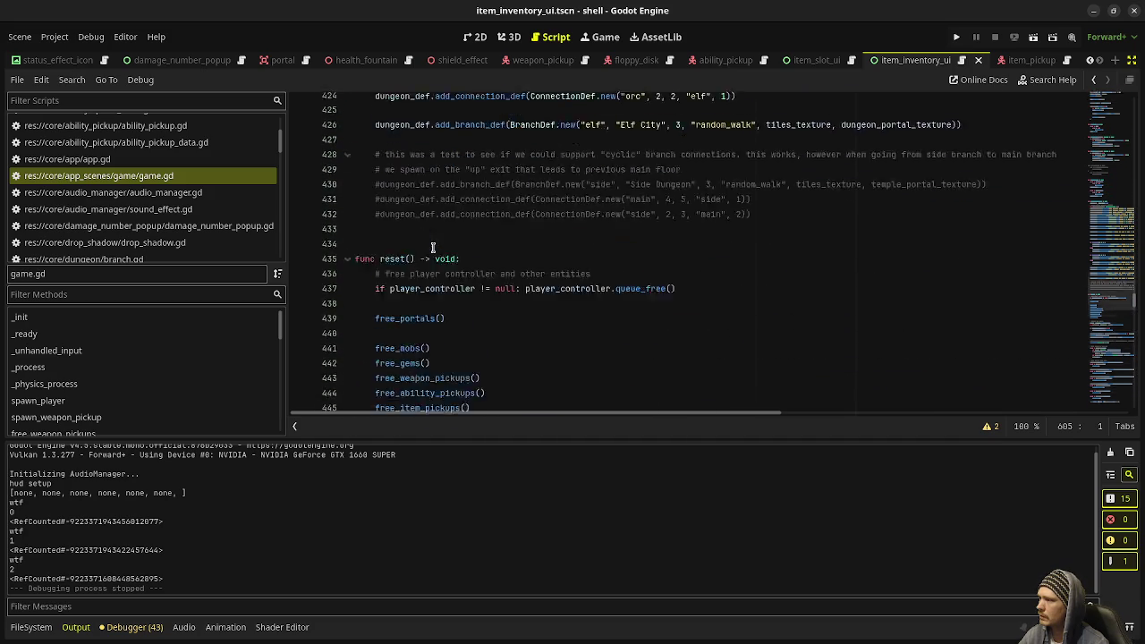
pyautogui.scroll(13, 433, 250)
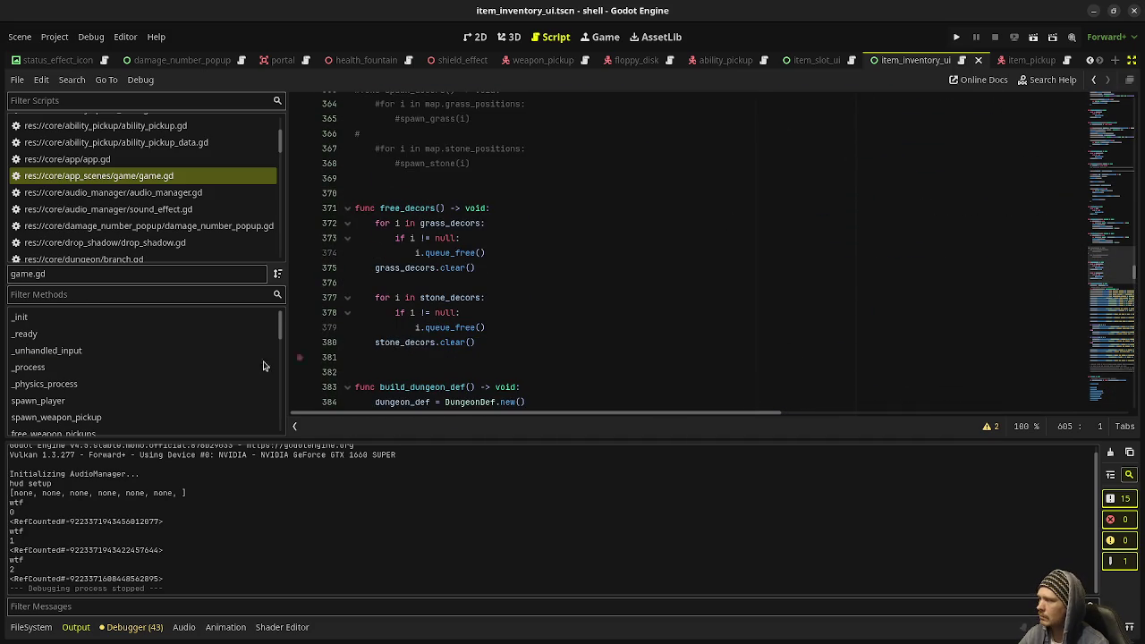
pyautogui.scroll(-2, 93, 376)
pyautogui.click(53, 354)
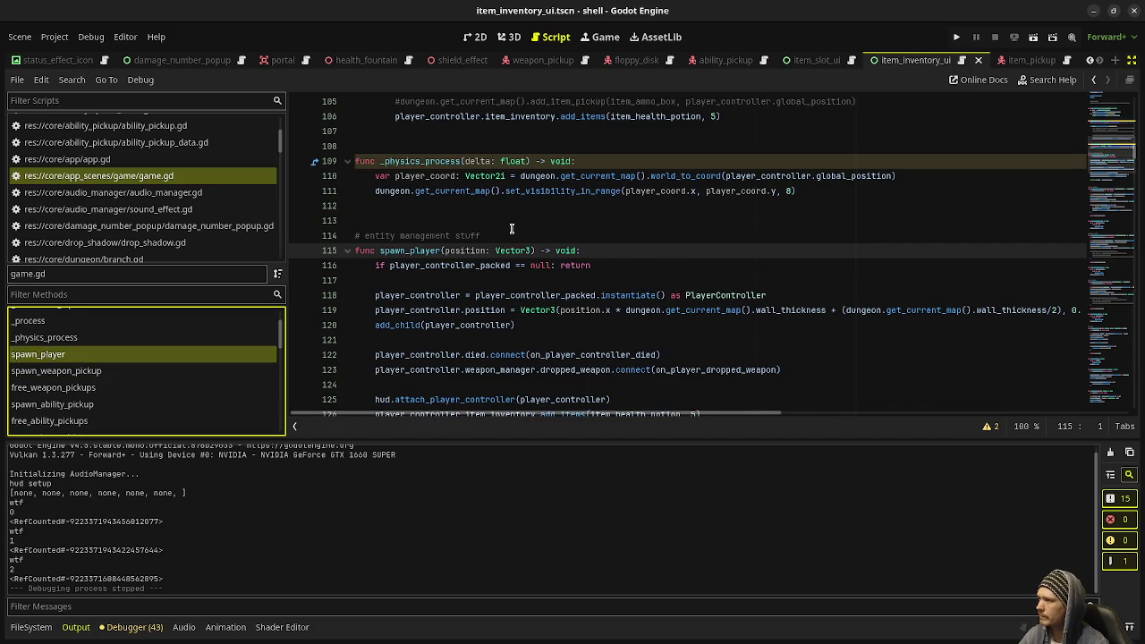
pyautogui.scroll(-3, 512, 229)
# Move hud.attach_player_controller below both add_items calls, save, and launch the game
pyautogui.click(411, 265)
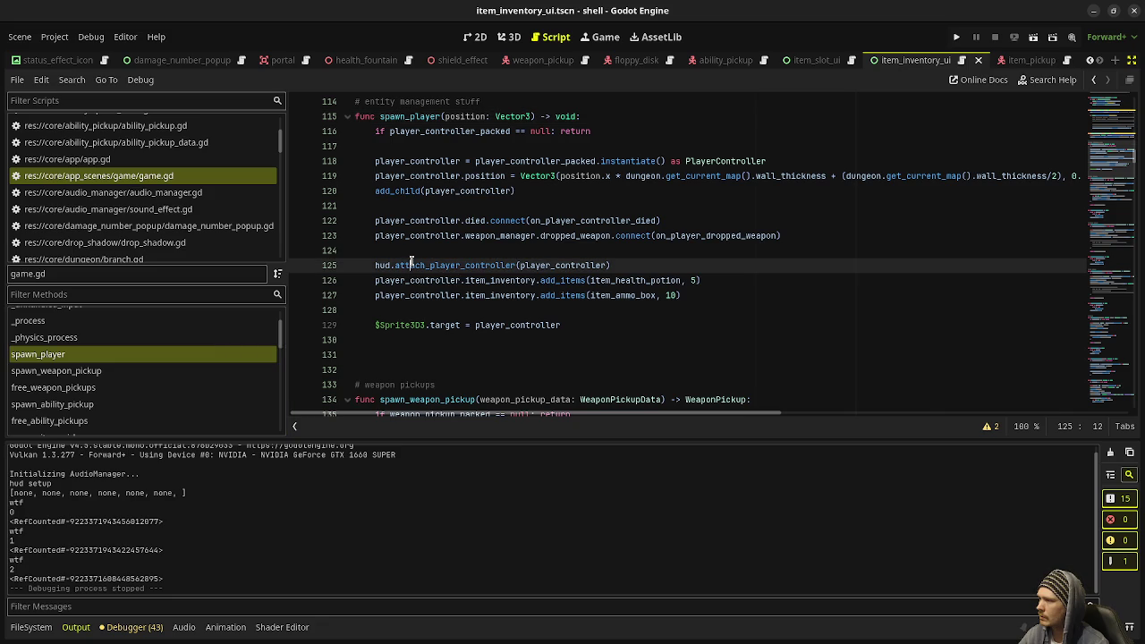
pyautogui.hotkey('alt', 'Down')
pyautogui.hotkey('alt', 'Down')
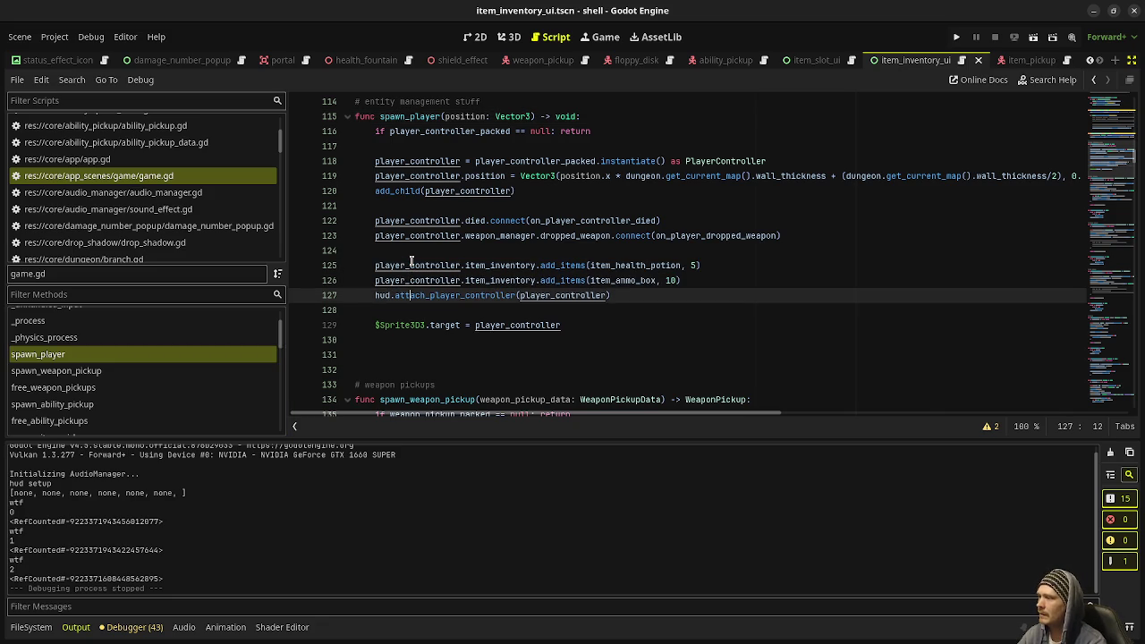
pyautogui.hotkey('ctrl', 's')
pyautogui.press('F5')
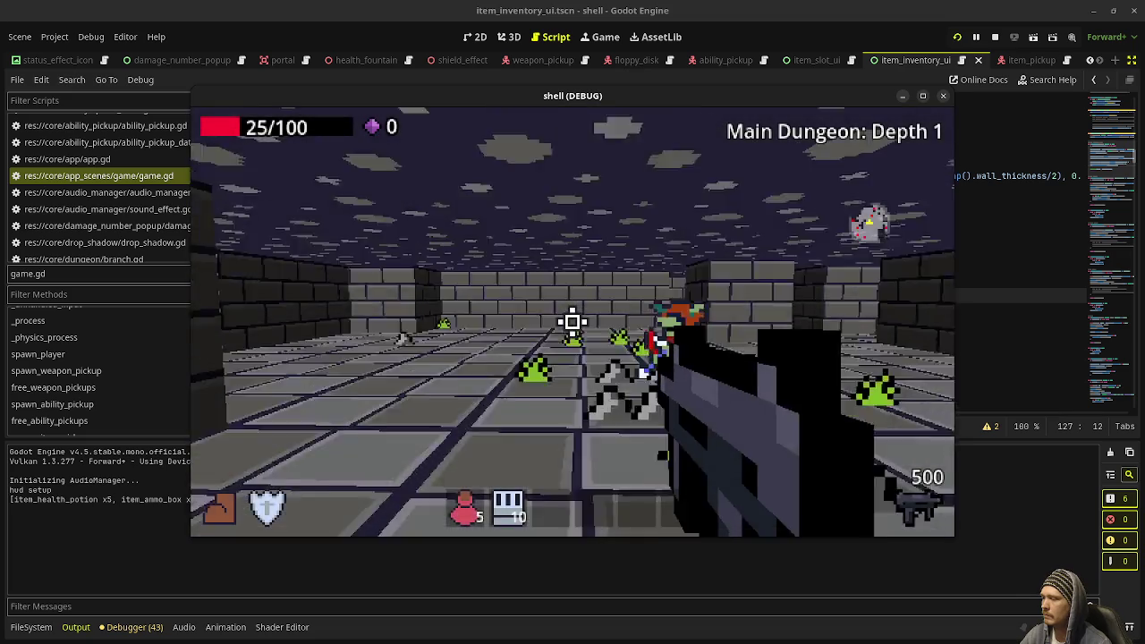
# Shoot enemies and collect gems, confirming the hotbar holds 5 potions and 10 ammo boxes, then stop
pyautogui.click(572, 322)
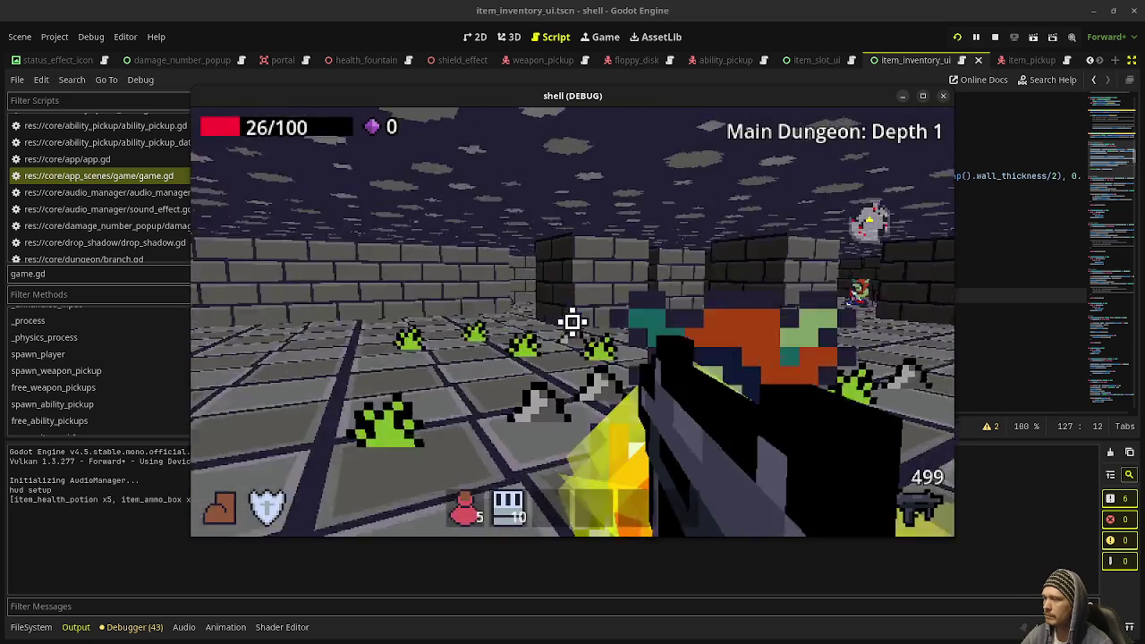
pyautogui.click(572, 322)
pyautogui.click(572, 323)
pyautogui.click(573, 323)
pyautogui.click(573, 322)
pyautogui.click(573, 322)
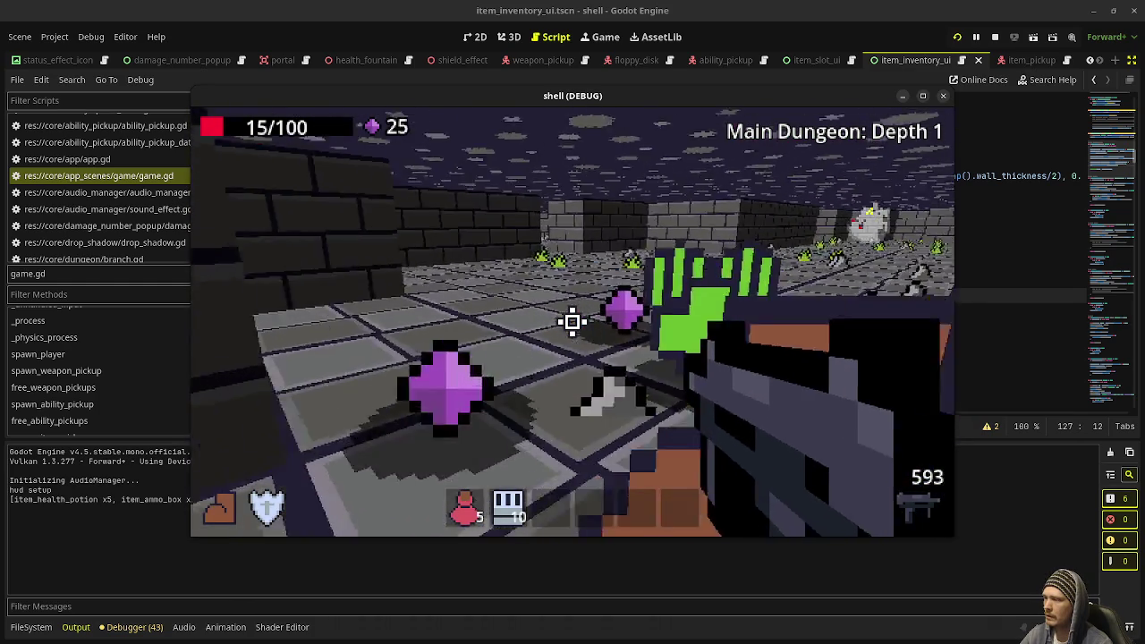
pyautogui.press('w')
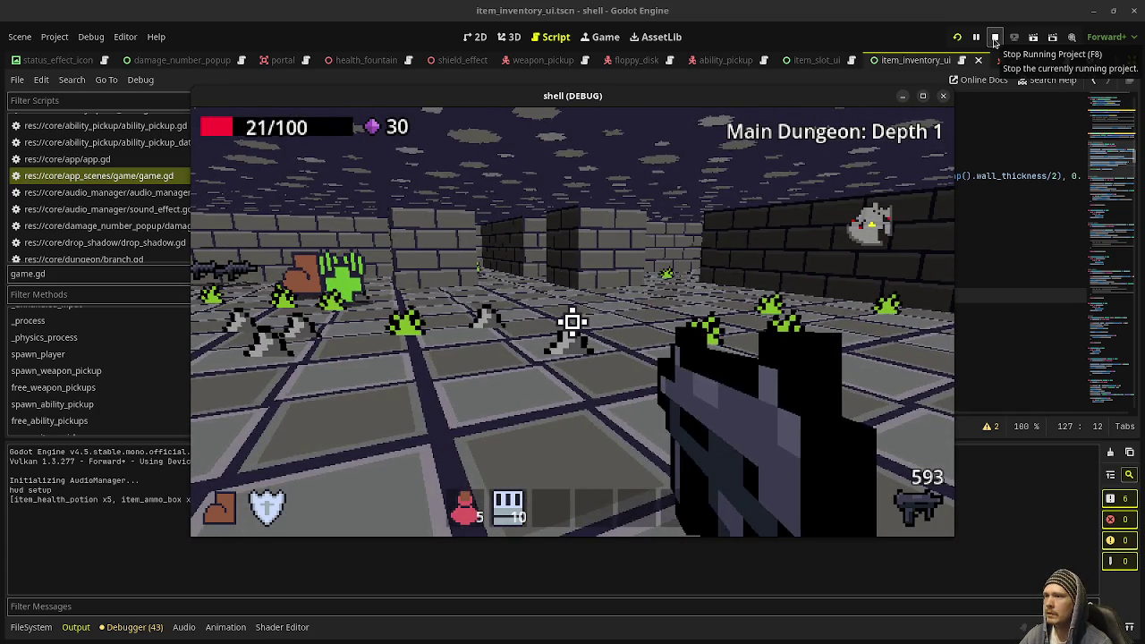
pyautogui.click(996, 41)
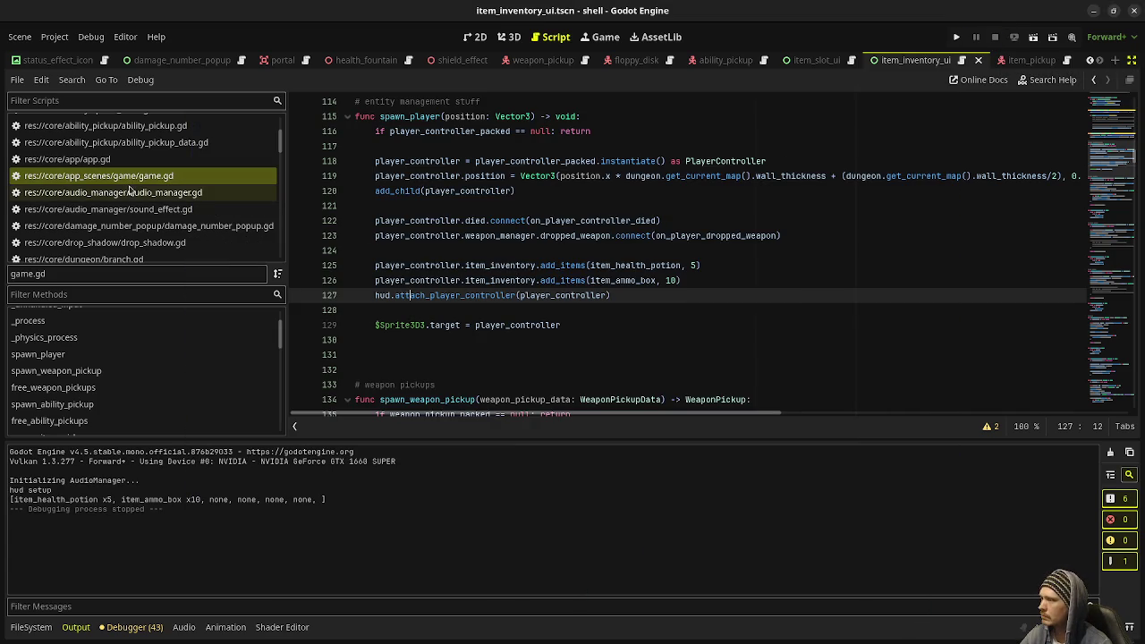
# Uncomment the ammo box pickup on line 105, comment out the potion line 106, save and run
pyautogui.scroll(8, 497, 303)
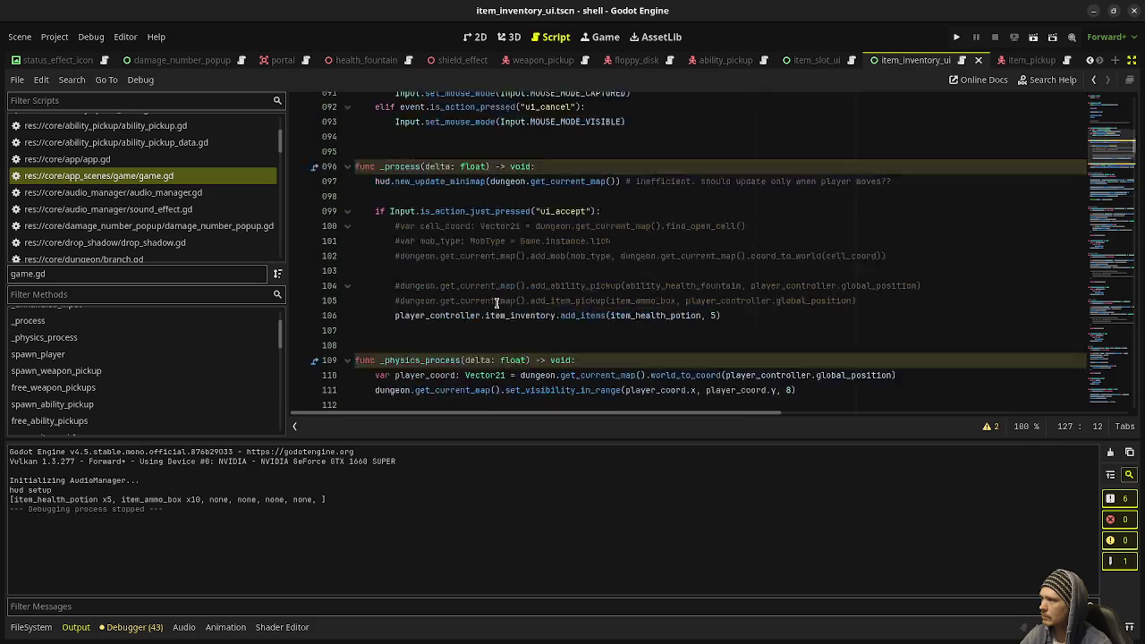
pyautogui.click(395, 325)
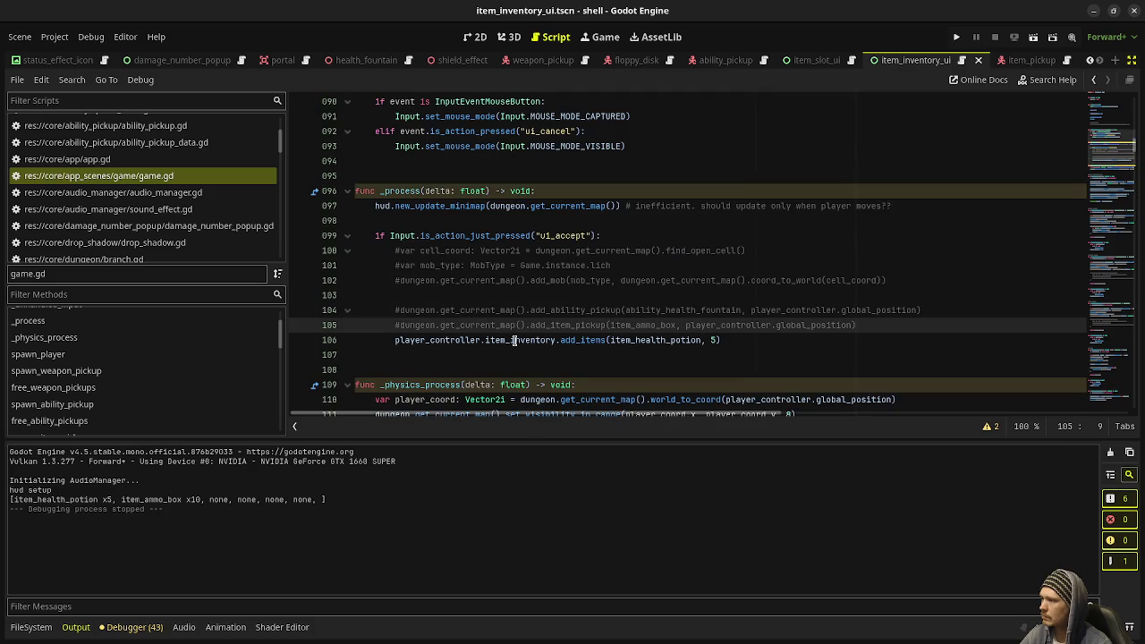
pyautogui.press('Delete')
pyautogui.press('Down')
pyautogui.hotkey('ctrl', 'k')
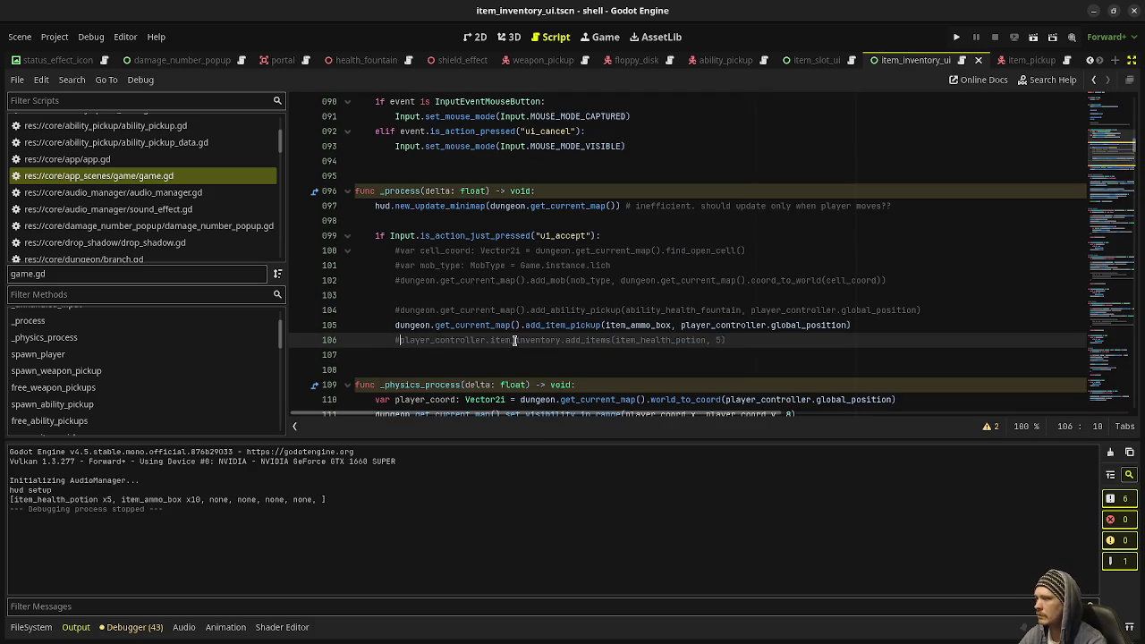
pyautogui.hotkey('ctrl', 's')
pyautogui.press('F5')
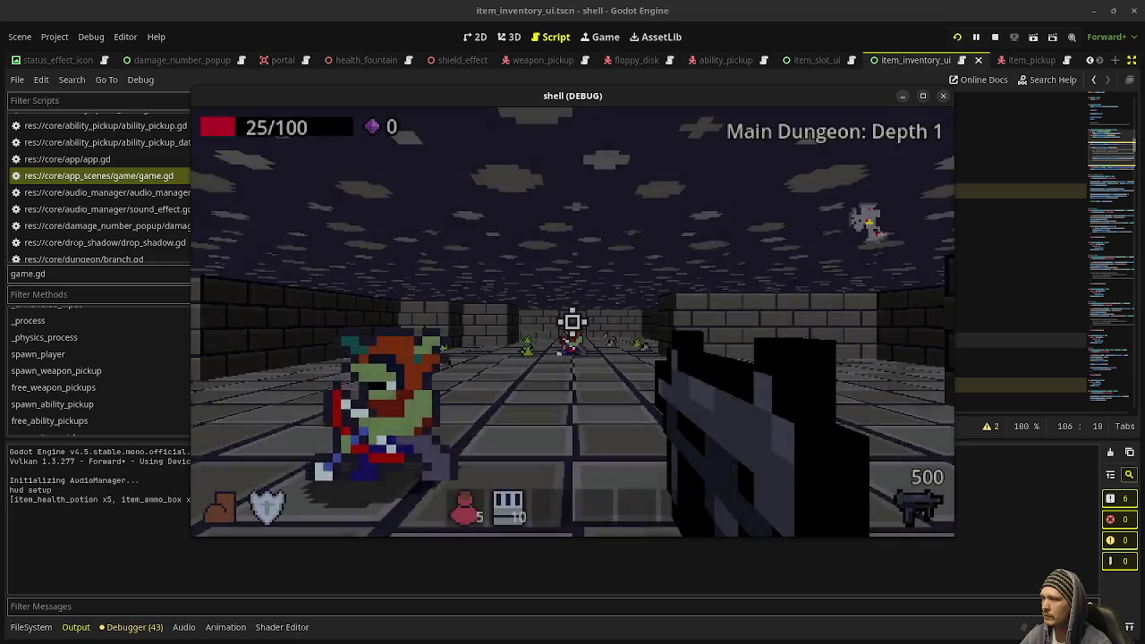
# Advance through the dungeon corridor, firing at enemies and collecting gems
pyautogui.click(573, 323)
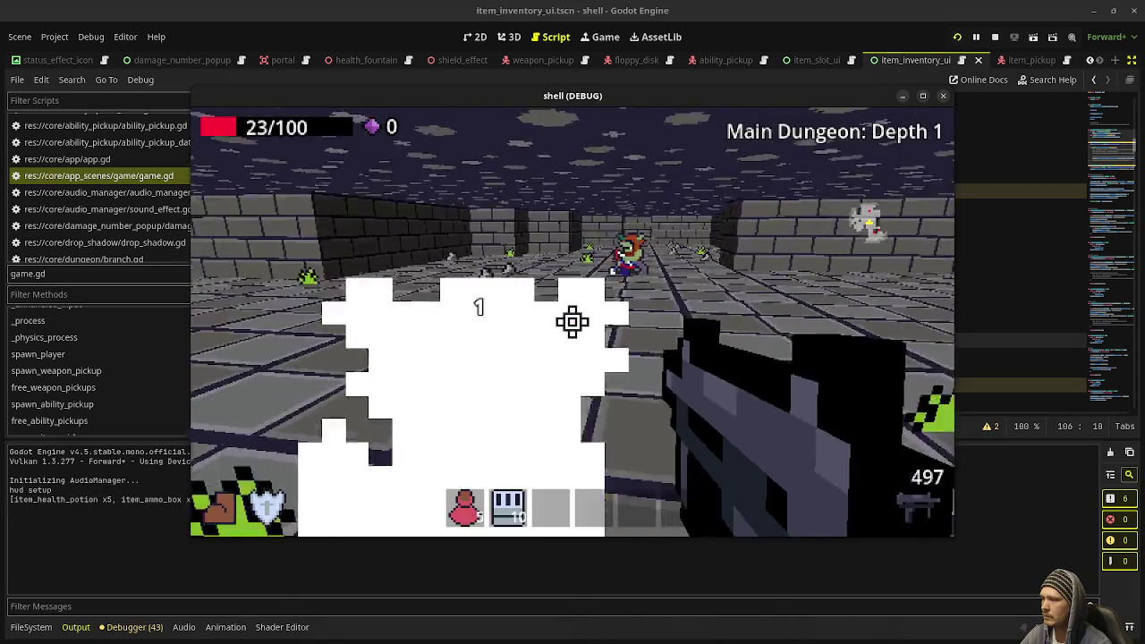
pyautogui.press('w')
pyautogui.moveTo(573, 322); pyautogui.dragTo(572, 323)
pyautogui.press('w')
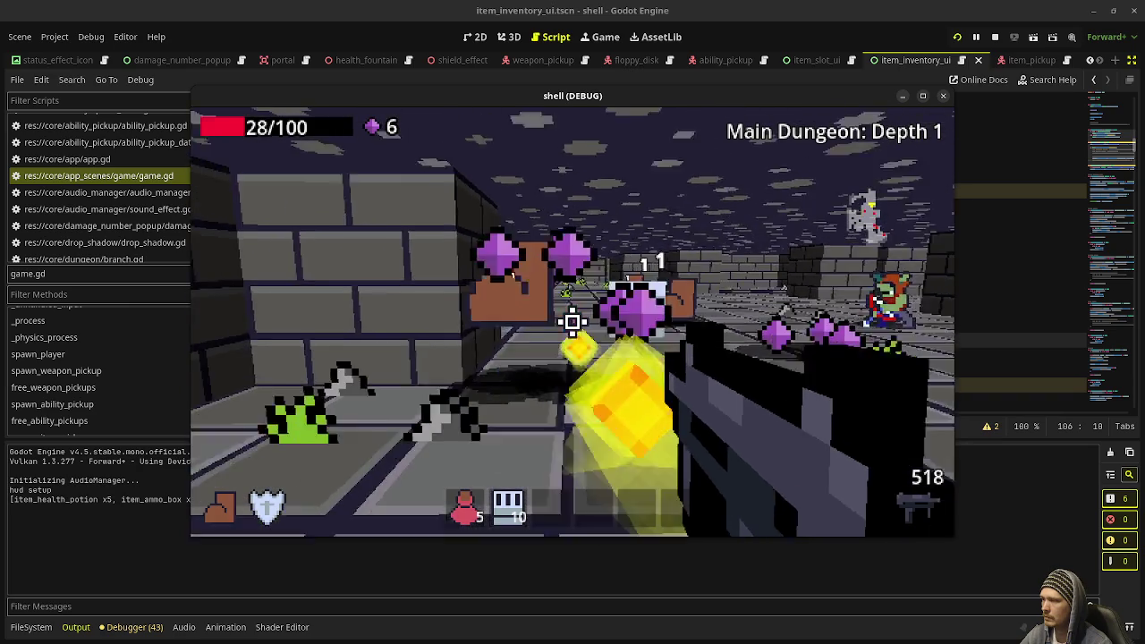
pyautogui.moveTo(573, 322); pyautogui.dragTo(572, 322)
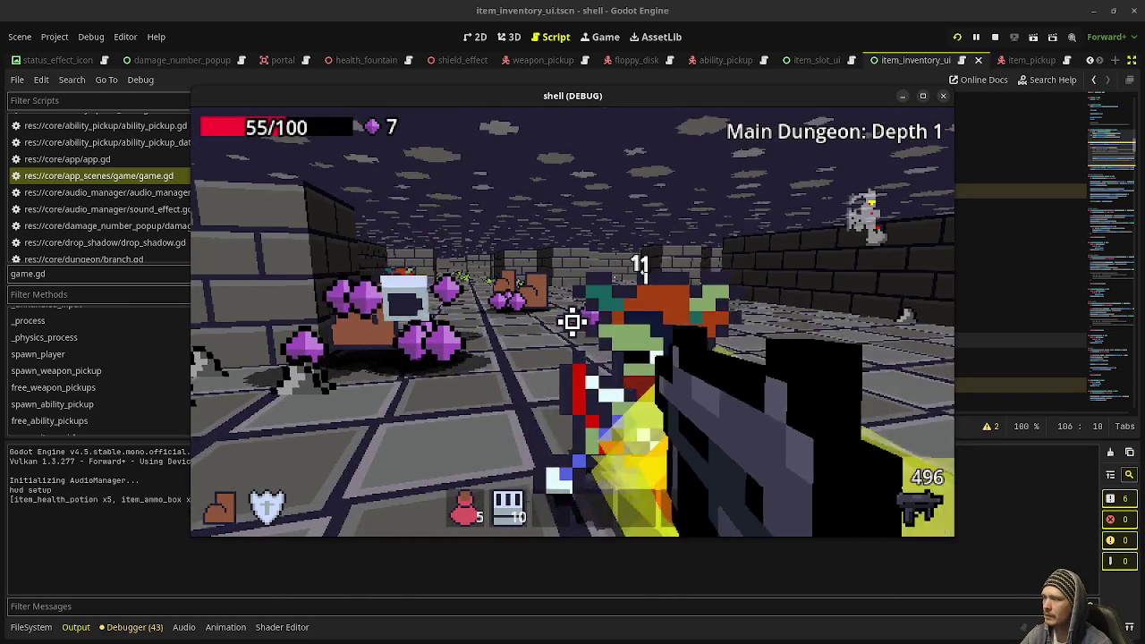
pyautogui.moveTo(573, 322); pyautogui.dragTo(573, 323)
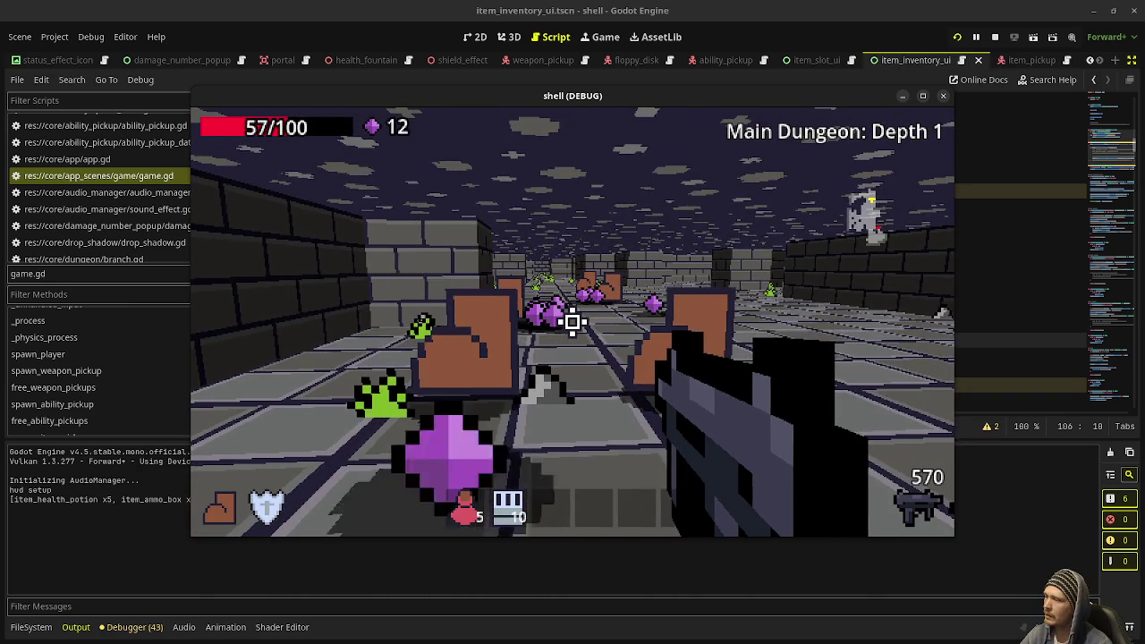
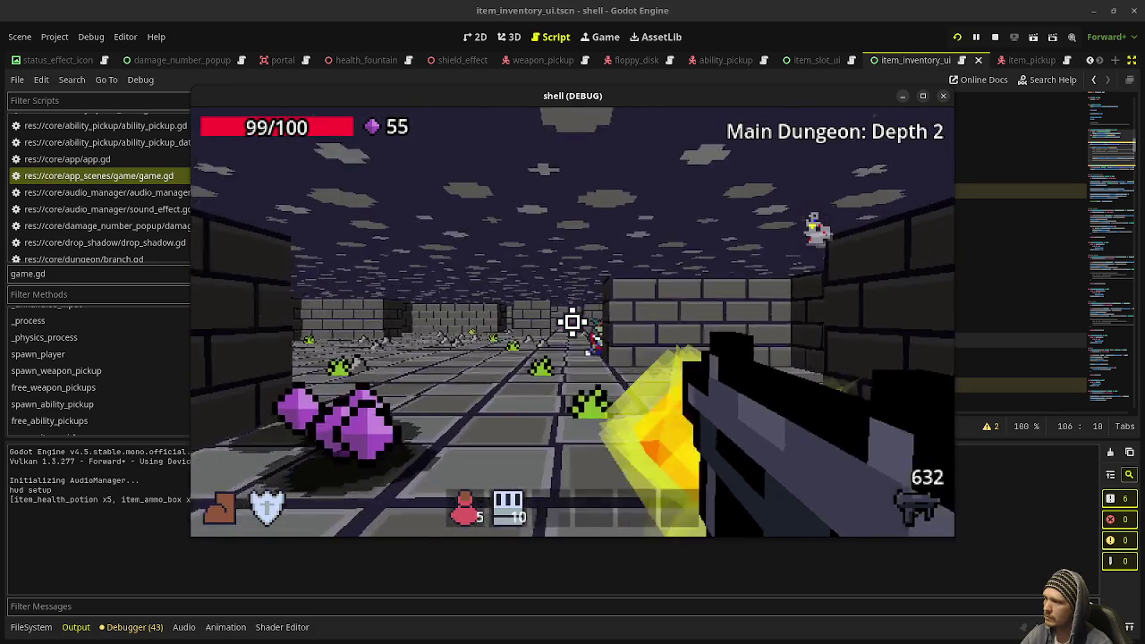
# Shoot the enemy, portal up to Depth 1 and back to Depth 2, inspect the ammo box, then stop the game
pyautogui.click(573, 322)
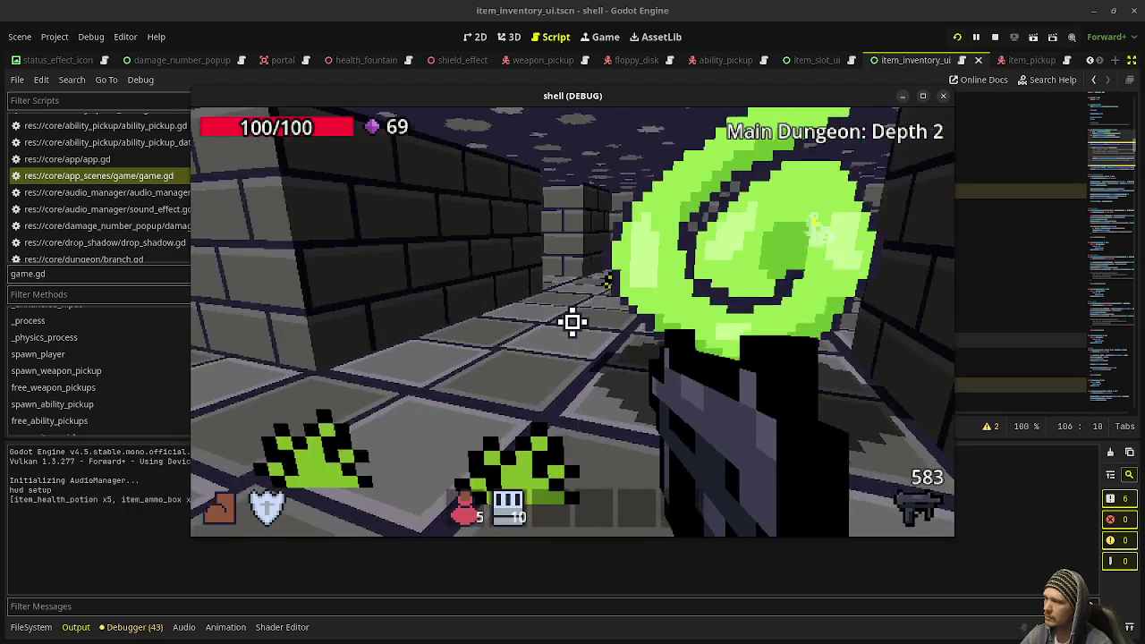
pyautogui.press('r')
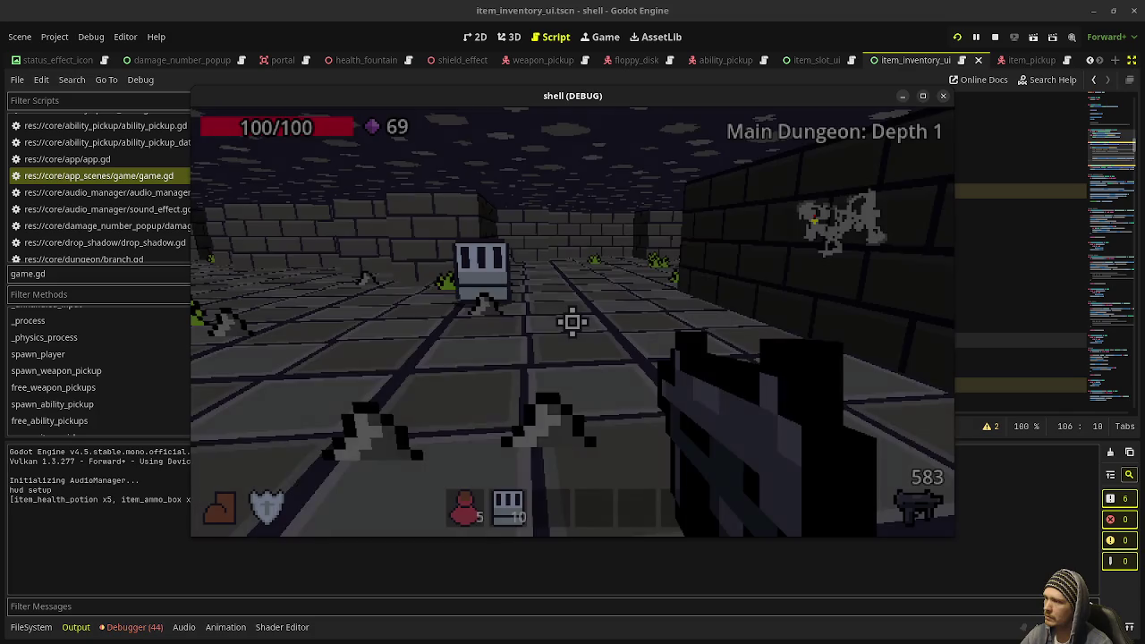
pyautogui.press('n')
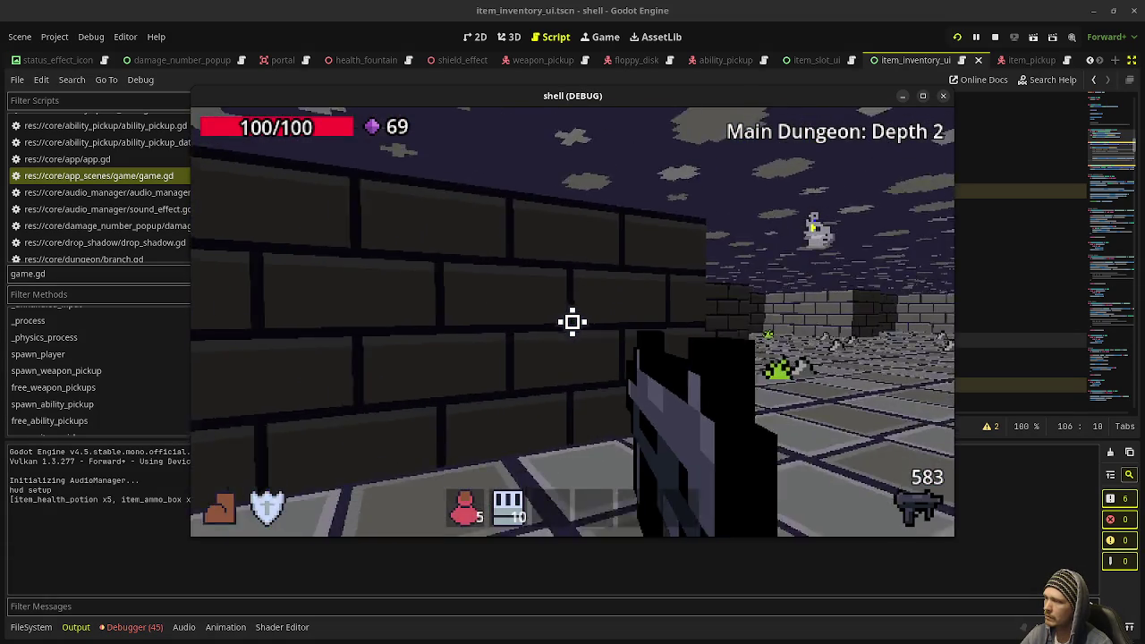
pyautogui.press('w')
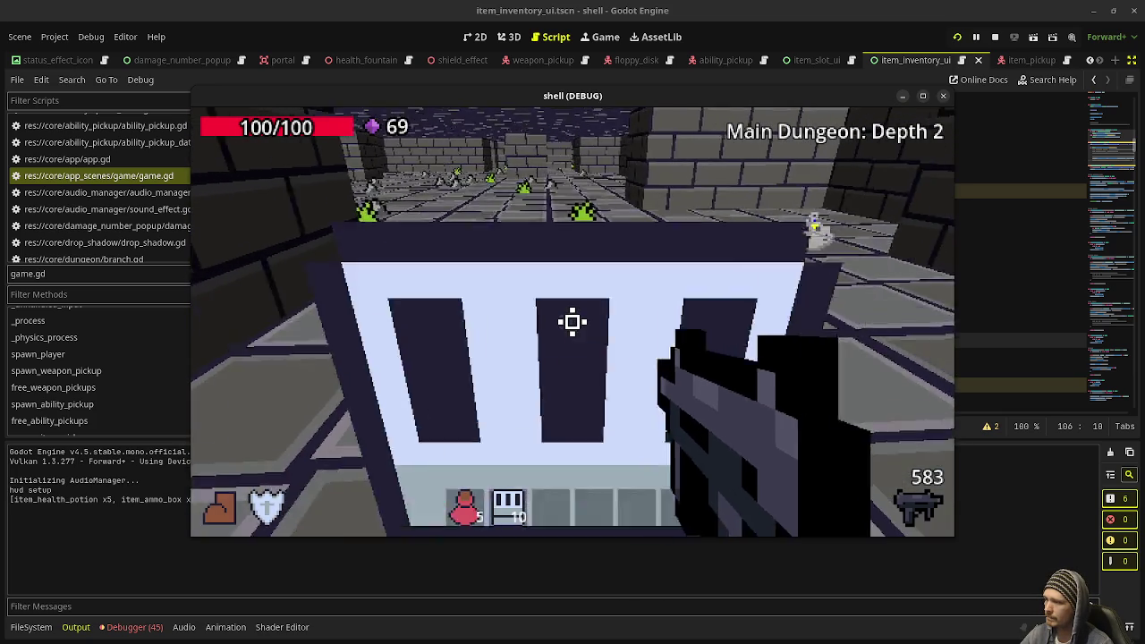
pyautogui.press('space')
pyautogui.press('space')
pyautogui.press('F8')
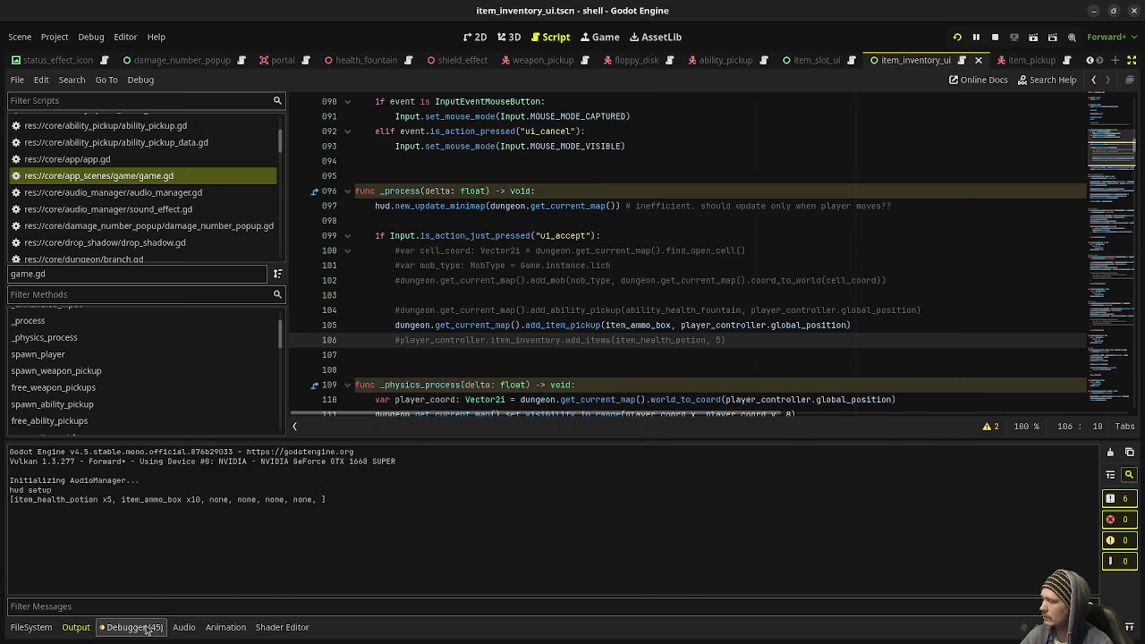
# Show the debugger's Errors list and jump to the line-568 signal error in game.gd
pyautogui.click(135, 627)
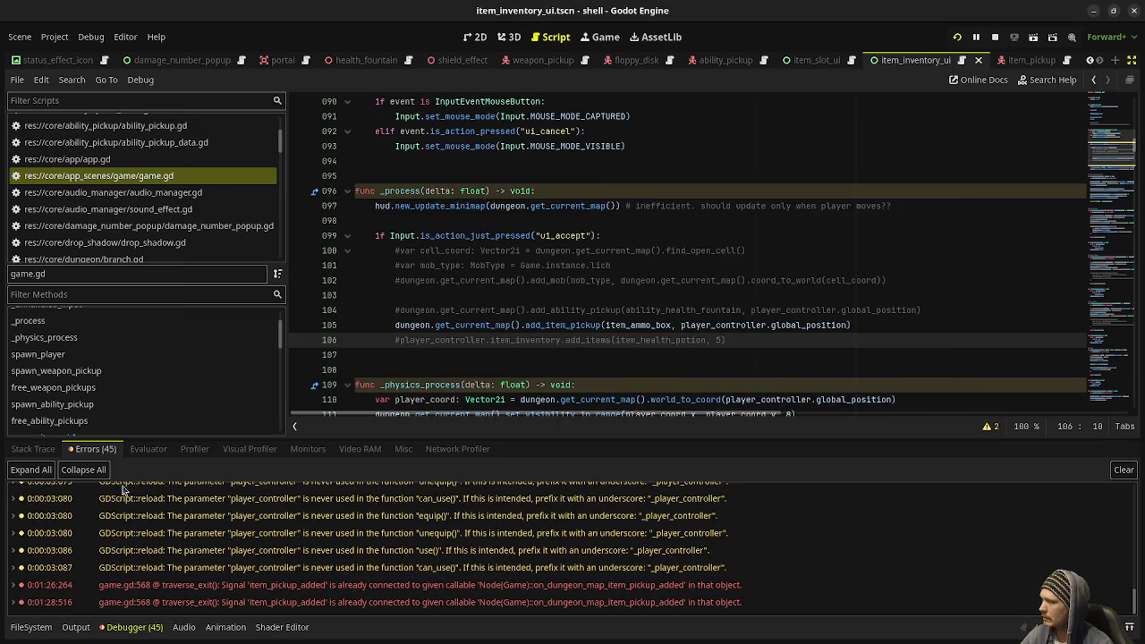
pyautogui.click(304, 592)
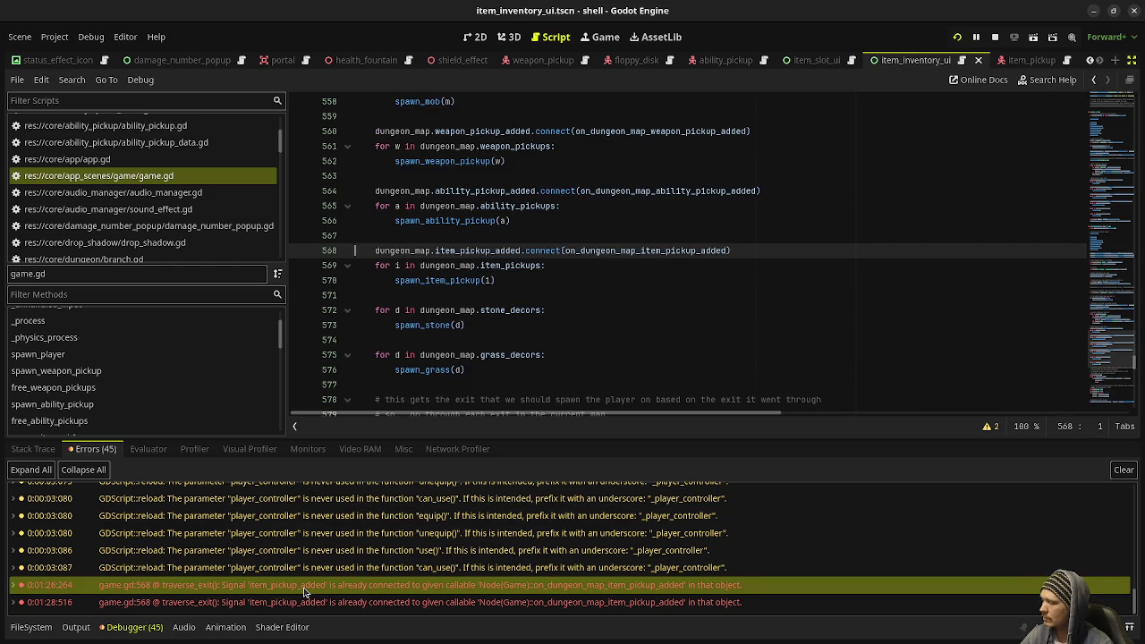
pyautogui.scroll(3, 674, 250)
pyautogui.scroll(14, 673, 250)
pyautogui.scroll(4, 646, 302)
pyautogui.scroll(-2, 565, 307)
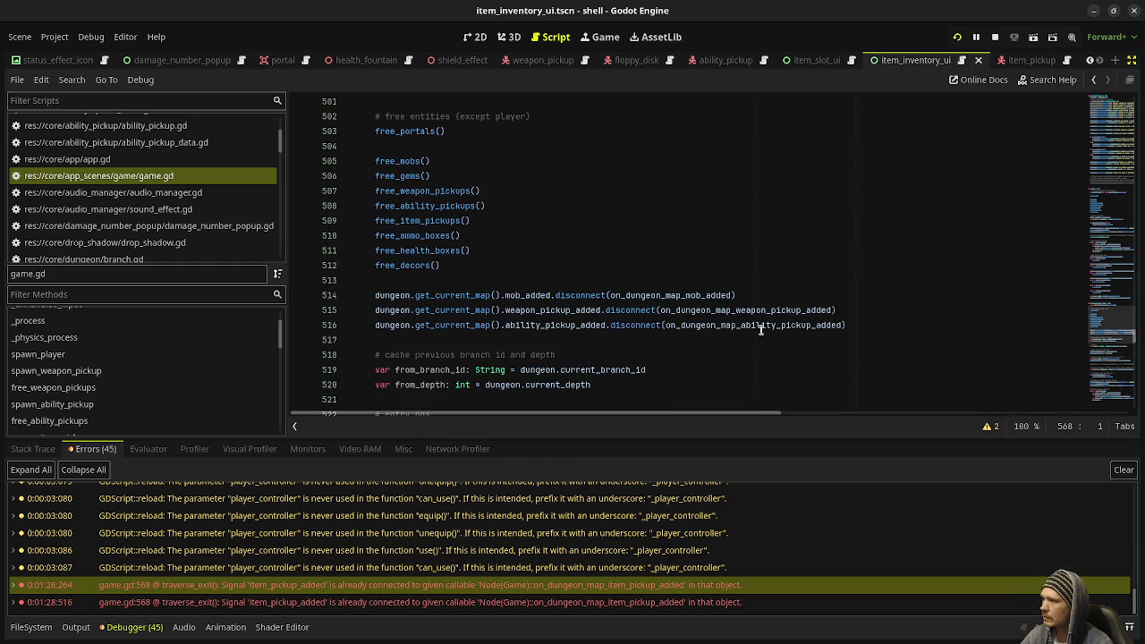
# Below line 516, add dungeon.get_current_map().item_pickup_added.disconnect(on_dungeon_map_item_pickup_added)
pyautogui.click(843, 325)
pyautogui.press('Return')
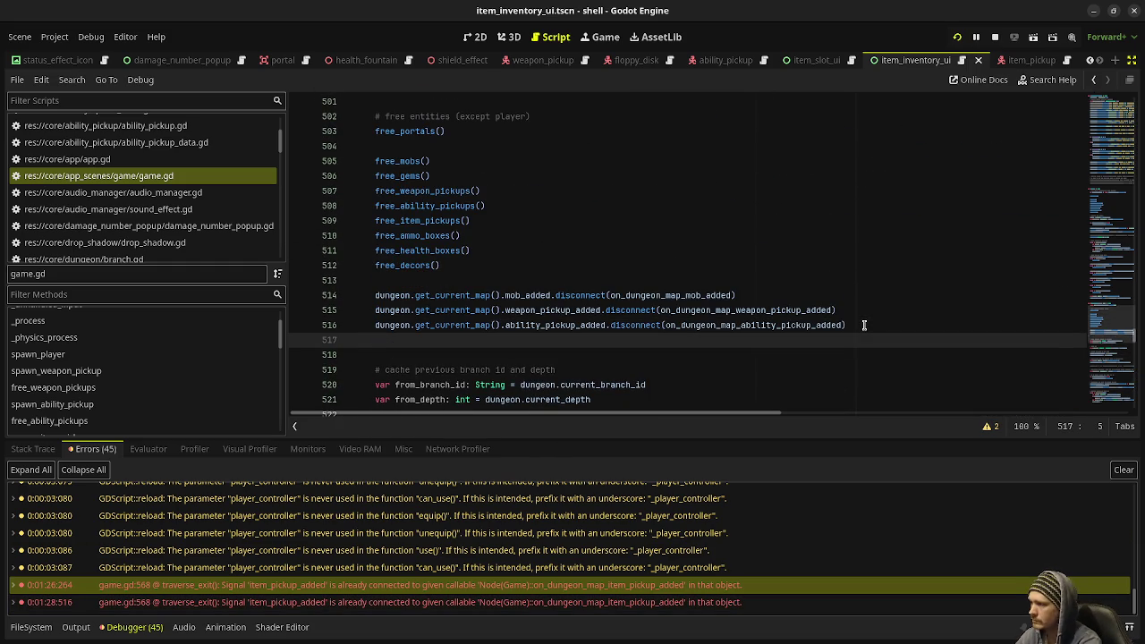
pyautogui.write('dungeon.get_cu')
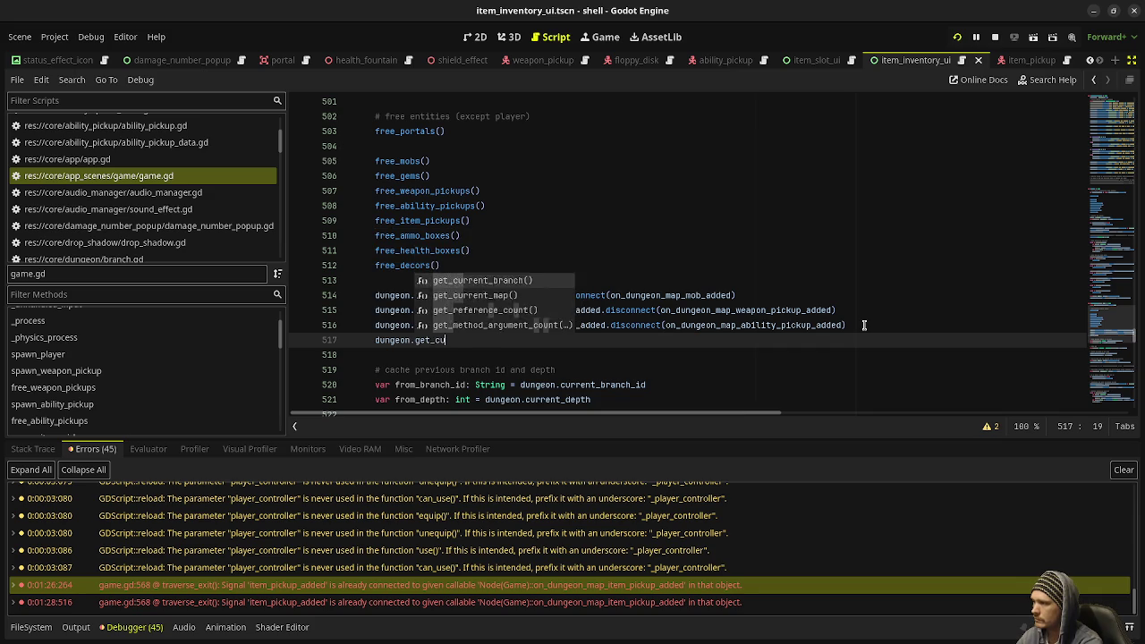
pyautogui.write('rrent_map')
pyautogui.press('Return')
pyautogui.write('.it')
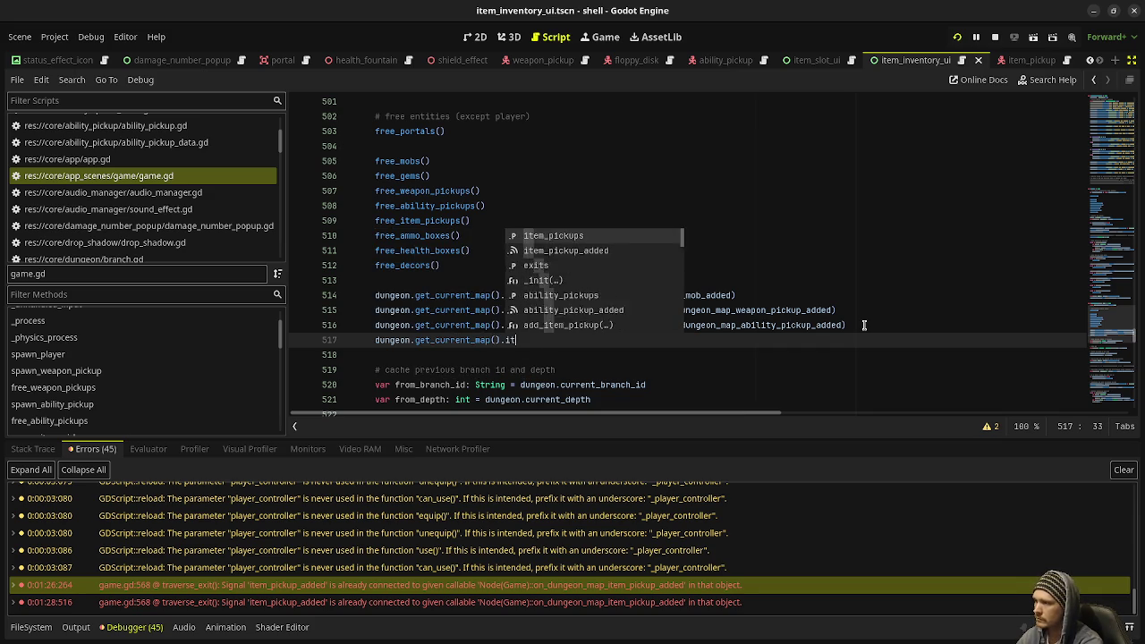
pyautogui.write('em_pickup_add')
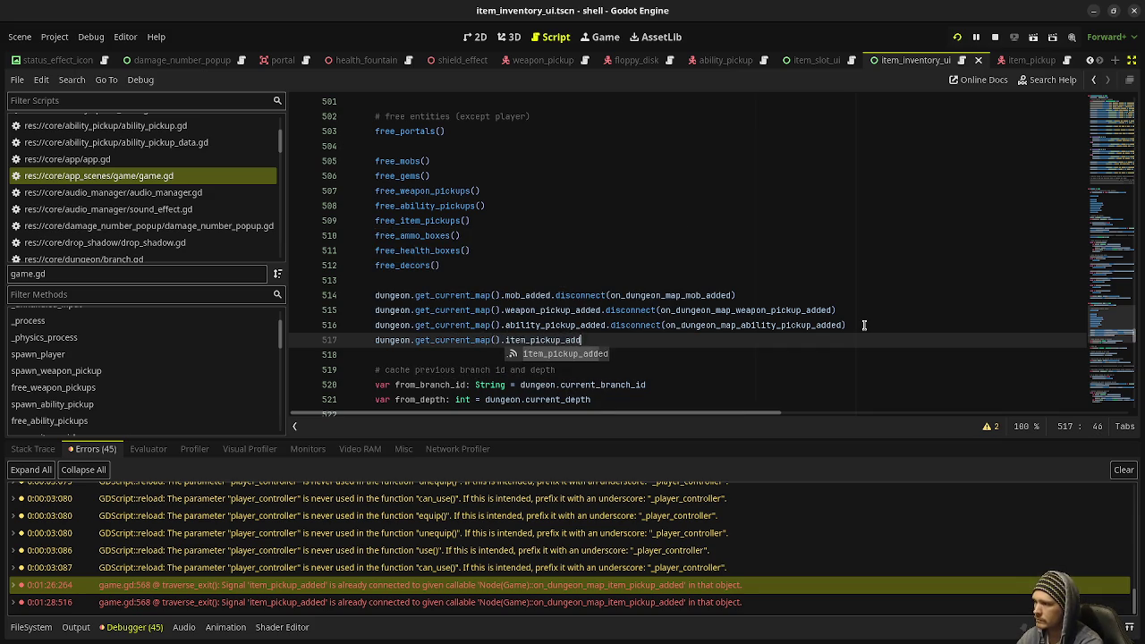
pyautogui.write('ed.disconnect(')
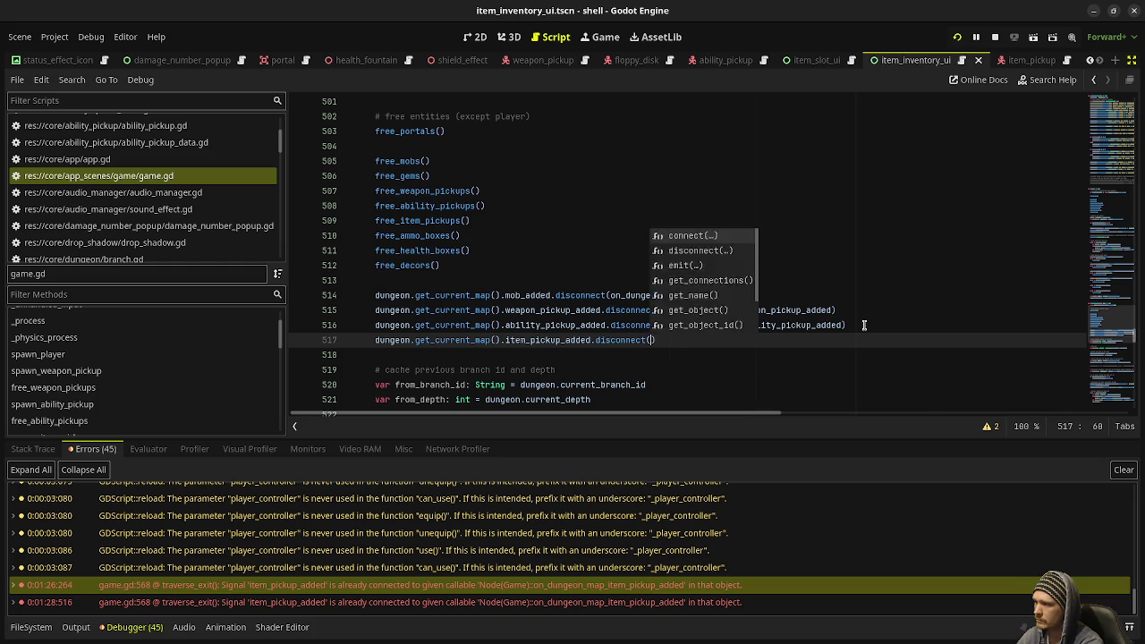
pyautogui.write('on_dungeon')
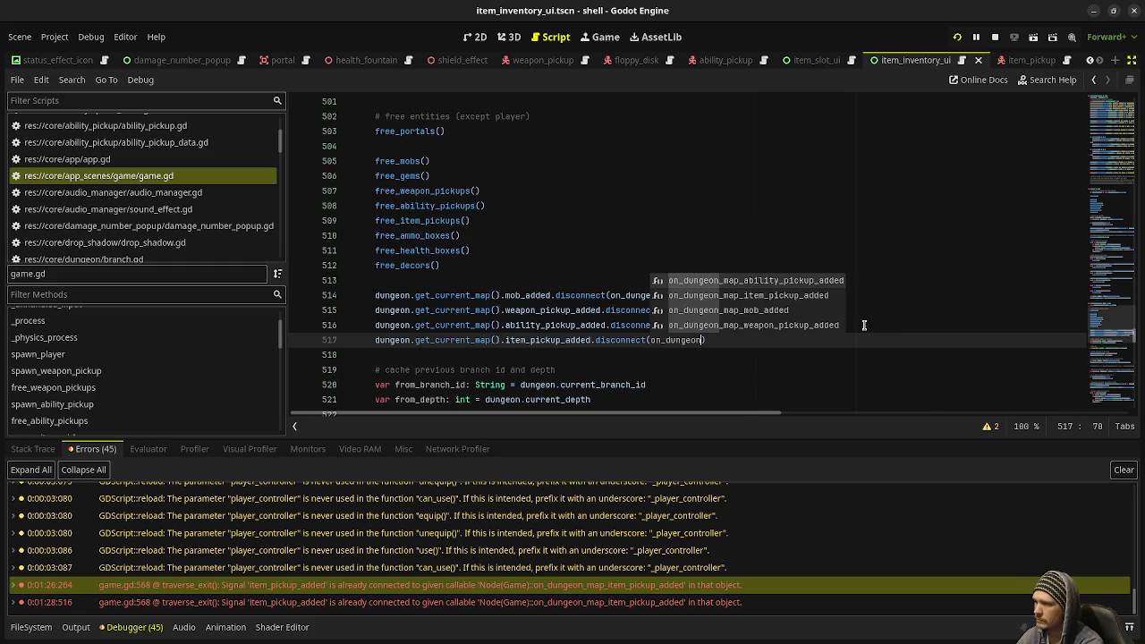
pyautogui.write('_item_')
pyautogui.press('BackSpace')
pyautogui.press('BackSpace')
pyautogui.press('BackSpace')
pyautogui.write('map_item_pickup_add')
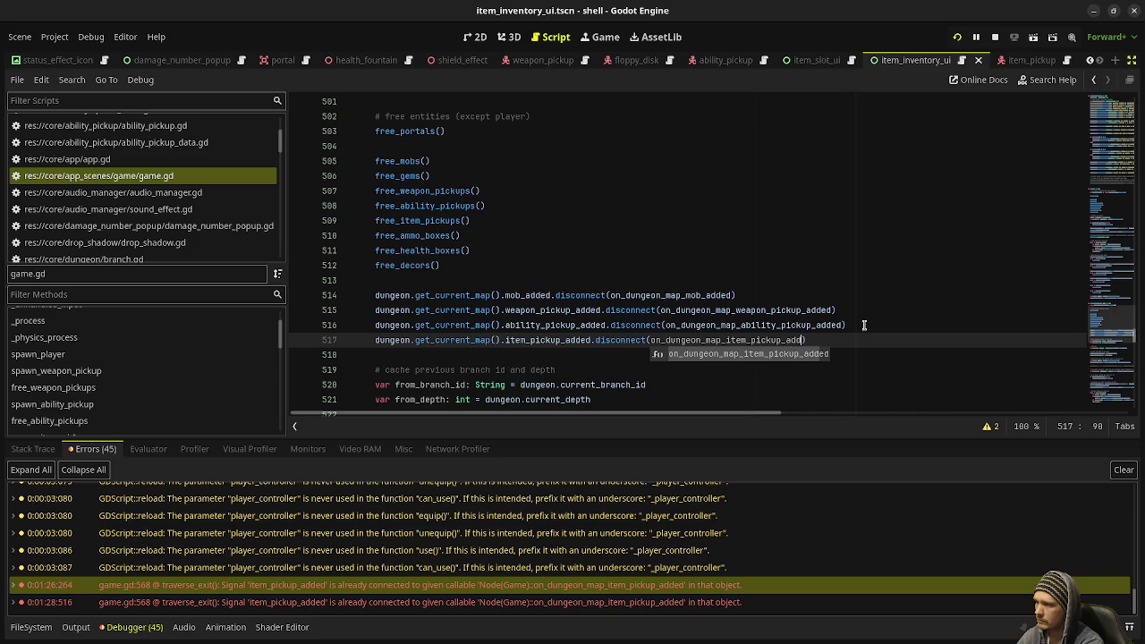
pyautogui.press('Return')
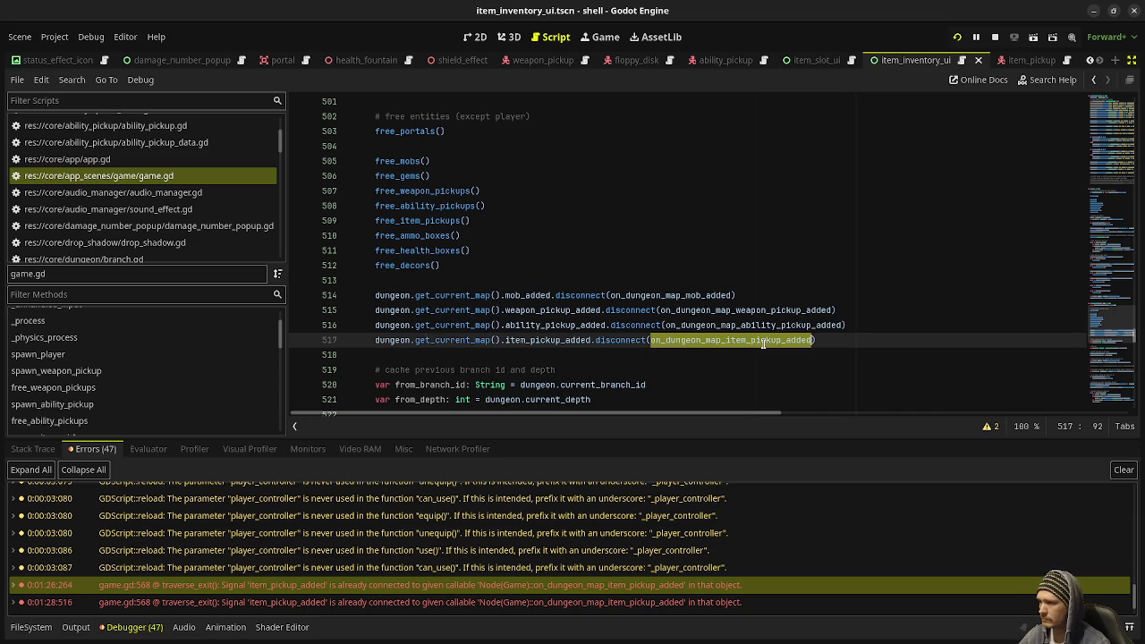
# Scroll down to inspect the on_dungeon_map_item_pickup_added handler function
pyautogui.scroll(-20, 763, 344)
pyautogui.scroll(-15, 763, 344)
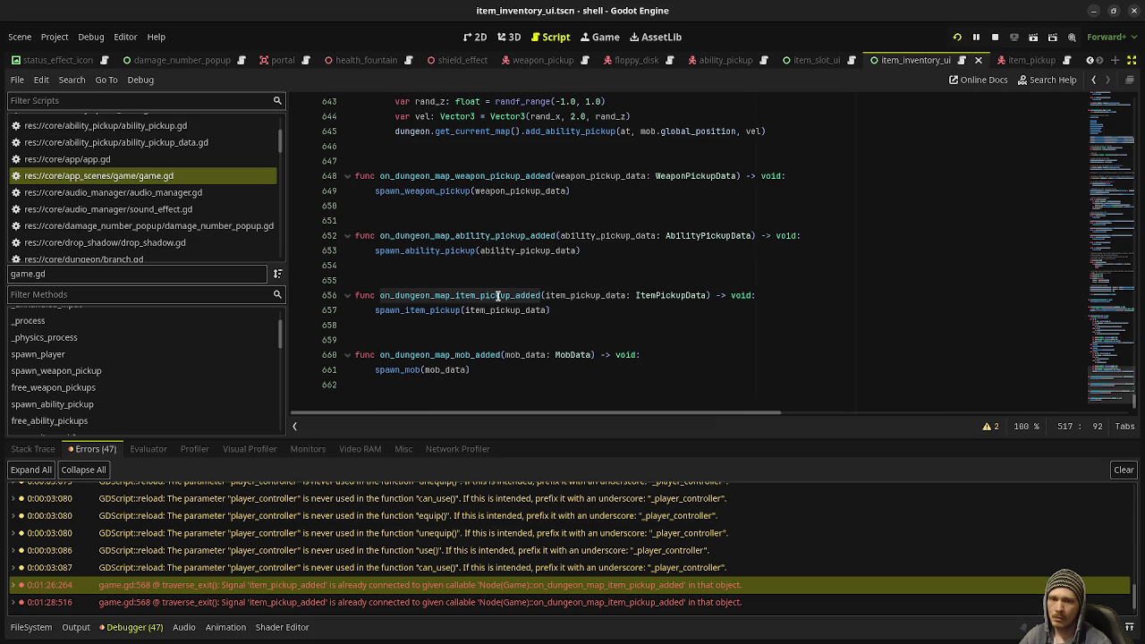
pyautogui.click(591, 305)
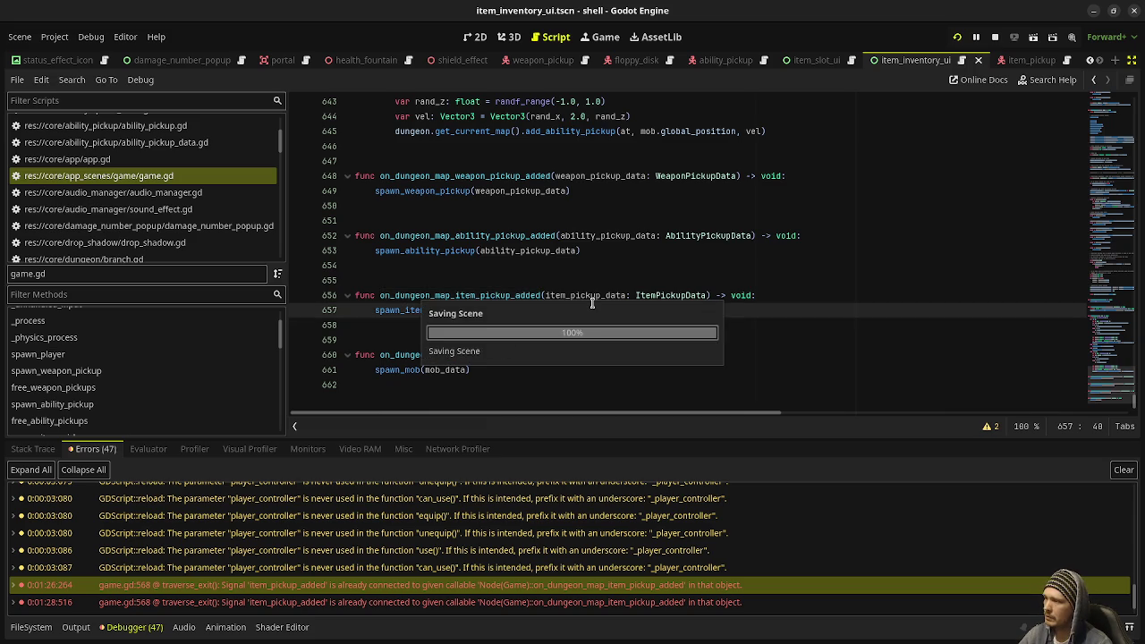
# Clear the old errors, stop the previous session and relaunch the game
pyautogui.click(1124, 470)
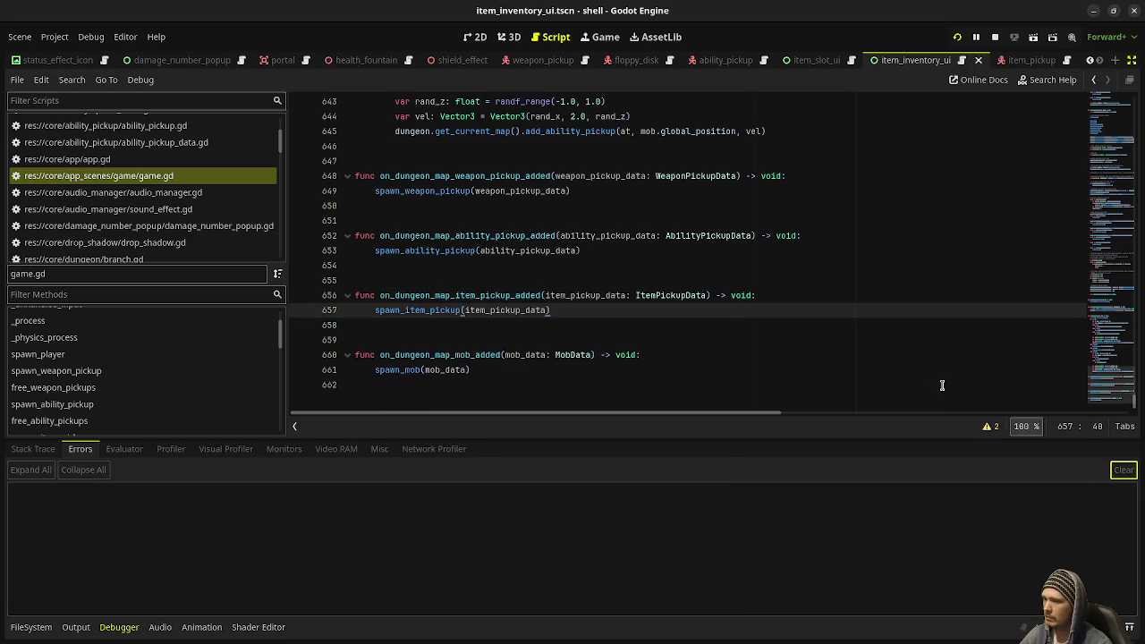
pyautogui.click(927, 374)
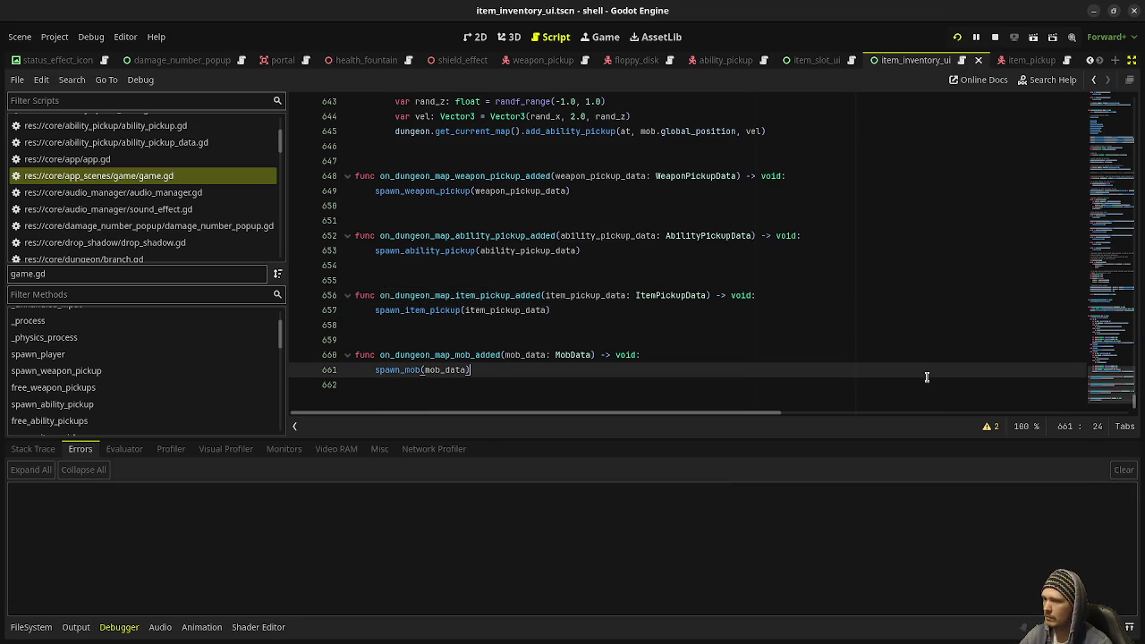
pyautogui.click(960, 40)
pyautogui.click(959, 38)
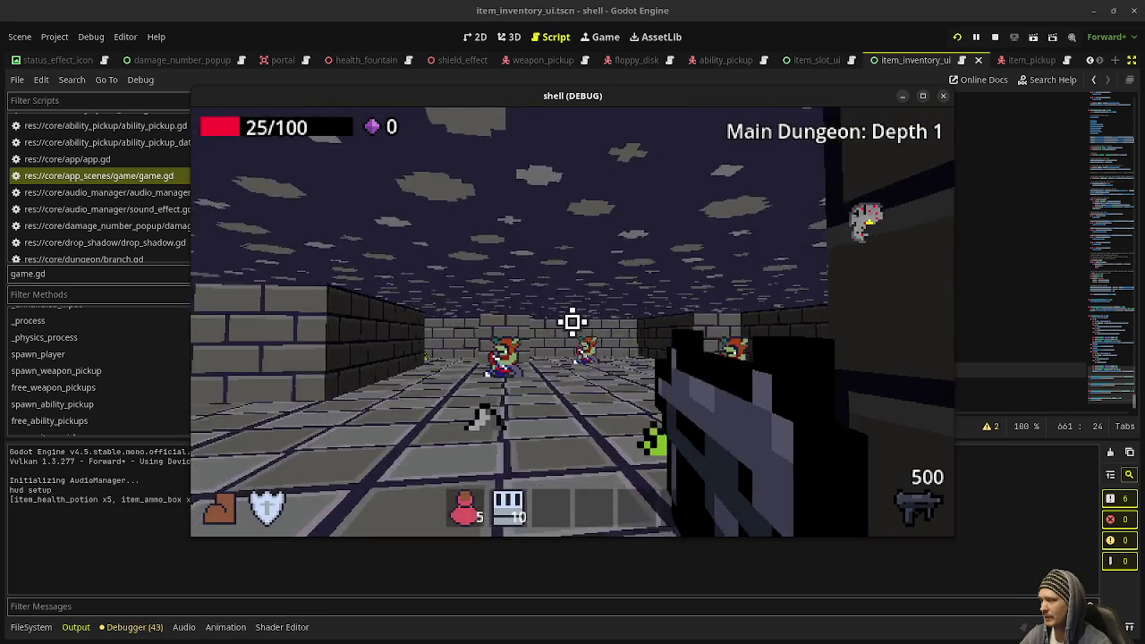
# Play through Depth 1, shooting the enemies and walking through the gems to collect them
pyautogui.click(573, 322)
pyautogui.moveTo(573, 322); pyautogui.dragTo(573, 323)
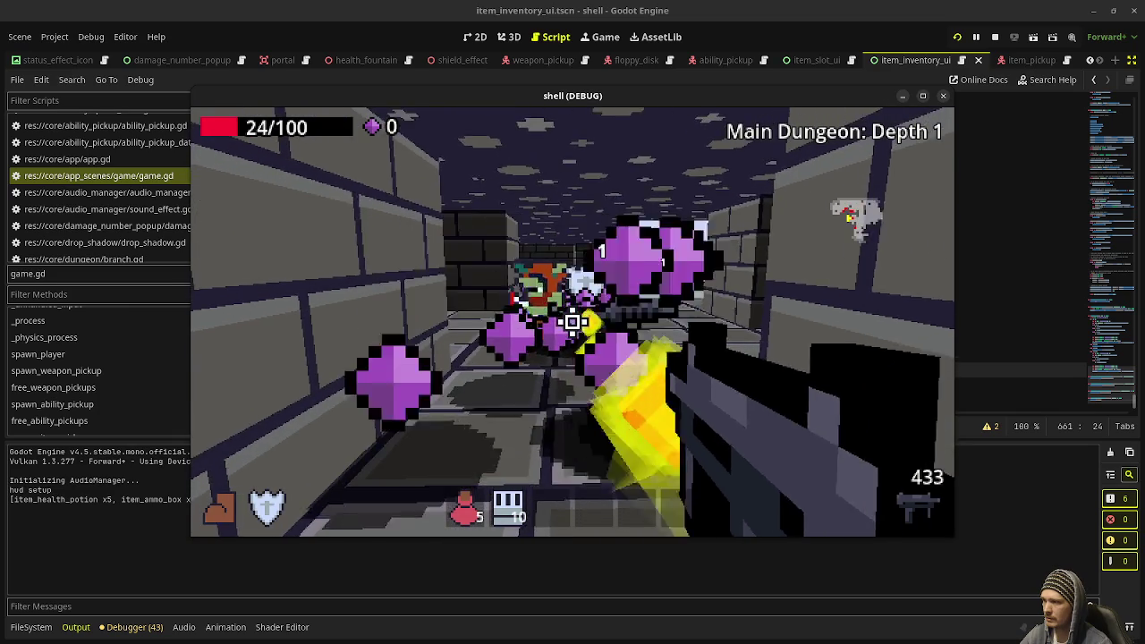
pyautogui.press('w')
pyautogui.moveTo(572, 322); pyautogui.dragTo(572, 322)
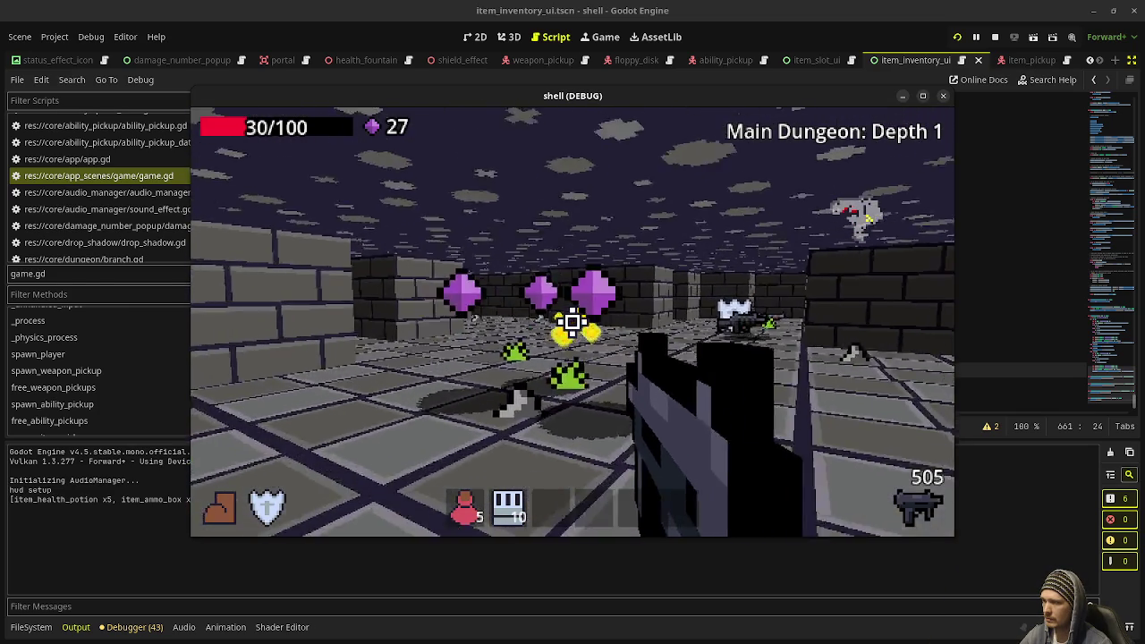
pyautogui.press('w')
pyautogui.press('w')
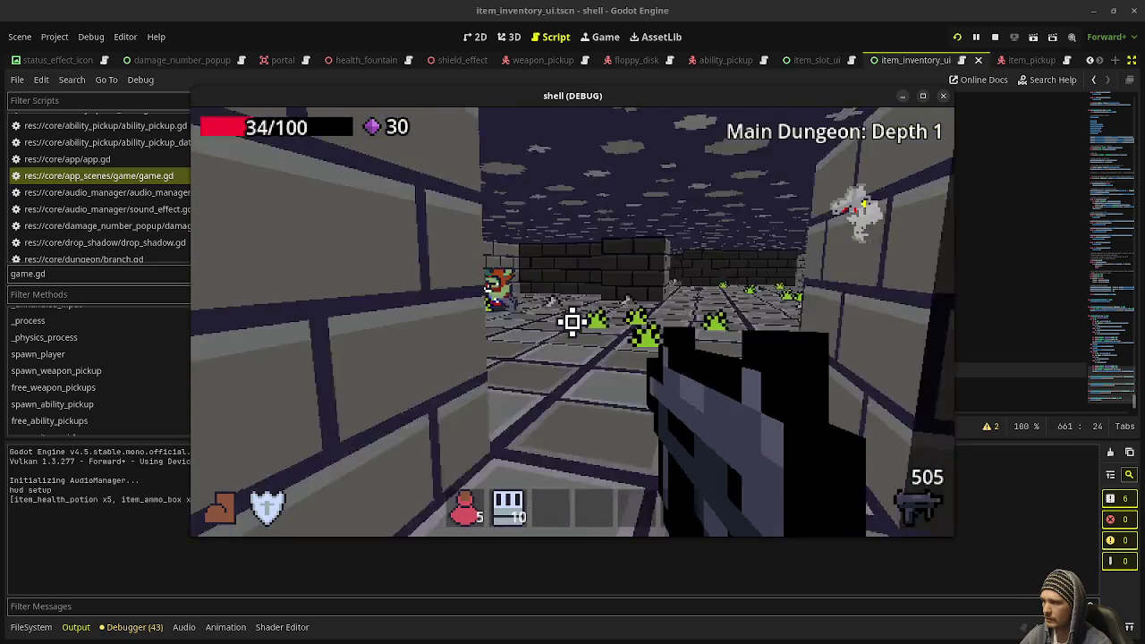
pyautogui.moveTo(573, 322); pyautogui.dragTo(573, 322)
pyautogui.press('w')
pyautogui.press('w')
pyautogui.press('w')
pyautogui.press('w')
pyautogui.click(572, 322)
# Finish off the enemy, reach Depth 2 and fire a shot there, then stop the game
pyautogui.moveTo(573, 323); pyautogui.dragTo(572, 322)
pyautogui.press('w')
pyautogui.press('w')
pyautogui.press('w')
pyautogui.press('w')
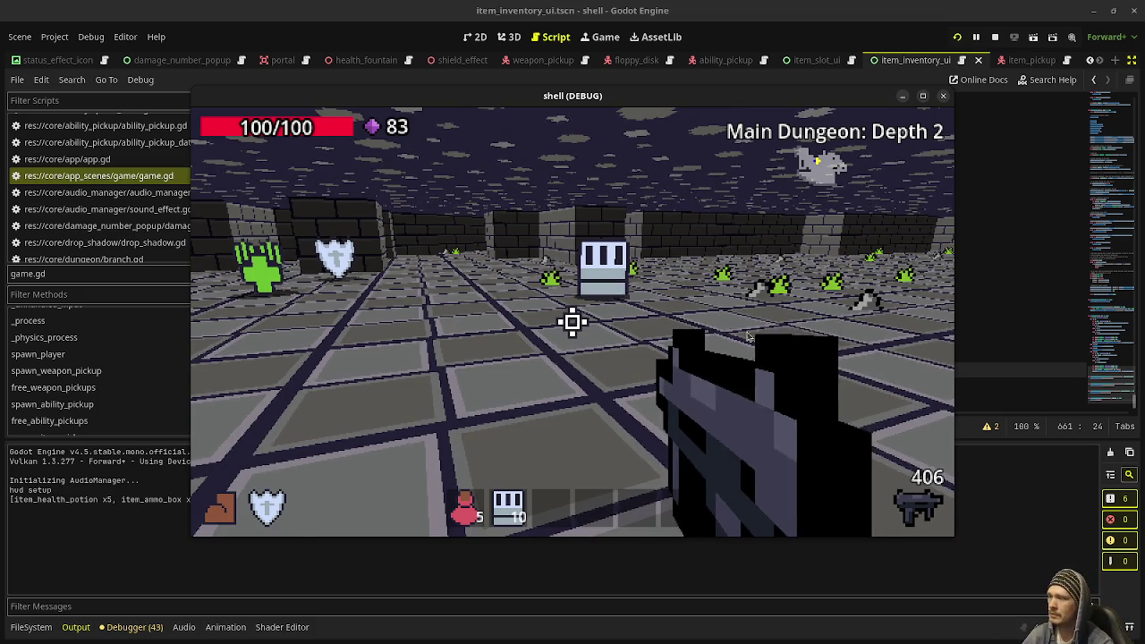
pyautogui.click(573, 322)
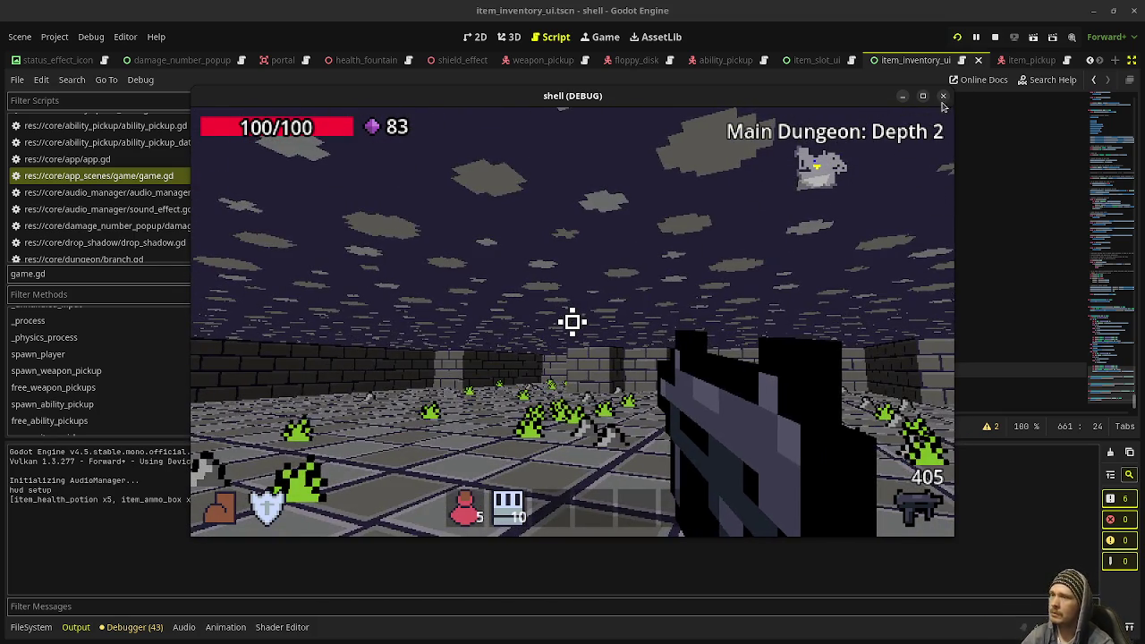
pyautogui.click(995, 37)
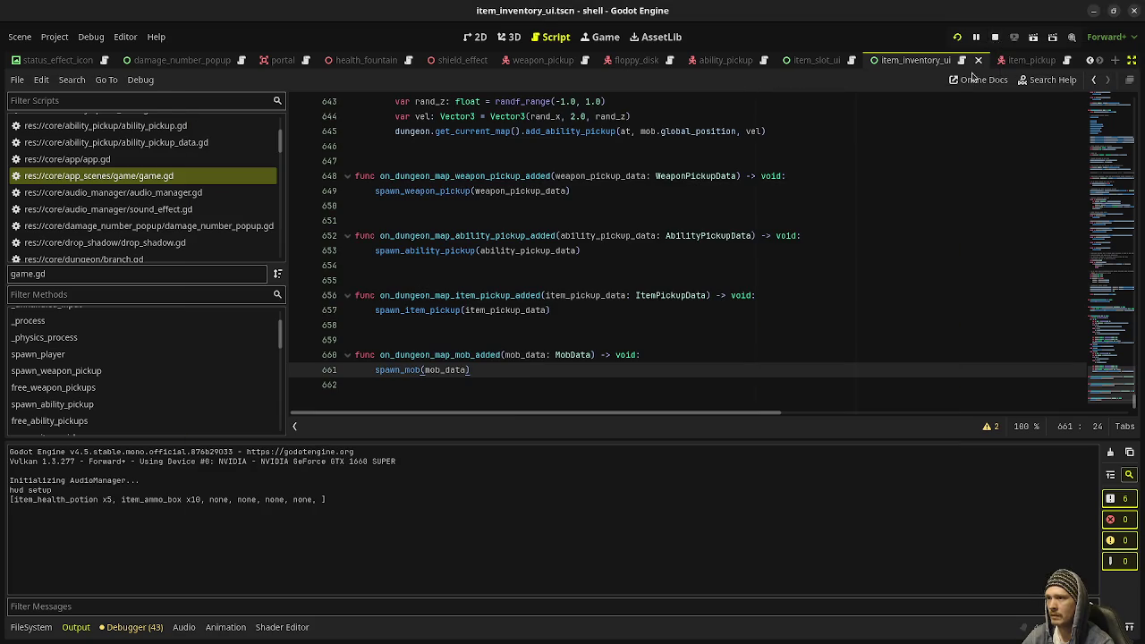
# Open dungeon_map.gd and scroll up to the wall_thickness and wall_height variables on line 29
pyautogui.scroll(-3, 156, 172)
pyautogui.scroll(8, 156, 172)
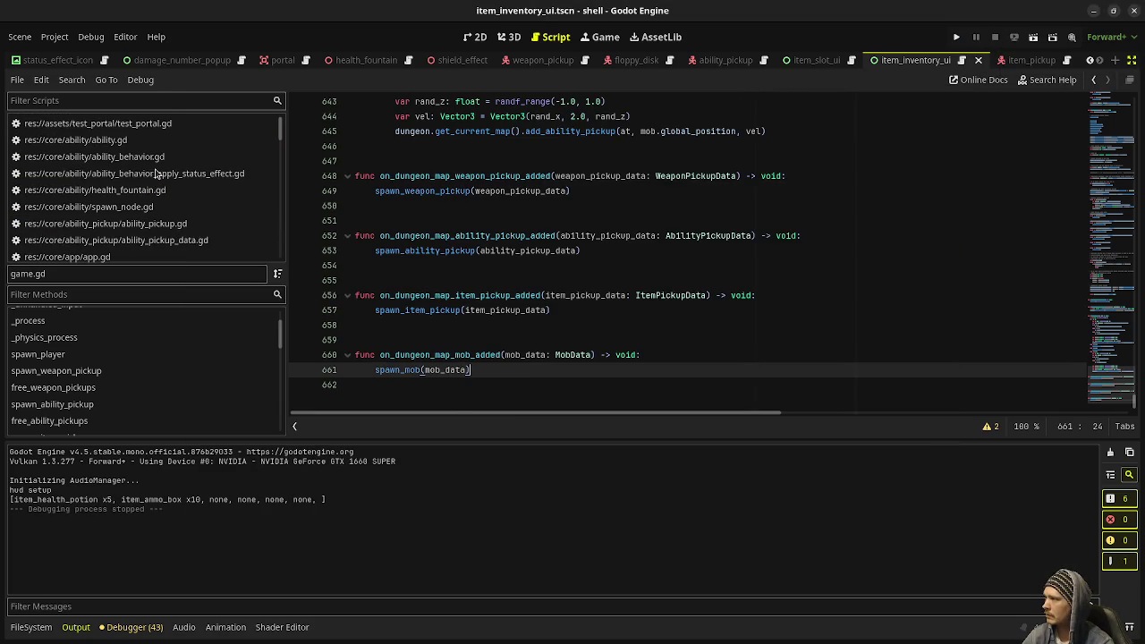
pyautogui.scroll(-4, 159, 188)
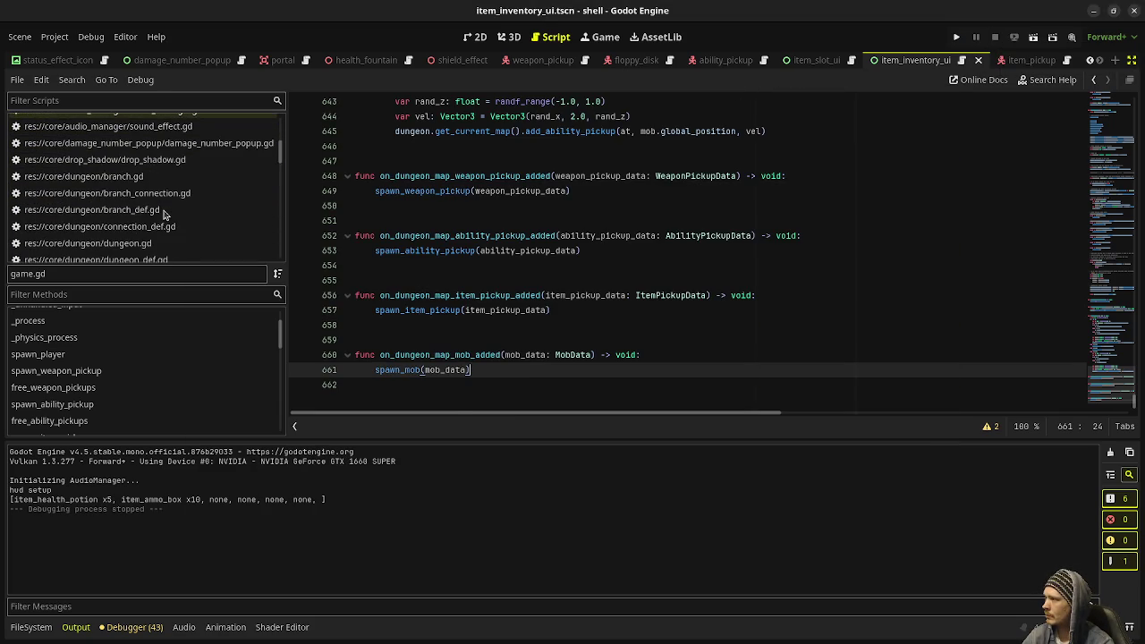
pyautogui.scroll(-2, 164, 215)
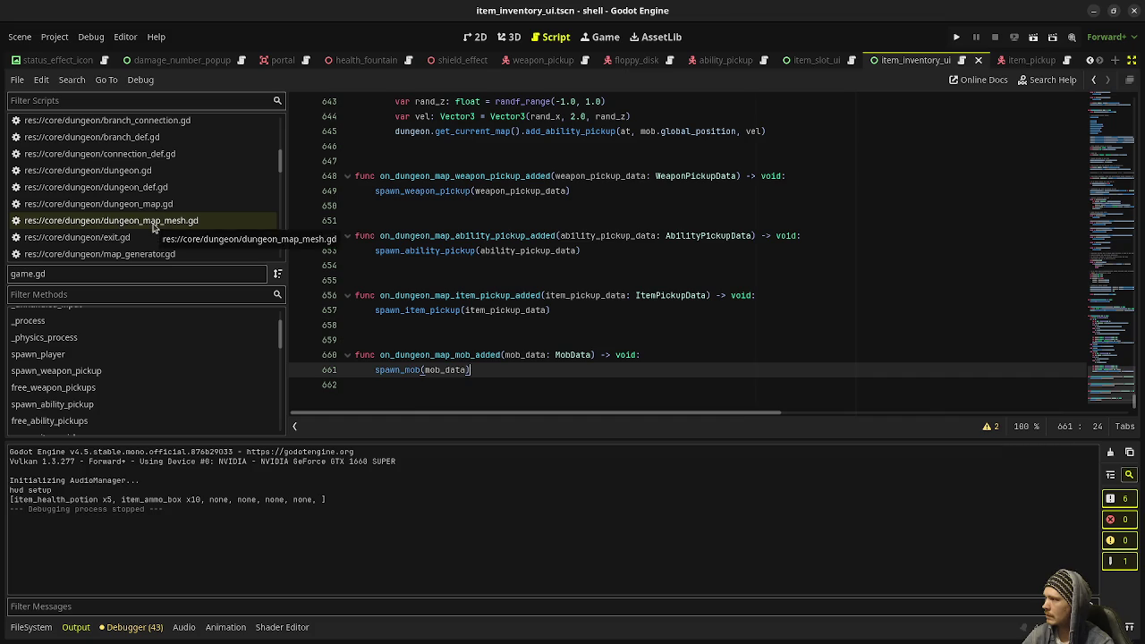
pyautogui.click(170, 212)
pyautogui.scroll(20, 456, 228)
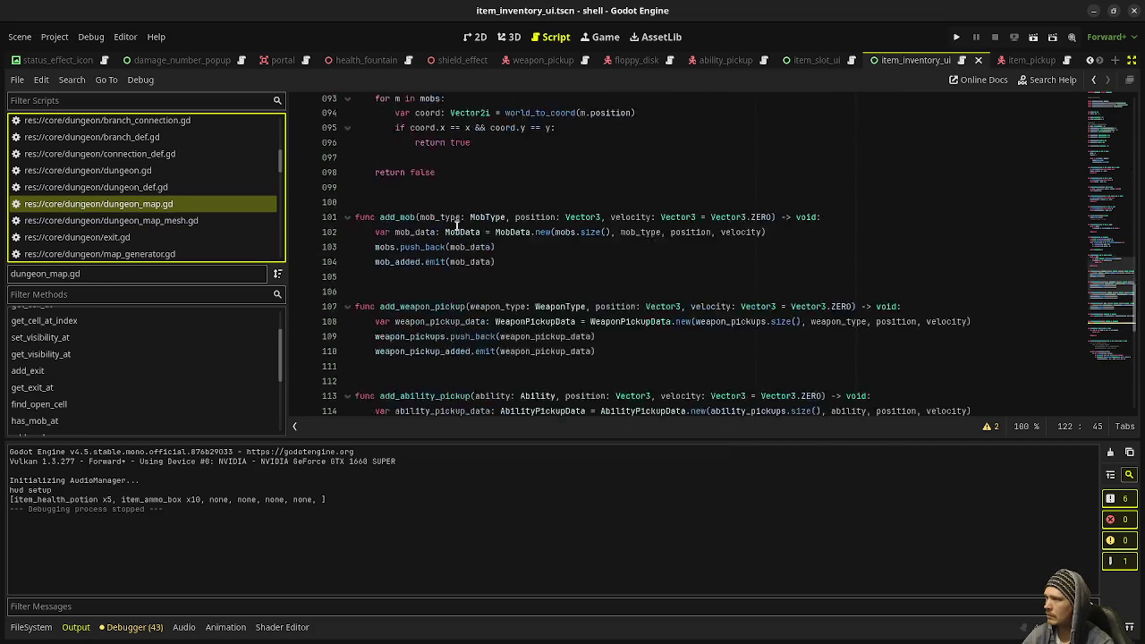
pyautogui.scroll(12, 456, 229)
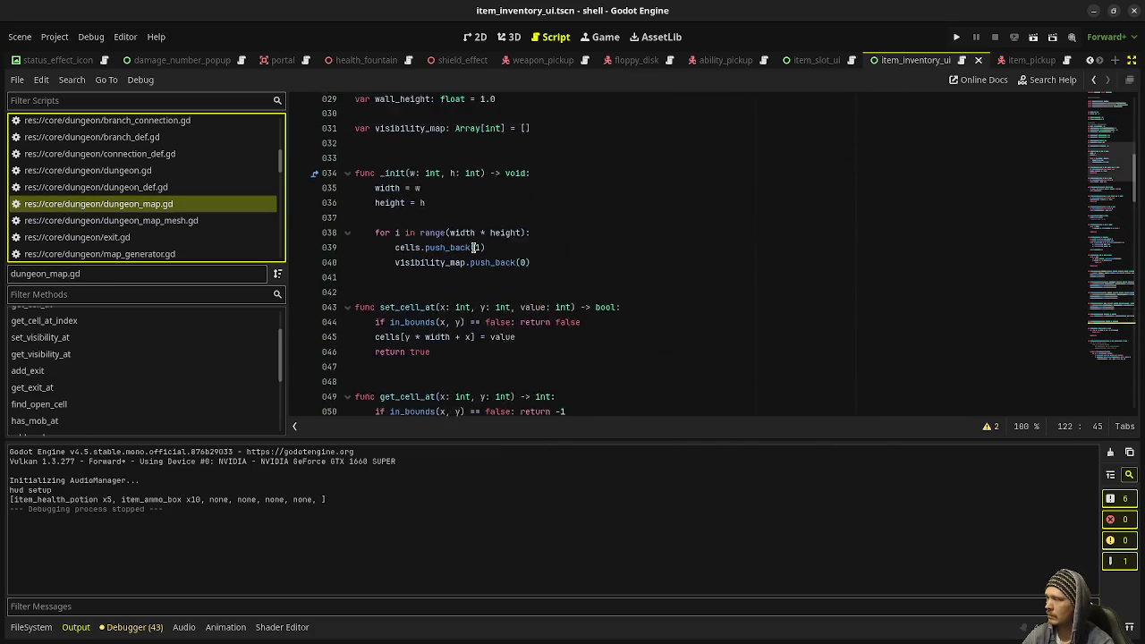
# Change wall_height to -2.0 and run the game with F5
pyautogui.click(480, 325)
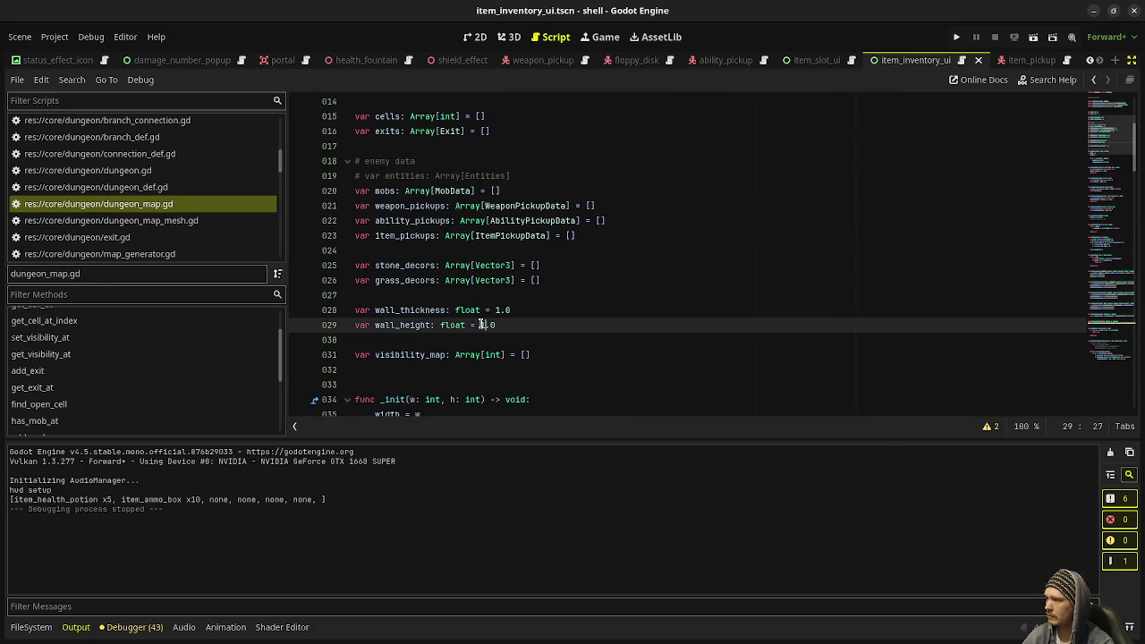
pyautogui.write('2')
pyautogui.press('F5')
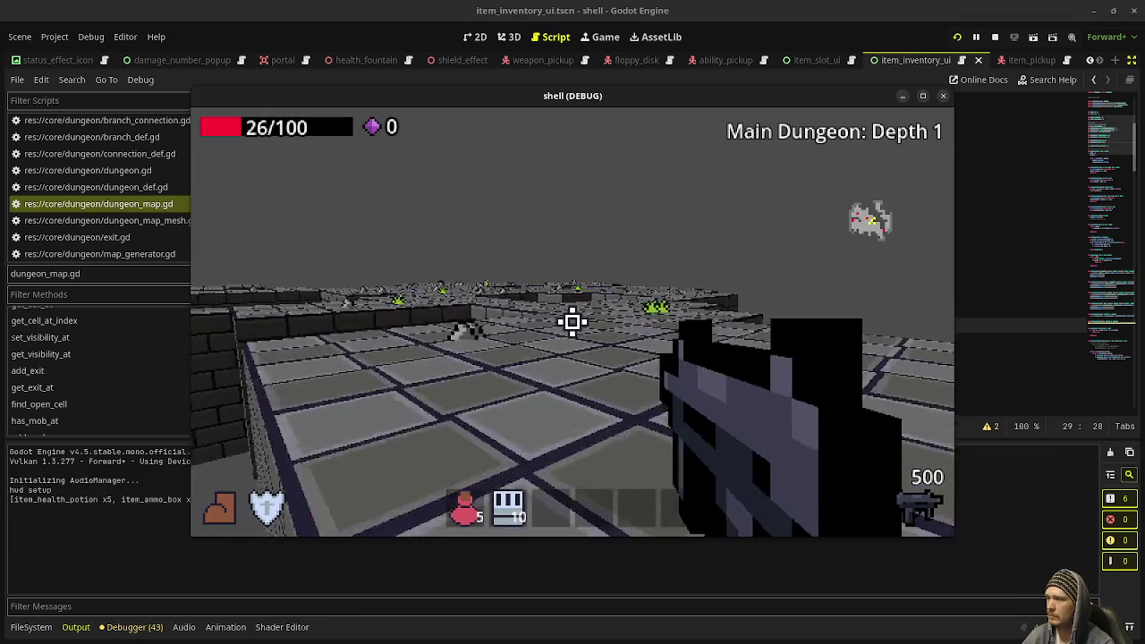
# Walk through Depth 1 into the green portal and aim at the enemies on Depth 2
pyautogui.press('w')
pyautogui.press('w')
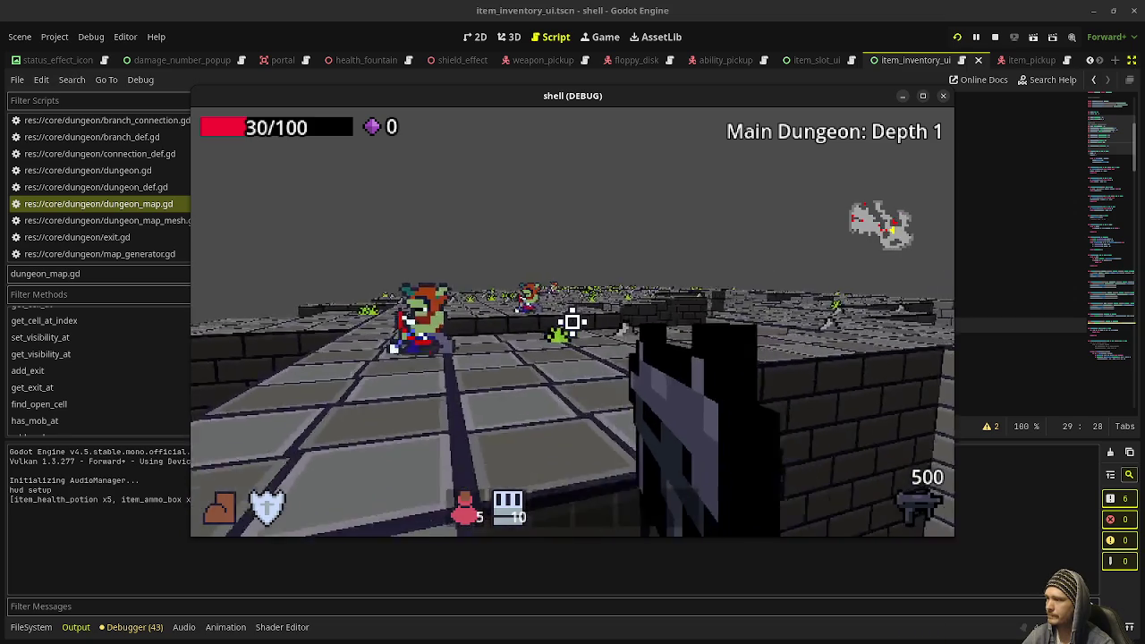
pyautogui.press('w')
pyautogui.press('w')
pyautogui.press('w')
pyautogui.press('w')
pyautogui.press('w')
pyautogui.press('w')
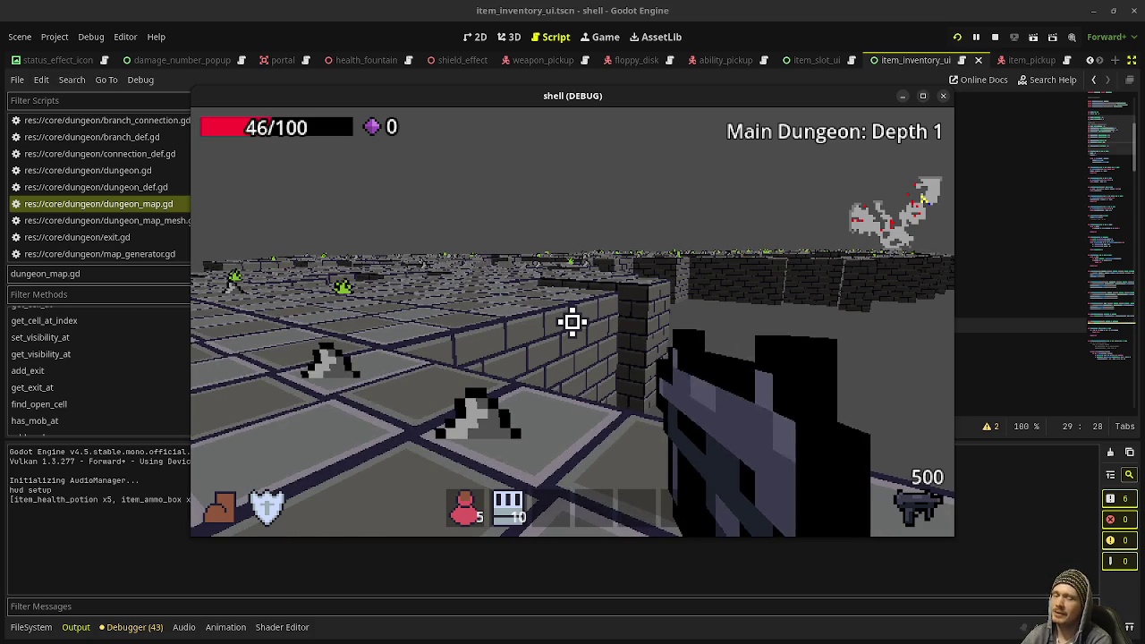
pyautogui.press('w')
pyautogui.press('w')
pyautogui.press('w')
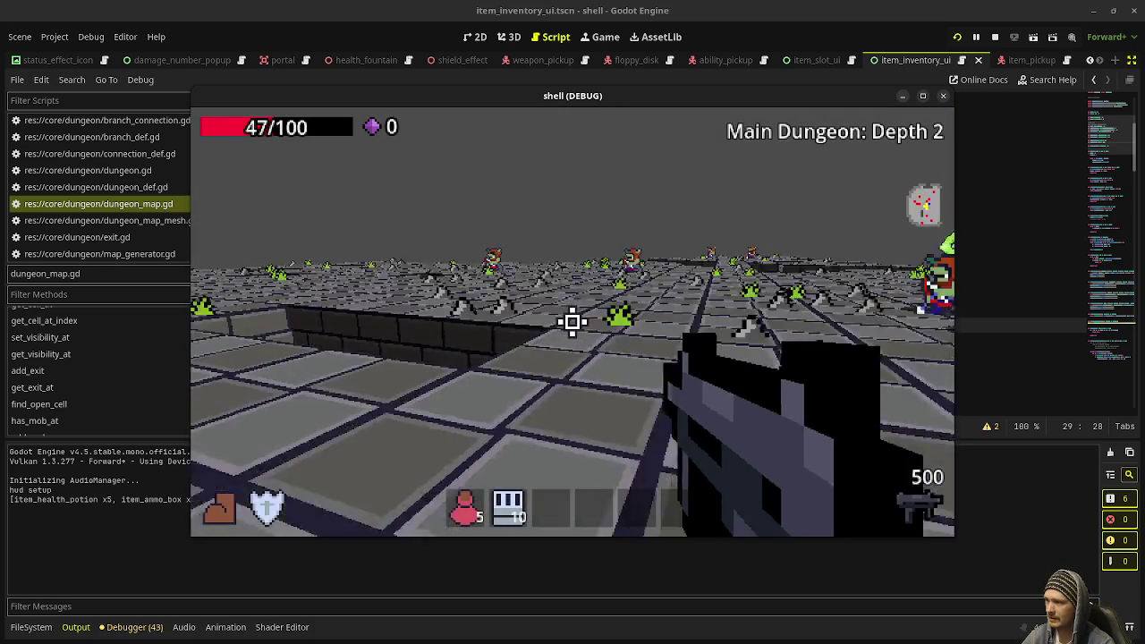
pyautogui.press('w')
pyautogui.press('w')
pyautogui.press('w')
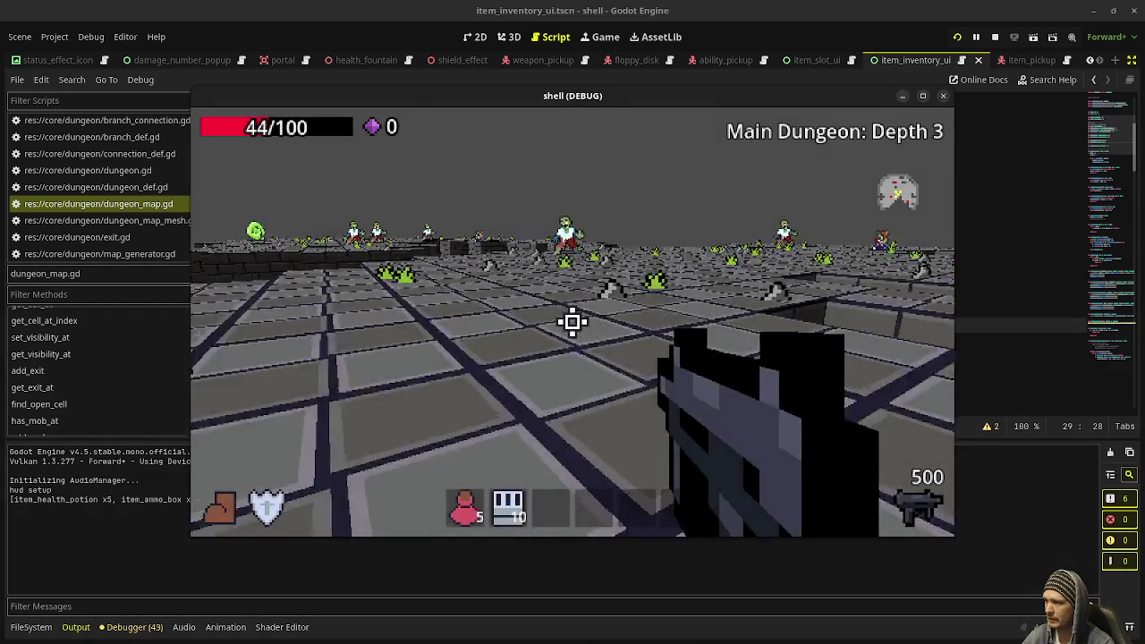
pyautogui.moveTo(573, 322); pyautogui.dragTo(573, 322)
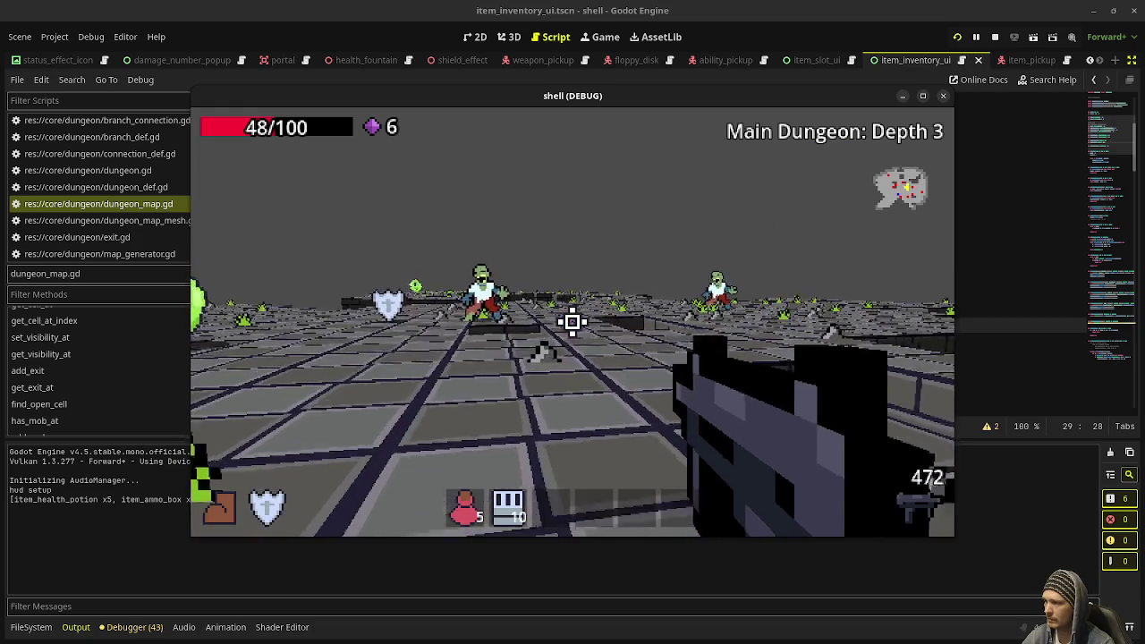
# Cross the raised platform with the boot speed boost and enter the portal to Depth 4
pyautogui.press('w')
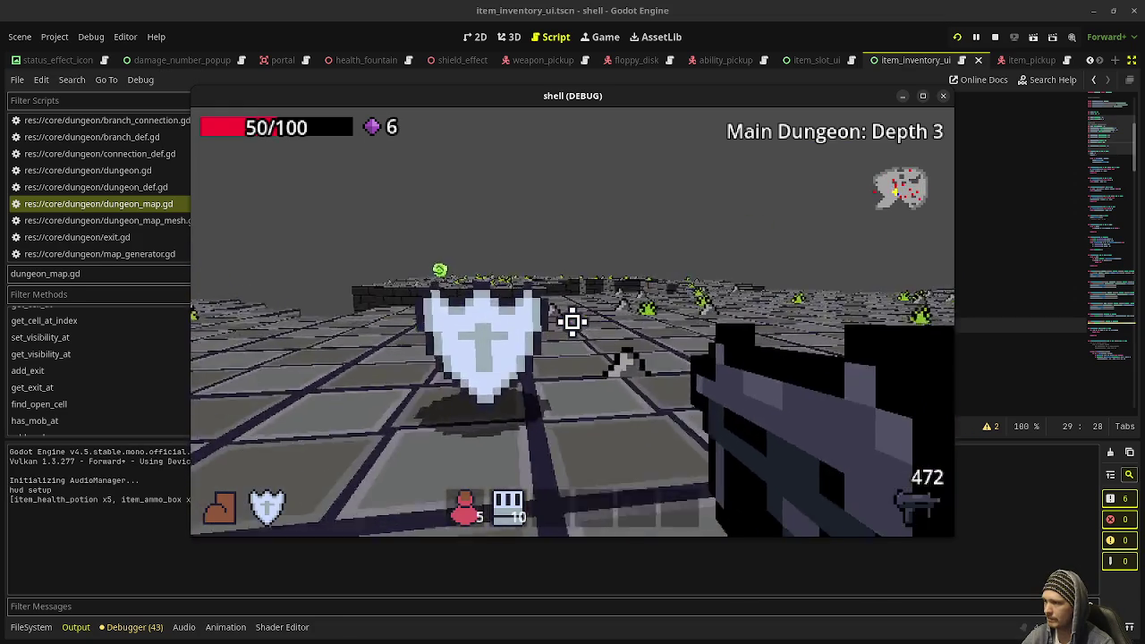
pyautogui.press('w')
pyautogui.press('shift')
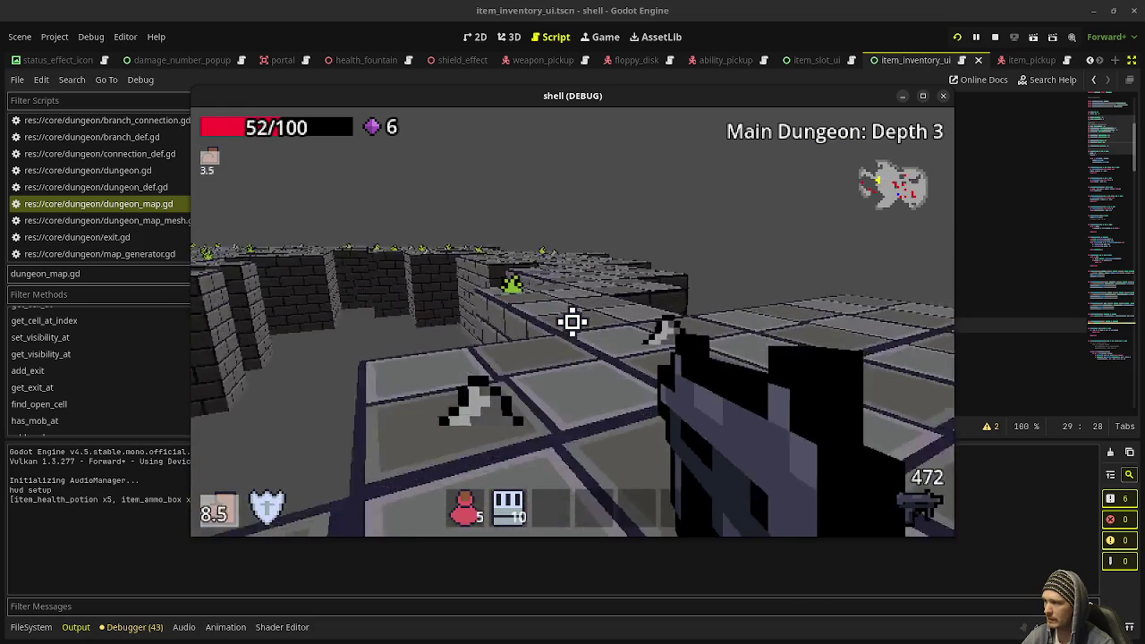
pyautogui.press('w')
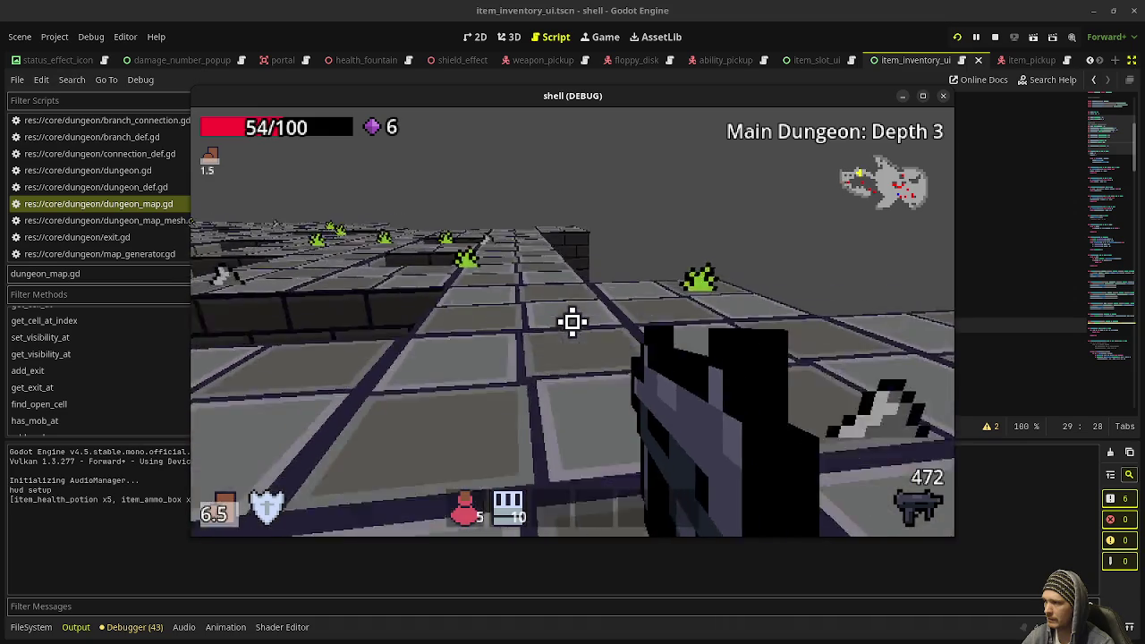
pyautogui.press('w')
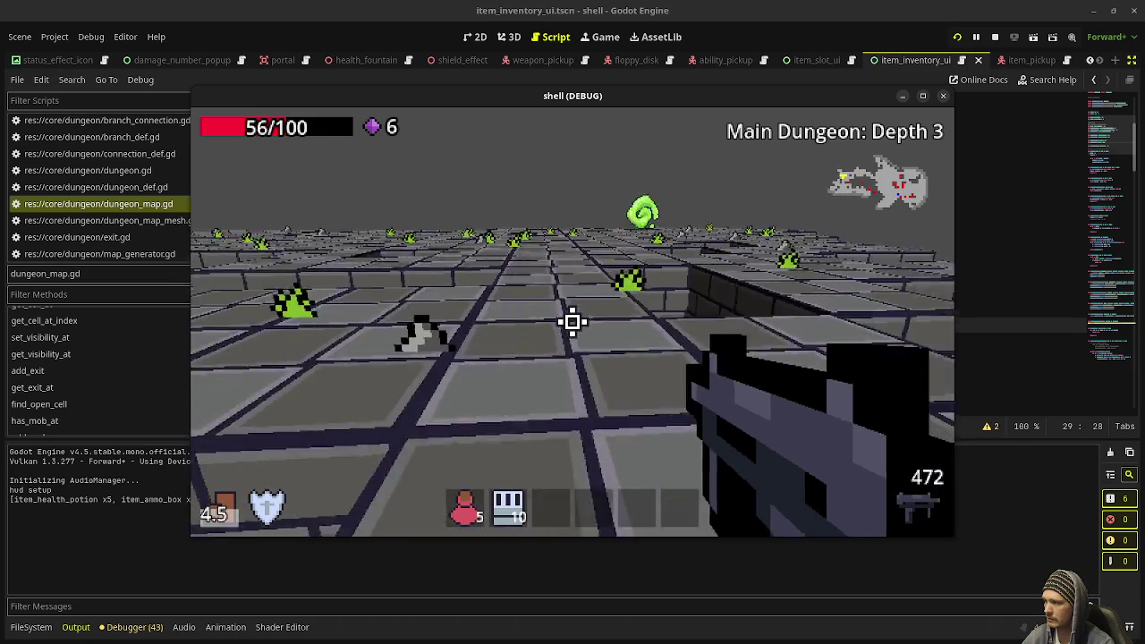
pyautogui.press('w')
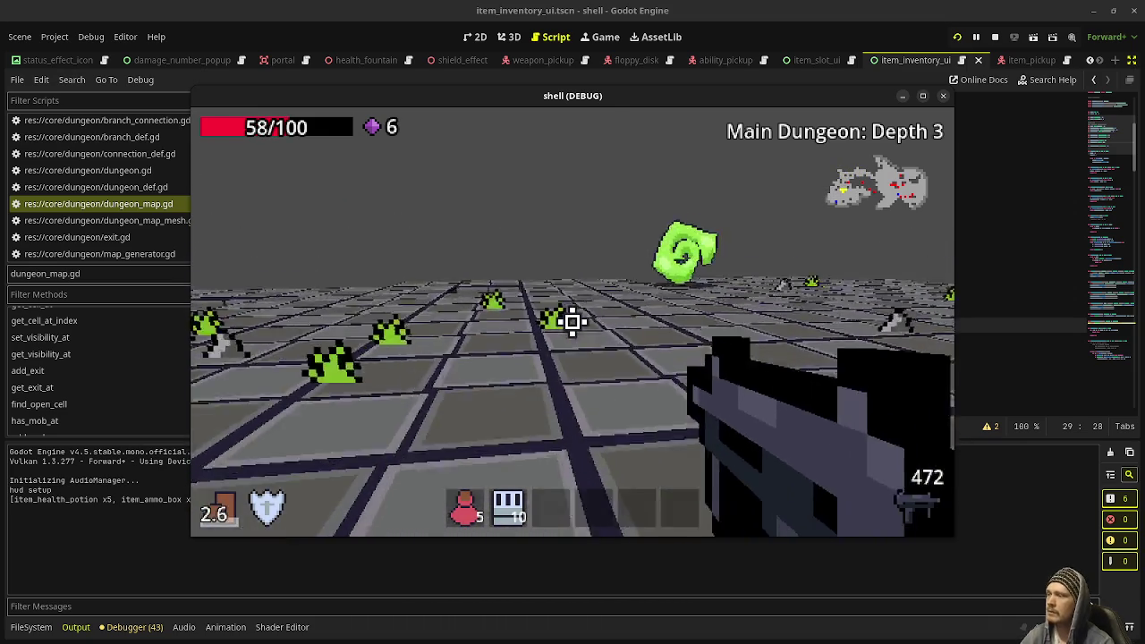
pyautogui.press('w')
pyautogui.press('w')
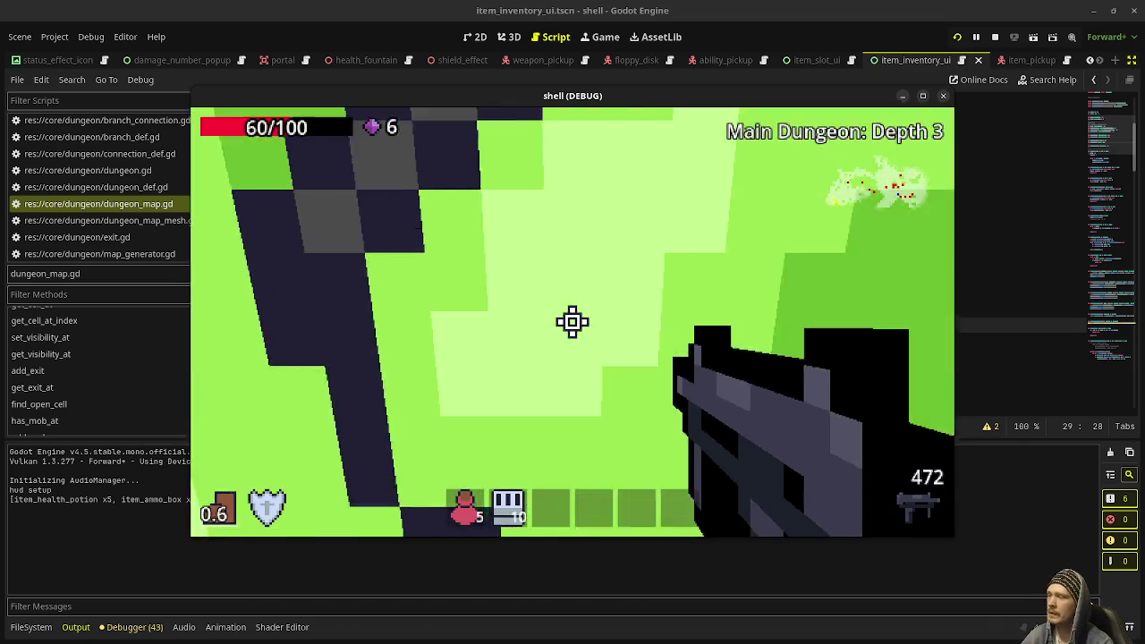
# Explore Depth 4 along its brick walls and walk into the green swirl portal
pyautogui.press('w')
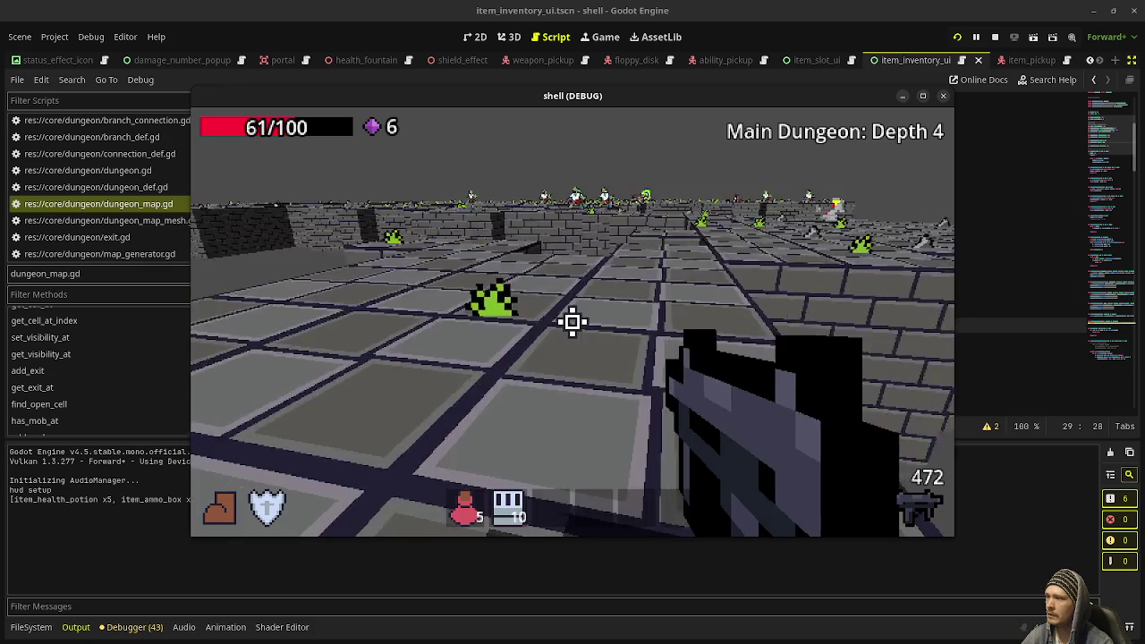
pyautogui.press('w')
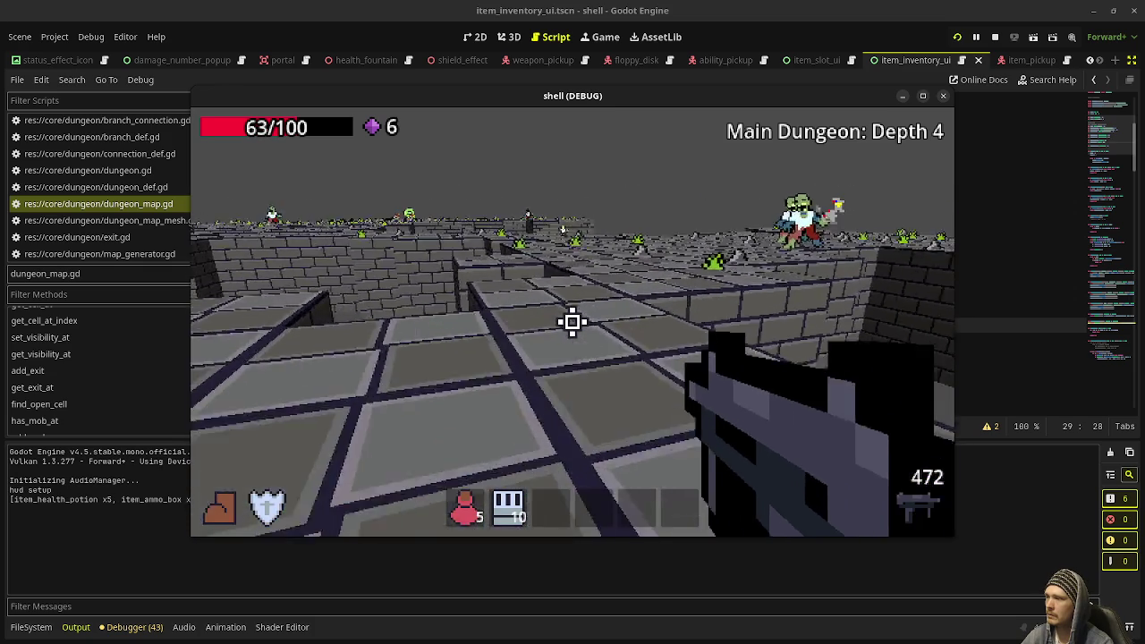
pyautogui.press('w')
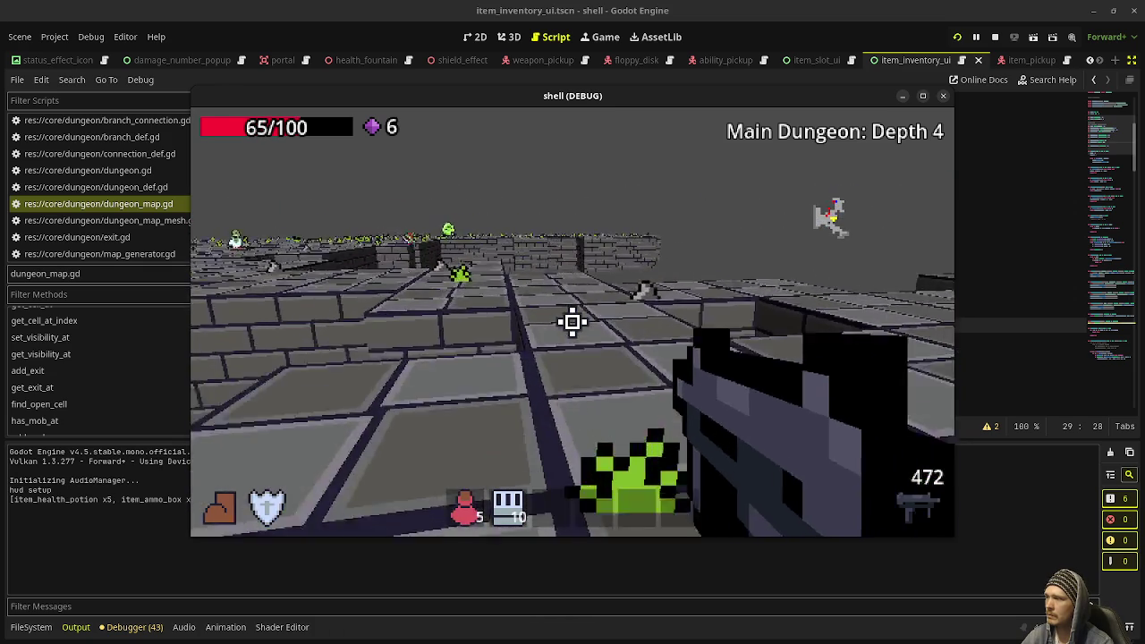
pyautogui.press('w')
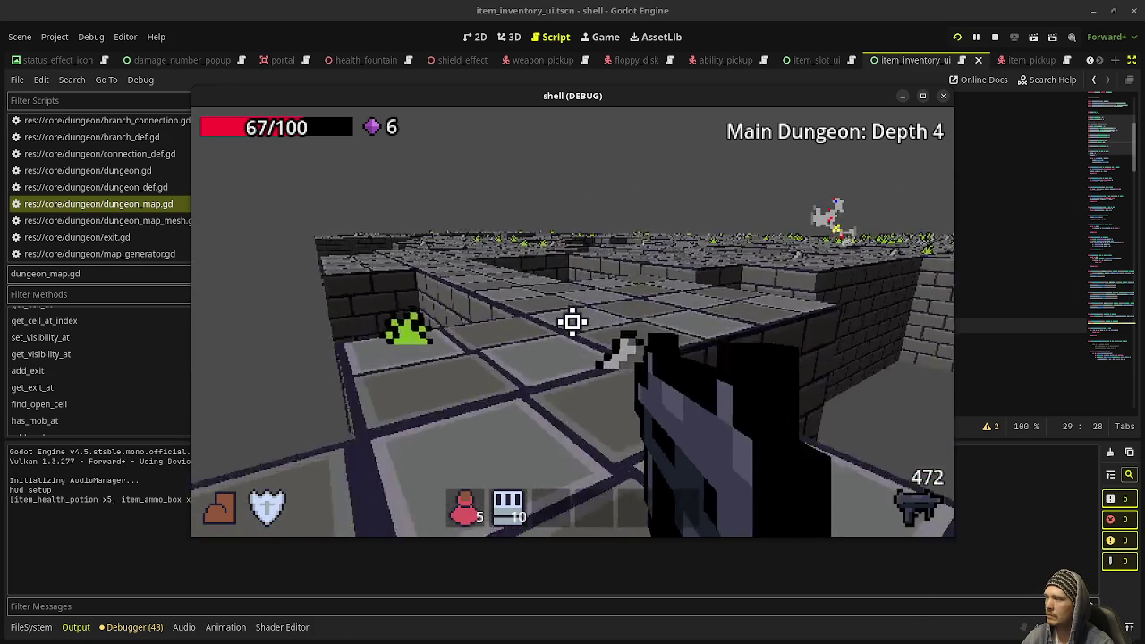
pyautogui.press('w')
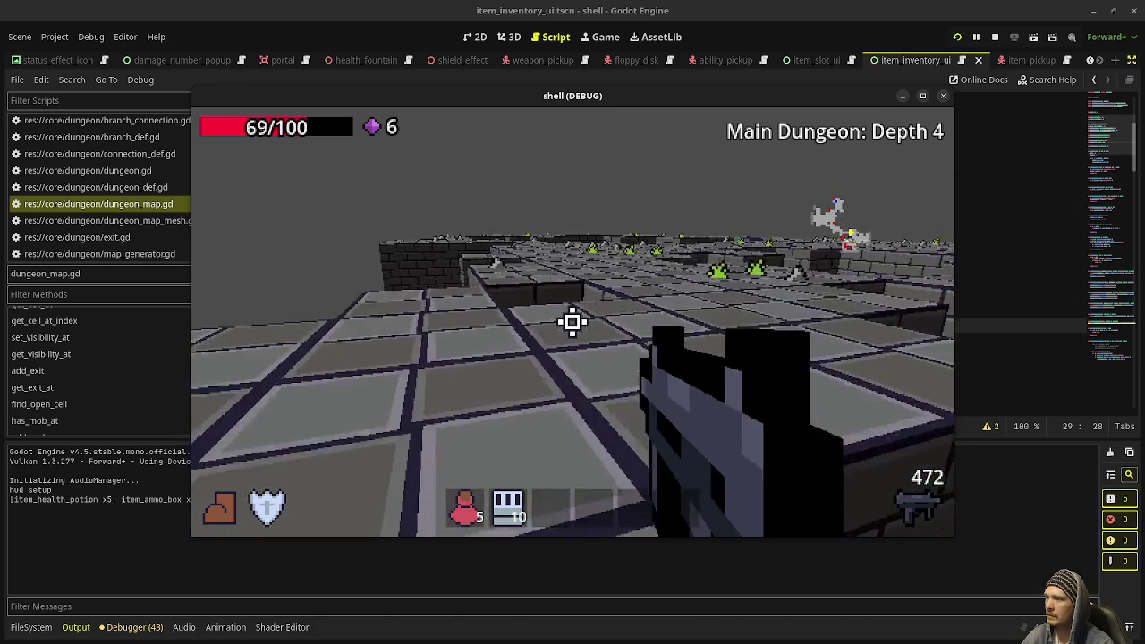
pyautogui.press('w')
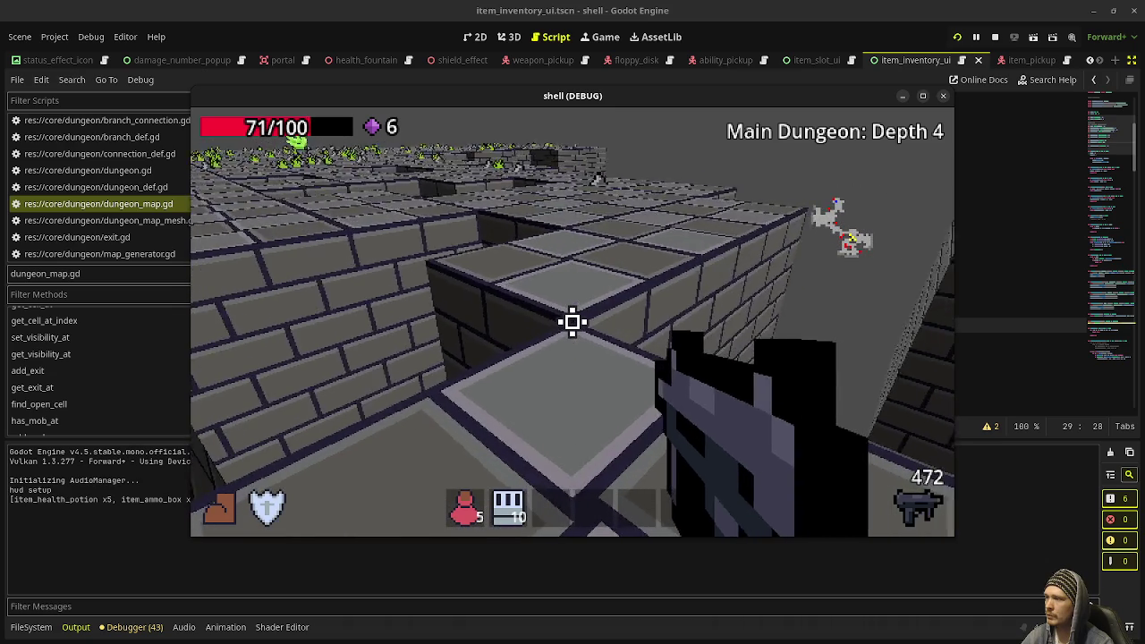
pyautogui.press('w')
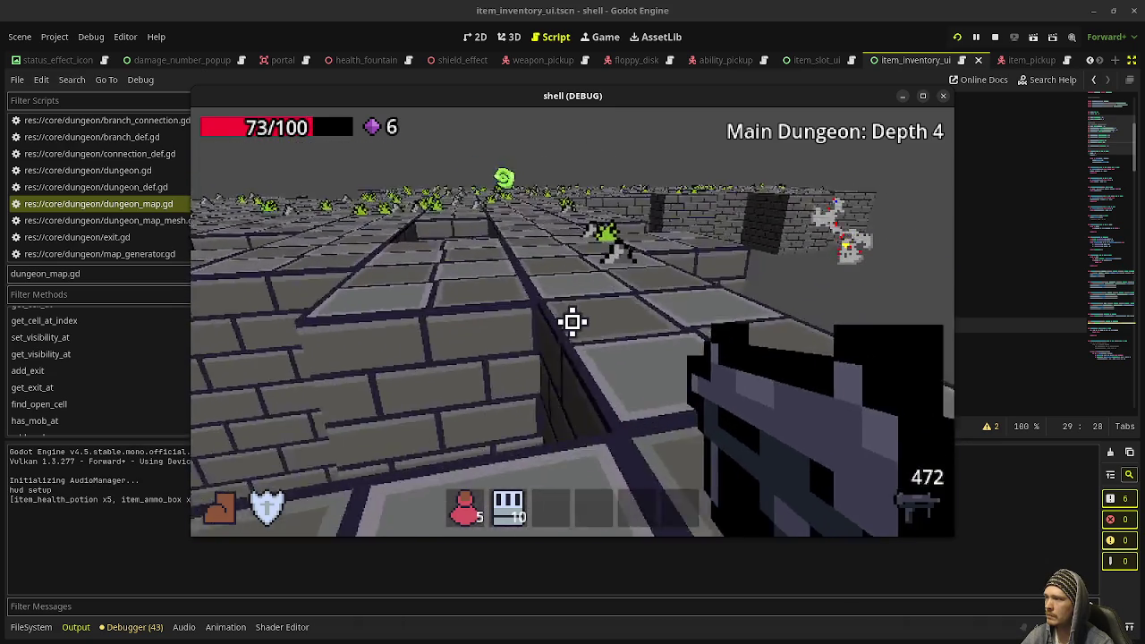
pyautogui.press('w')
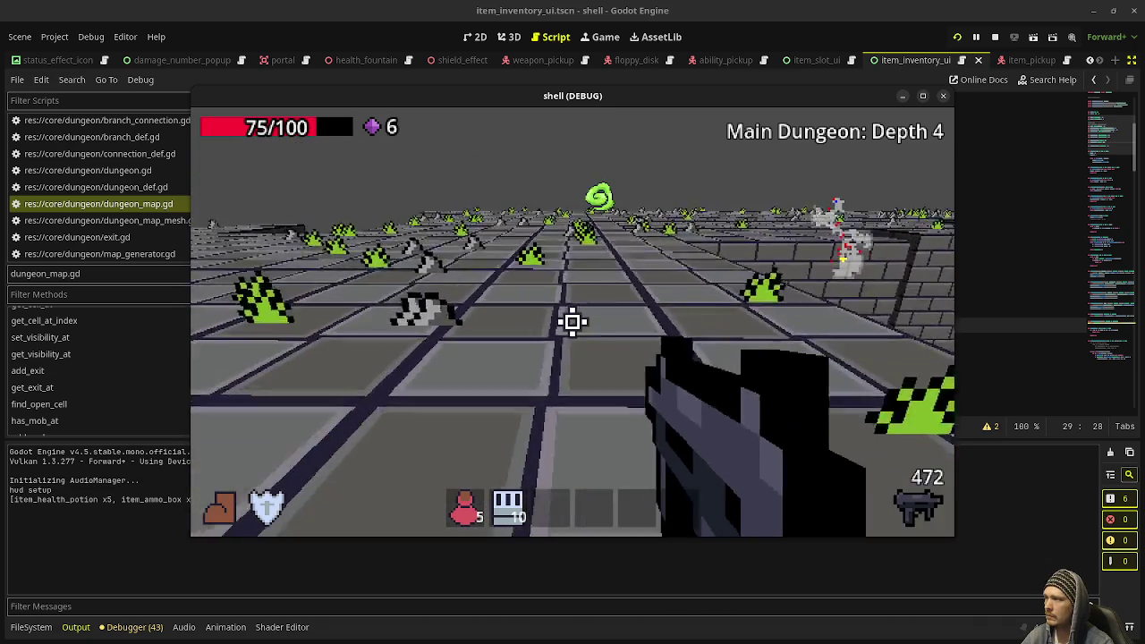
pyautogui.press('w')
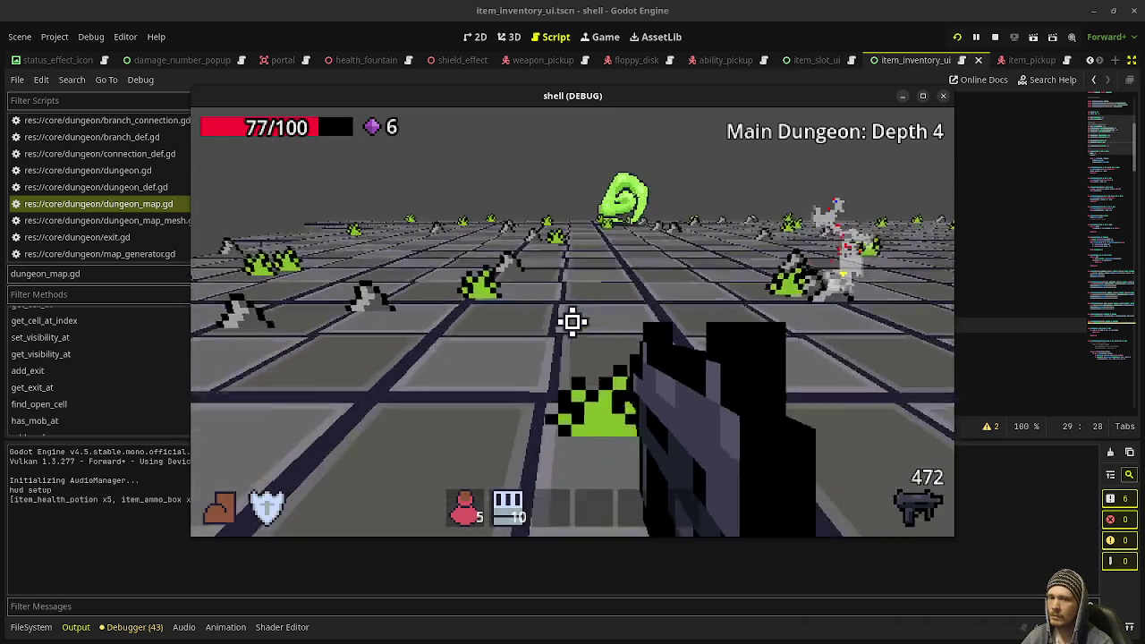
pyautogui.press('w')
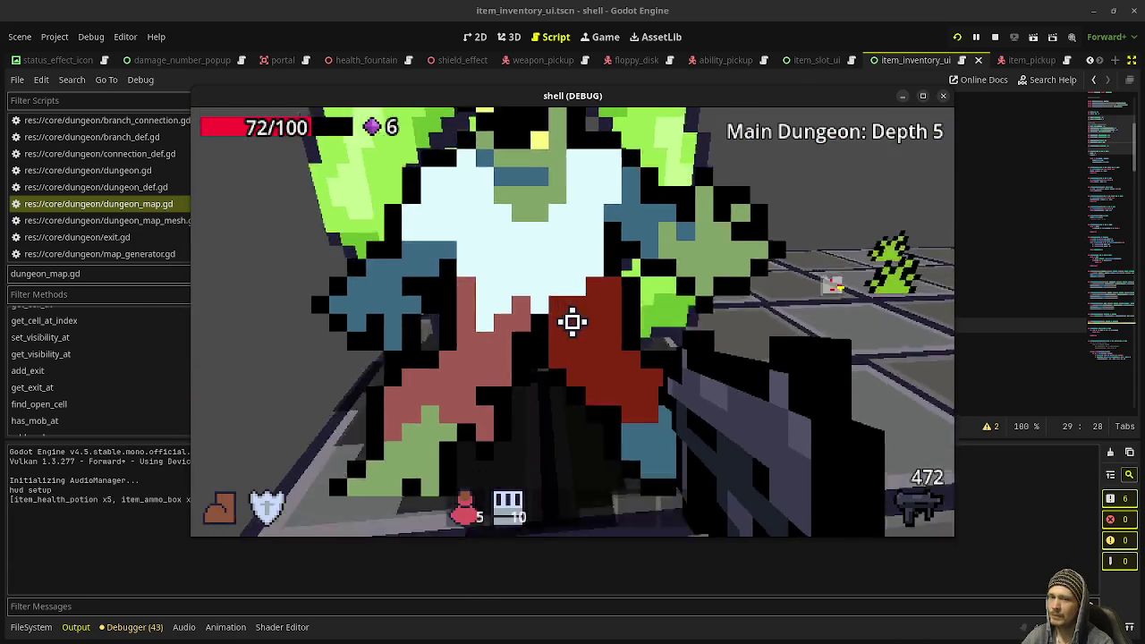
# Shoot the enemy in front on Depth 5, then stop the game
pyautogui.click(573, 322)
pyautogui.click(572, 322)
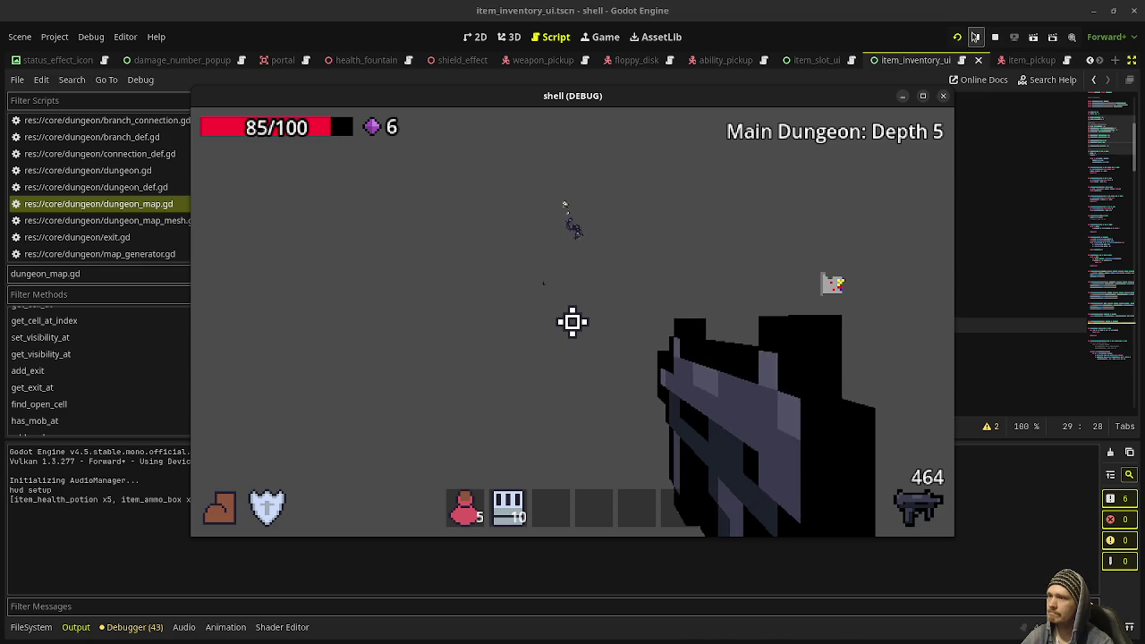
pyautogui.press('F8')
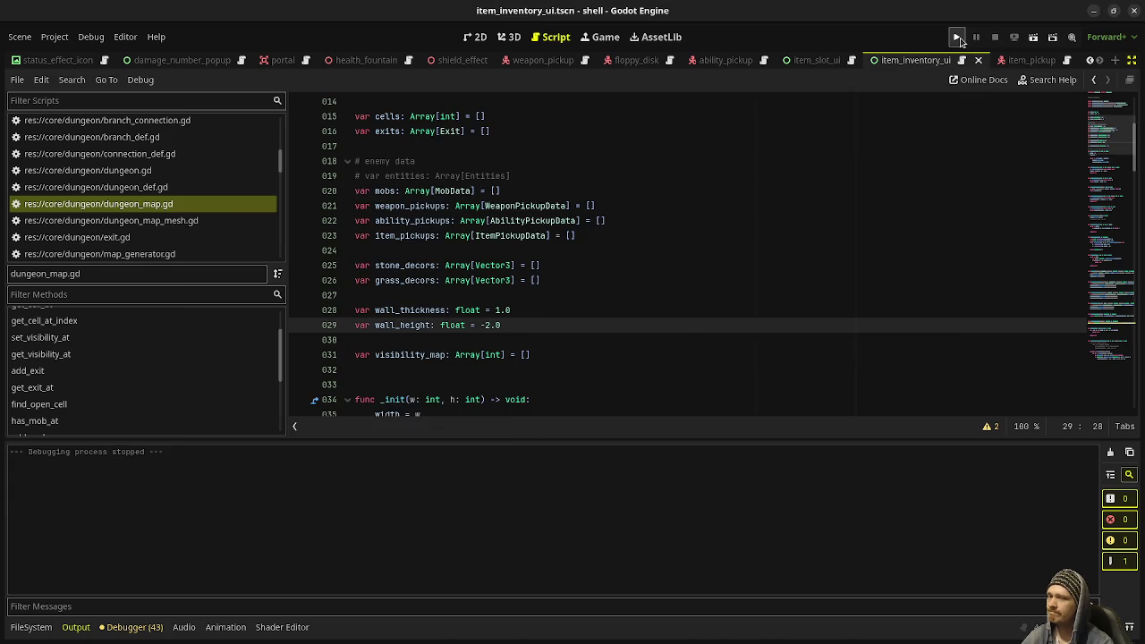
# Relaunch the game and shoot the enemies near the Depth 1 start
pyautogui.click(958, 39)
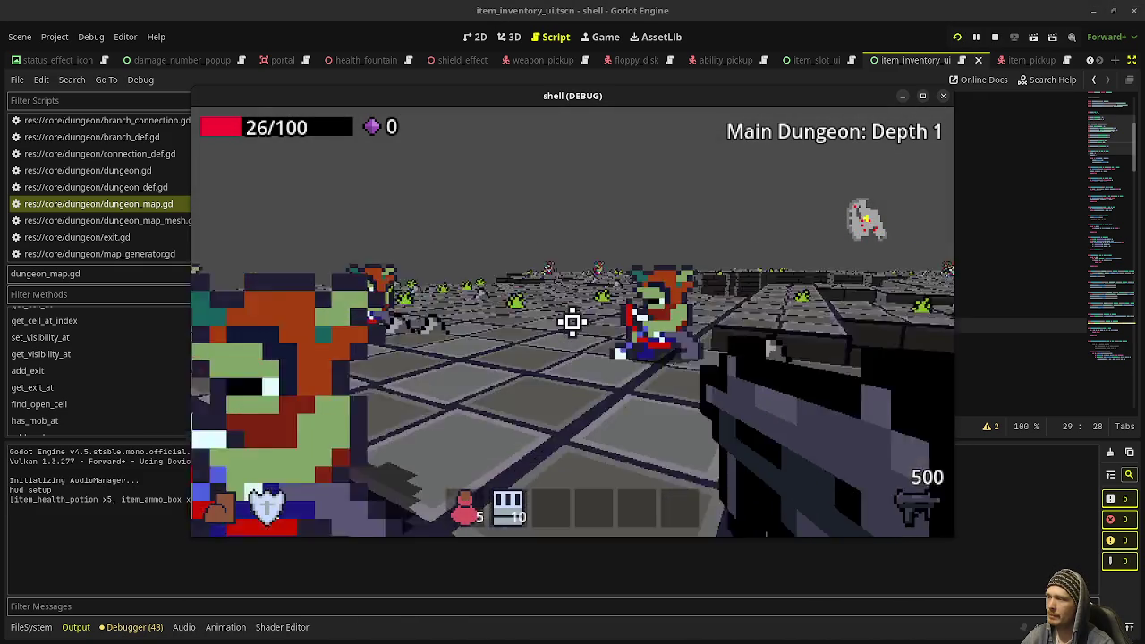
pyautogui.moveTo(573, 322); pyautogui.dragTo(573, 322)
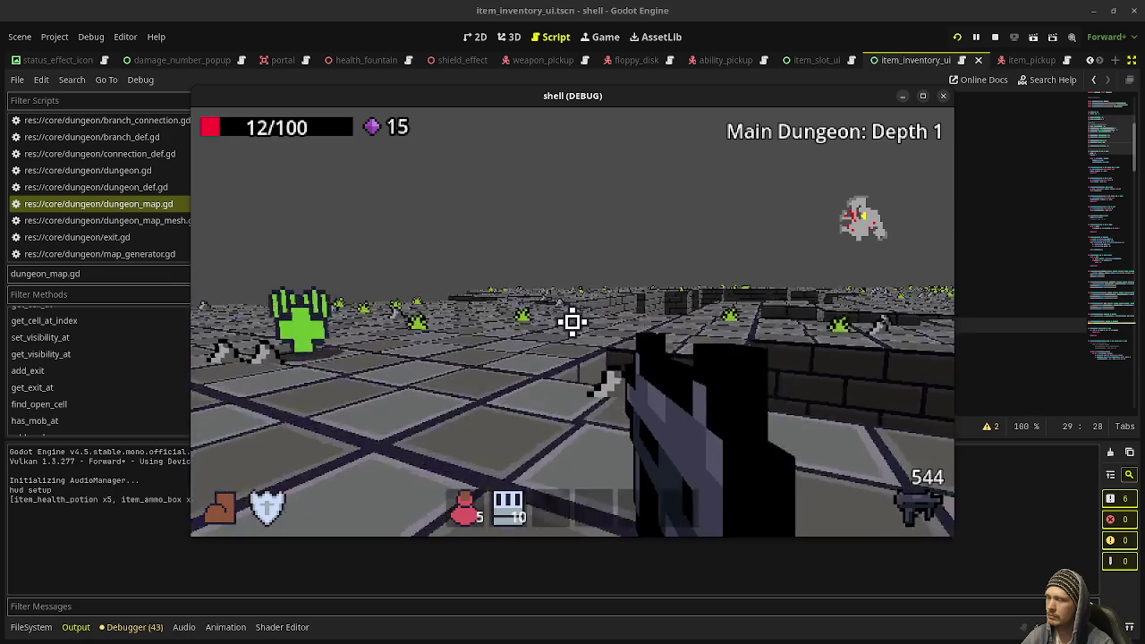
# Walk into the portal to Depth 2 and shoot the enemy group there
pyautogui.press('w')
pyautogui.press('w')
pyautogui.press('w')
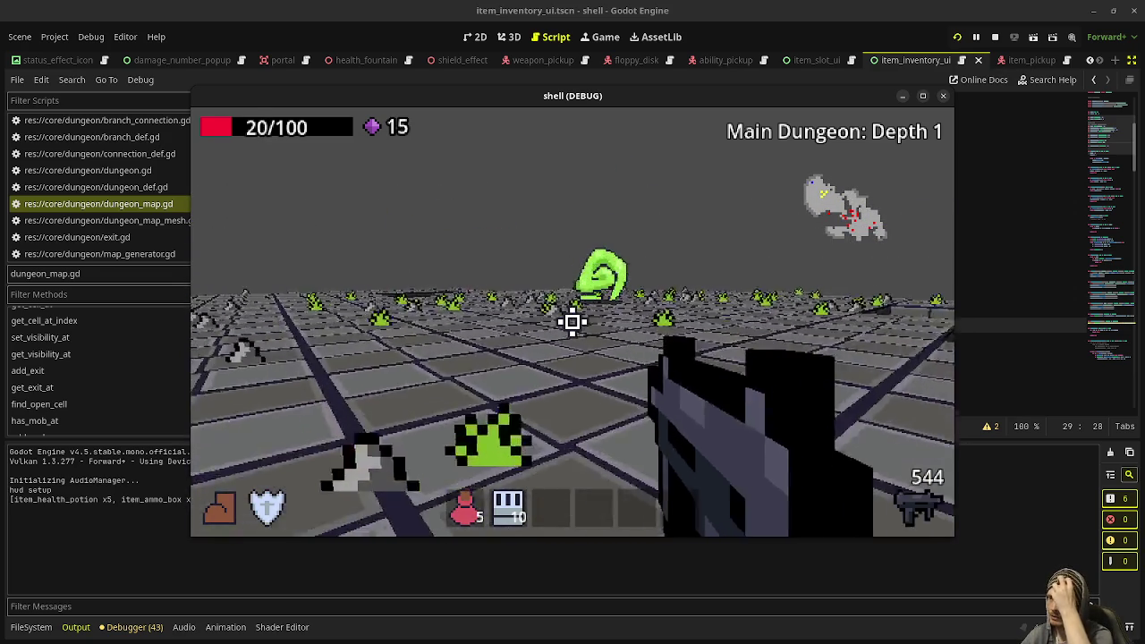
pyautogui.press('w')
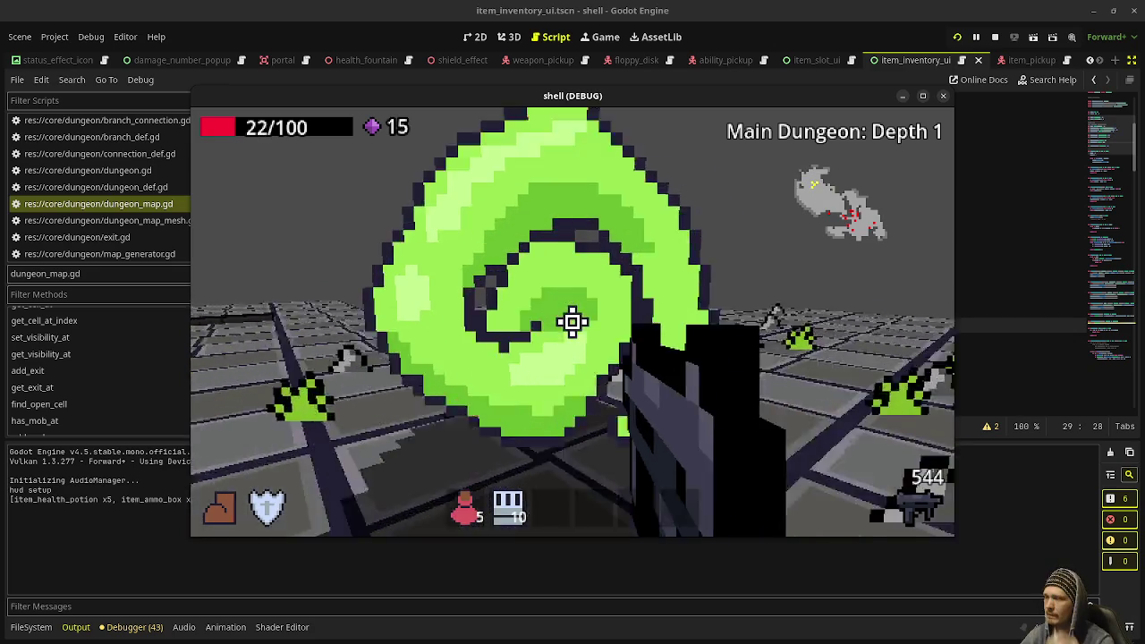
pyautogui.press('w')
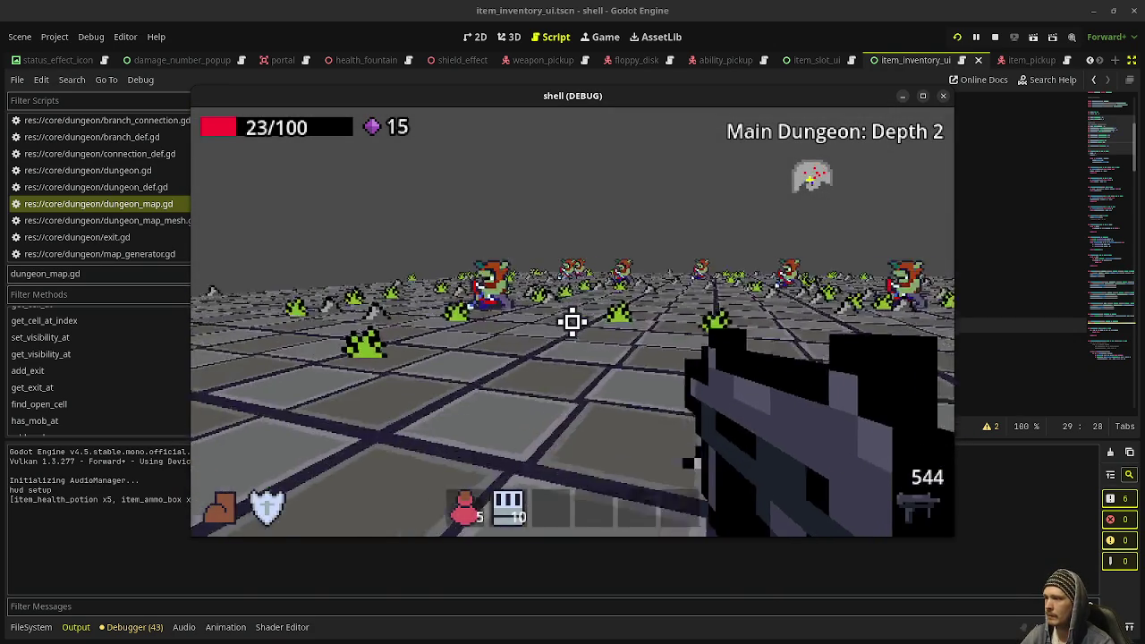
pyautogui.moveTo(573, 323); pyautogui.dragTo(573, 323)
# Collect the gem cluster, shoot the rushing enemies, and enter the green portal to Depth 3
pyautogui.press('w')
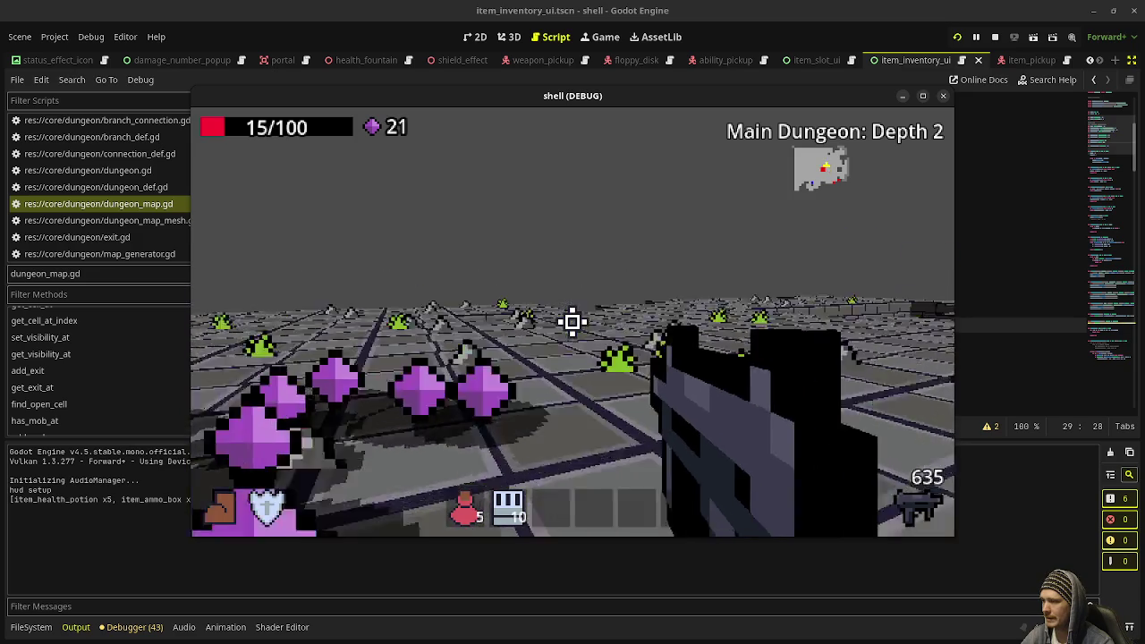
pyautogui.moveTo(573, 322); pyautogui.dragTo(573, 322)
pyautogui.press('w')
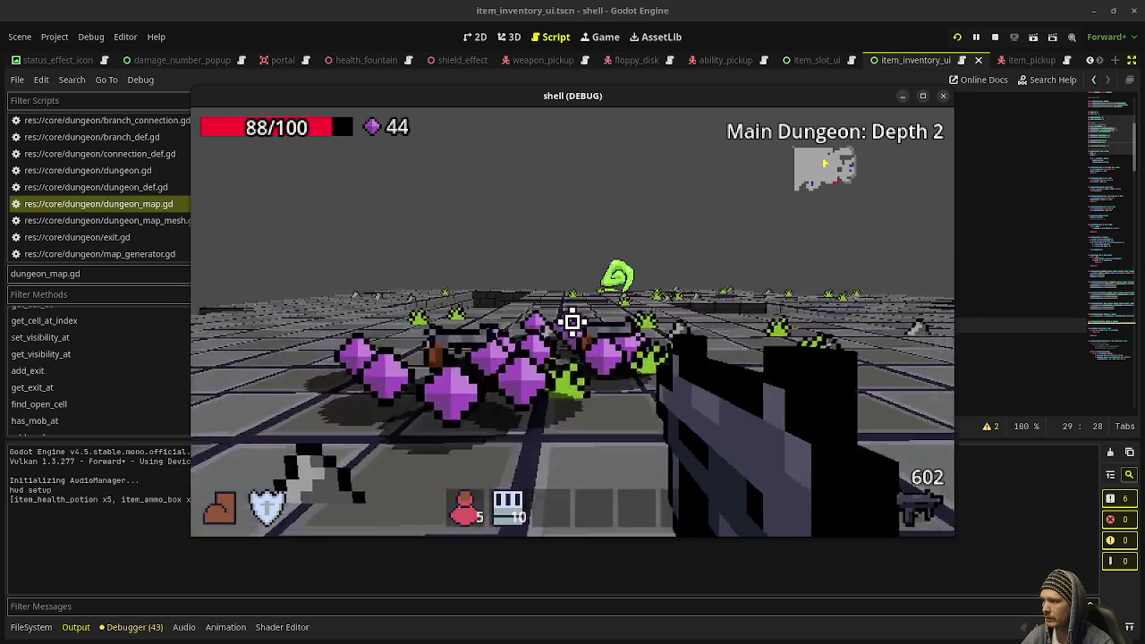
pyautogui.press('w')
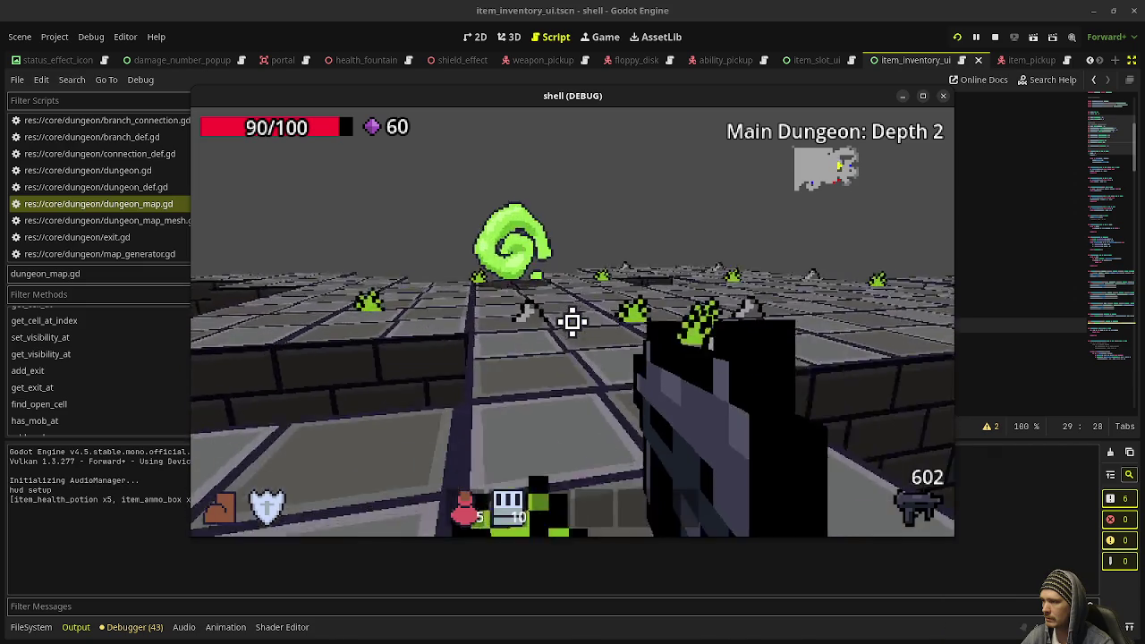
pyautogui.press('w')
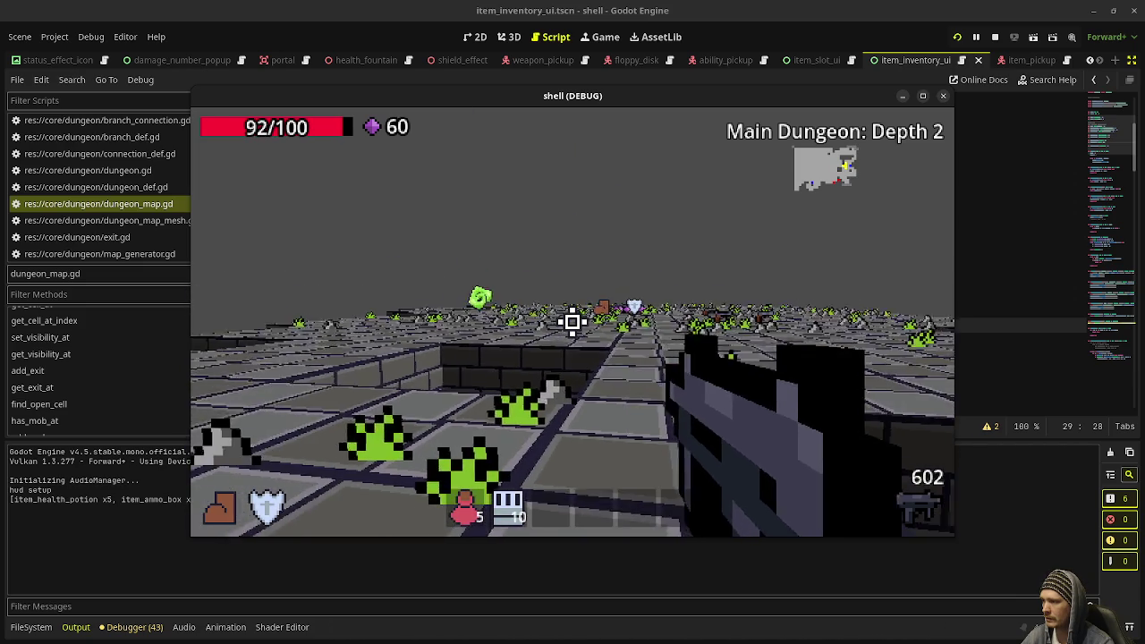
pyautogui.press('w')
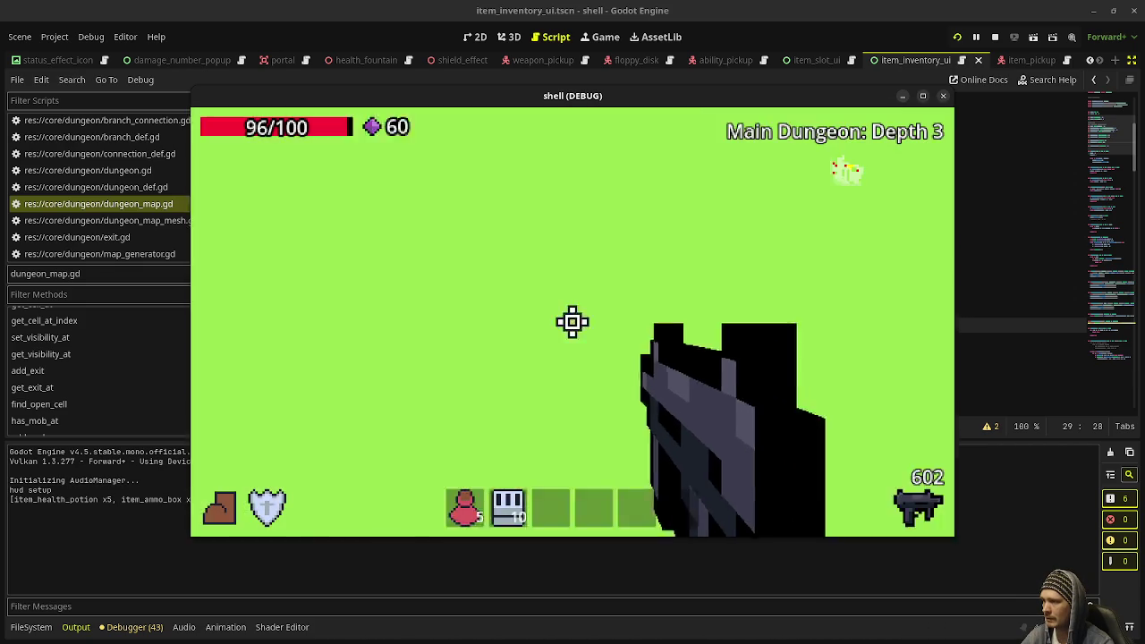
# Walk past Depth 3's low walls into its portal, then cross Depth 4 into the next portal
pyautogui.press('w')
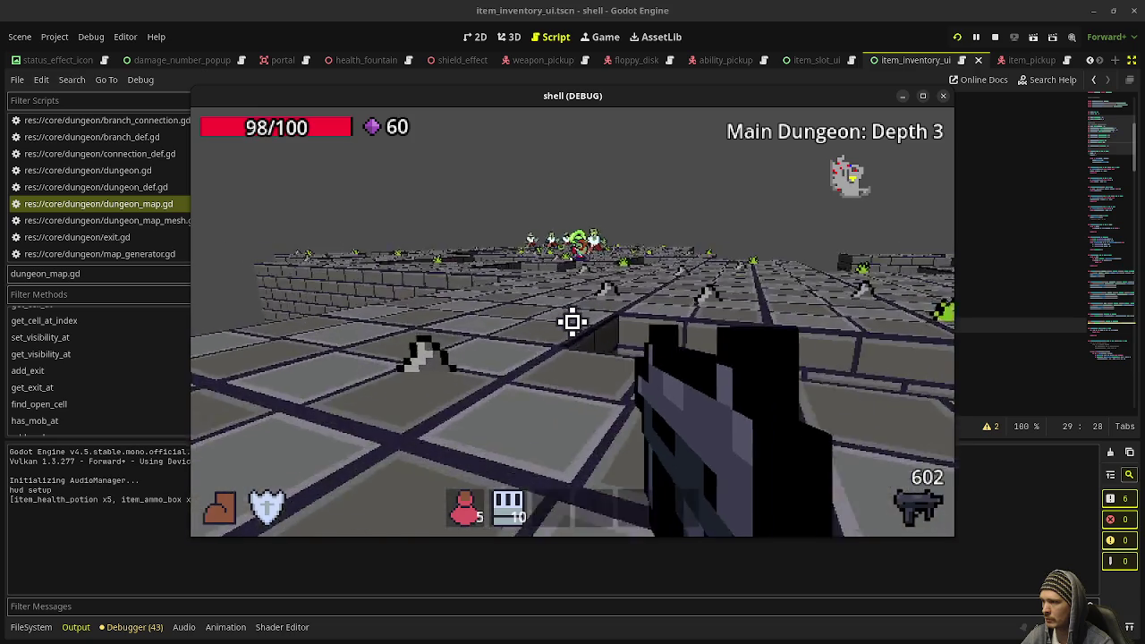
pyautogui.press('w')
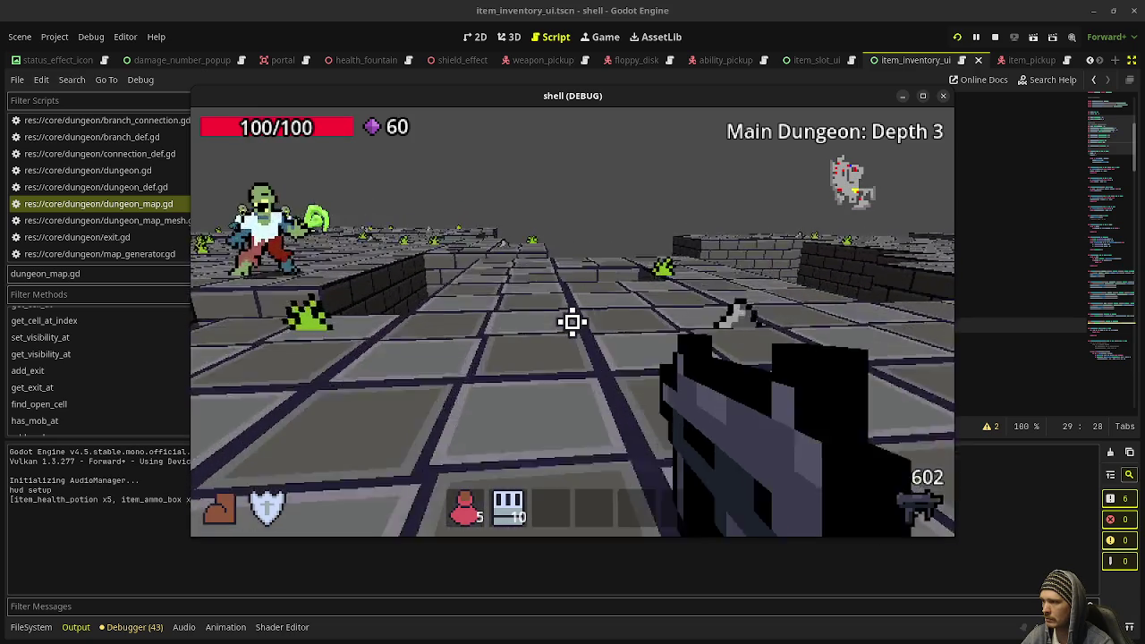
pyautogui.press('w')
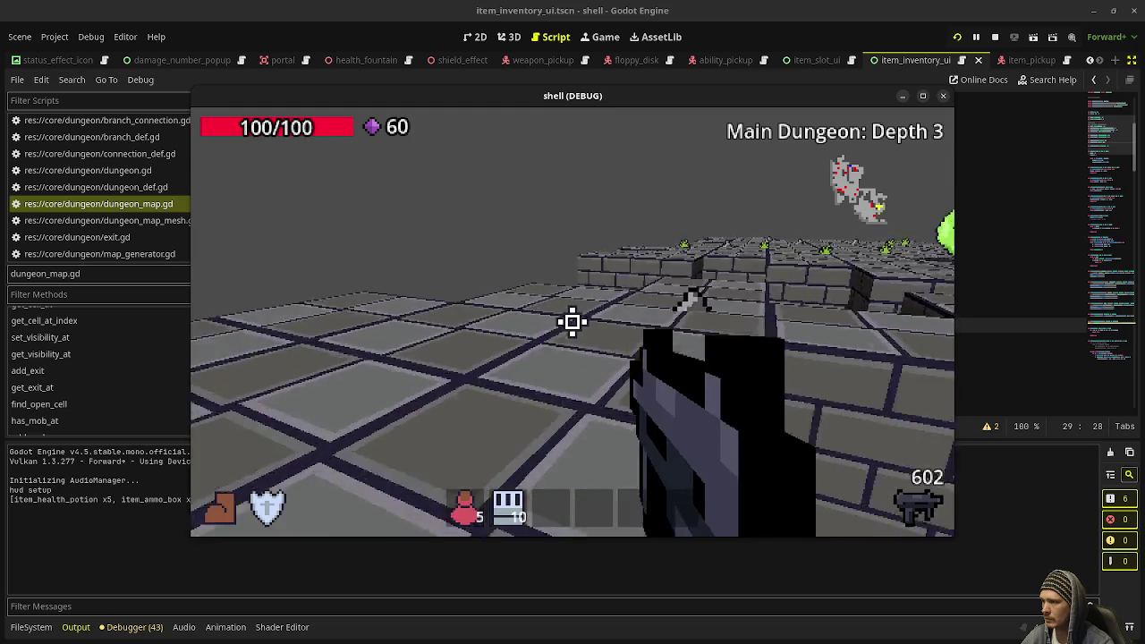
pyautogui.press('w')
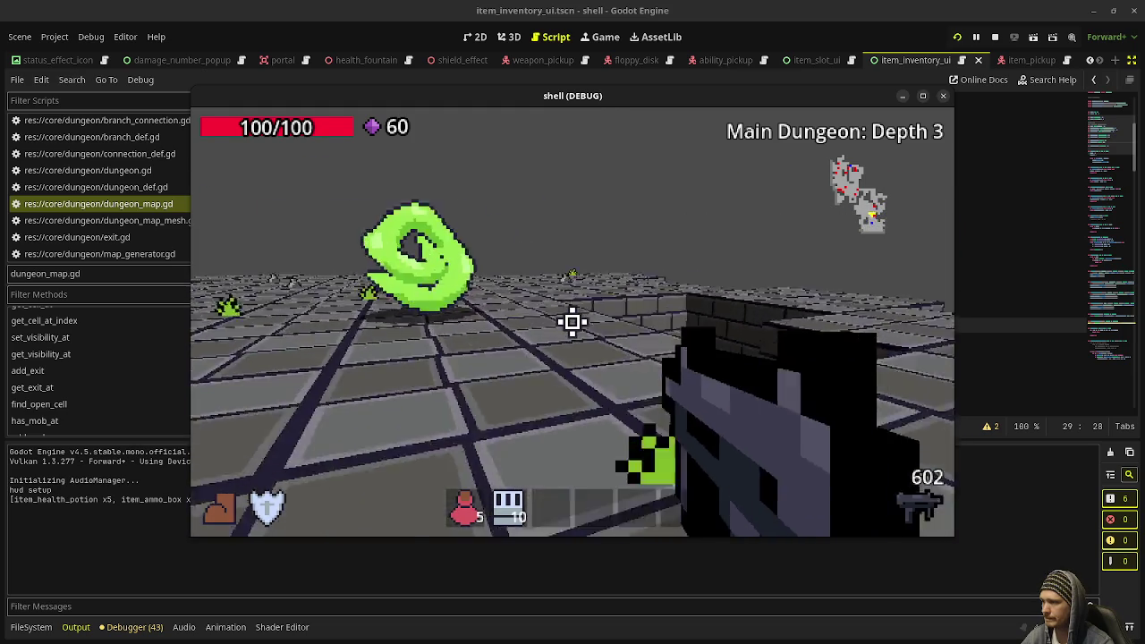
pyautogui.press('w')
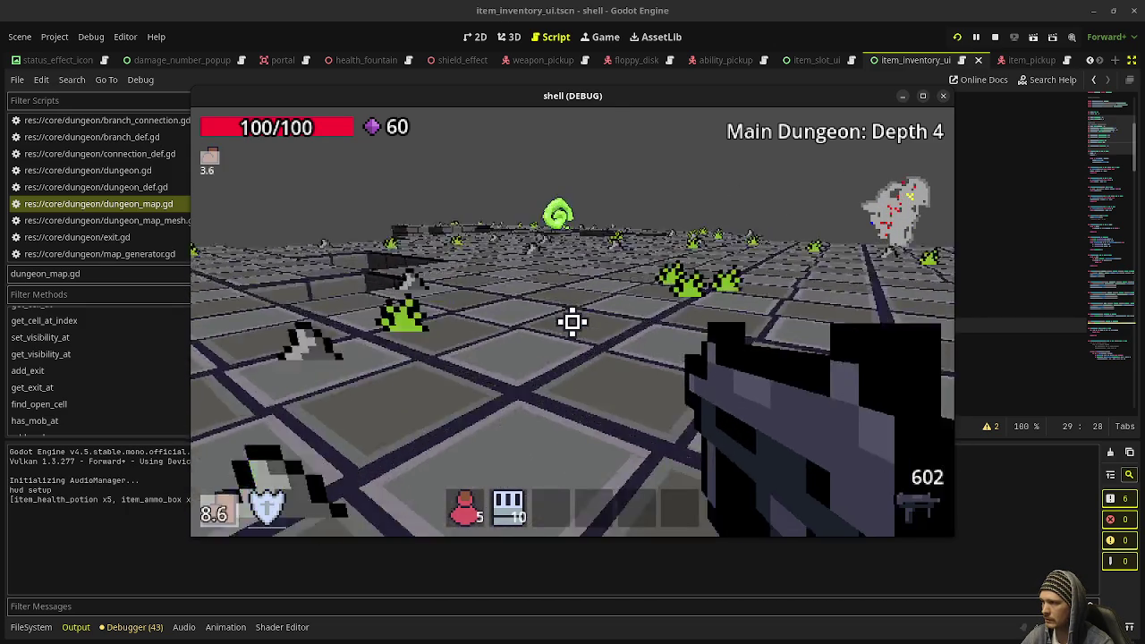
pyautogui.press('w')
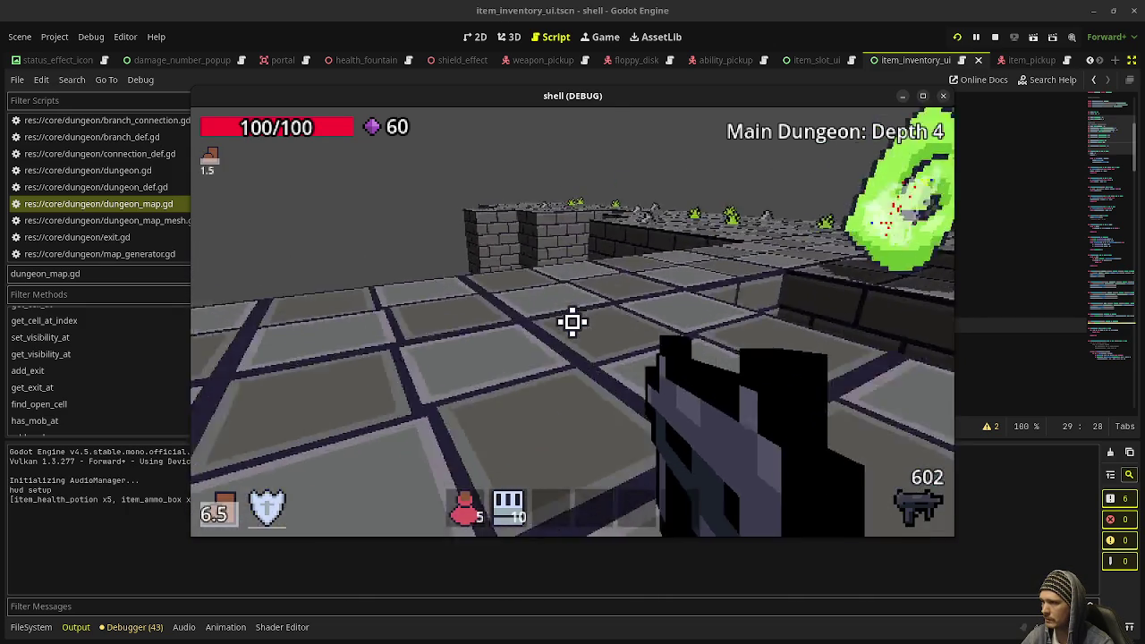
pyautogui.press('w')
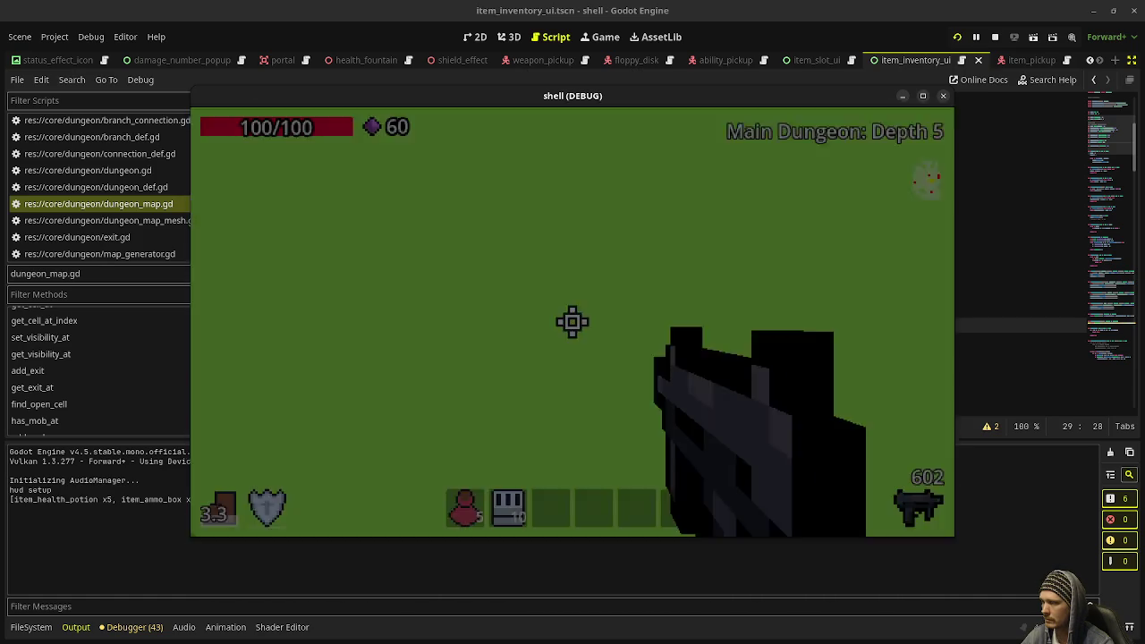
# Sidestep the zombie and shoot the Depth 5 horde, finishing off the skeleton mage
pyautogui.press('w')
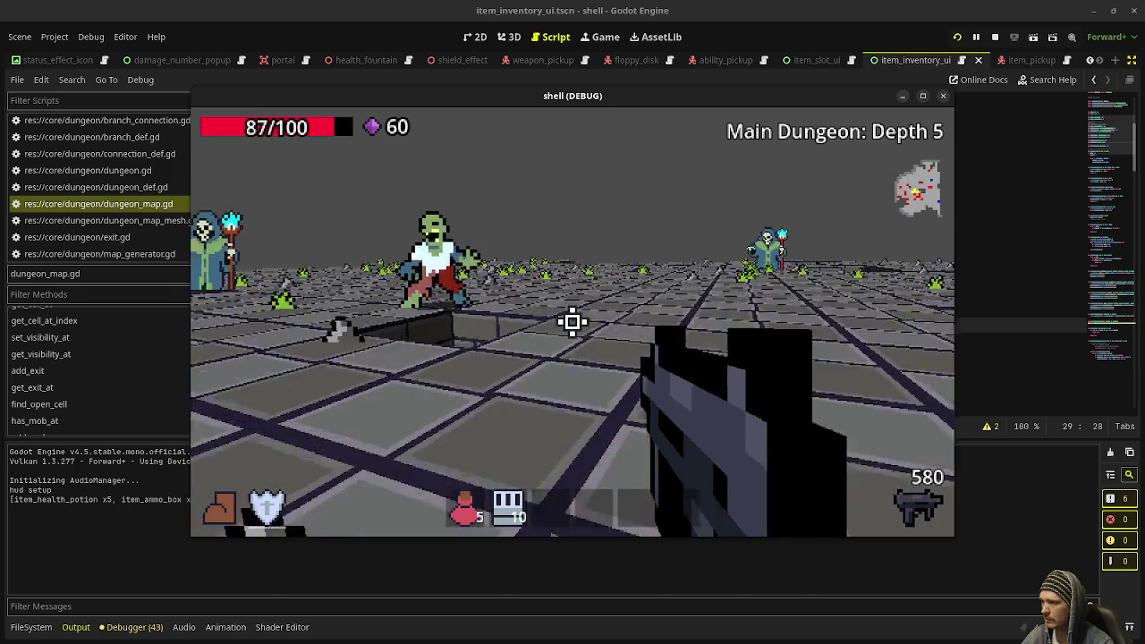
pyautogui.press('d')
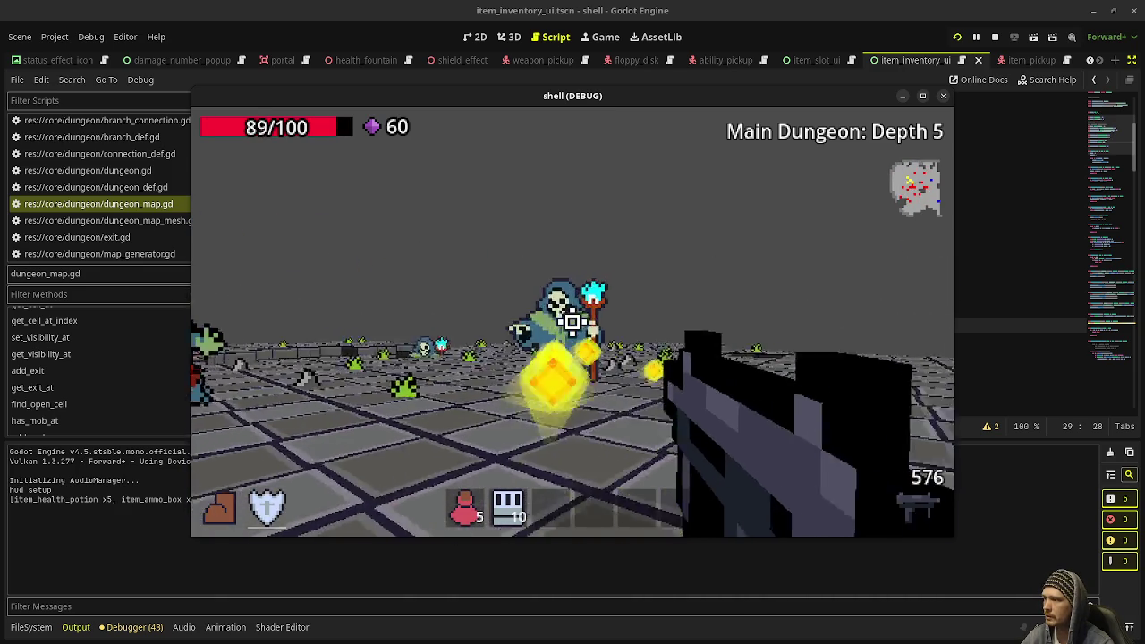
pyautogui.click(573, 323)
pyautogui.click(572, 322)
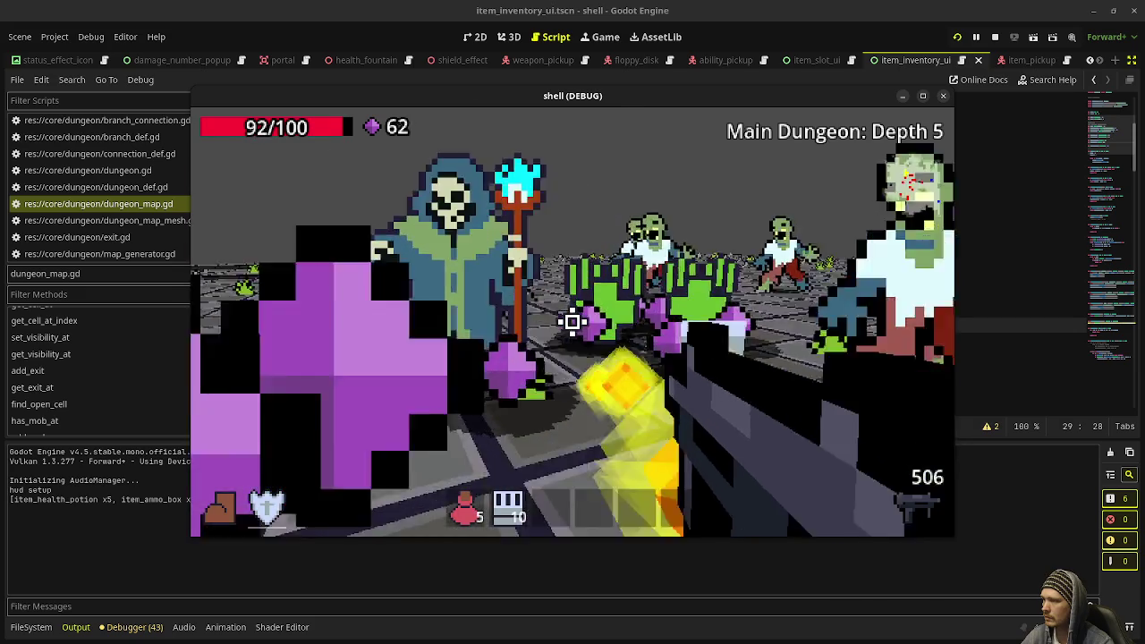
pyautogui.click(572, 322)
pyautogui.click(572, 322)
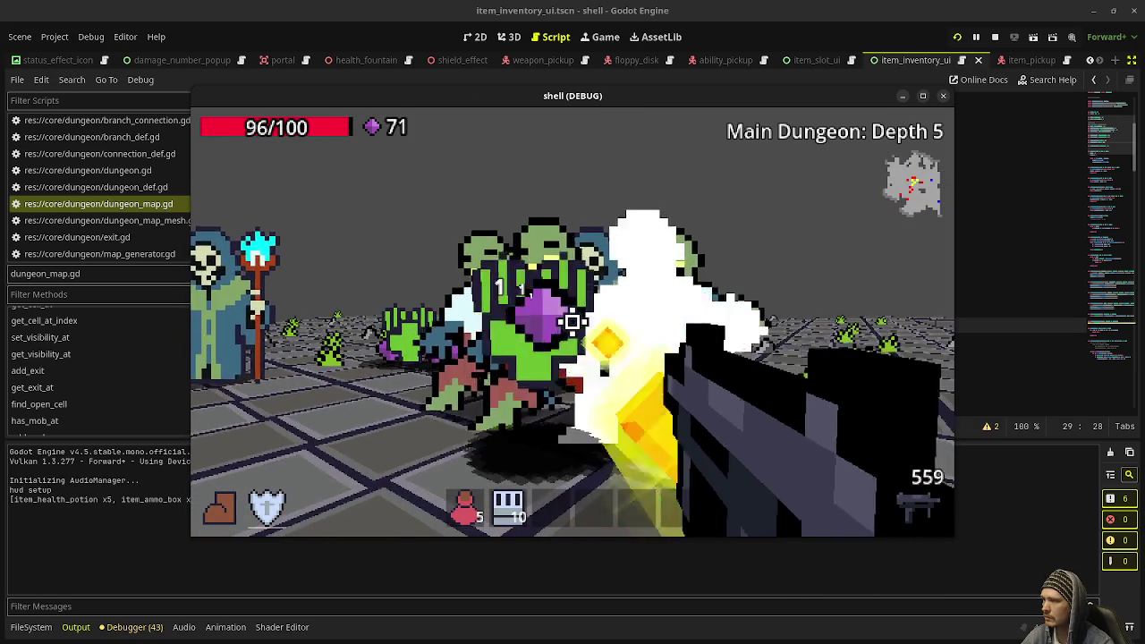
pyautogui.click(573, 322)
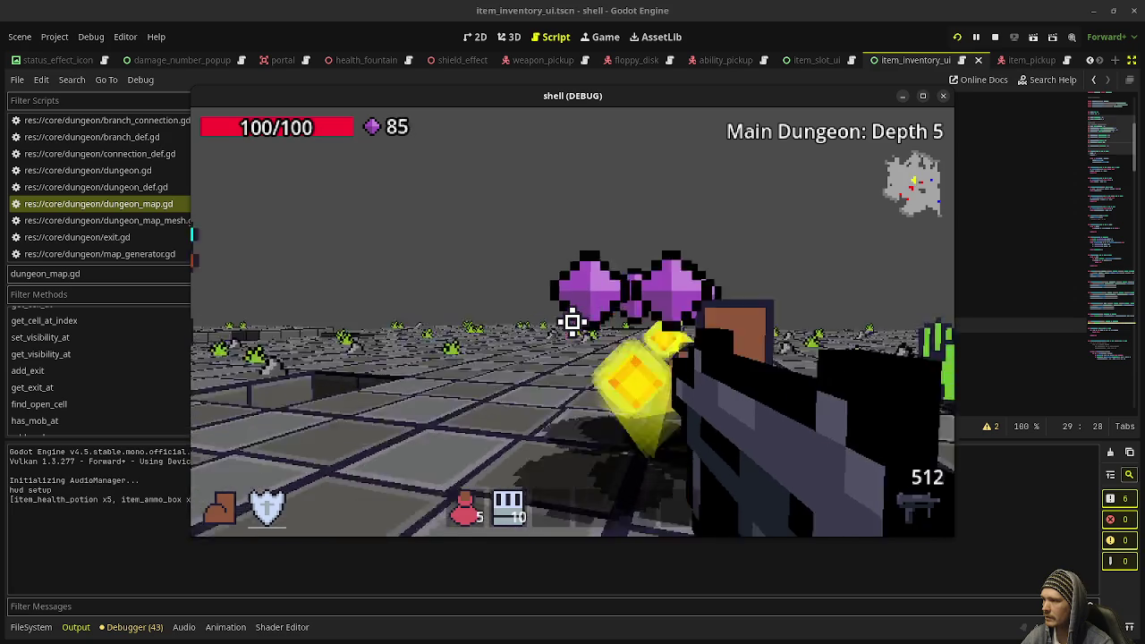
pyautogui.click(572, 322)
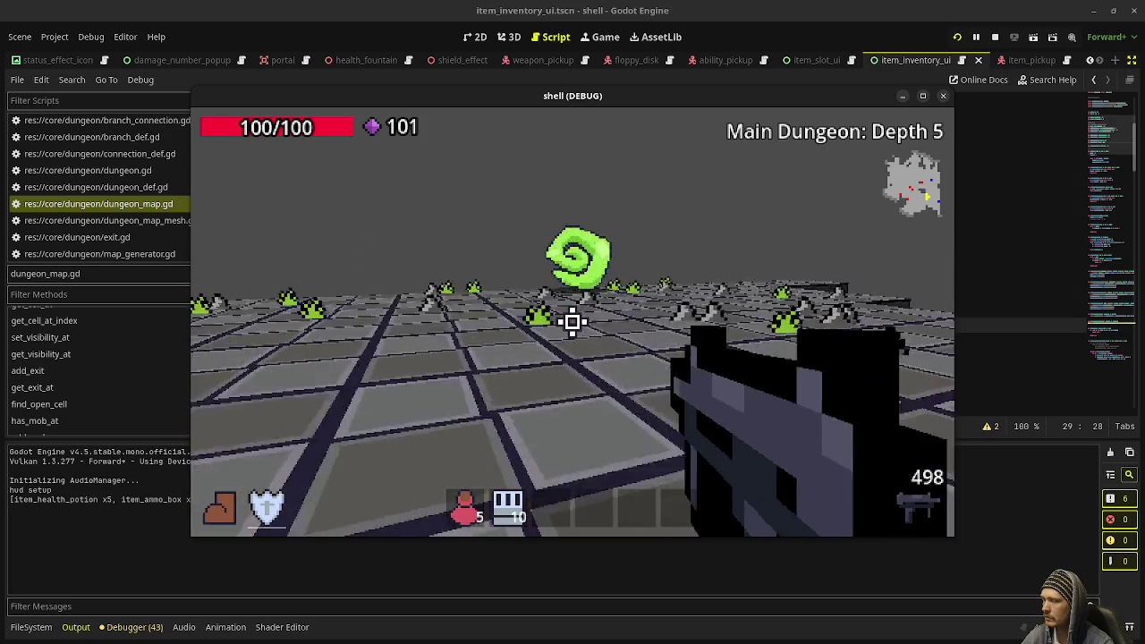
# Enter the portal to Depth 6, shoot the zombies, and walk into the next portal
pyautogui.press('w')
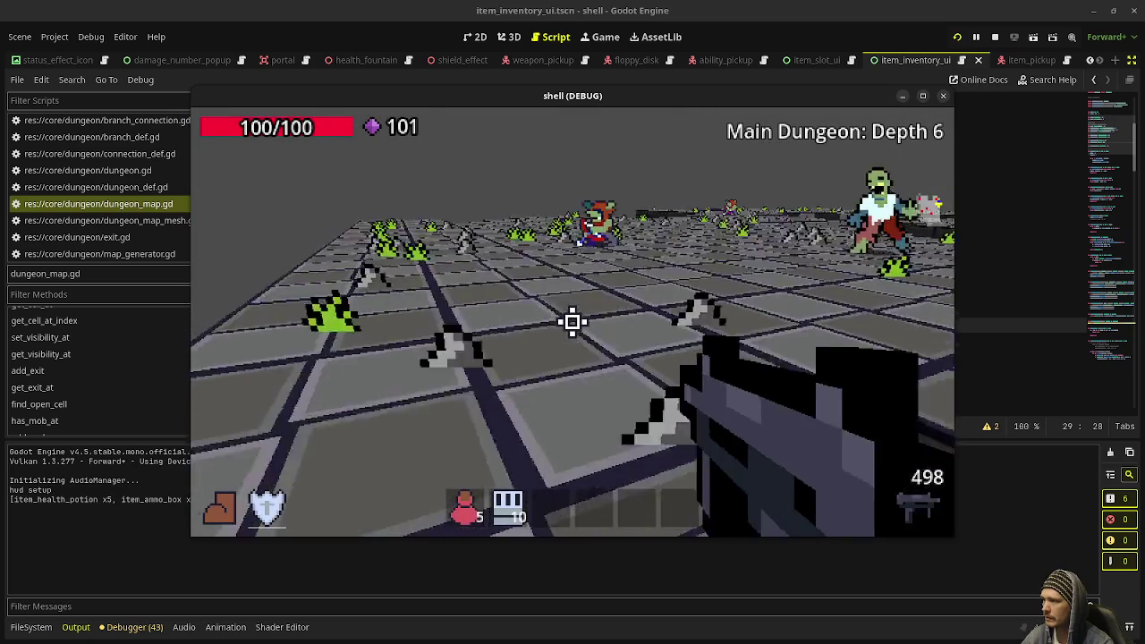
pyautogui.click(573, 322)
pyautogui.click(572, 322)
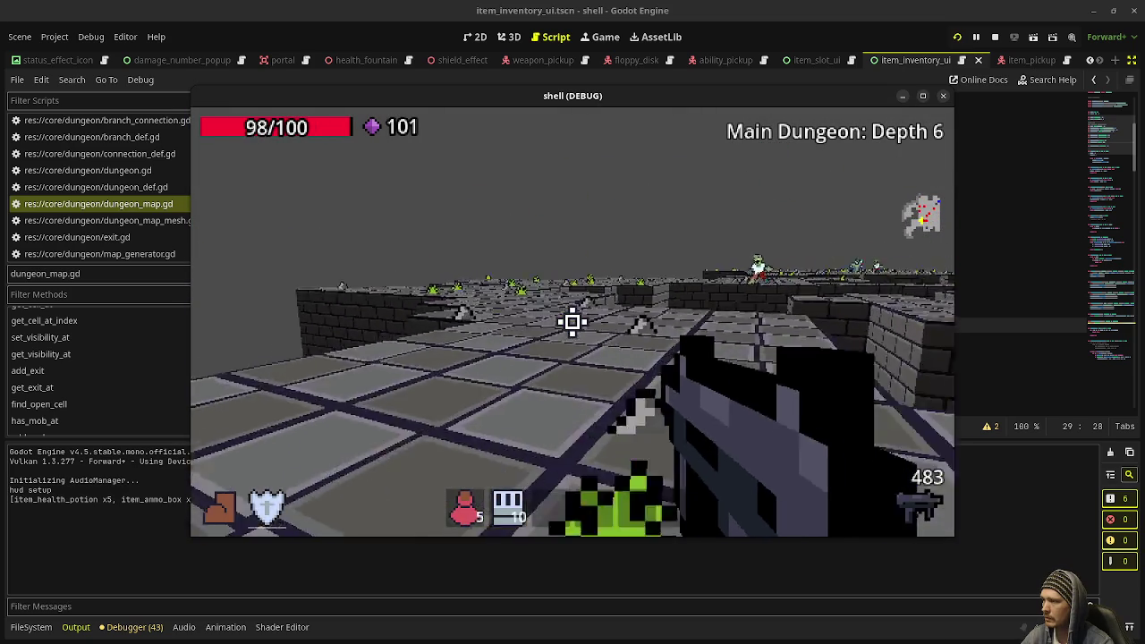
pyautogui.press('w')
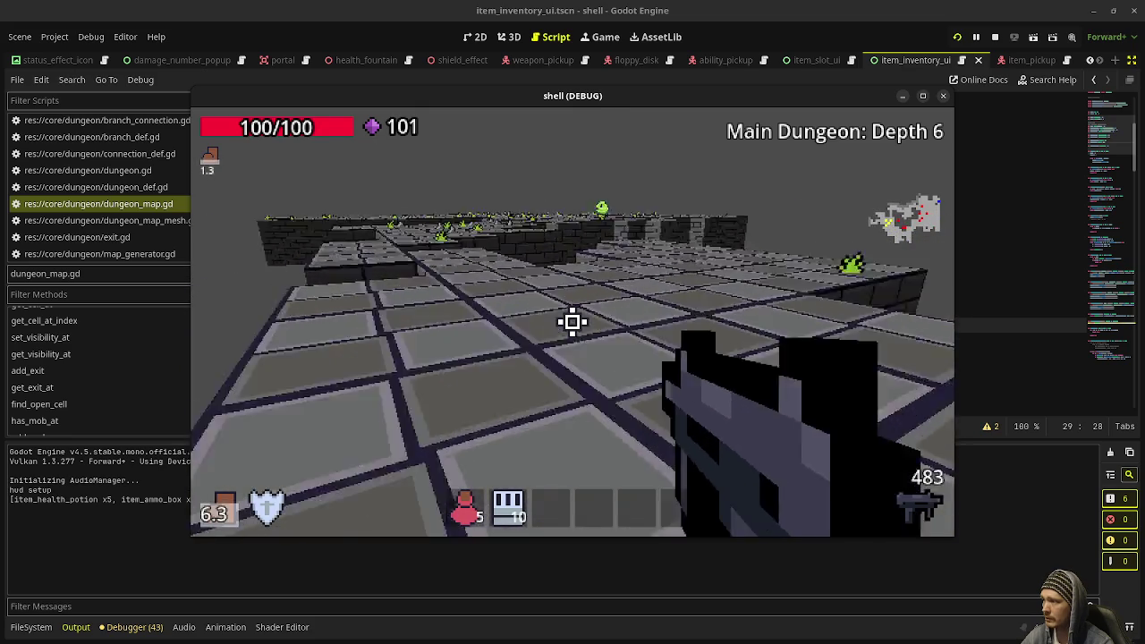
pyautogui.press('w')
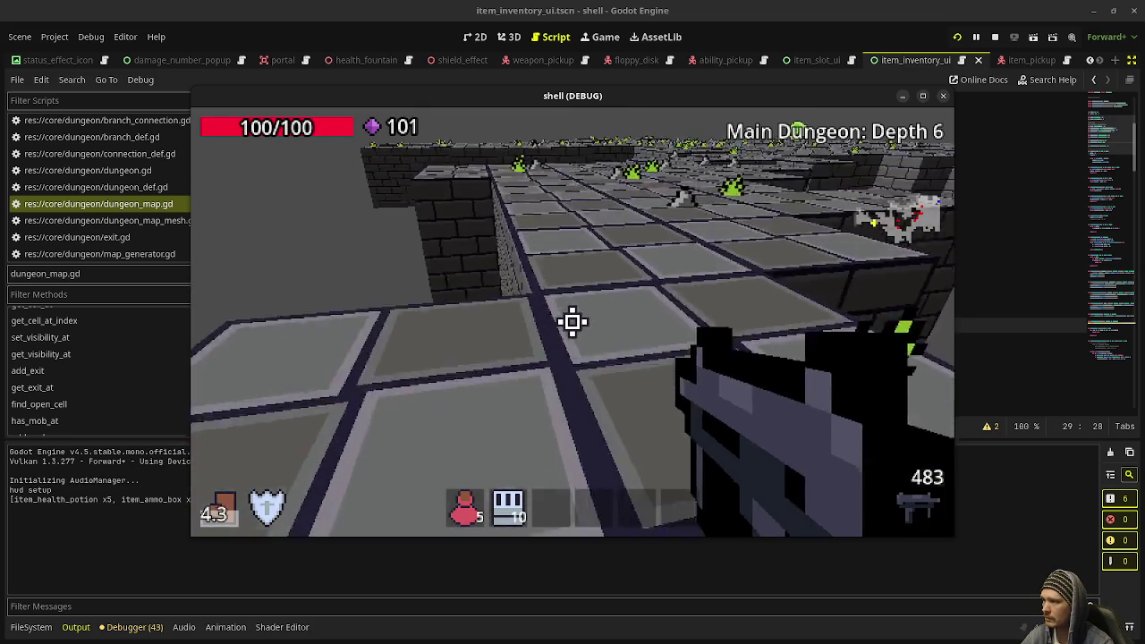
pyautogui.press('w')
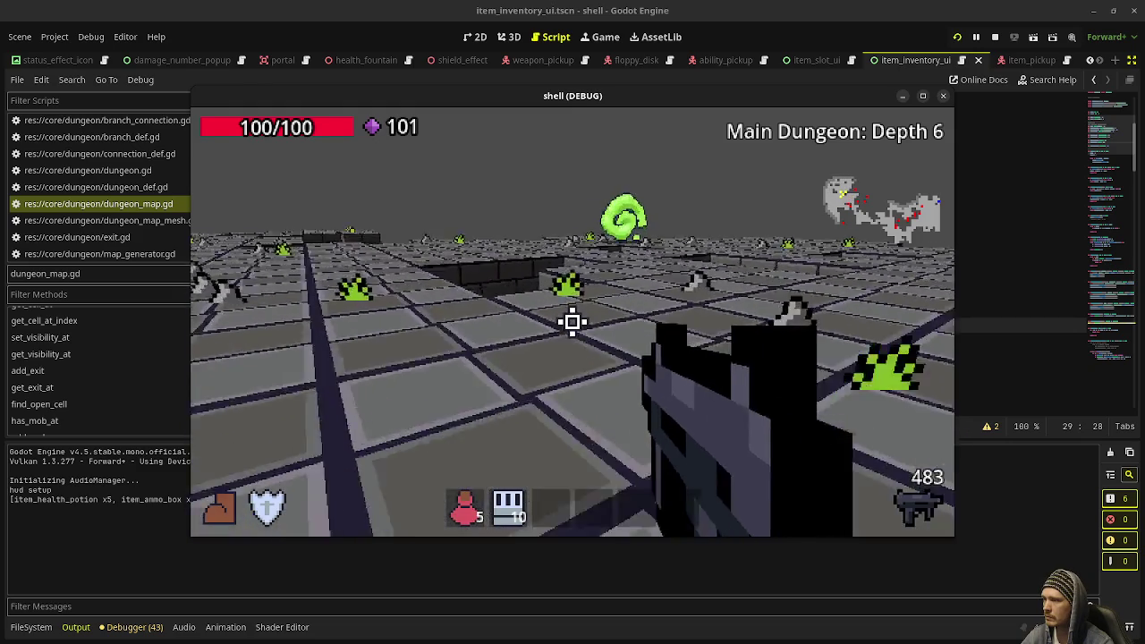
pyautogui.press('w')
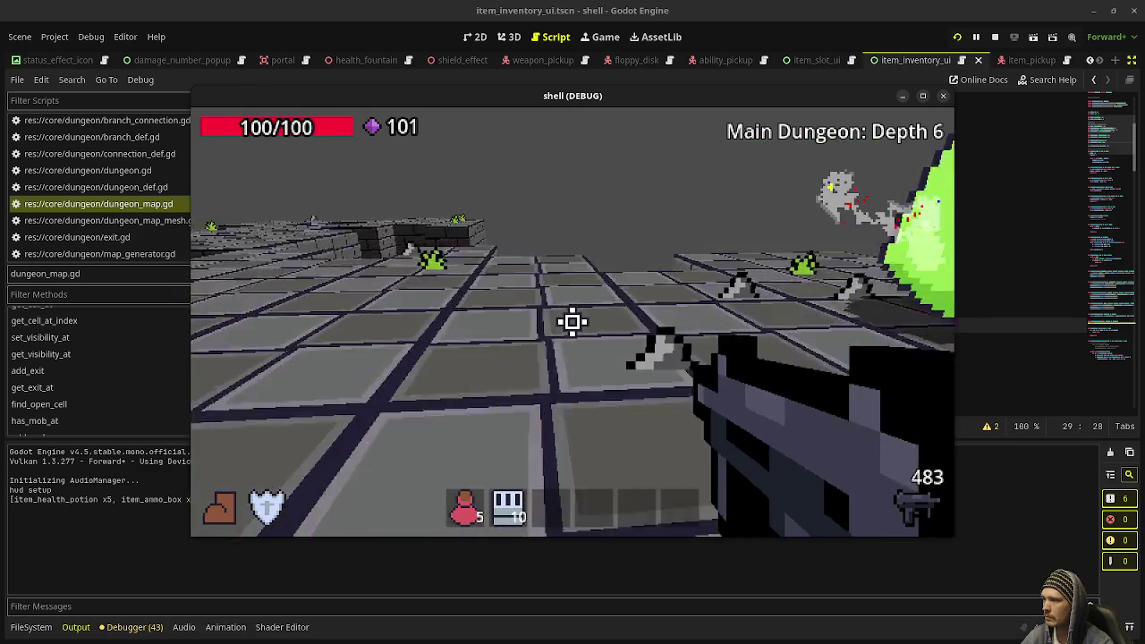